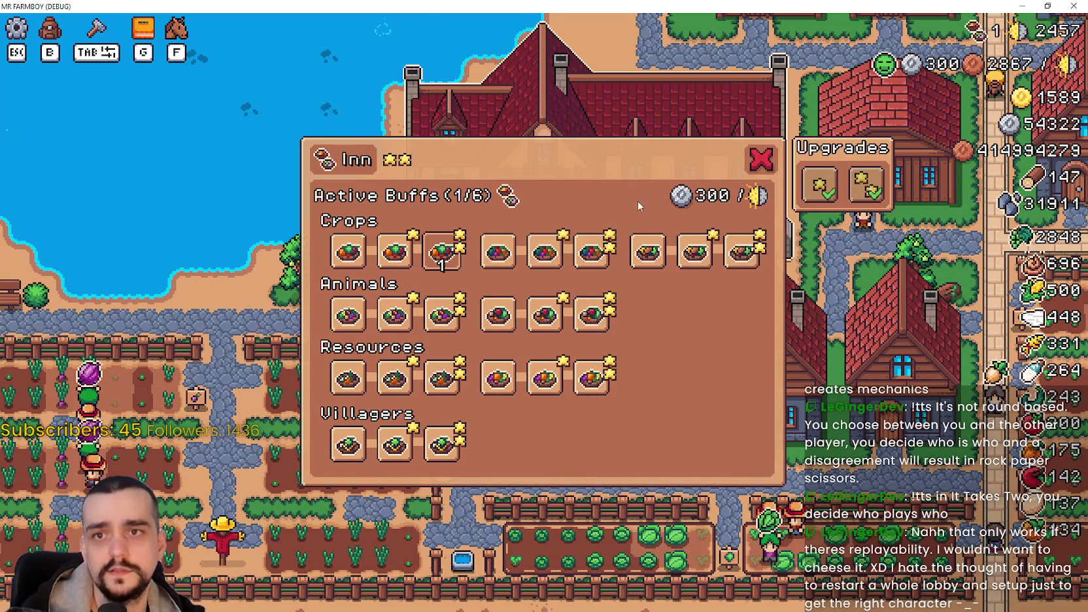
# Activate Crops, Animals and Resources buffs until the slots fill, then try adding more
pyautogui.click(578, 248)
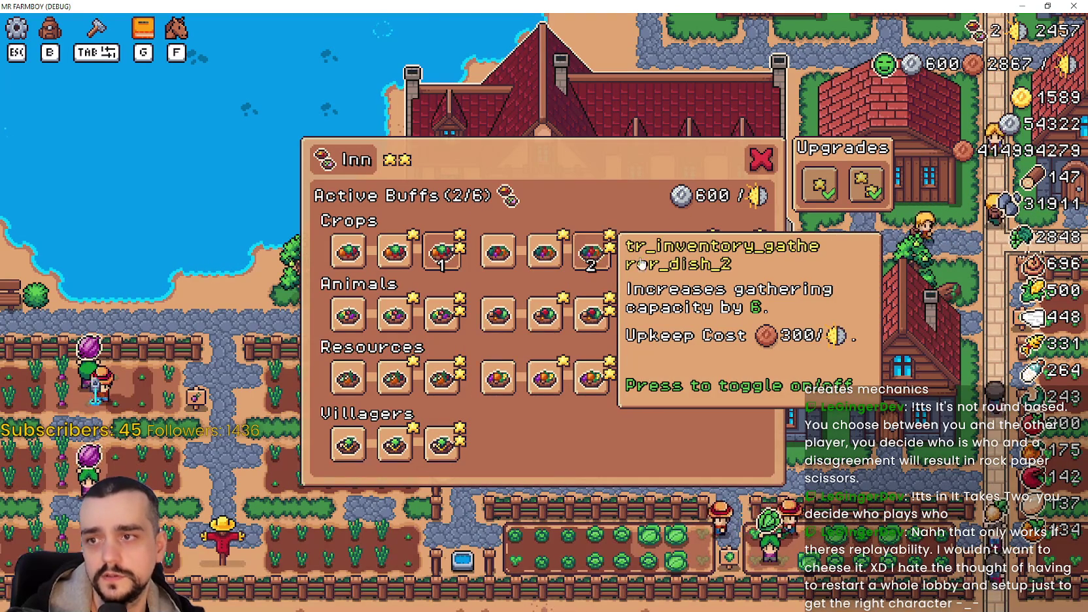
pyautogui.click(697, 258)
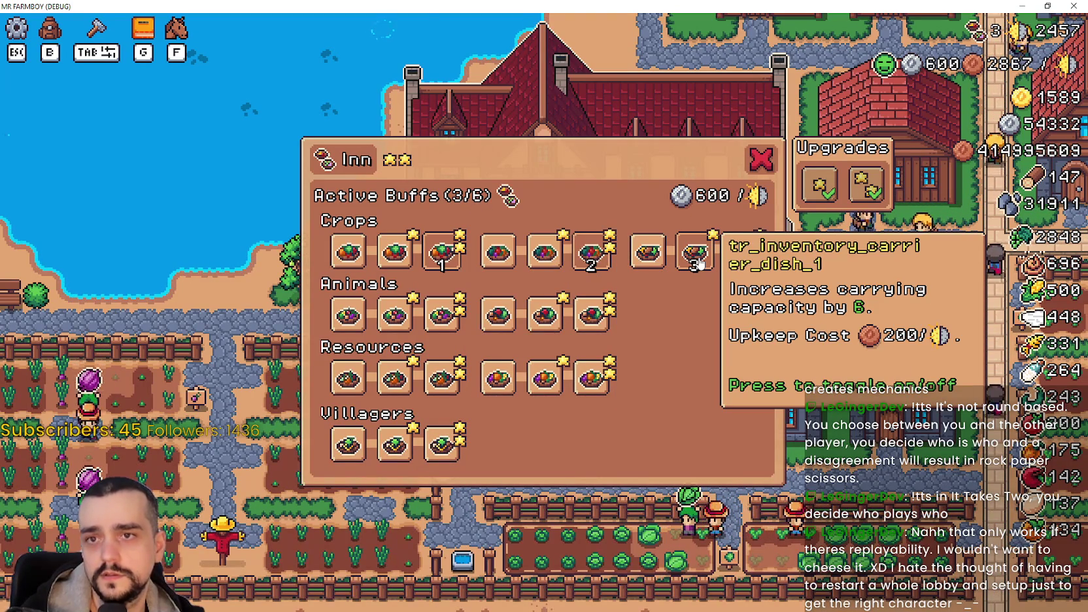
pyautogui.click(531, 327)
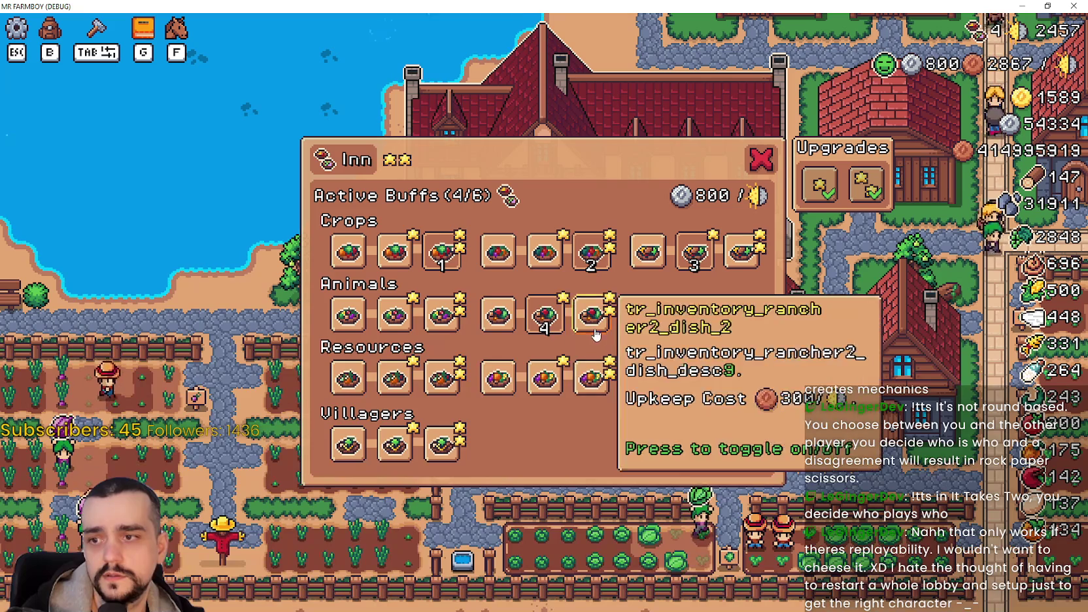
pyautogui.click(396, 313)
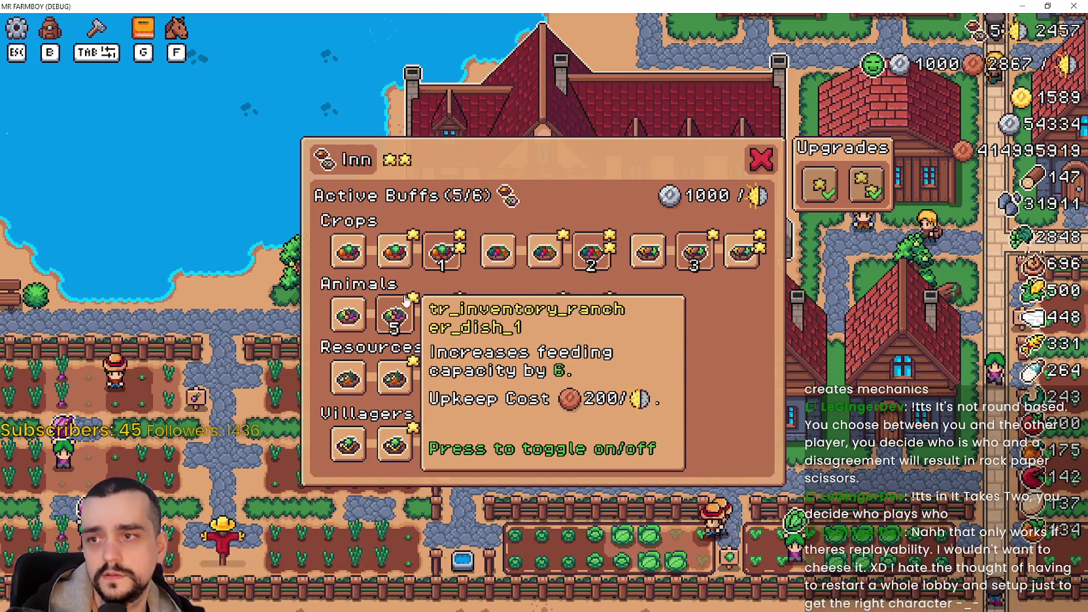
pyautogui.click(545, 380)
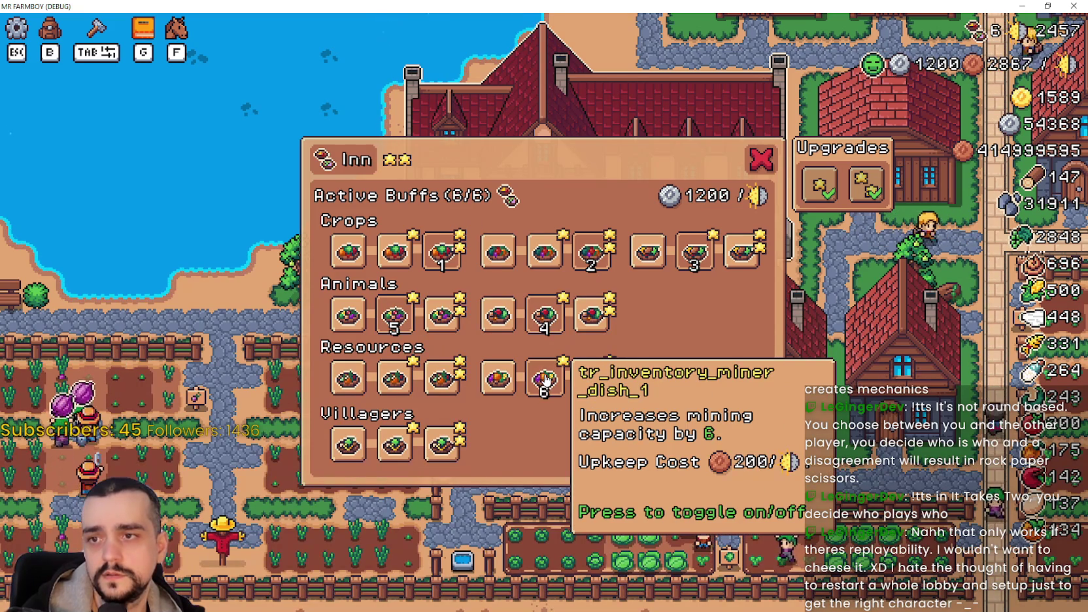
pyautogui.click(402, 383)
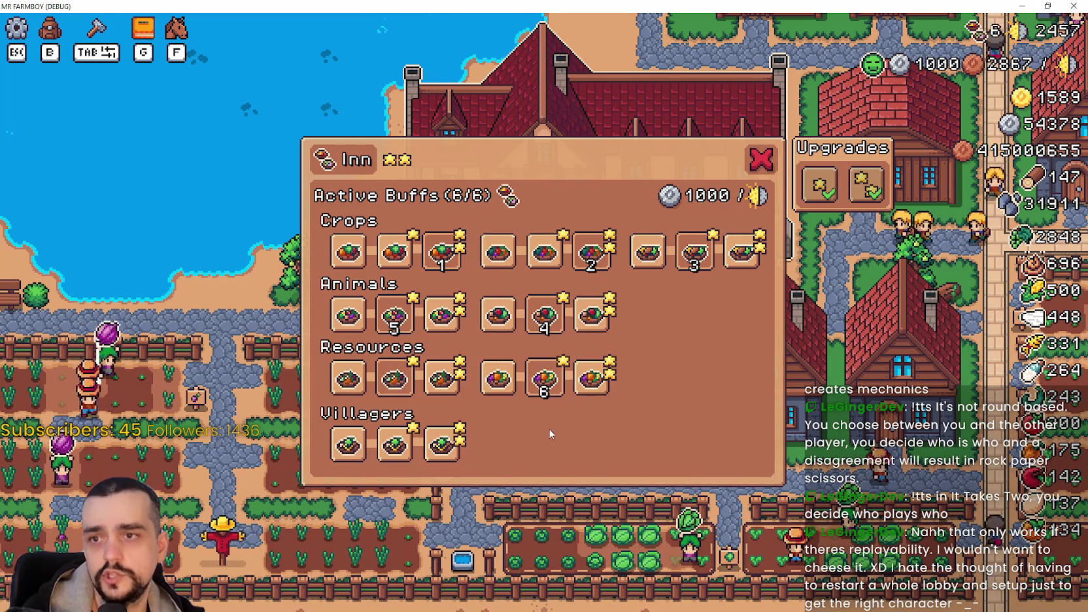
pyautogui.click(405, 444)
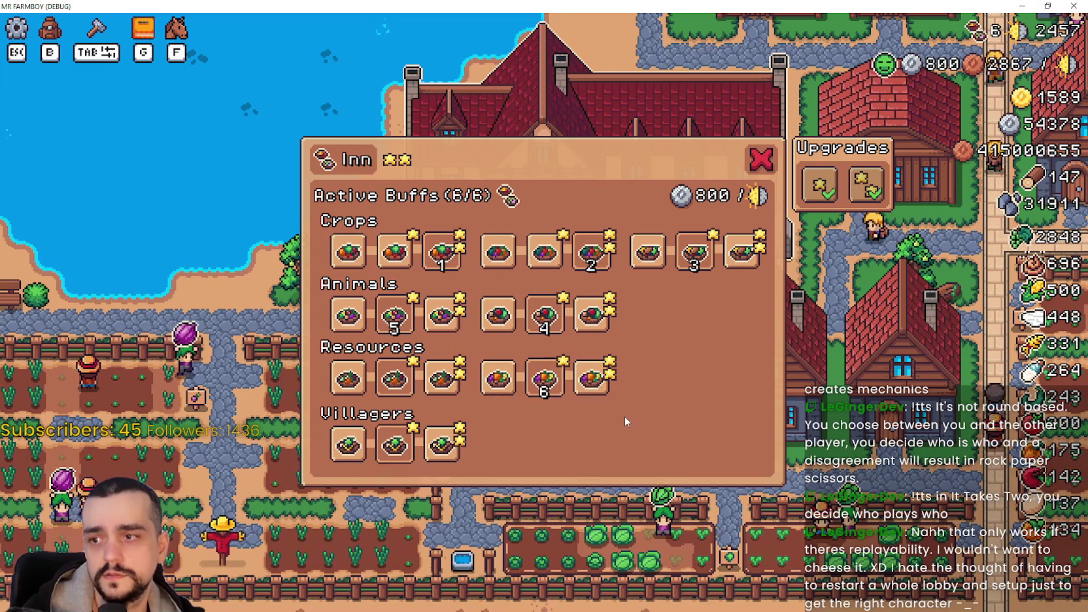
pyautogui.click(442, 444)
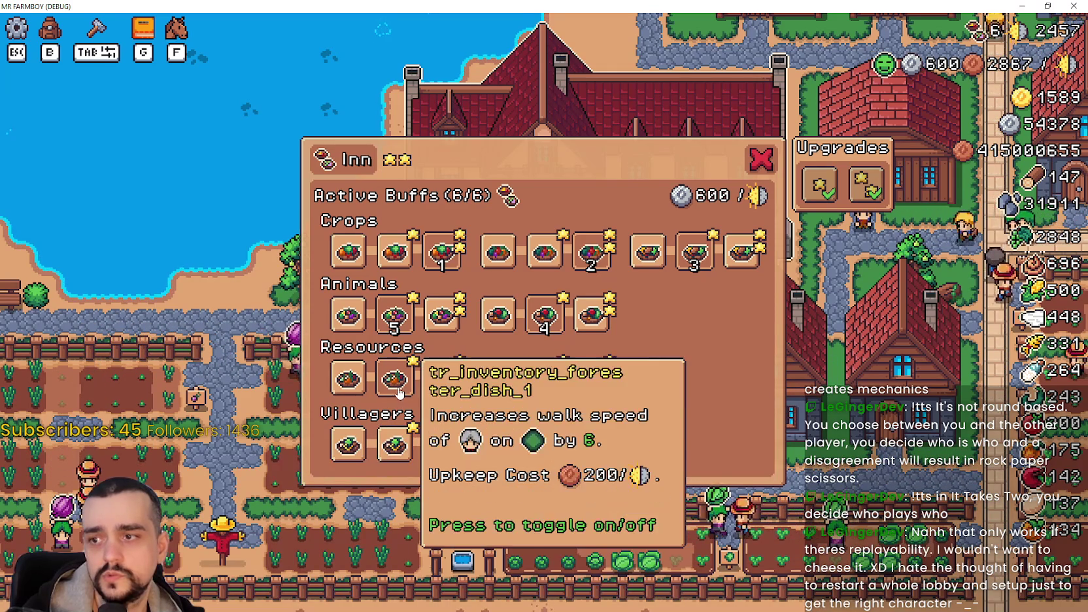
# Turn off the six active Crops, Animals and Resources buffs
pyautogui.click(544, 379)
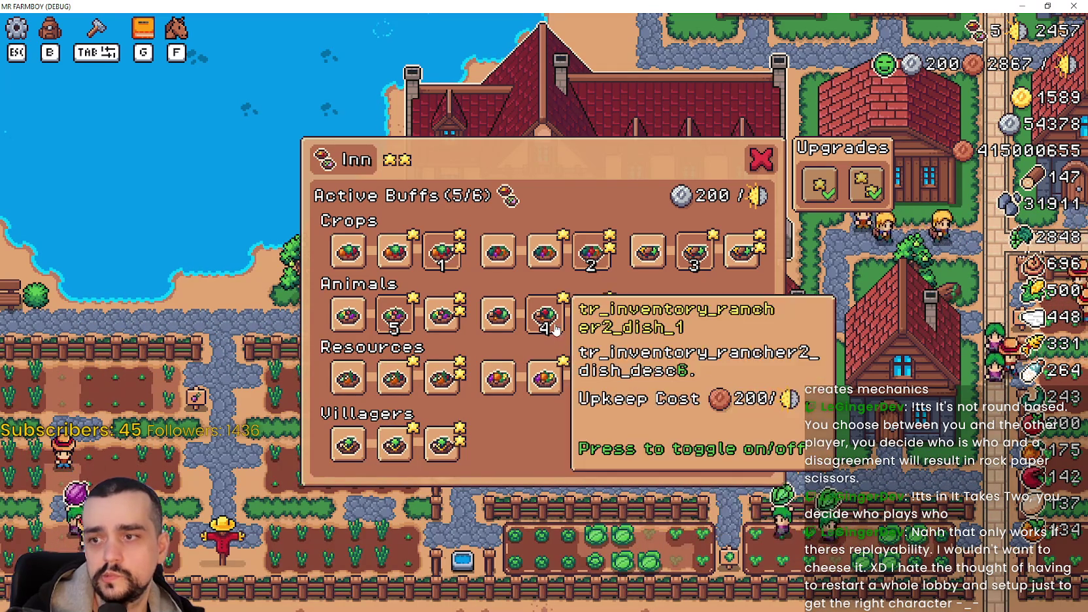
pyautogui.click(545, 315)
pyautogui.click(394, 315)
pyautogui.click(461, 265)
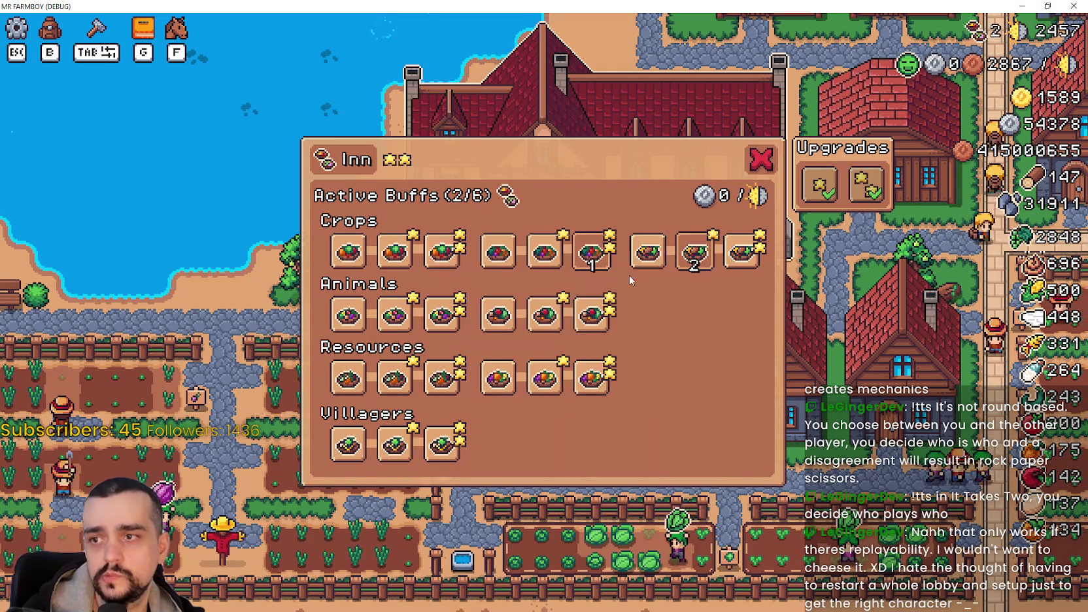
pyautogui.click(595, 252)
pyautogui.click(693, 250)
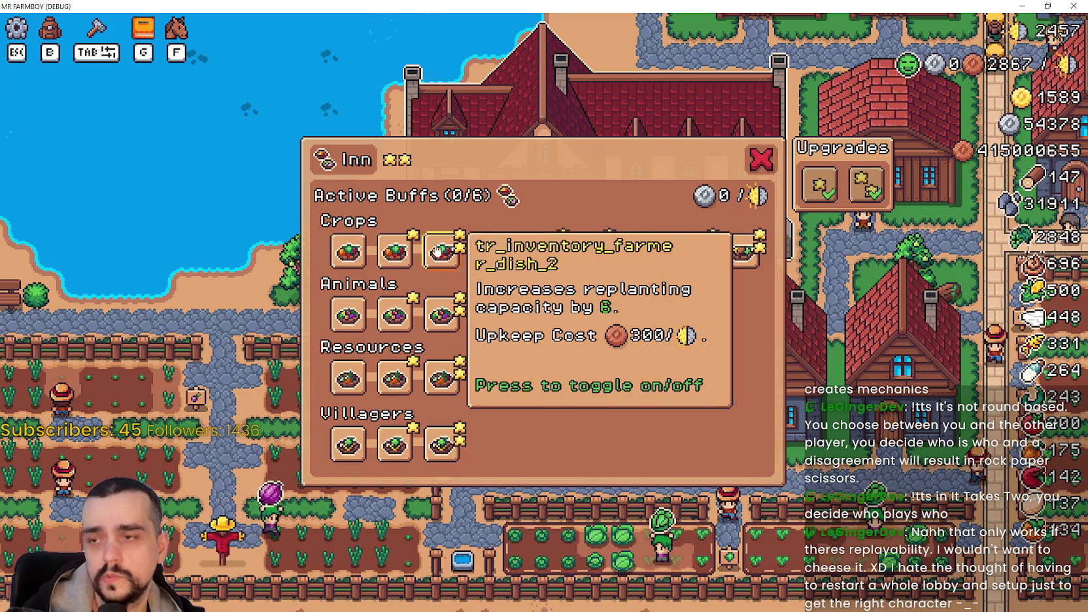
# Turn six buffs back on, reaching 6/6 active buffs at 1000 upkeep
pyautogui.click(395, 251)
pyautogui.click(395, 314)
pyautogui.click(547, 326)
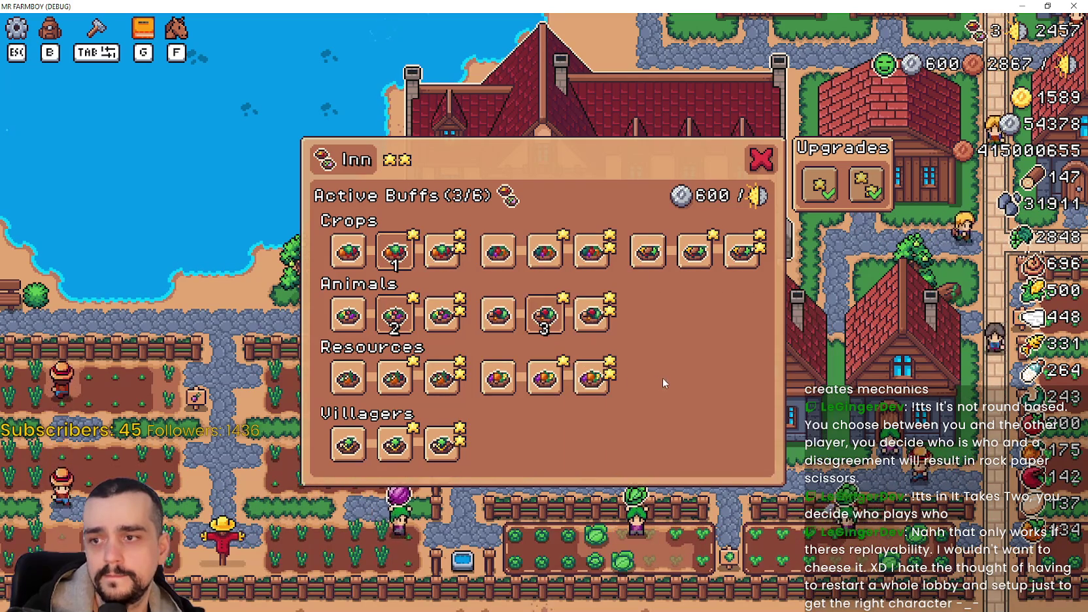
pyautogui.click(544, 380)
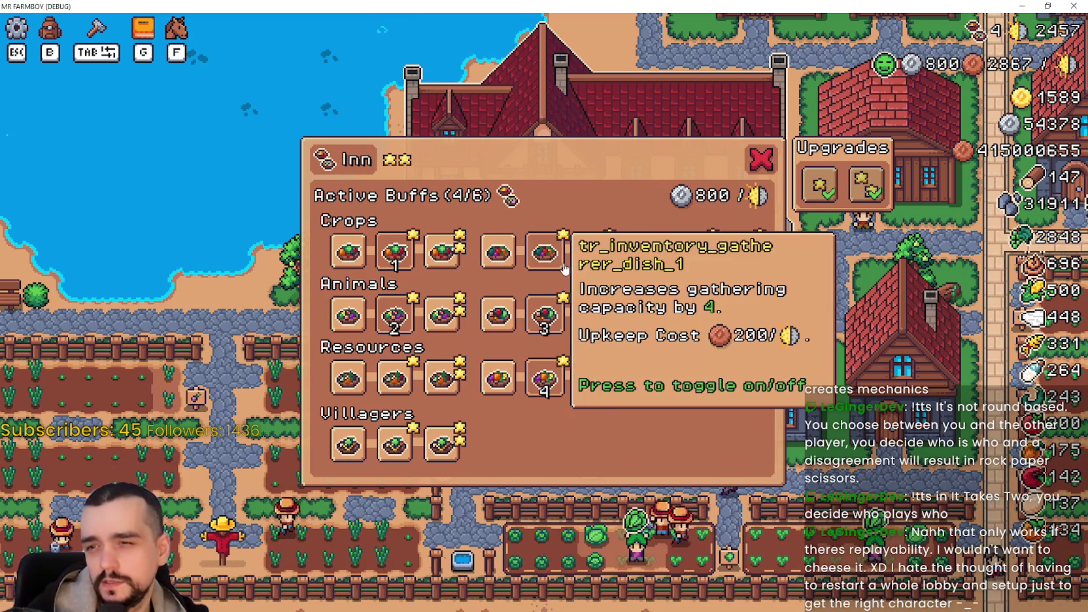
pyautogui.click(544, 254)
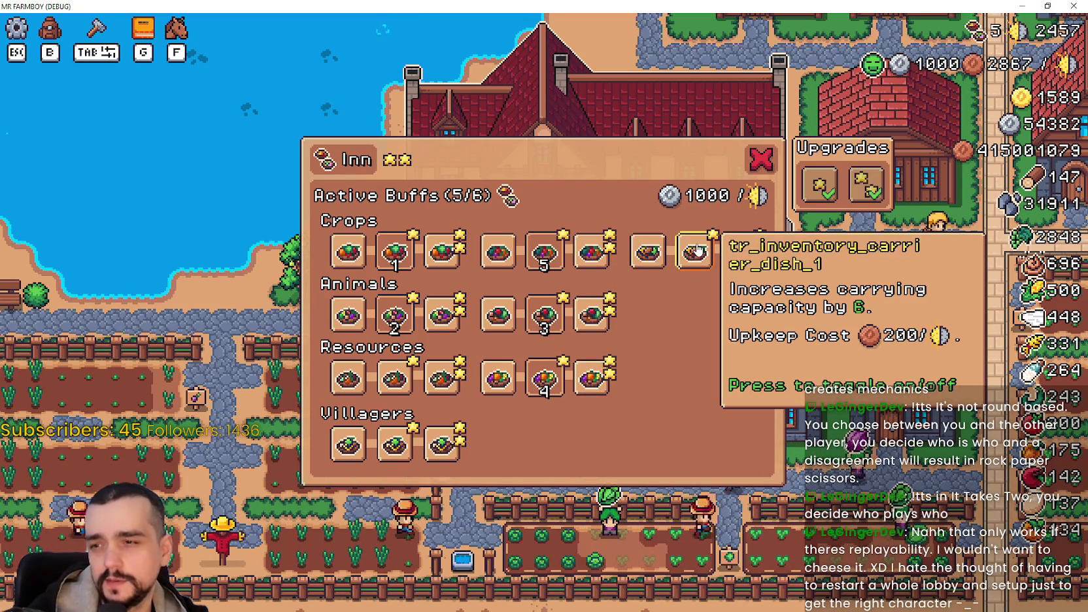
pyautogui.click(697, 251)
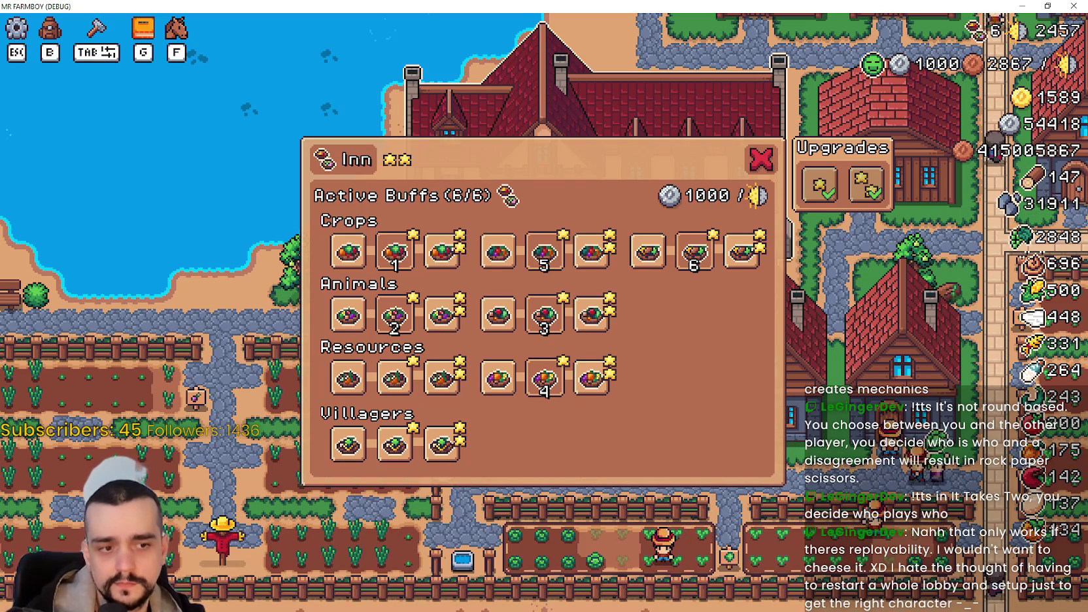
# Back in Godot, browse tooltip_component_test.gd around setTooltipUniqueBuildingUpgrade and line 719
pyautogui.hotkey('alt', 'Tab')
pyautogui.click(694, 255)
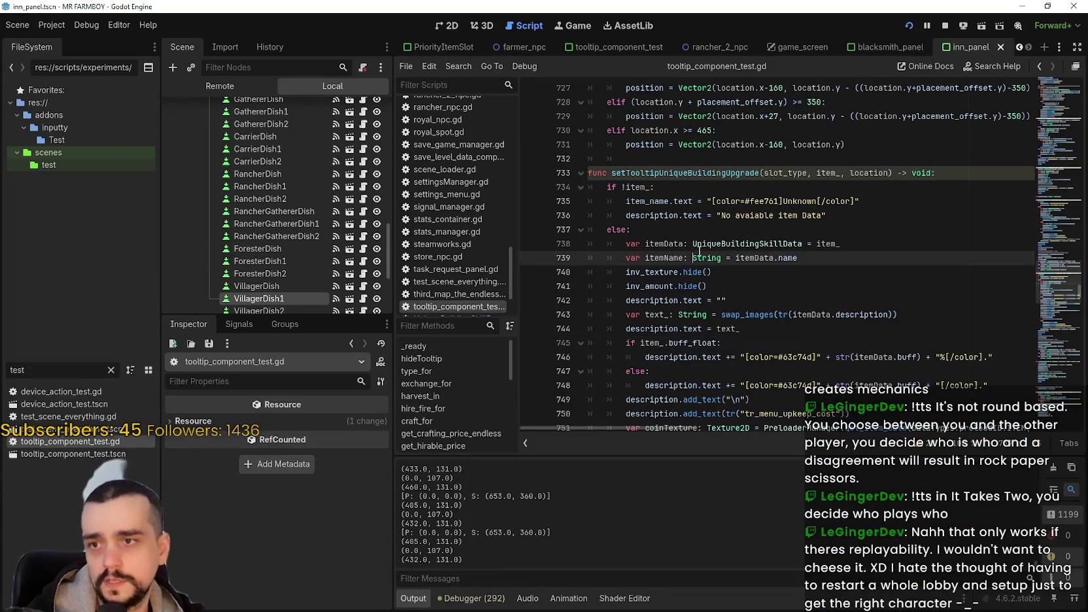
pyautogui.scroll(4, 720, 240)
pyautogui.scroll(1, 720, 239)
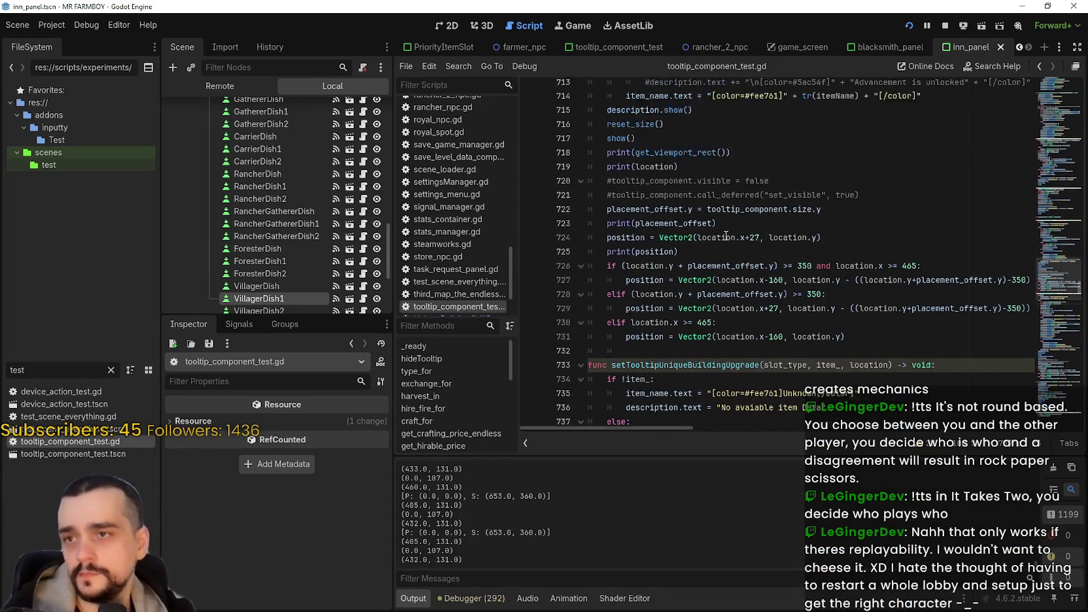
pyautogui.click(725, 197)
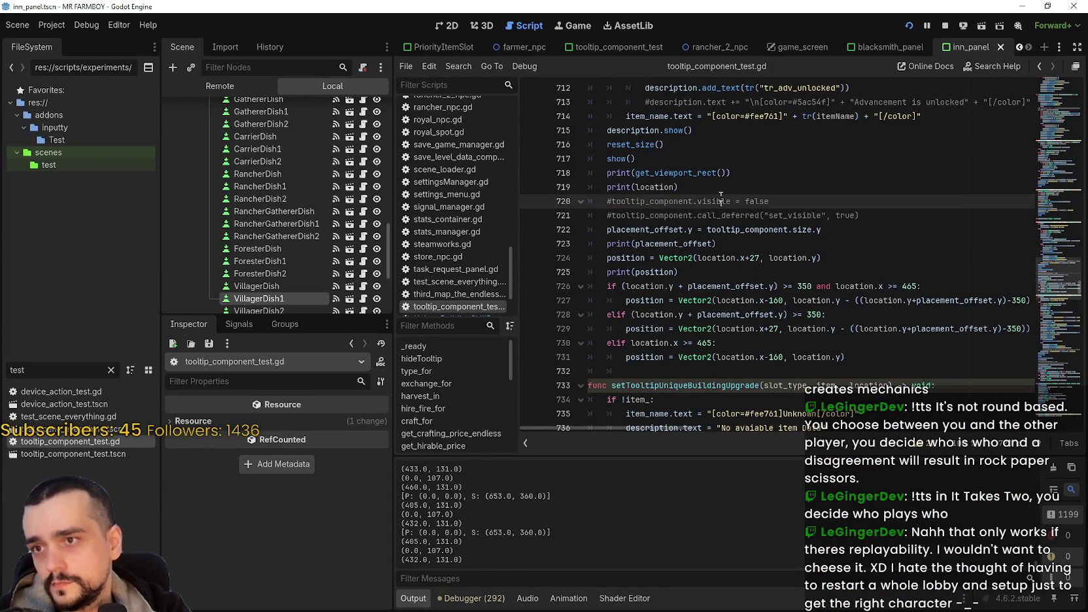
pyautogui.click(725, 192)
pyautogui.scroll(-3, 706, 213)
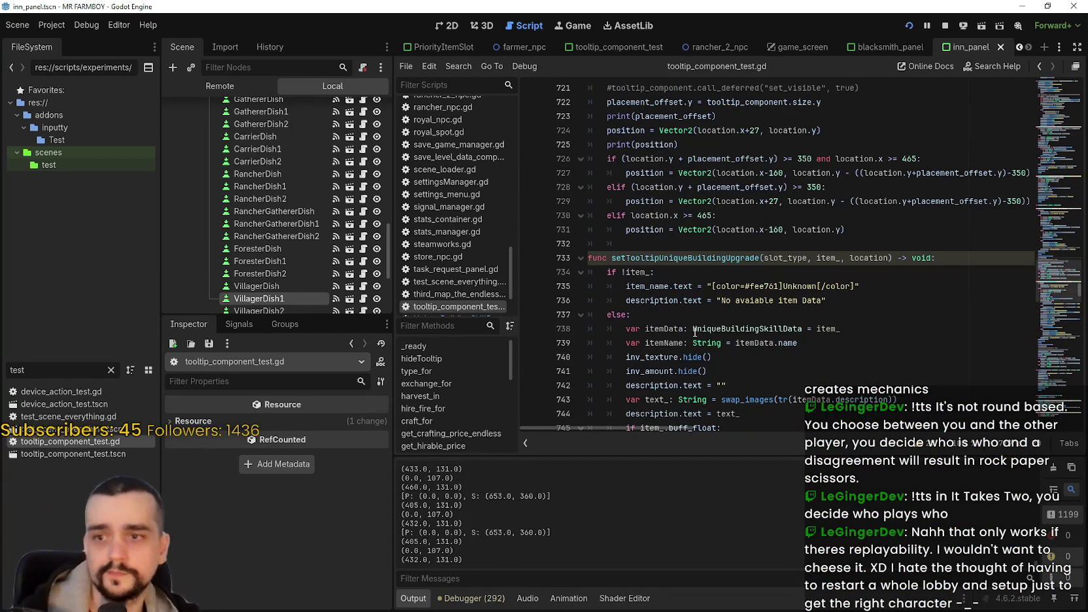
pyautogui.scroll(-1, 690, 322)
pyautogui.moveTo(1070, 234); pyautogui.dragTo(1063, 137)
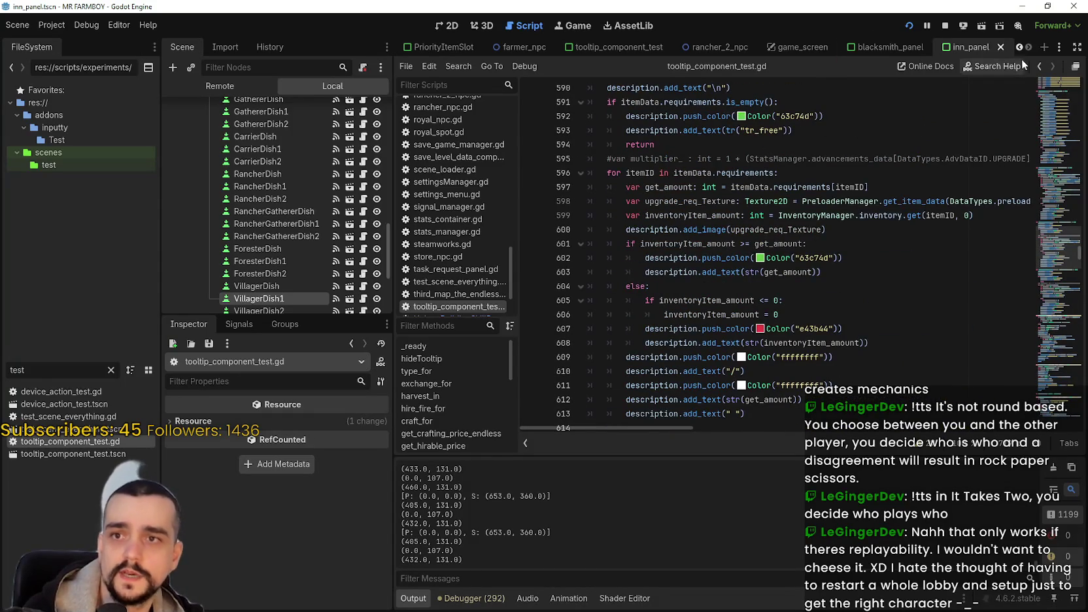
pyautogui.scroll(10, 361, 134)
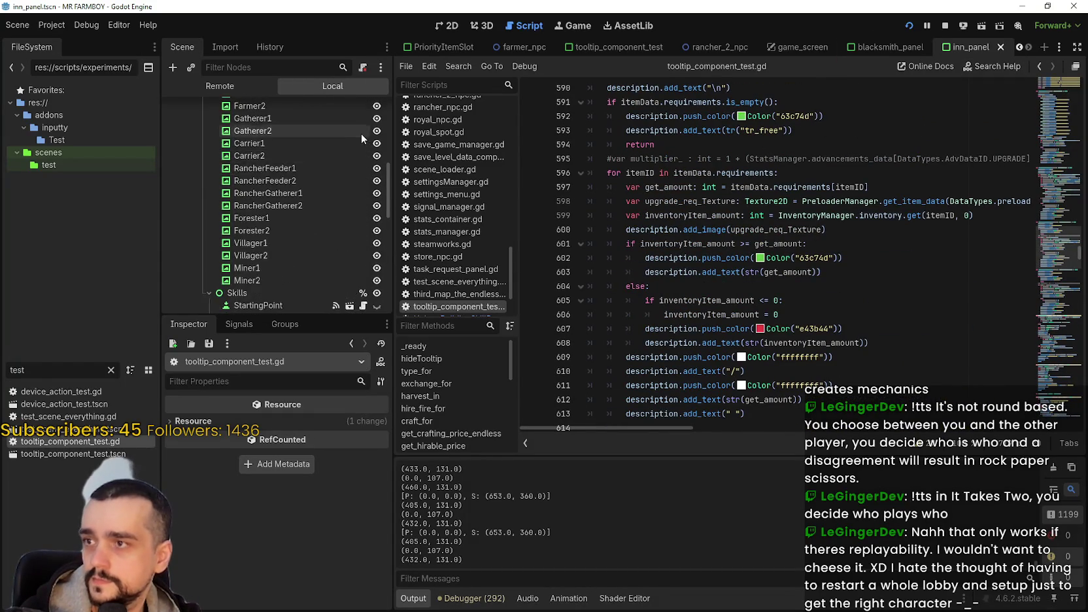
pyautogui.scroll(2, 368, 124)
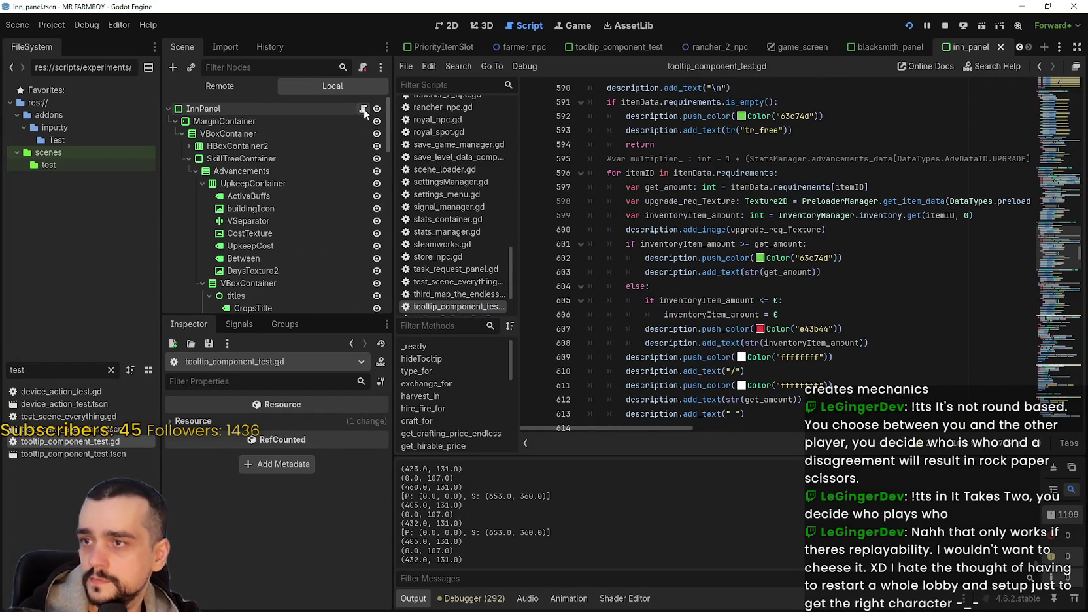
# Open the InnPanel's inn_panel.gd and read through on_pressed and update_buttons
pyautogui.click(363, 108)
pyautogui.scroll(-9, 797, 339)
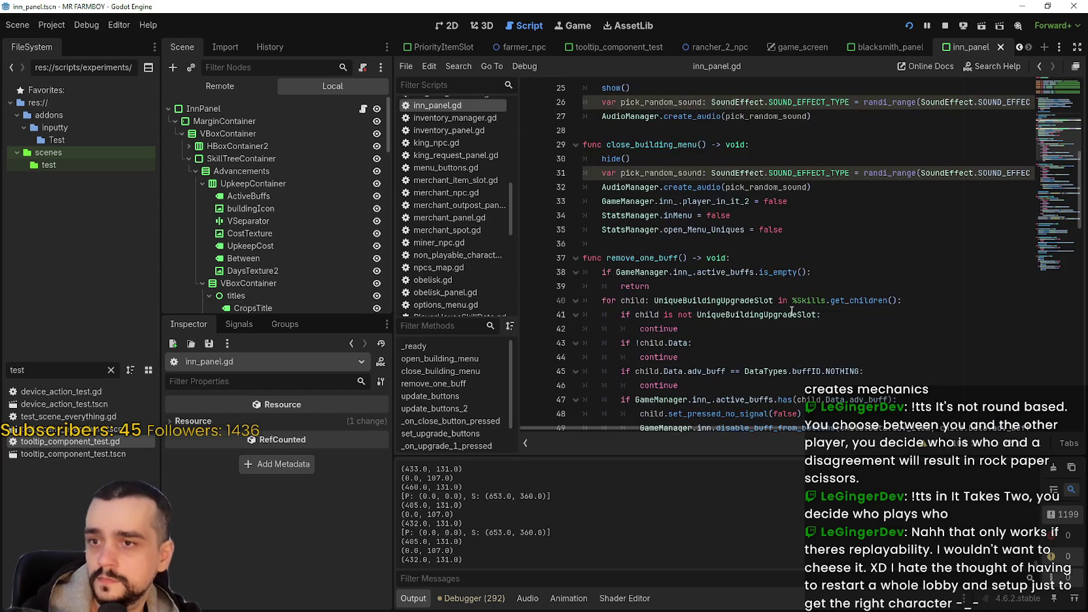
pyautogui.scroll(-3, 792, 306)
pyautogui.scroll(4, 793, 302)
pyautogui.scroll(-6, 794, 299)
pyautogui.scroll(-4, 793, 298)
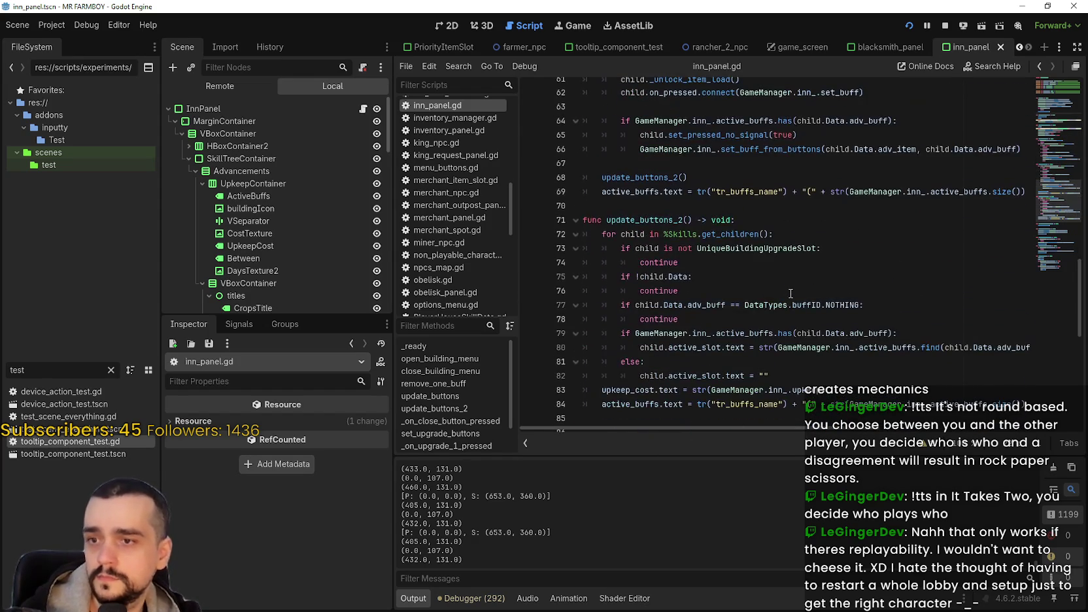
pyautogui.scroll(4, 789, 294)
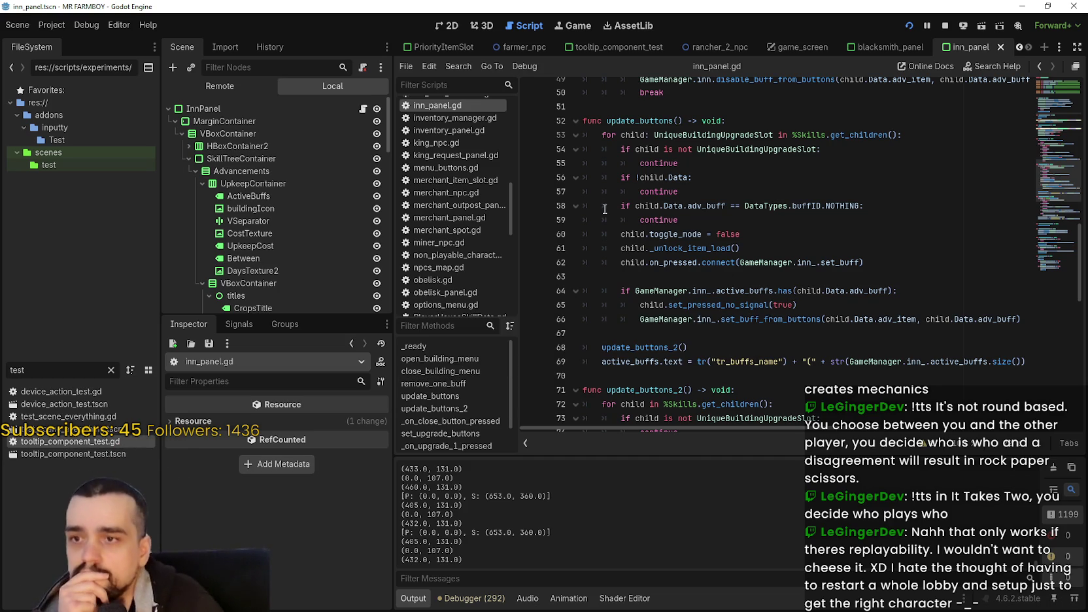
pyautogui.doubleClick(680, 268)
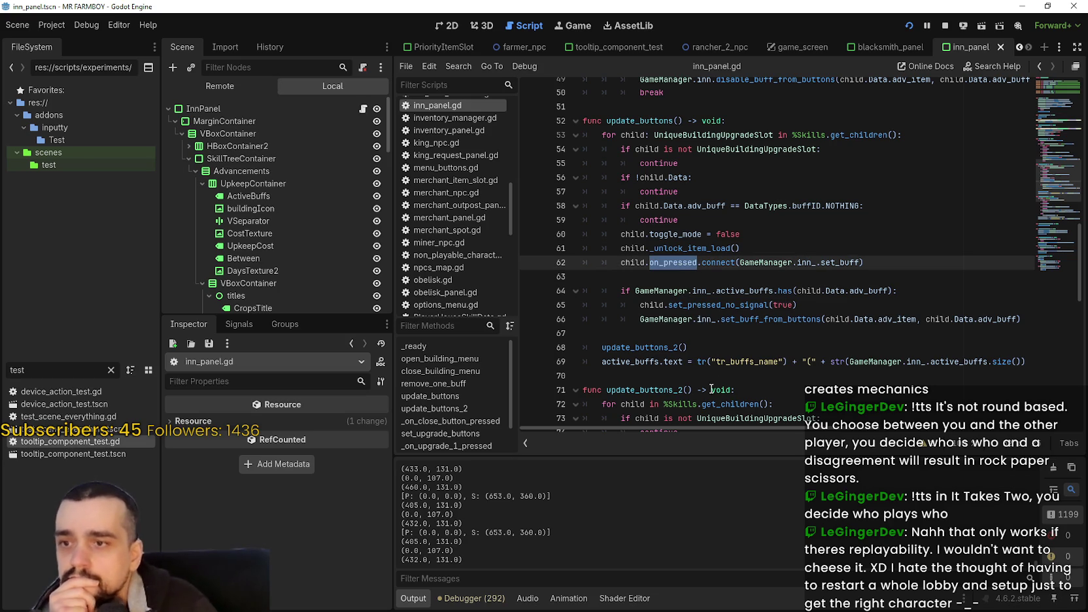
pyautogui.click(704, 282)
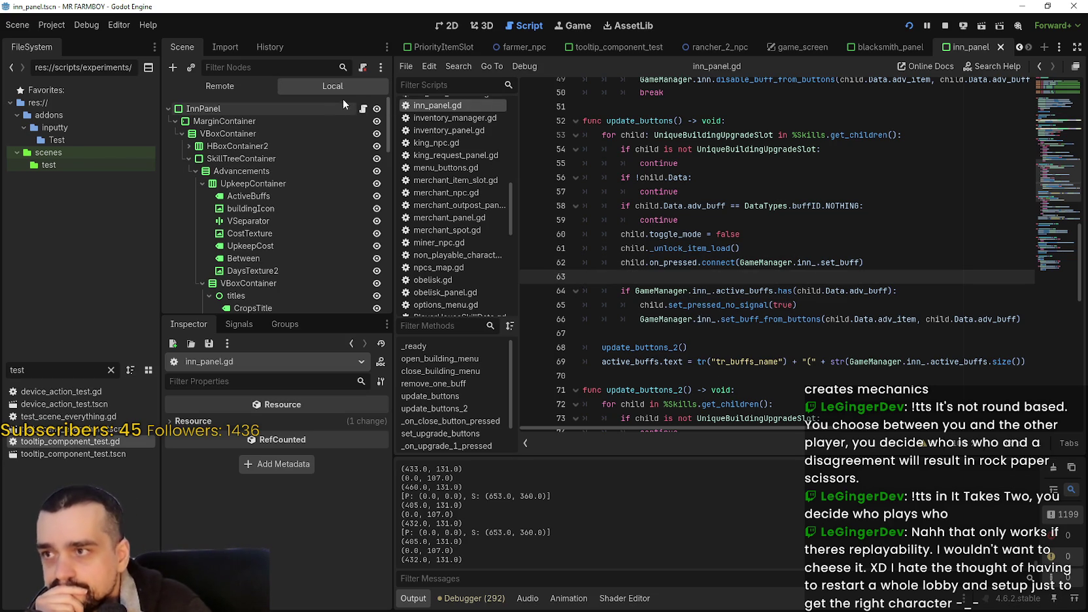
pyautogui.scroll(-5, 356, 256)
pyautogui.scroll(-5, 359, 259)
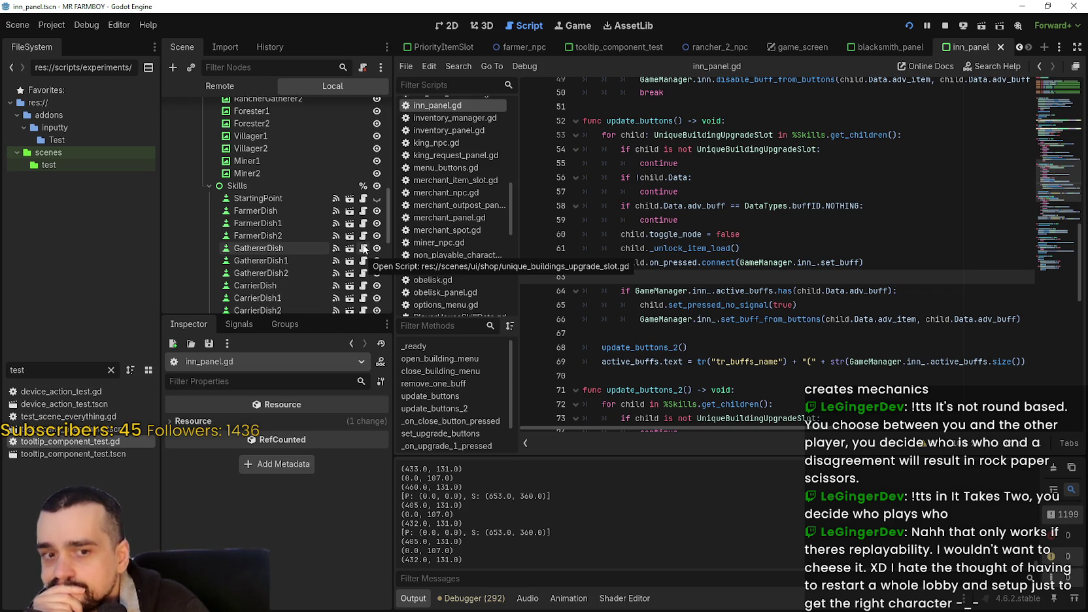
# Open unique_buildings_upgrade_slot.gd at _on_toggled and select FarmerDish2 (Inn Farmer 2, upkeep 300)
pyautogui.click(364, 250)
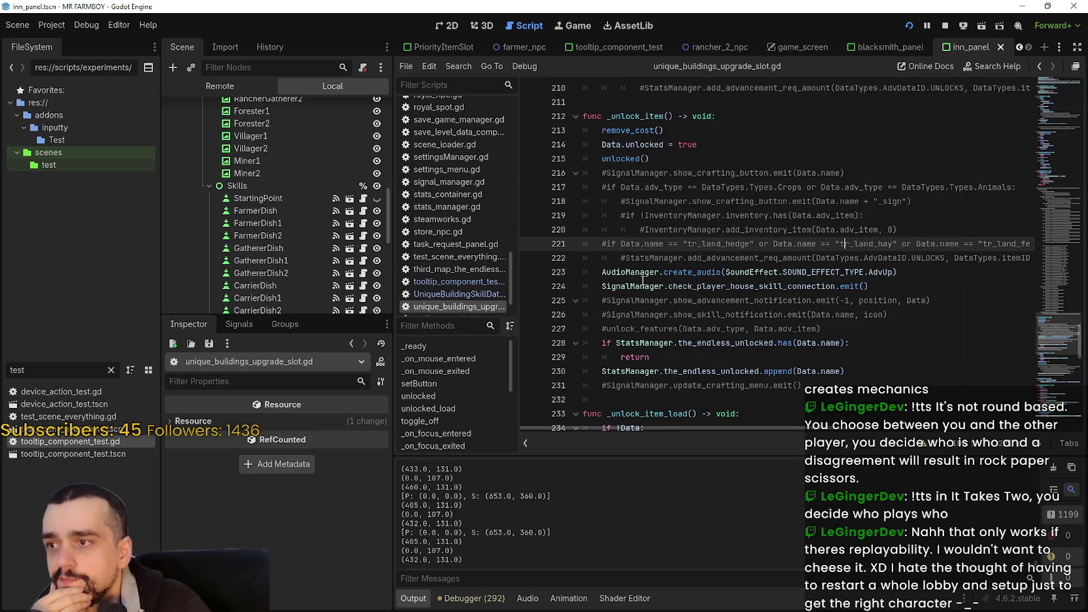
pyautogui.scroll(-10, 764, 296)
pyautogui.scroll(-10, 764, 297)
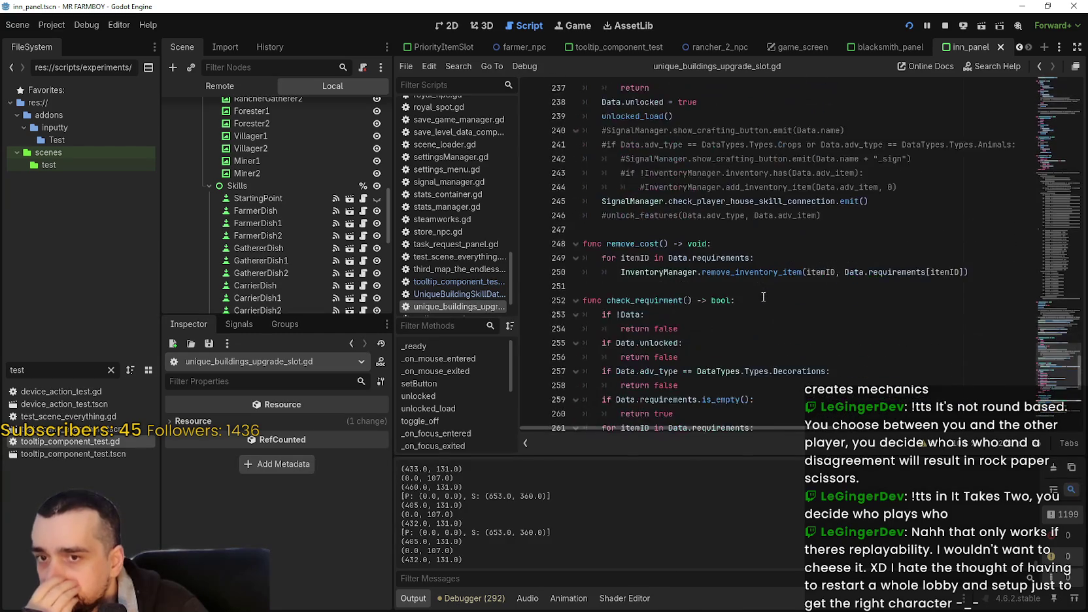
pyautogui.scroll(-3, 716, 298)
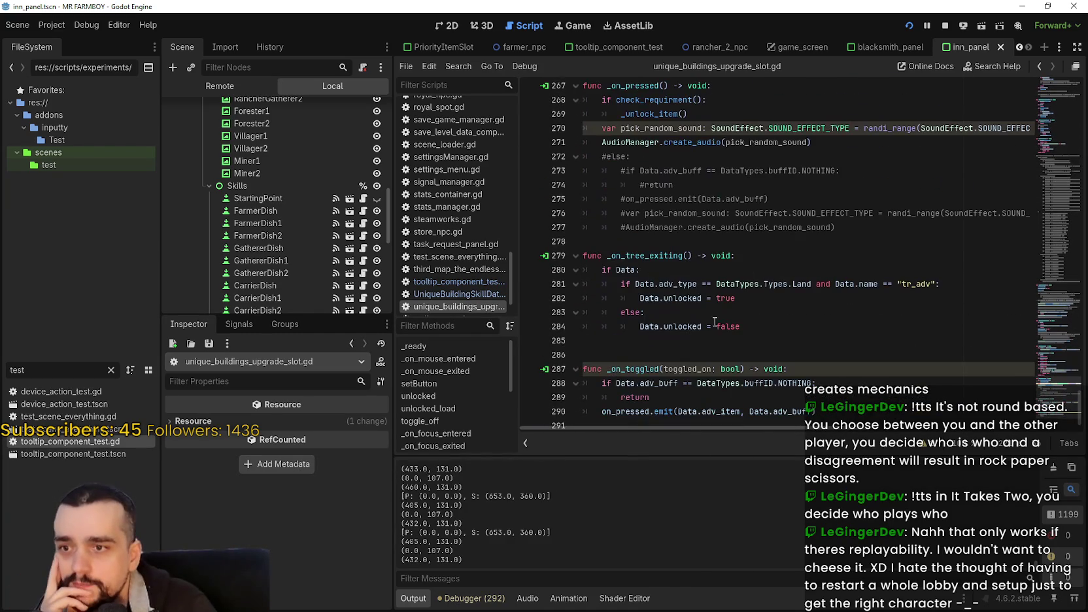
pyautogui.click(724, 387)
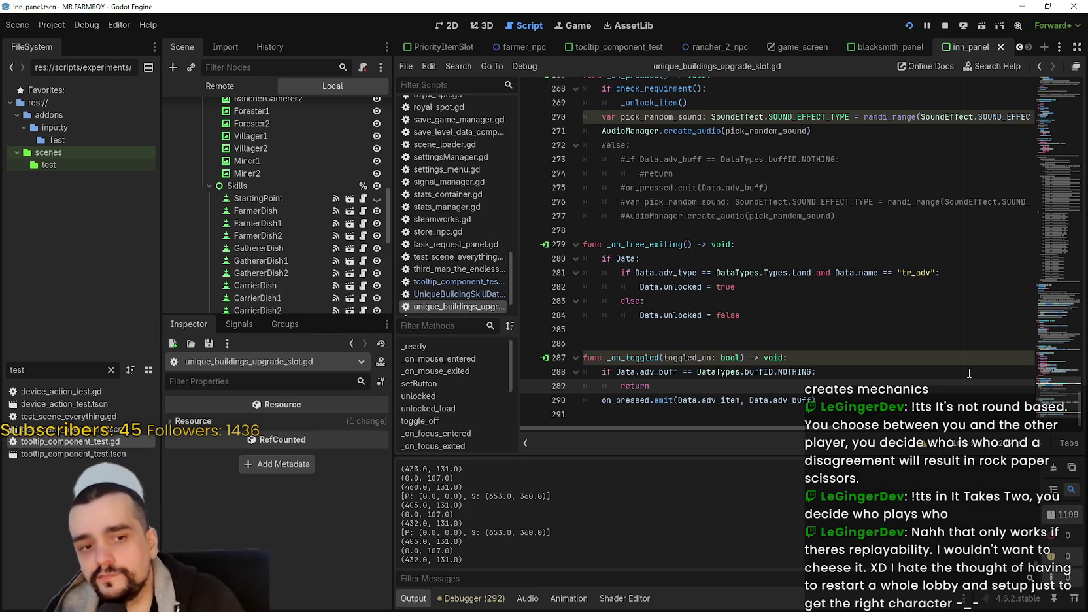
pyautogui.click(281, 237)
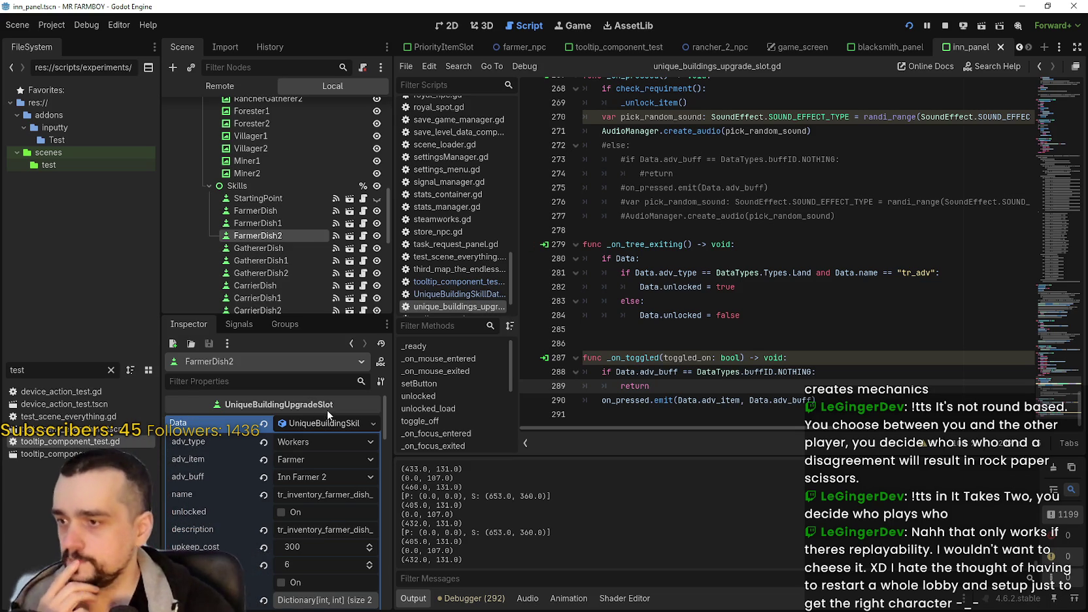
# Collapse FarmerDish2's Data and parents properties to reach BaseButton, then run the game
pyautogui.scroll(-3, 328, 452)
pyautogui.scroll(3, 338, 486)
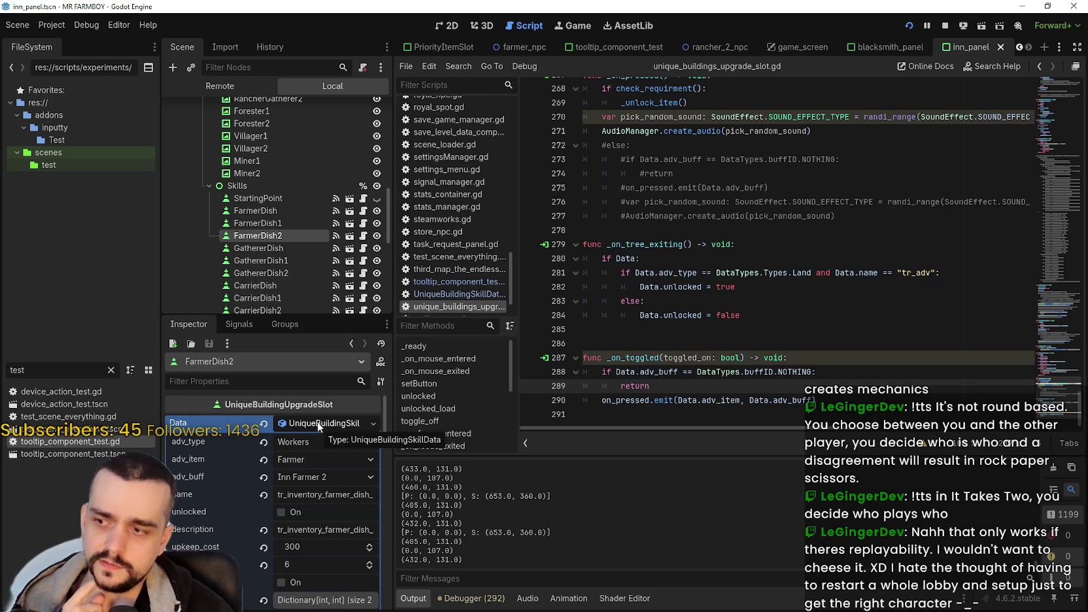
pyautogui.click(318, 425)
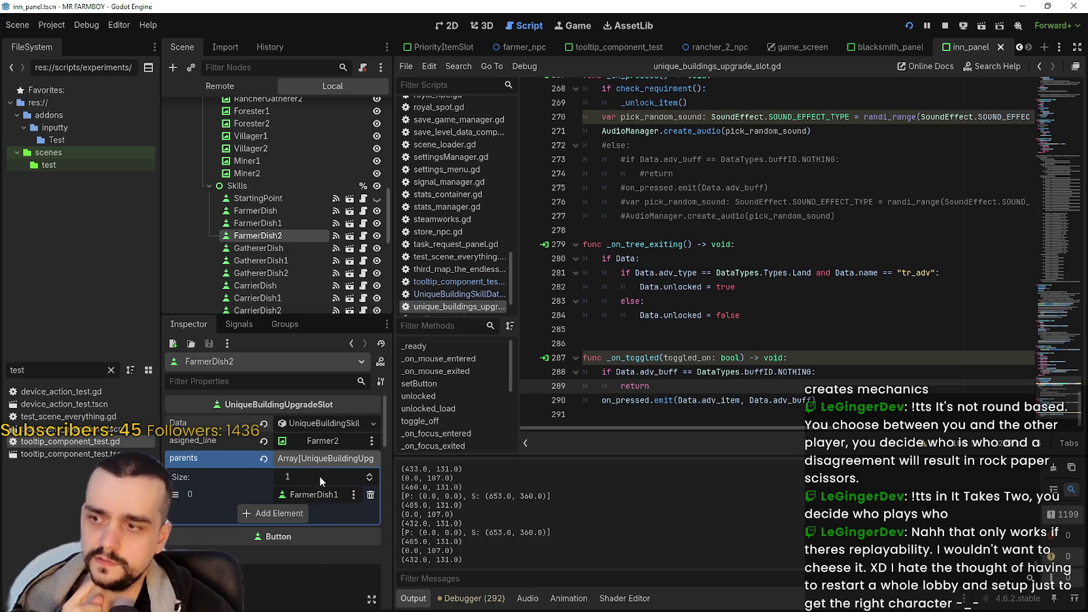
pyautogui.click(317, 455)
pyautogui.scroll(-5, 317, 521)
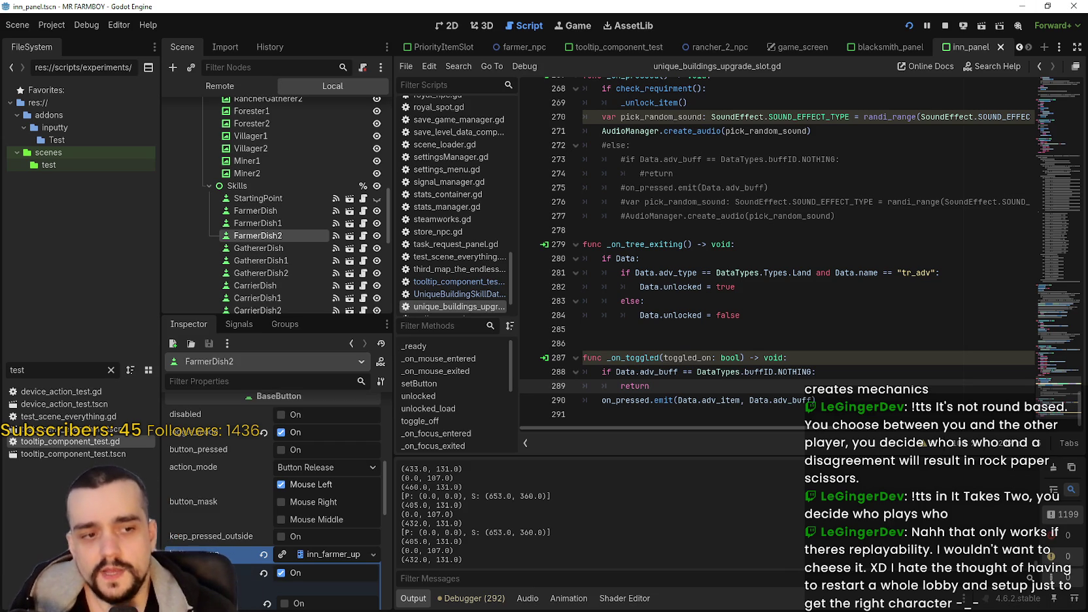
pyautogui.hotkey('alt', 'Tab')
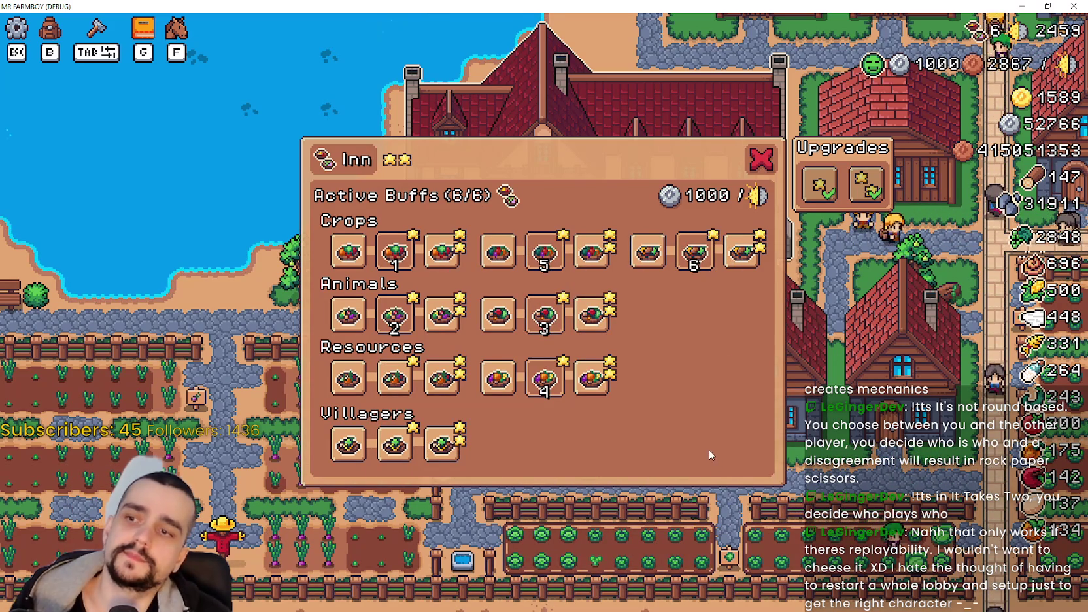
# Restore the game window, stop the running project, and return to the script editor
pyautogui.click(1049, 5)
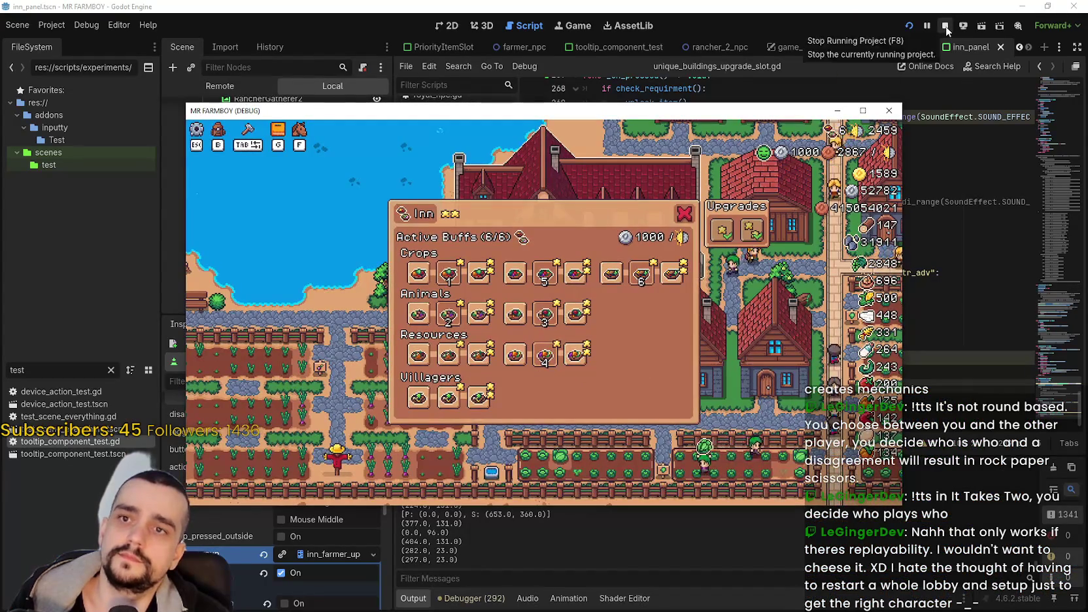
pyautogui.click(945, 28)
pyautogui.click(887, 145)
pyautogui.scroll(5, 246, 266)
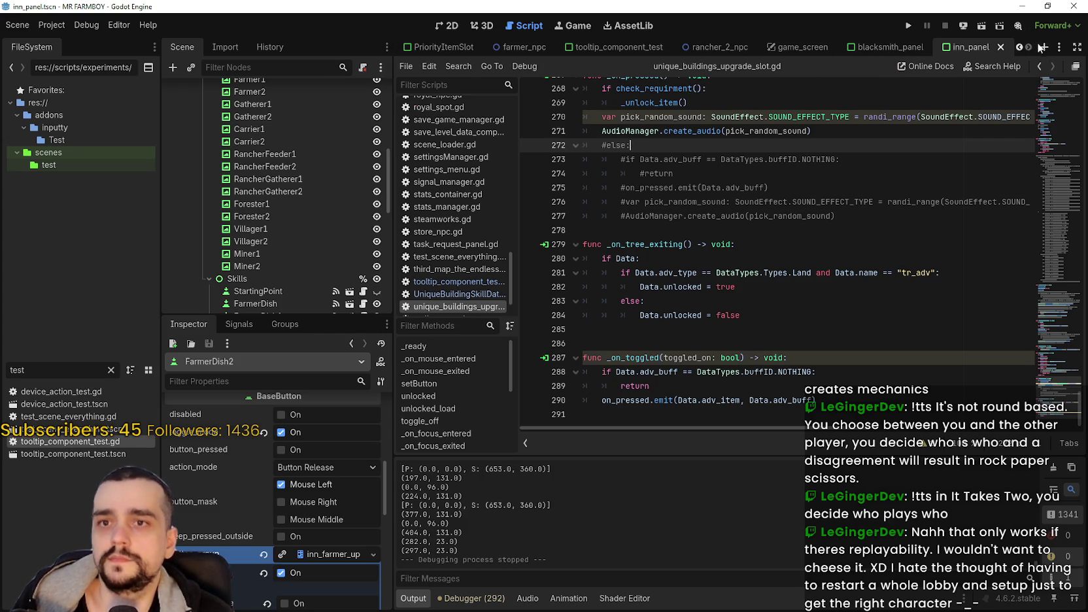
pyautogui.click(1018, 46)
# Switch to the Inn scene, open inn.gd, and select the slot_limit value 2
pyautogui.click(1017, 46)
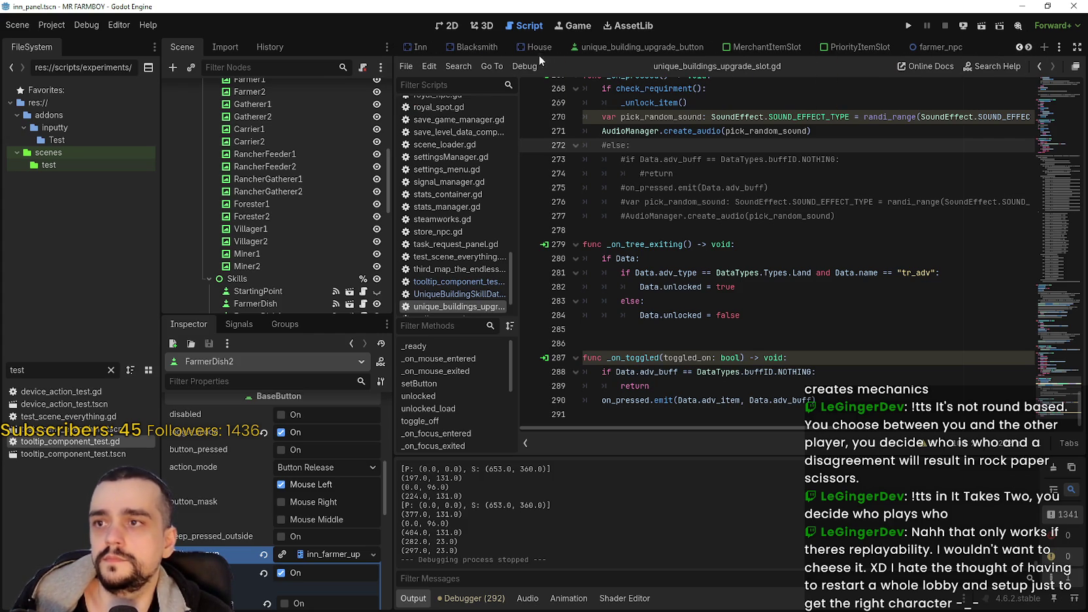
pyautogui.click(418, 46)
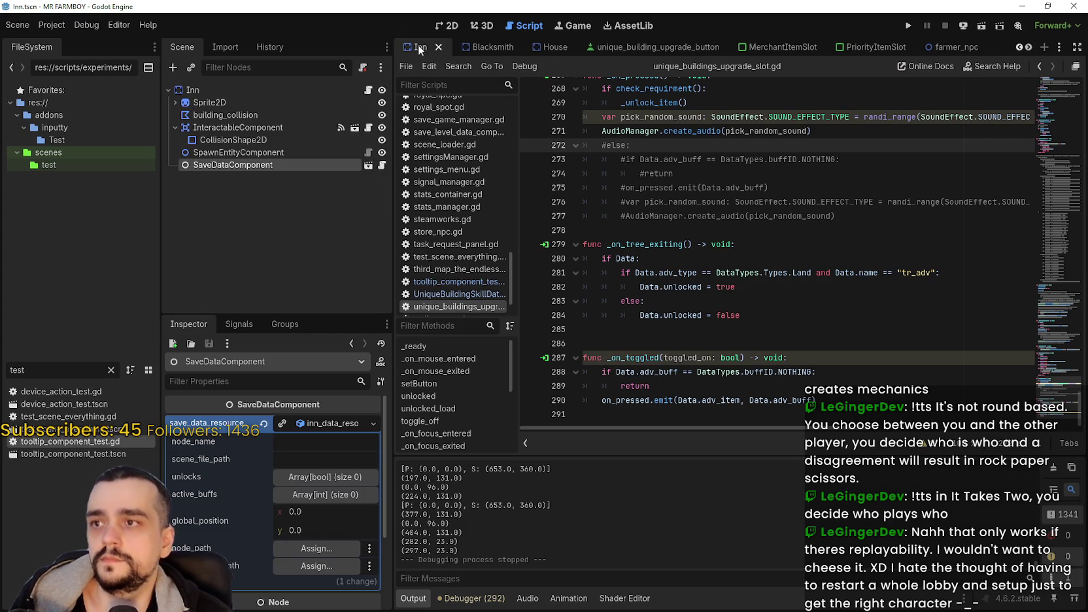
pyautogui.click(369, 89)
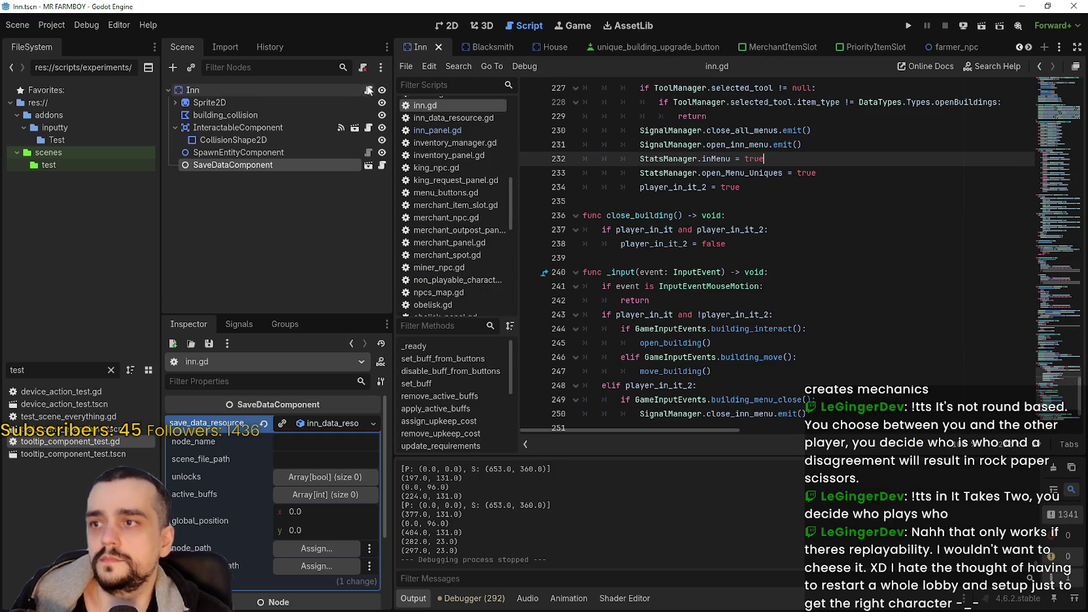
pyautogui.click(1053, 123)
pyautogui.scroll(5, 1053, 116)
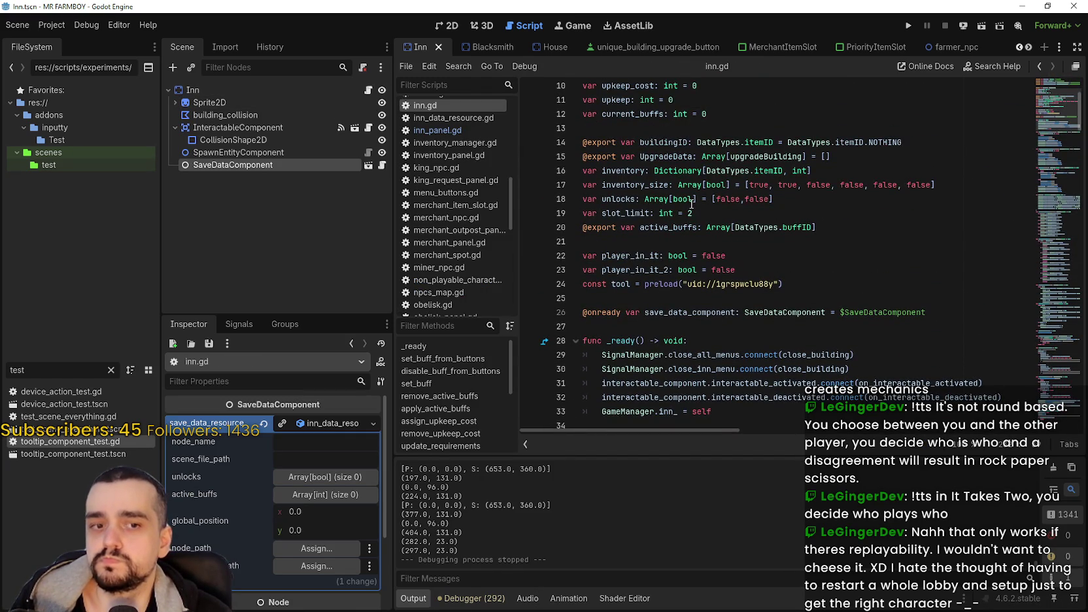
pyautogui.doubleClick(690, 213)
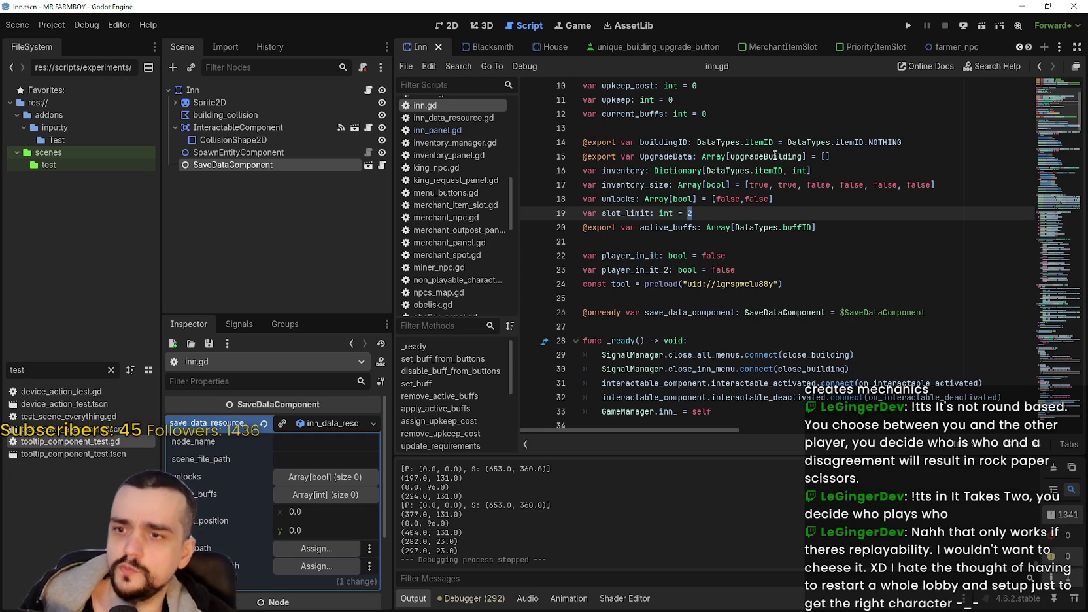
# Select set_buff's active_buffs versus slot_limit condition on line 59
pyautogui.scroll(-4, 728, 167)
pyautogui.scroll(-3, 728, 167)
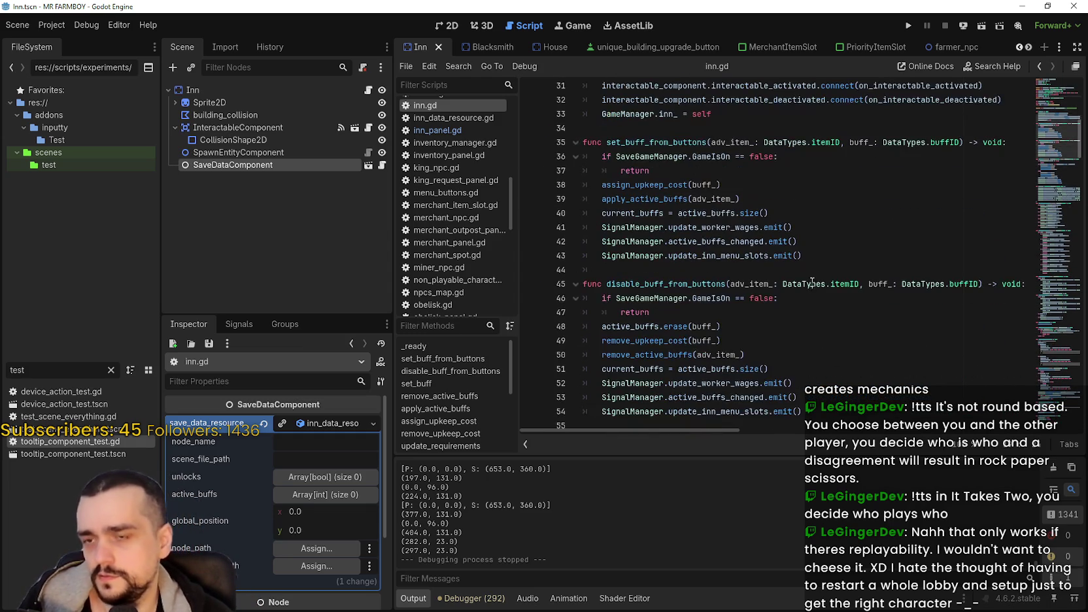
pyautogui.click(825, 258)
pyautogui.scroll(-4, 851, 268)
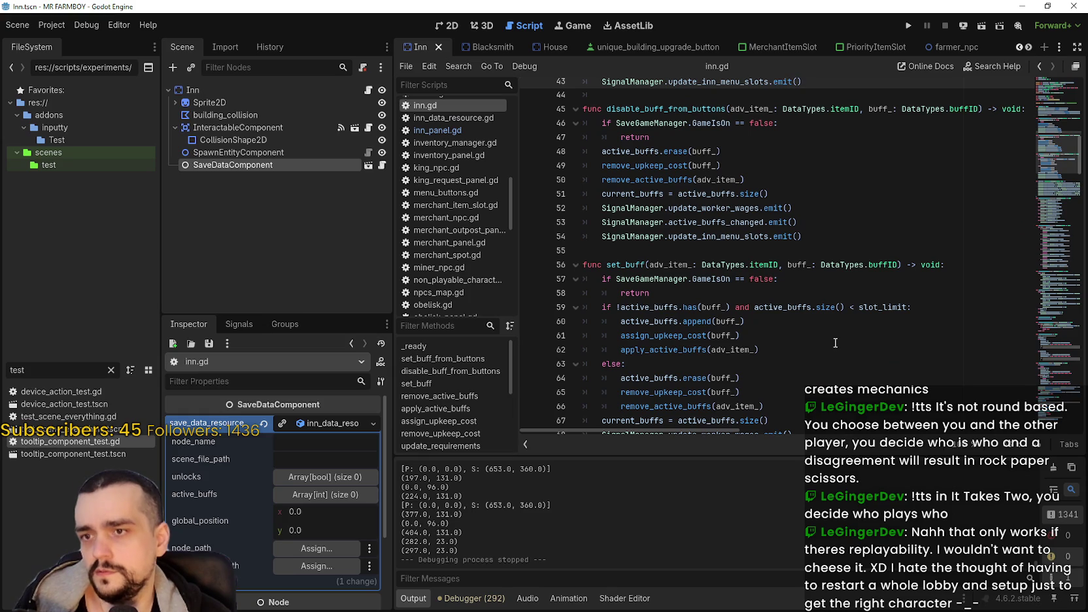
pyautogui.doubleClick(876, 308)
pyautogui.moveTo(876, 308); pyautogui.dragTo(620, 308)
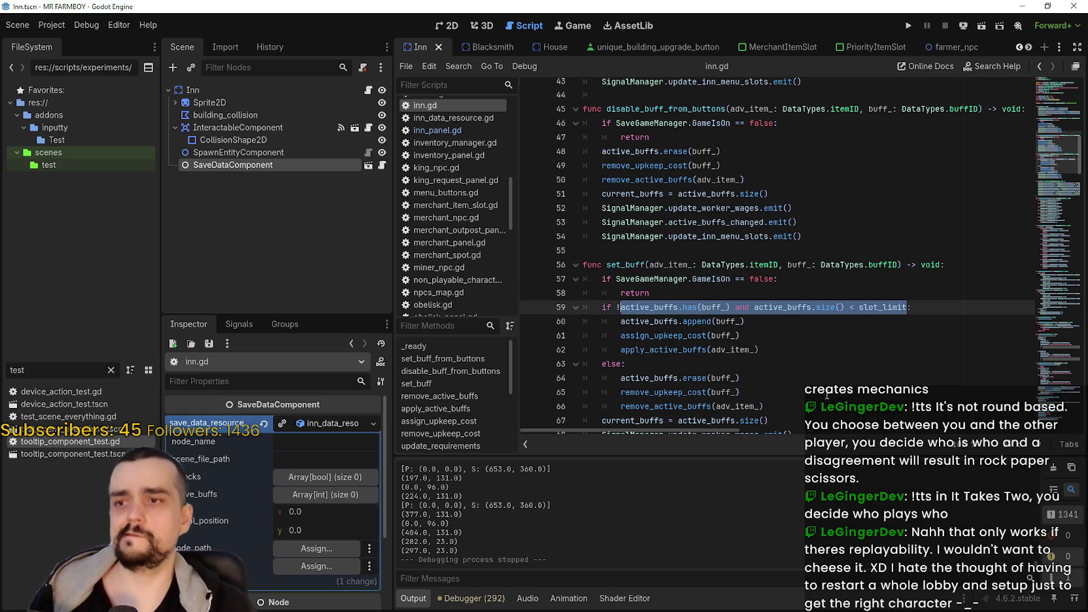
pyautogui.scroll(-3, 864, 362)
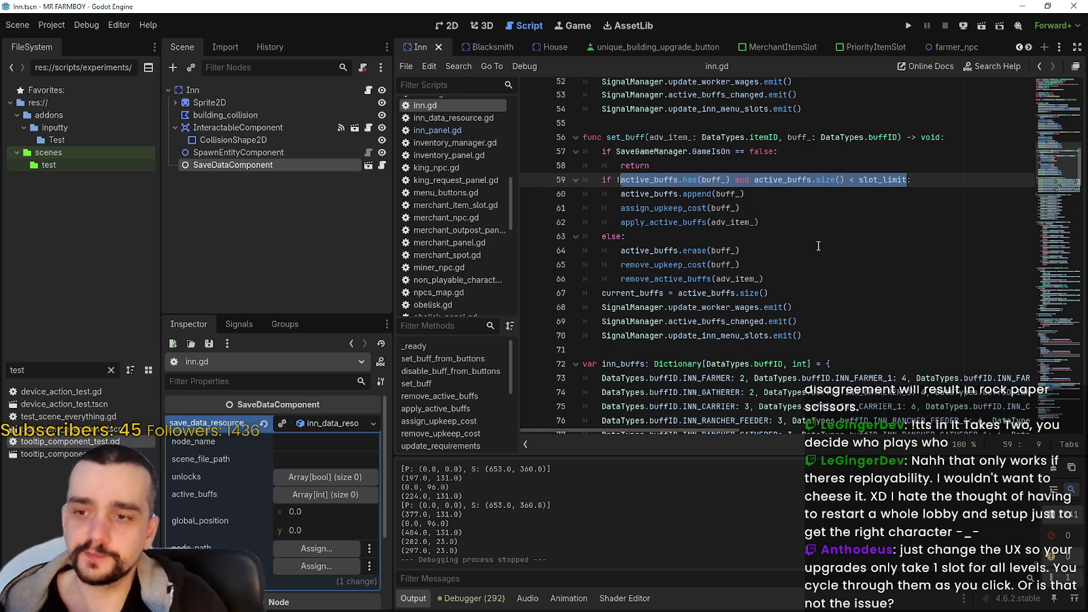
pyautogui.click(757, 226)
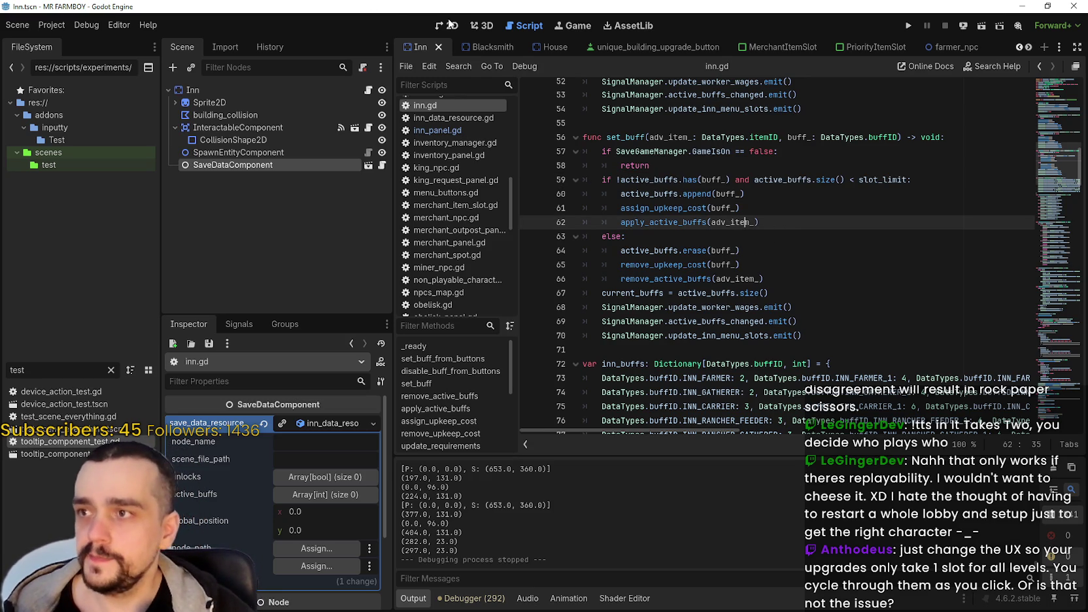
pyautogui.click(1029, 48)
pyautogui.click(1028, 49)
pyautogui.click(1029, 49)
pyautogui.click(1029, 48)
pyautogui.click(1029, 48)
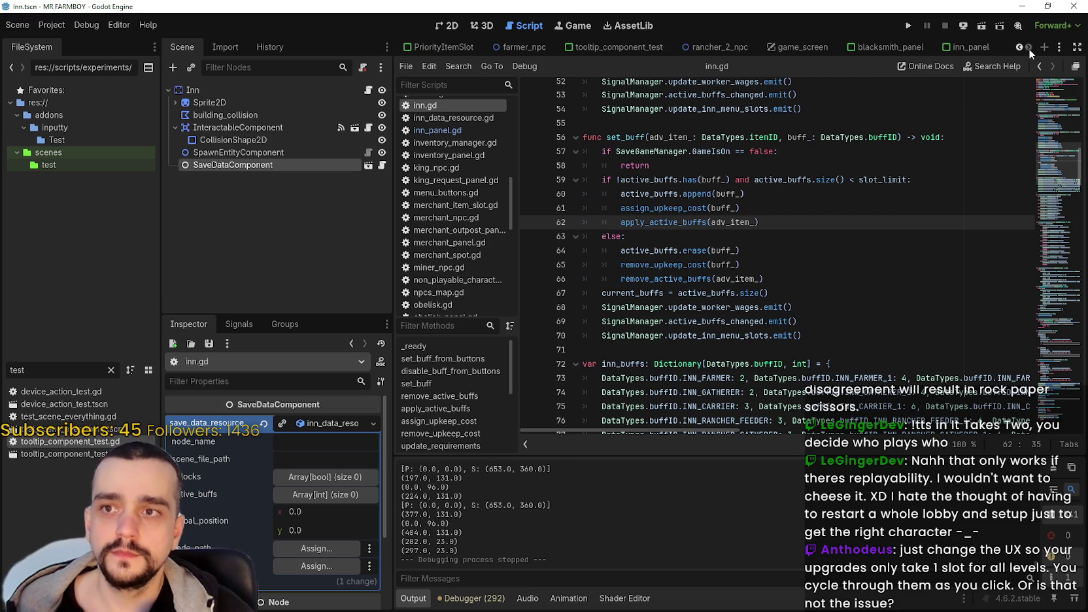
# Open the blacksmith_panel scene and view its buffs panel layout in 2D
pyautogui.click(888, 46)
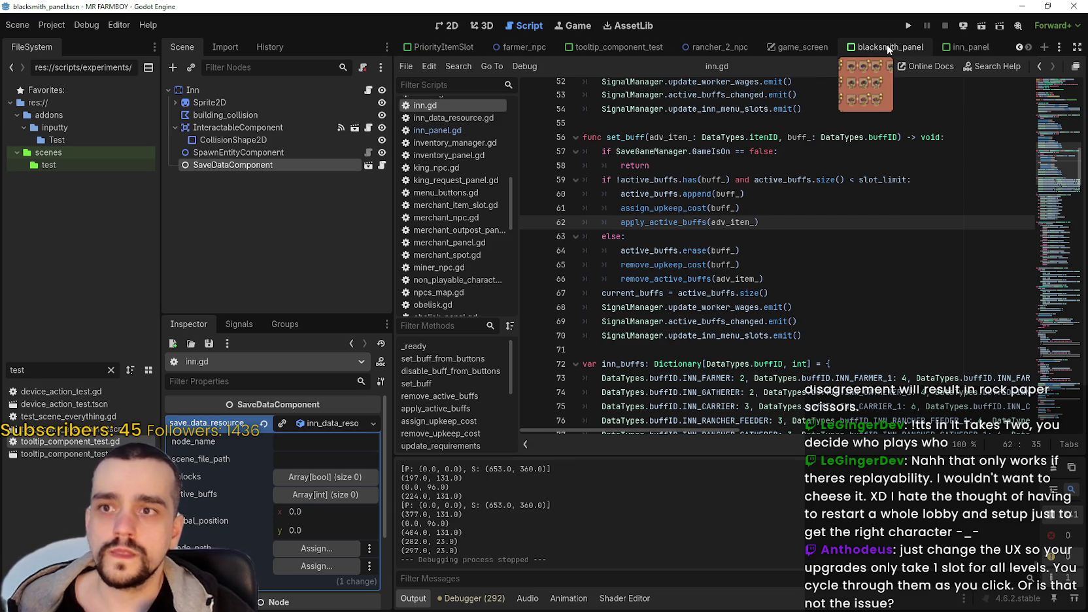
pyautogui.click(450, 26)
pyautogui.scroll(3, 586, 300)
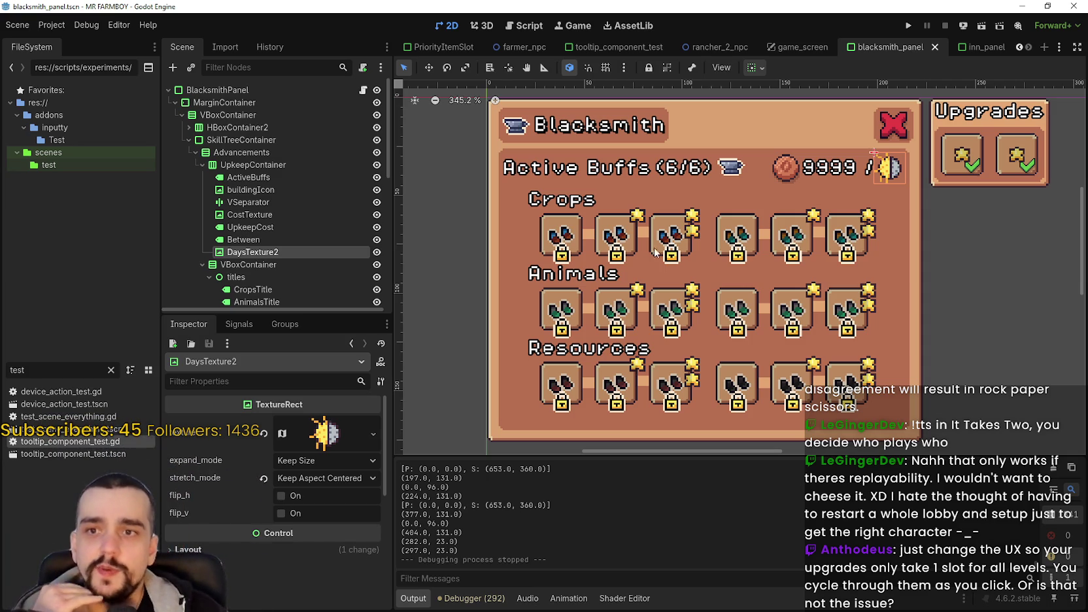
pyautogui.scroll(-1, 670, 242)
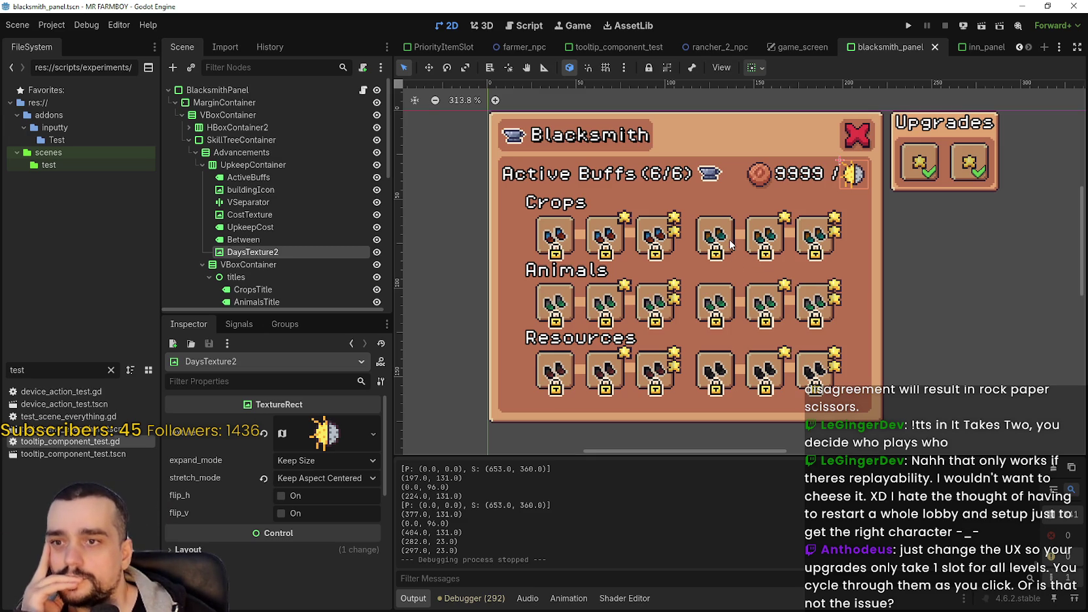
pyautogui.scroll(-1, 729, 240)
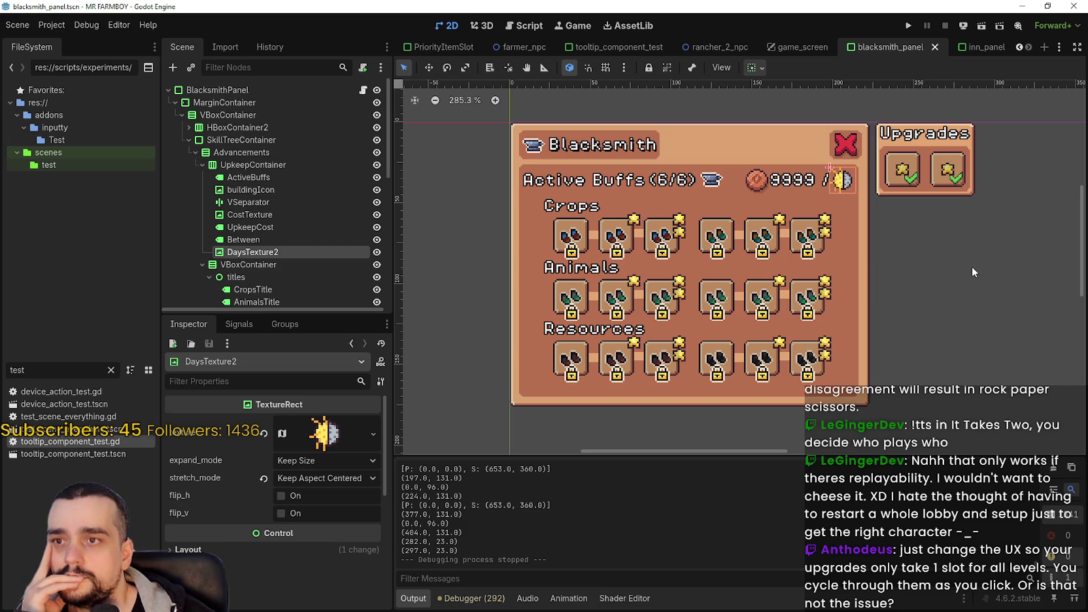
# Open blacksmith_panel.gd and place the caret on the blacksmith_ check
pyautogui.moveTo(1032, 48)
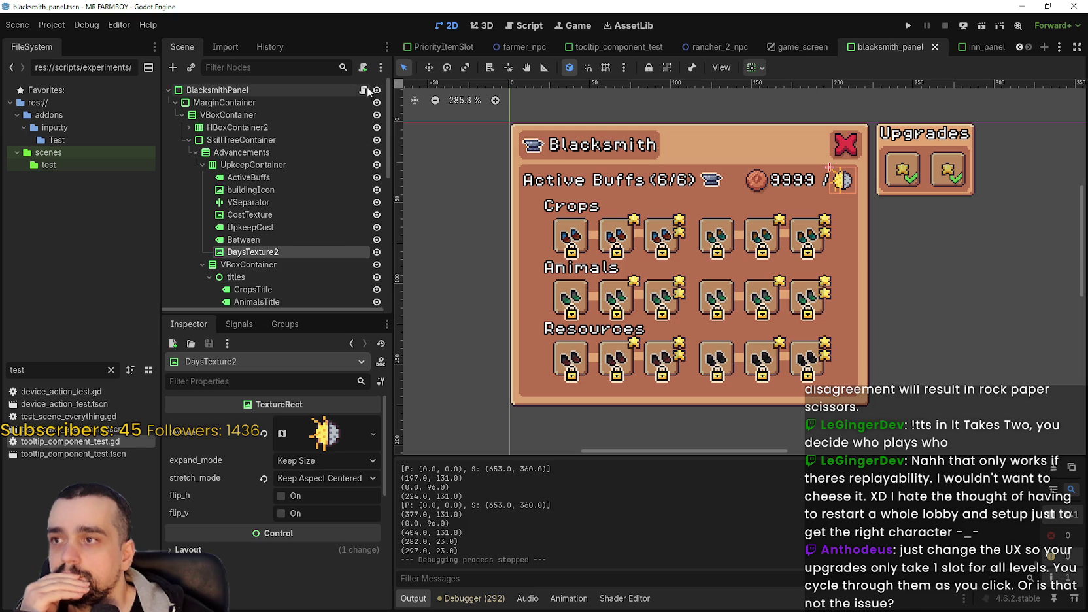
pyautogui.click(363, 90)
pyautogui.click(817, 229)
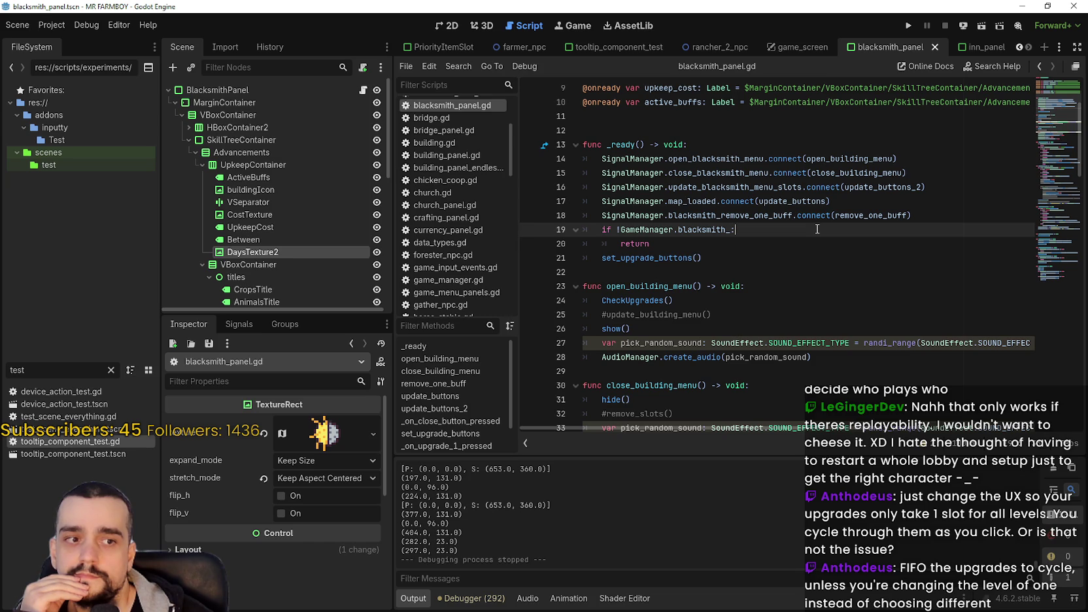
# Read blacksmith_panel.gd down to remove_one_buff, then return to the inn_panel scene
pyautogui.scroll(-4, 817, 229)
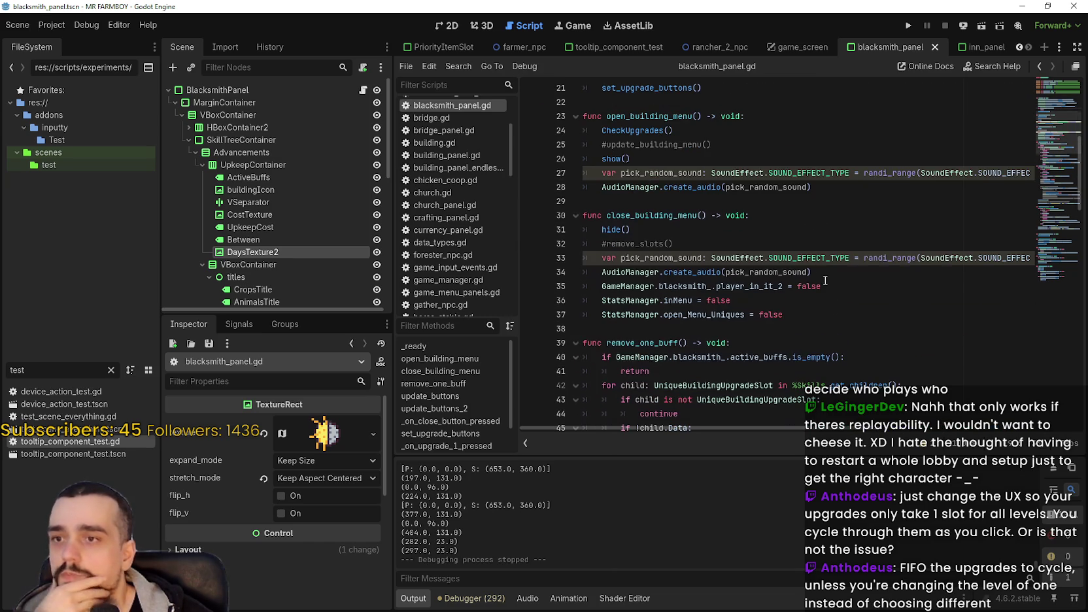
pyautogui.scroll(-5, 823, 272)
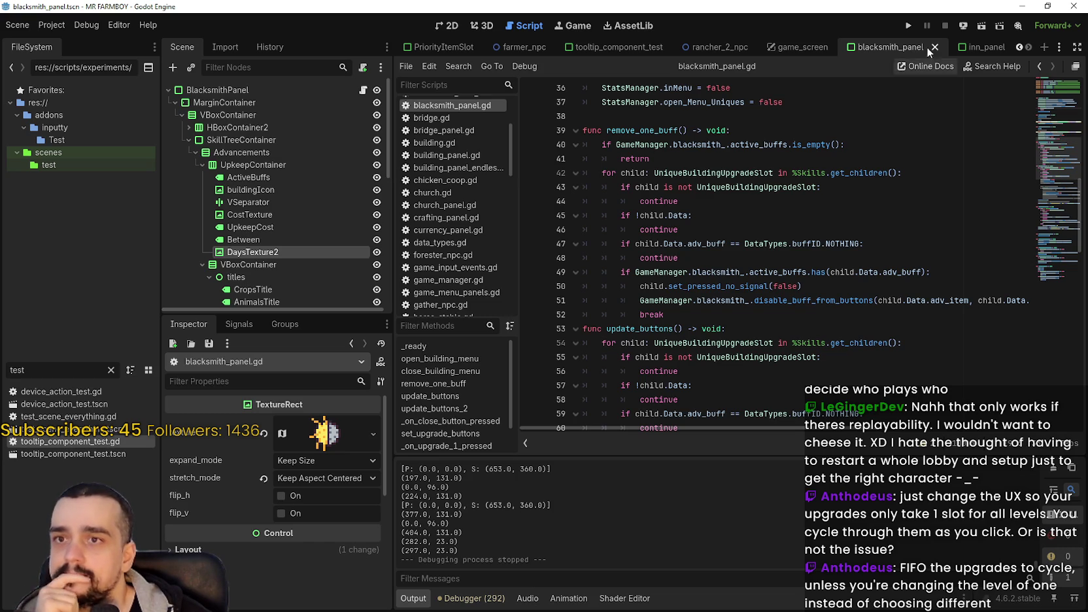
pyautogui.click(970, 47)
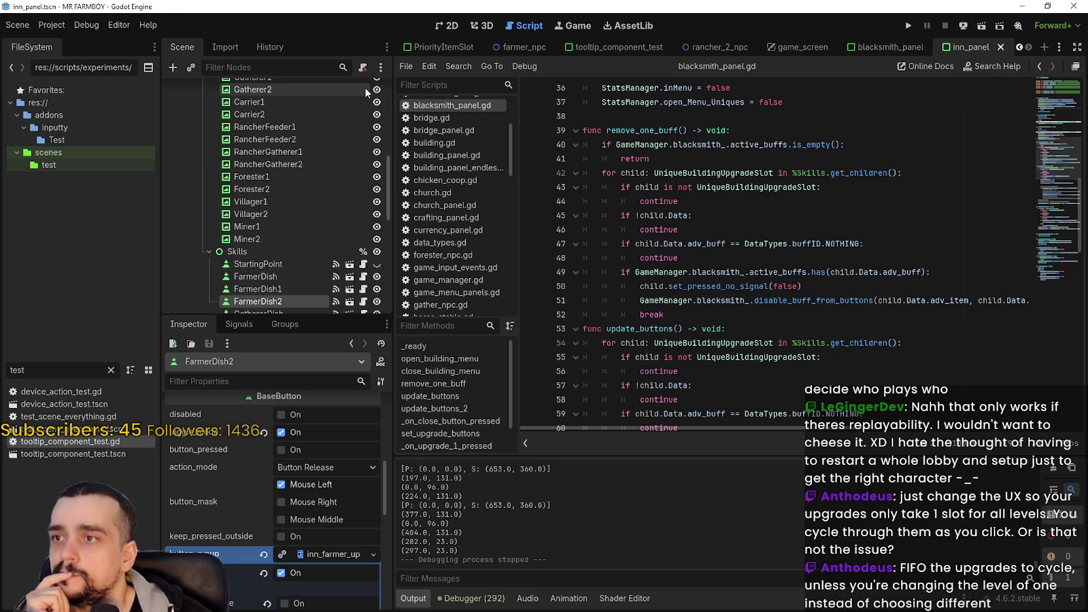
# Open inn_panel.gd and browse from update_buttons_2 down to line 114
pyautogui.scroll(10, 359, 115)
pyautogui.click(362, 90)
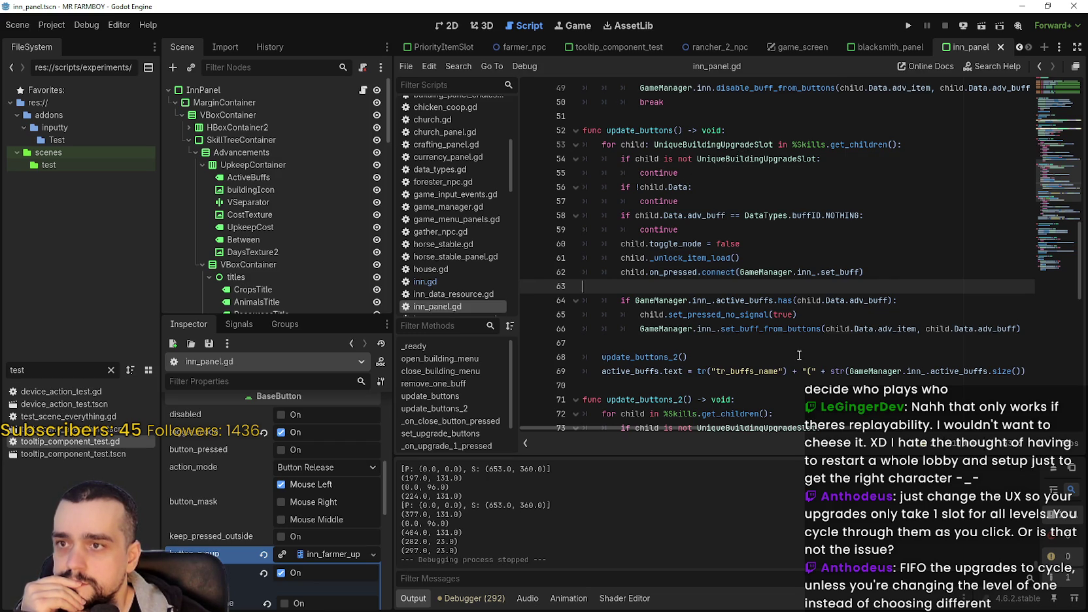
pyautogui.scroll(-10, 793, 332)
pyautogui.scroll(3, 792, 330)
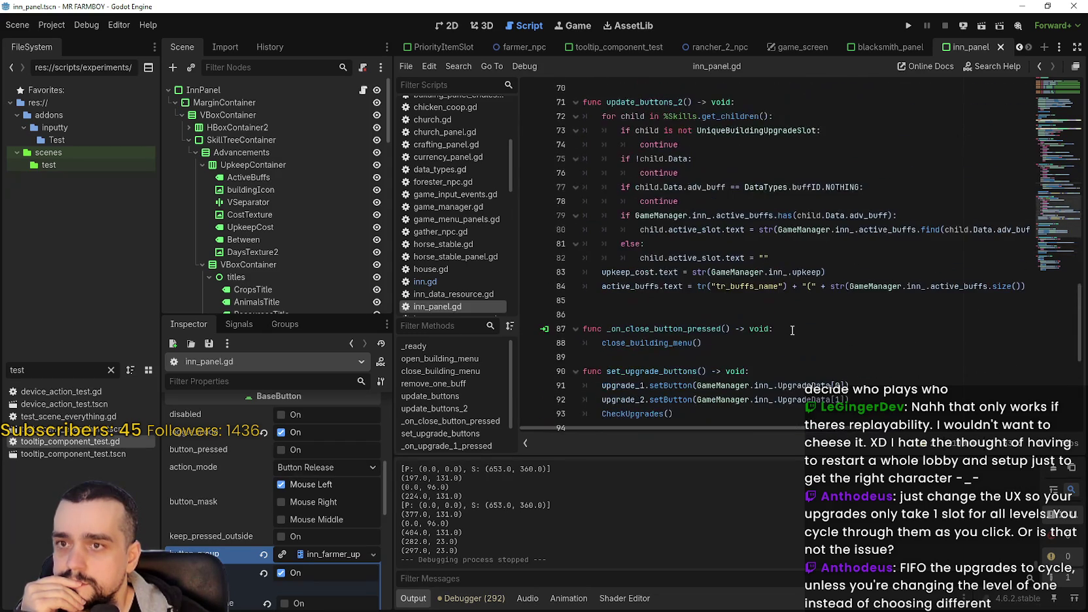
pyautogui.click(765, 302)
pyautogui.scroll(-2, 765, 301)
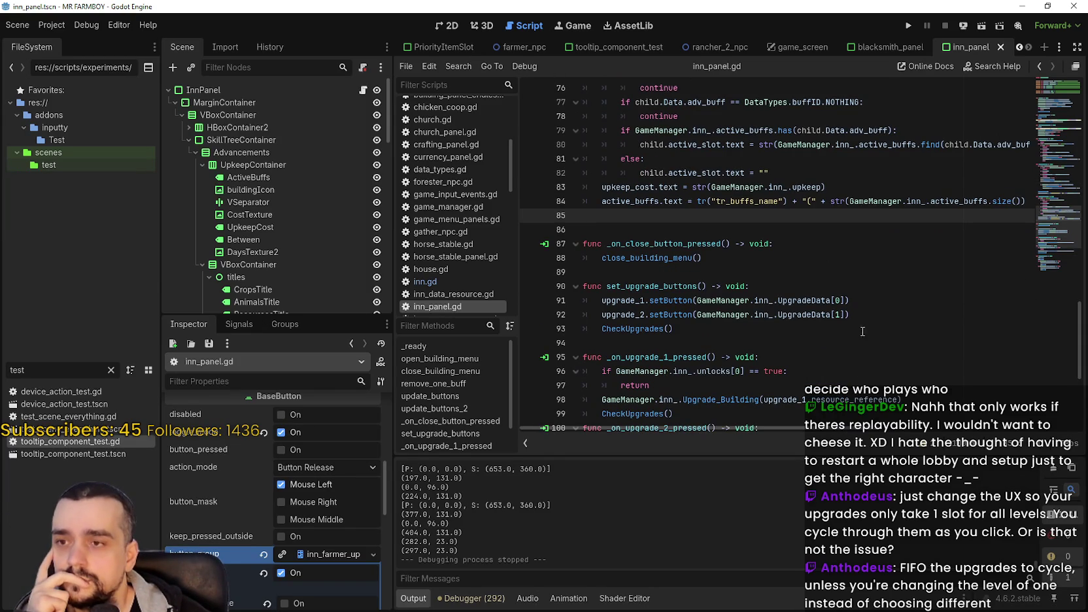
pyautogui.scroll(-5, 862, 332)
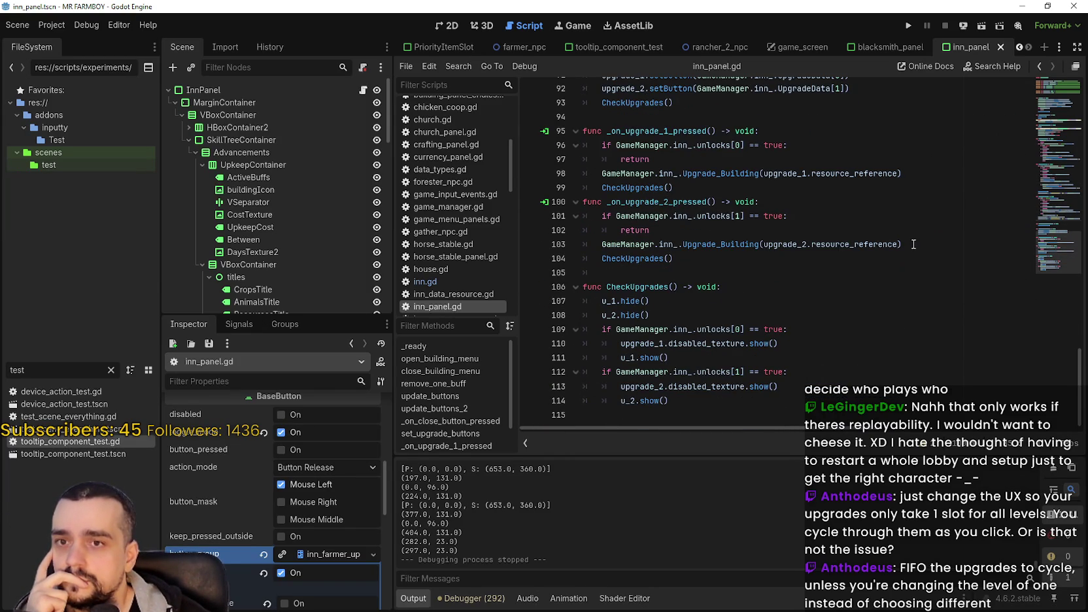
pyautogui.moveTo(1050, 249); pyautogui.dragTo(1059, 142)
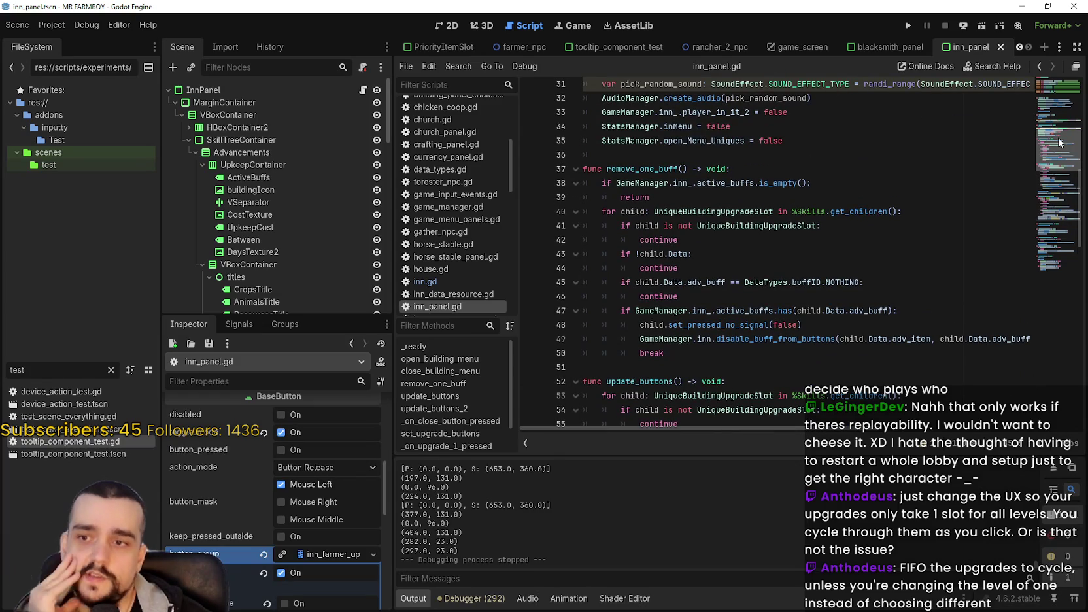
pyautogui.moveTo(1060, 142)
pyautogui.mouseDown()
pyautogui.moveTo(1057, 72)
pyautogui.moveTo(1037, 198)
pyautogui.moveTo(1044, 242)
pyautogui.mouseUp()
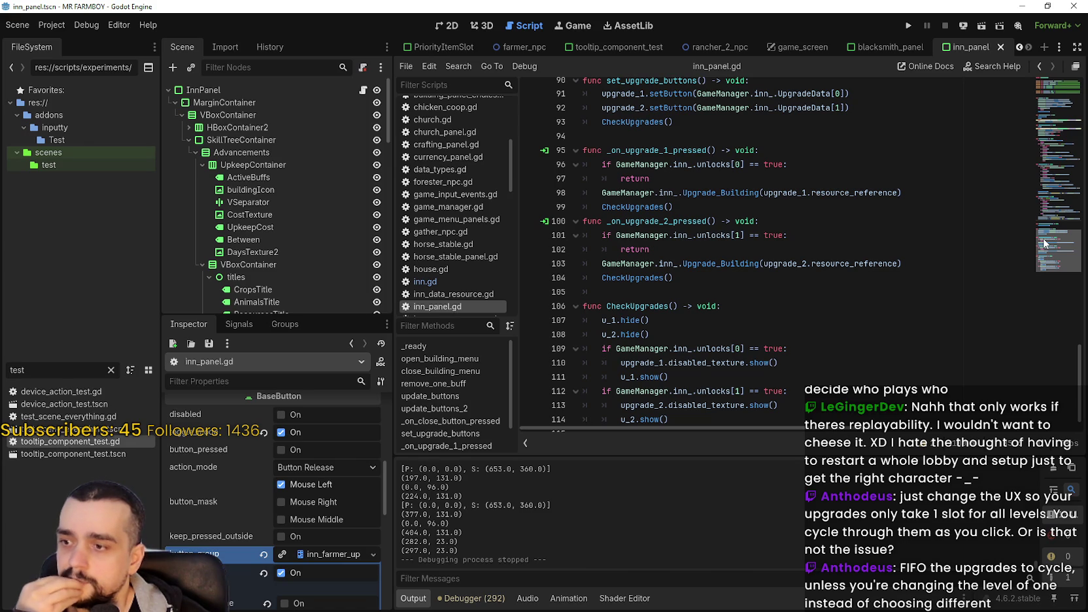
pyautogui.moveTo(1044, 243); pyautogui.dragTo(1044, 257)
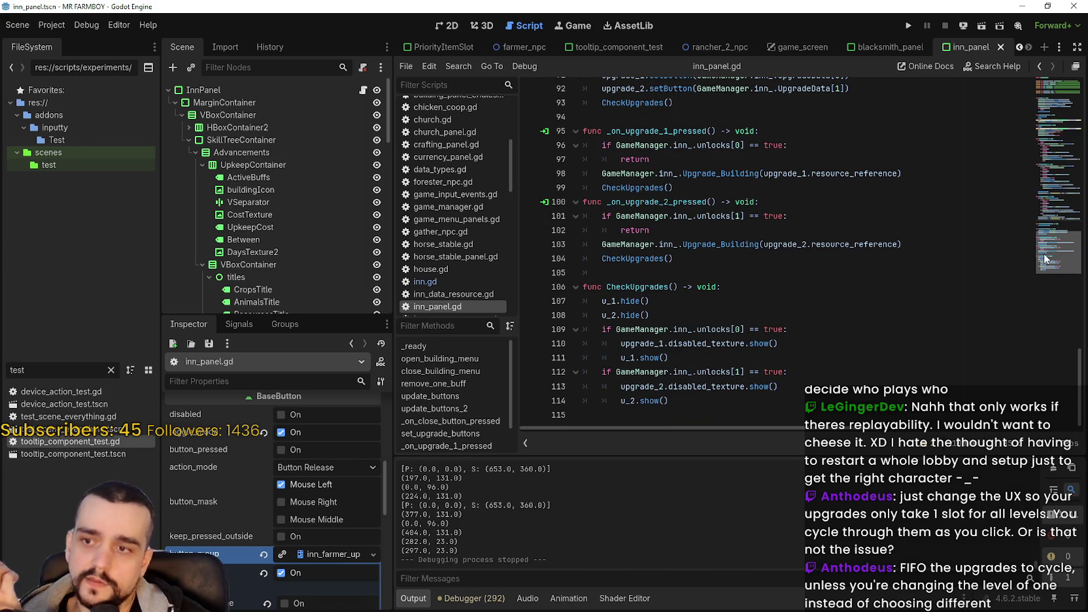
pyautogui.click(768, 402)
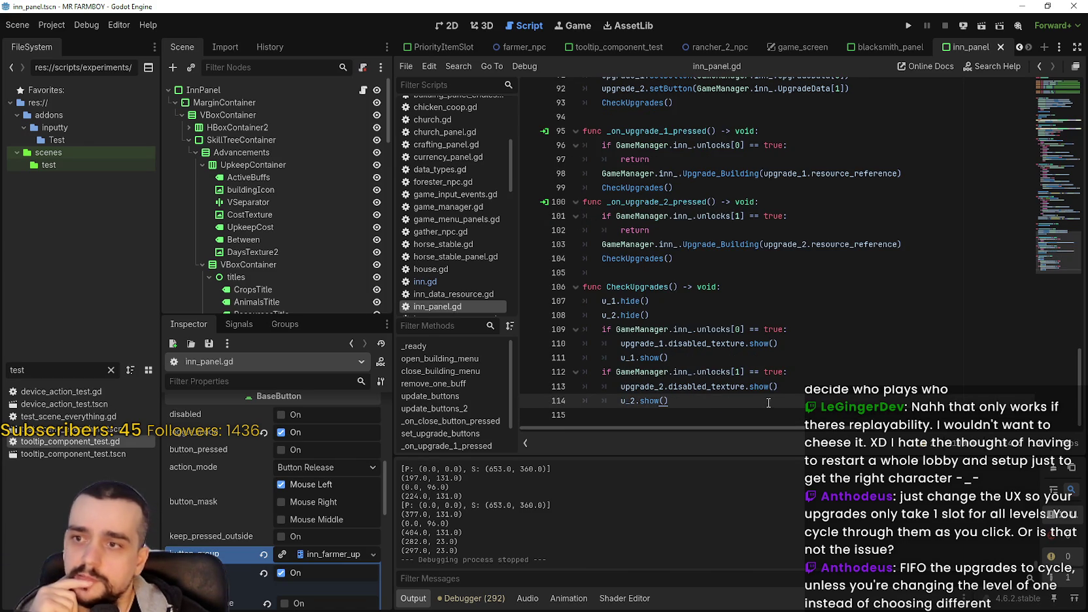
pyautogui.moveTo(772, 391)
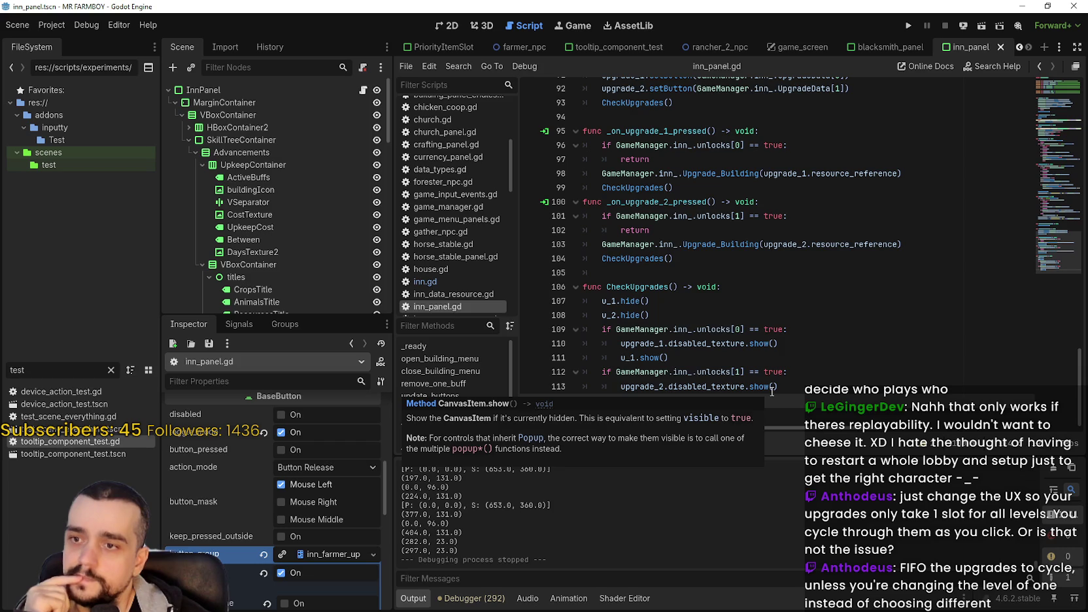
# Delete the stray indentation on blank line 105 before CheckUpgrades
pyautogui.moveTo(694, 276); pyautogui.dragTo(548, 276)
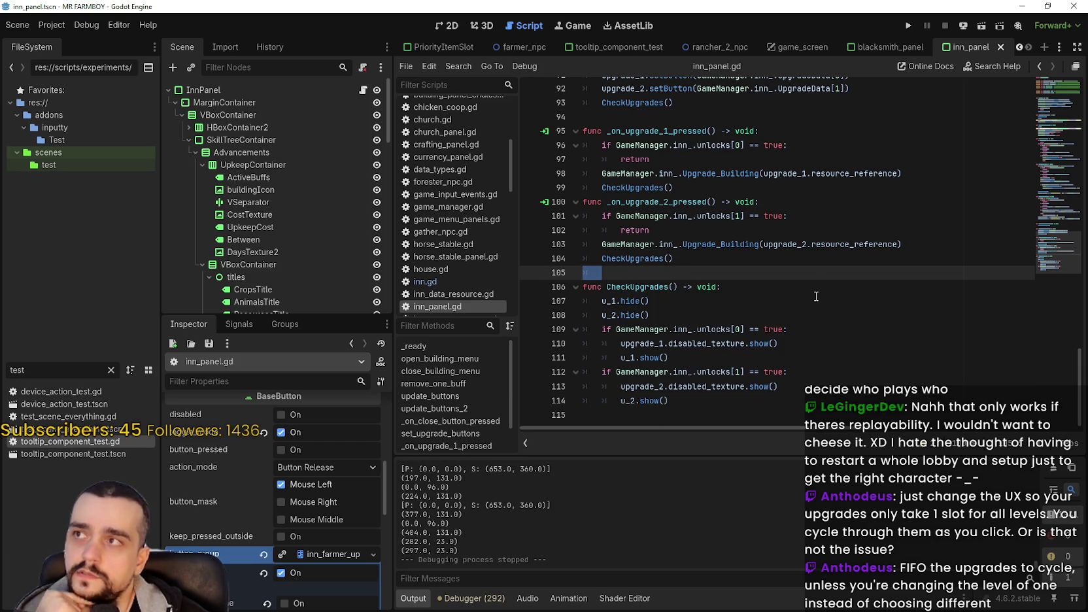
pyautogui.press('BackSpace')
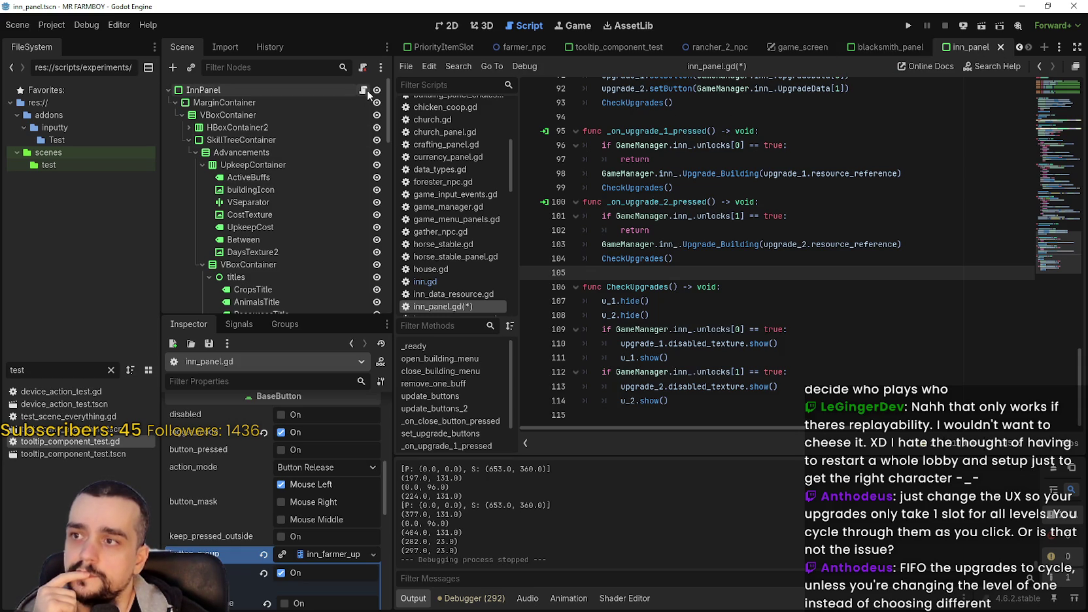
pyautogui.scroll(-15, 351, 181)
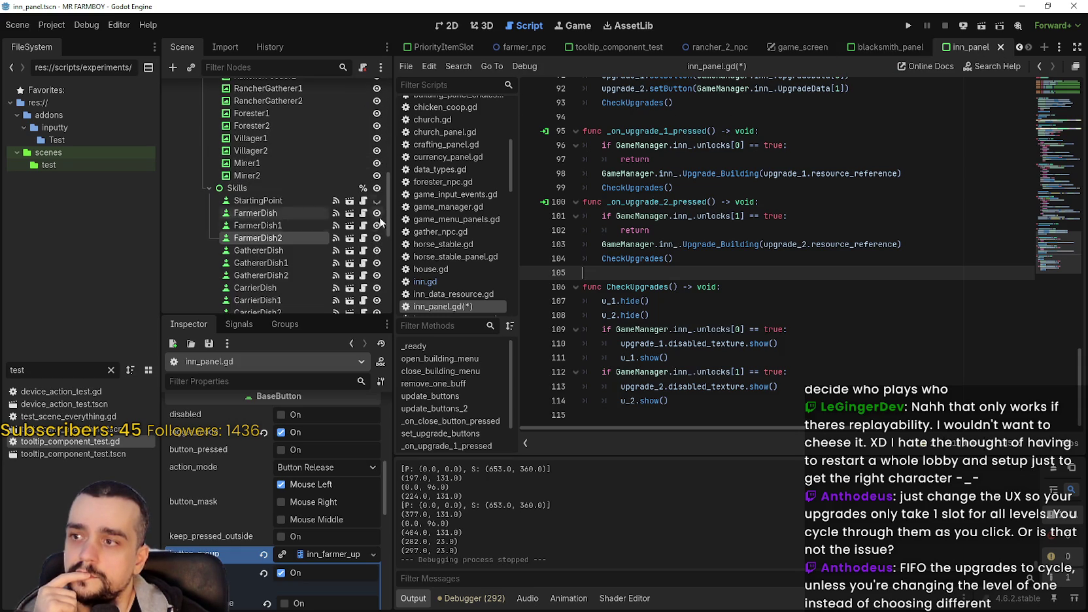
pyautogui.click(364, 237)
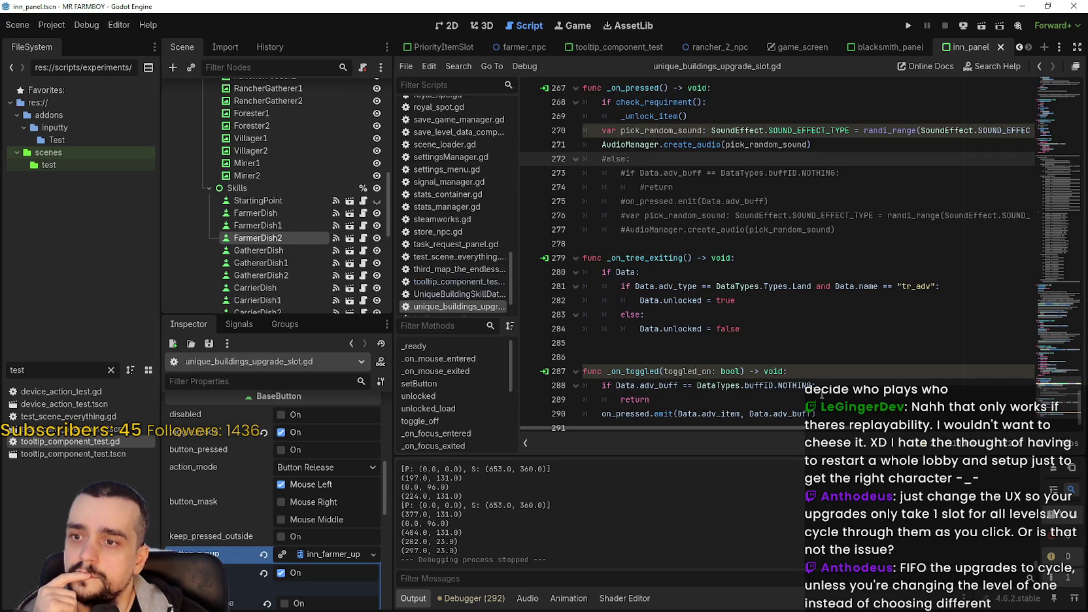
# Open unique_buildings_upgrade_slot.gd and select the on_pressed.emit line 290
pyautogui.click(817, 386)
pyautogui.scroll(-1, 838, 409)
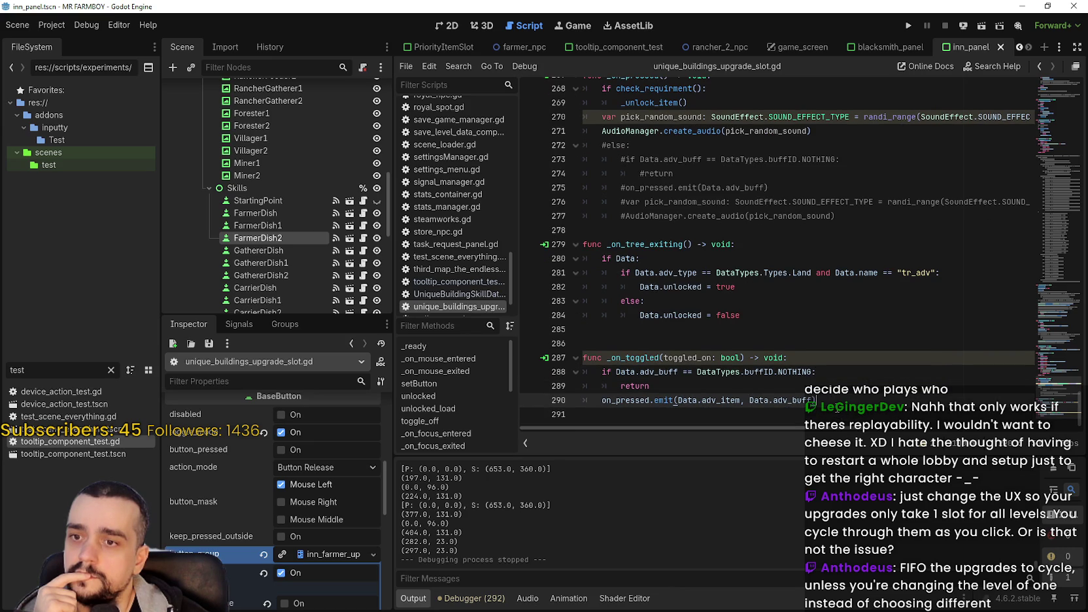
pyautogui.tripleClick(724, 399)
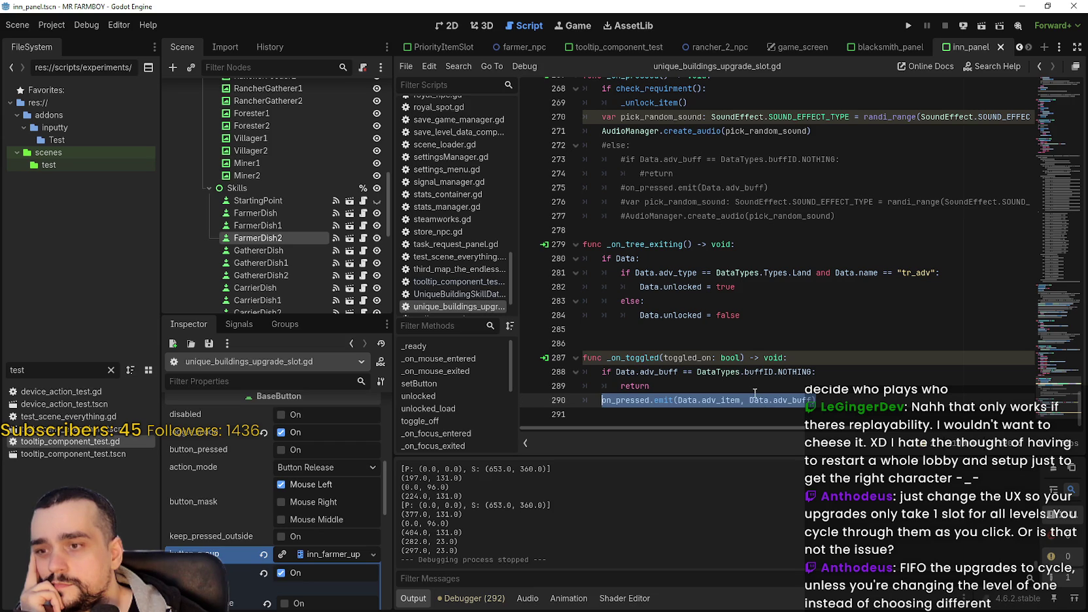
pyautogui.scroll(1, 754, 393)
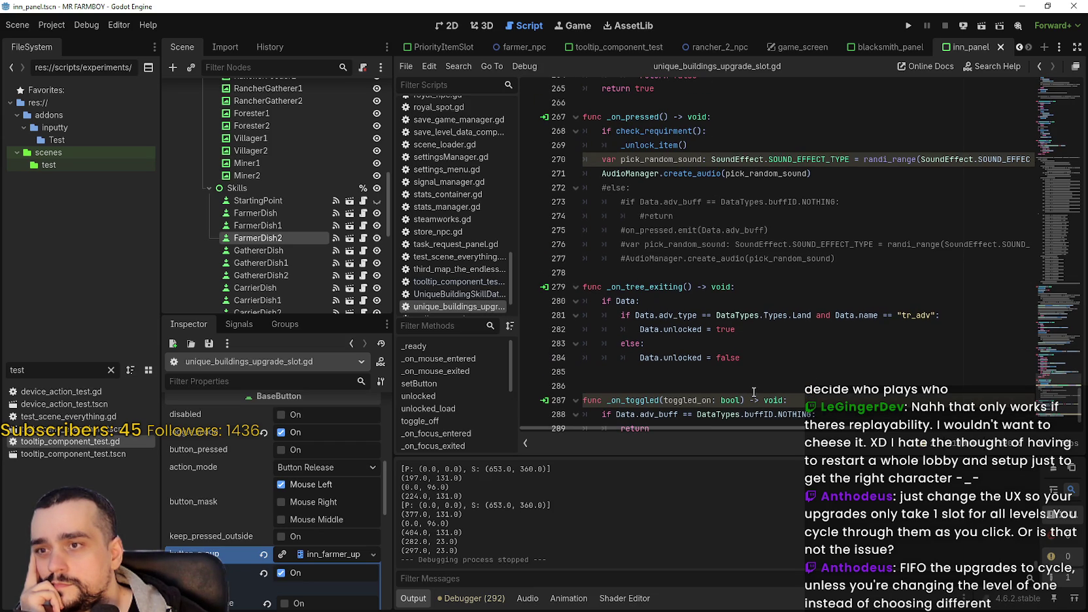
pyautogui.scroll(-1, 753, 391)
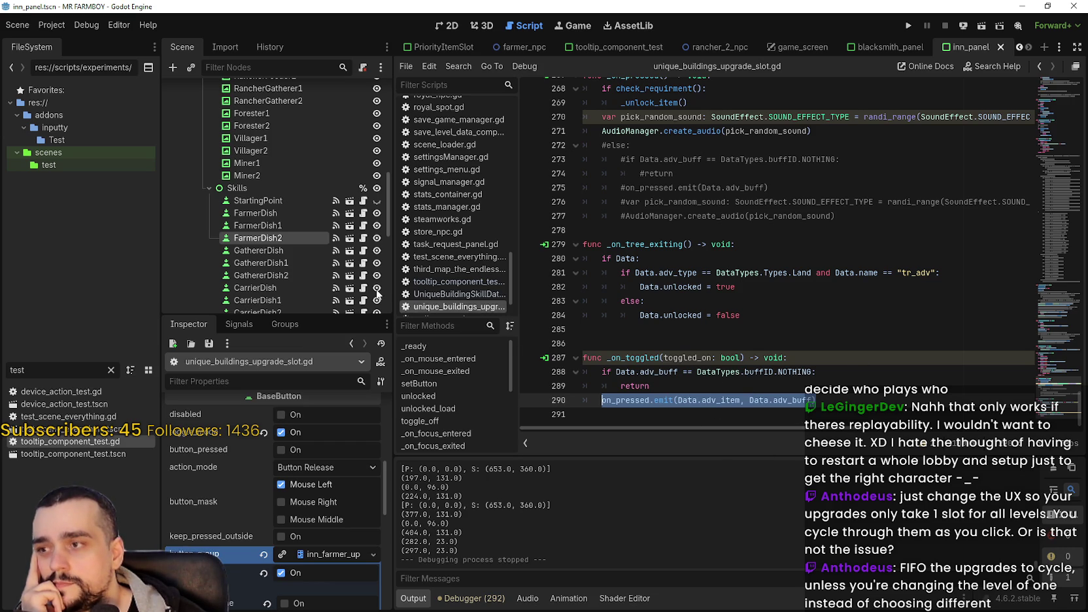
# Inspect FarmerDish1's slot data (assigned_line Farmer1) and review the _on_toggled on_pressed.emit call
pyautogui.click(275, 229)
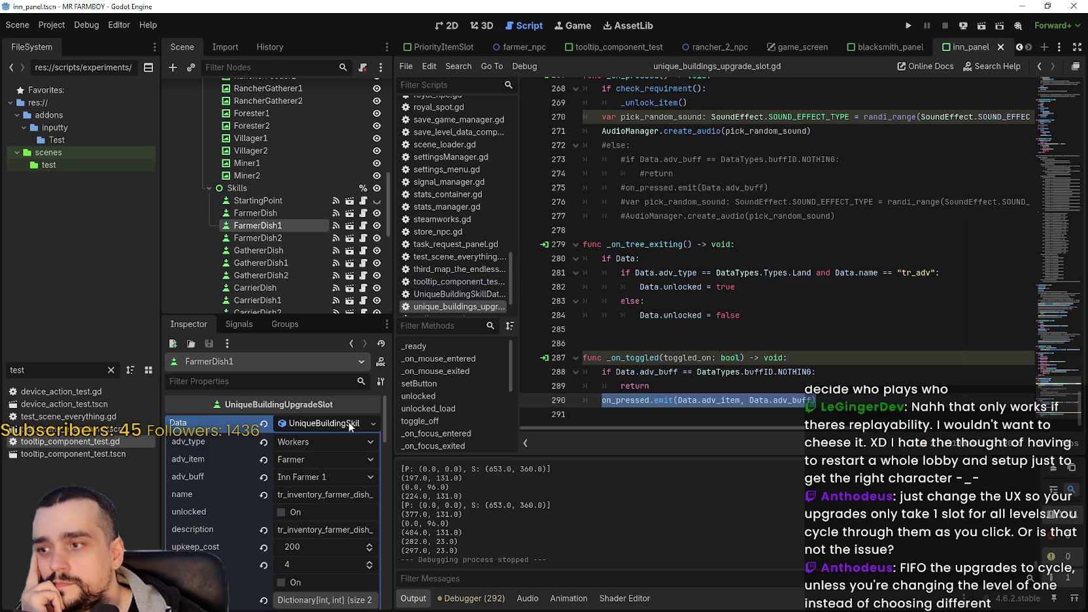
pyautogui.click(341, 424)
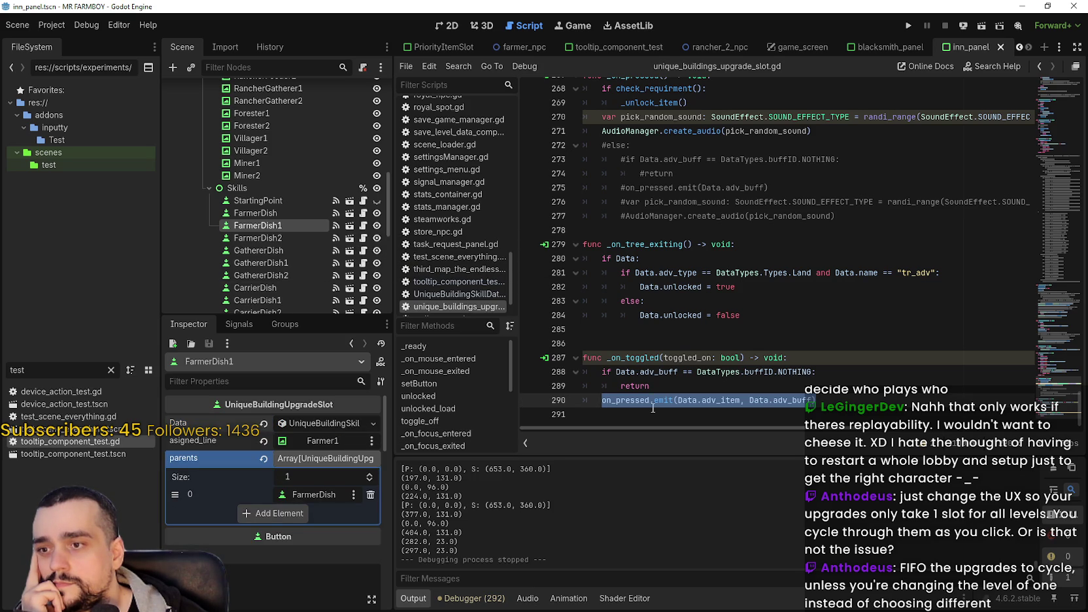
pyautogui.moveTo(862, 401)
pyautogui.mouseDown()
pyautogui.moveTo(563, 386)
pyautogui.moveTo(555, 343)
pyautogui.mouseUp()
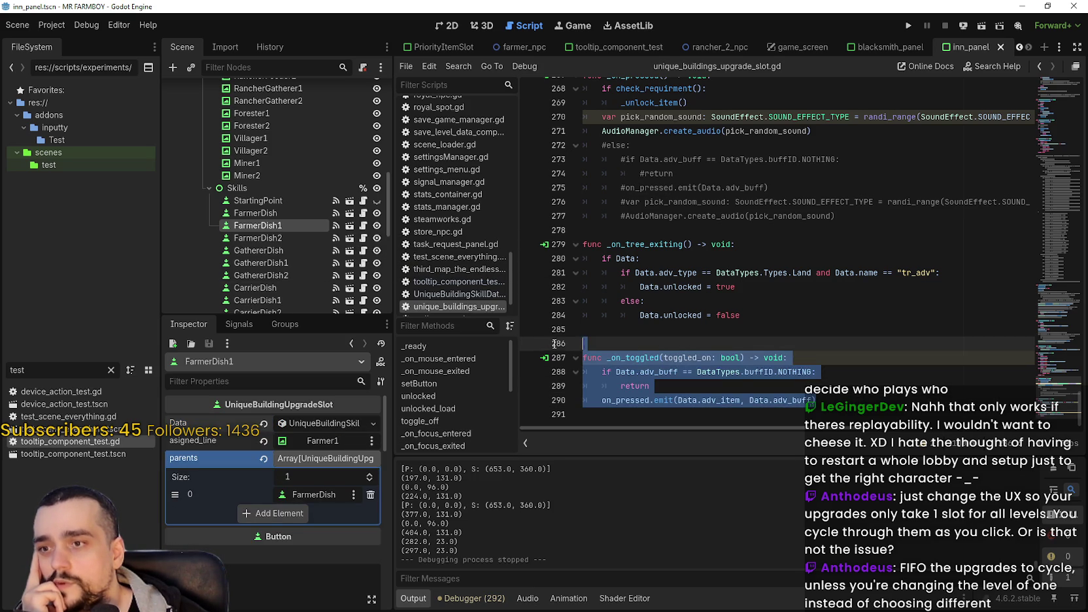
pyautogui.click(832, 395)
pyautogui.moveTo(833, 395); pyautogui.dragTo(601, 399)
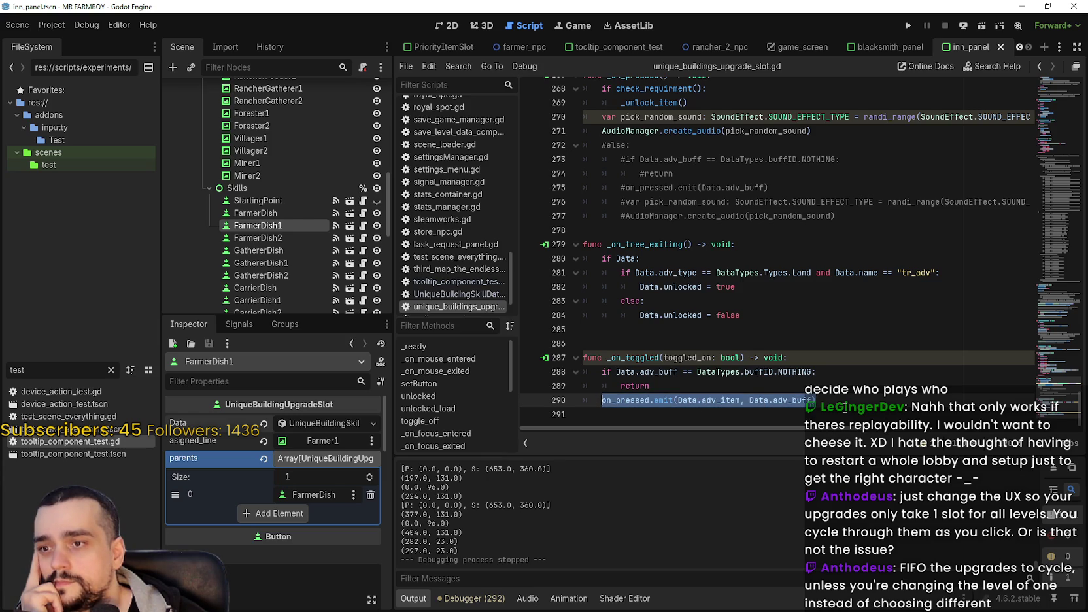
pyautogui.scroll(2, 366, 211)
pyautogui.scroll(15, 363, 196)
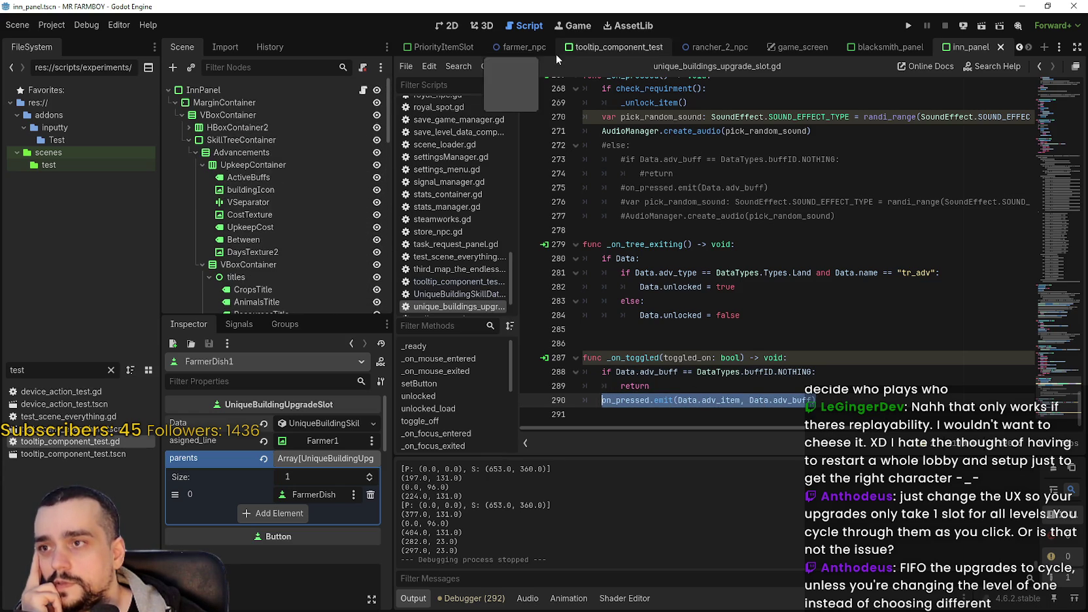
# Open inn_panel.gd and select the GameManager.inn_.set_buff callback in its connect() call
pyautogui.click(363, 91)
pyautogui.scroll(6, 769, 226)
pyautogui.scroll(10, 792, 262)
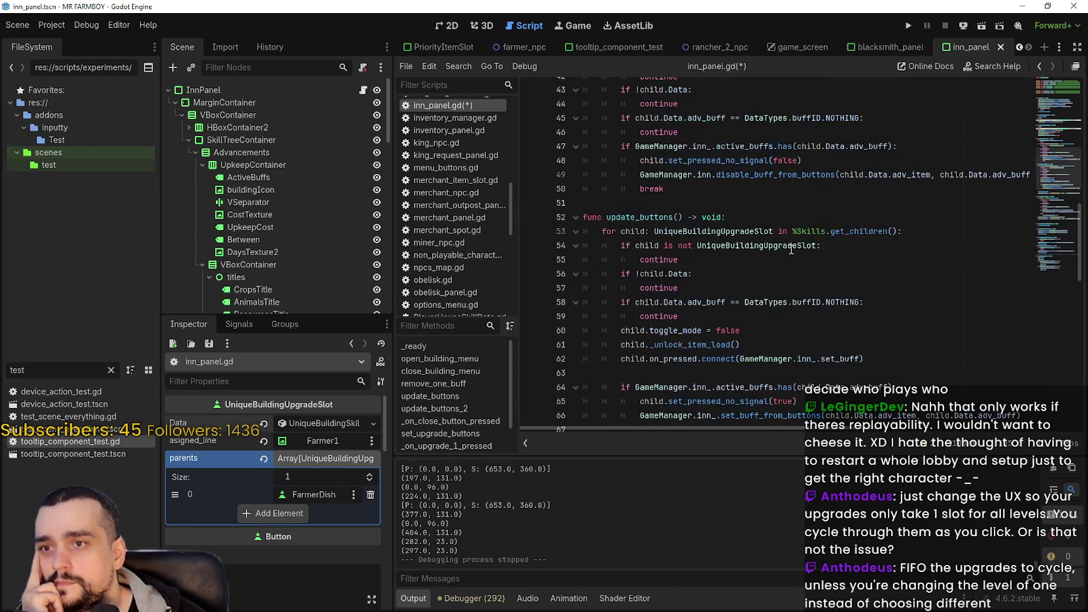
pyautogui.scroll(2, 792, 250)
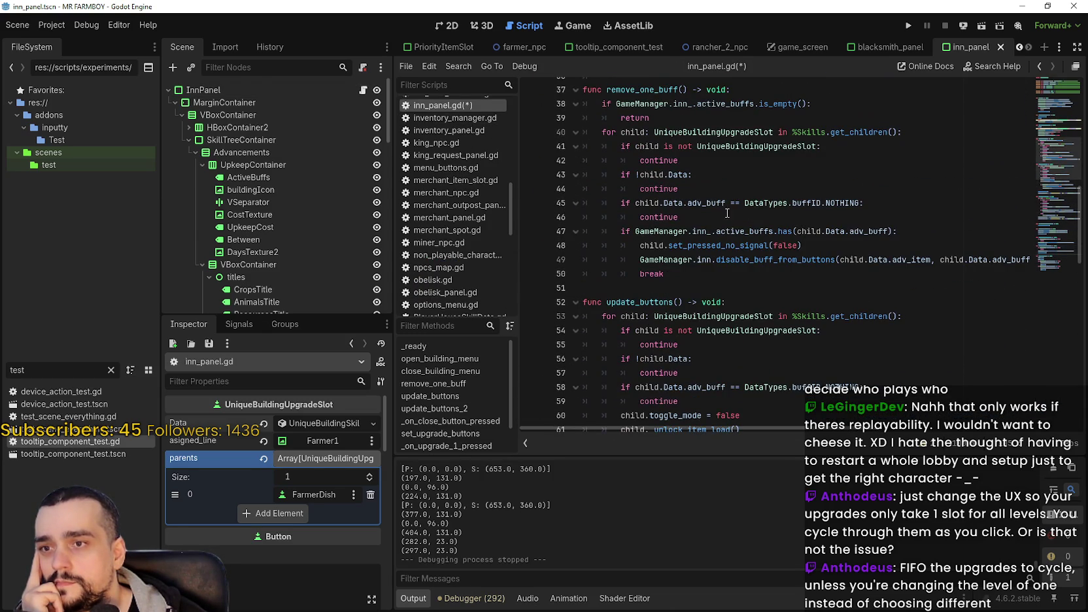
pyautogui.scroll(5, 752, 229)
pyautogui.scroll(6, 772, 242)
pyautogui.scroll(-10, 765, 238)
pyautogui.scroll(-6, 764, 237)
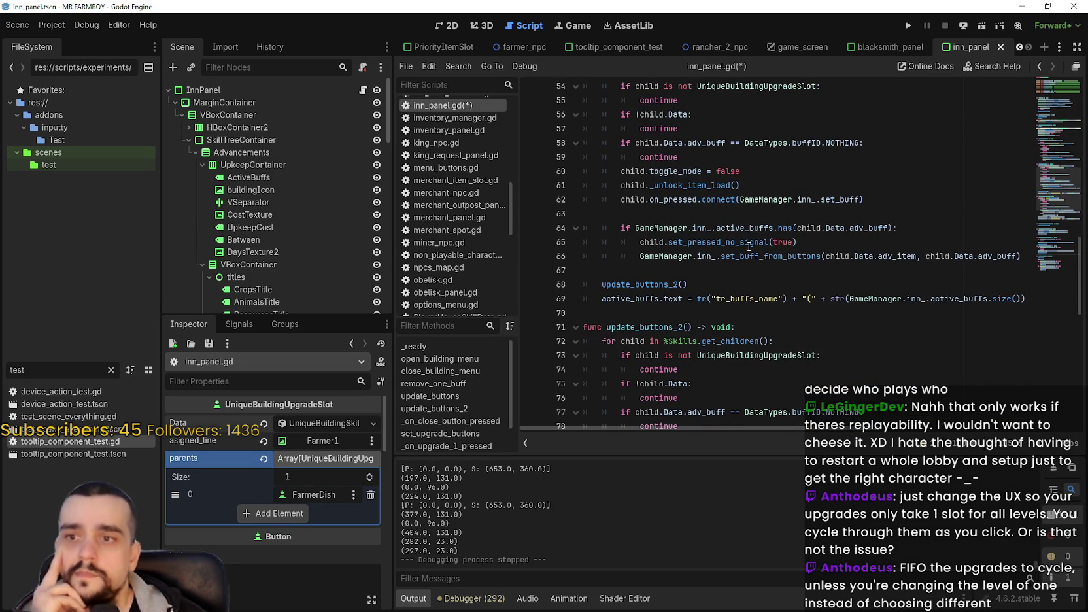
pyautogui.moveTo(739, 199); pyautogui.dragTo(862, 199)
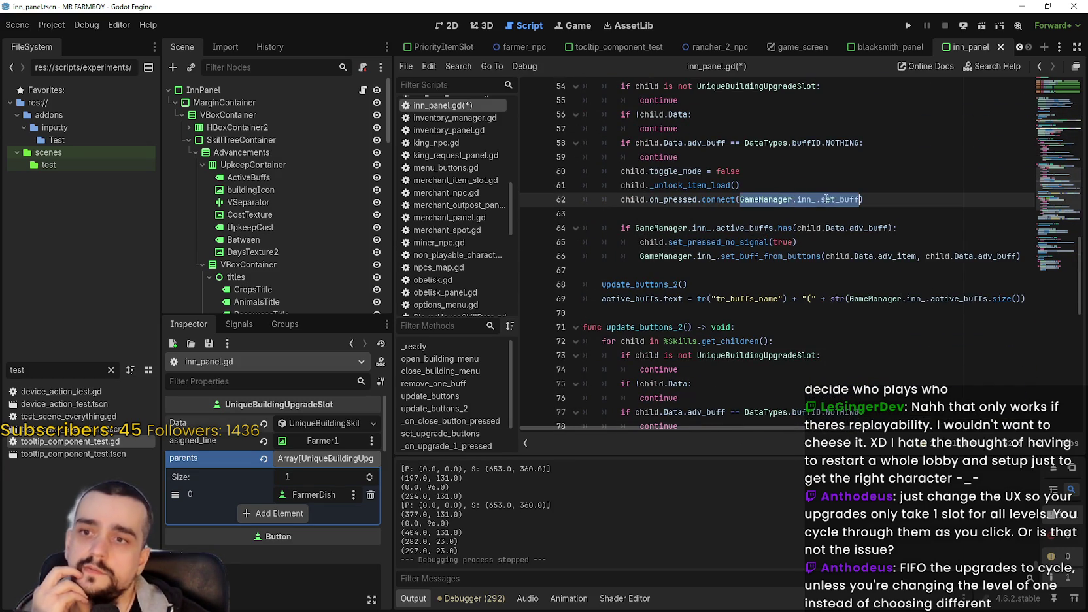
pyautogui.doubleClick(841, 200)
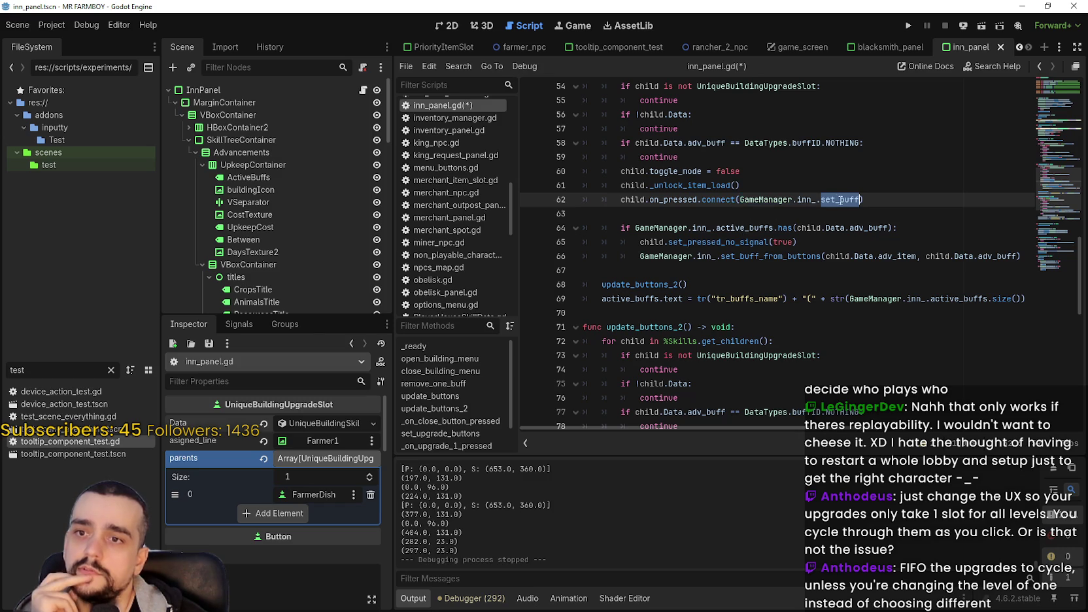
# Switch to the Inn scene and open inn.gd at its set_buff function
pyautogui.moveTo(901, 49)
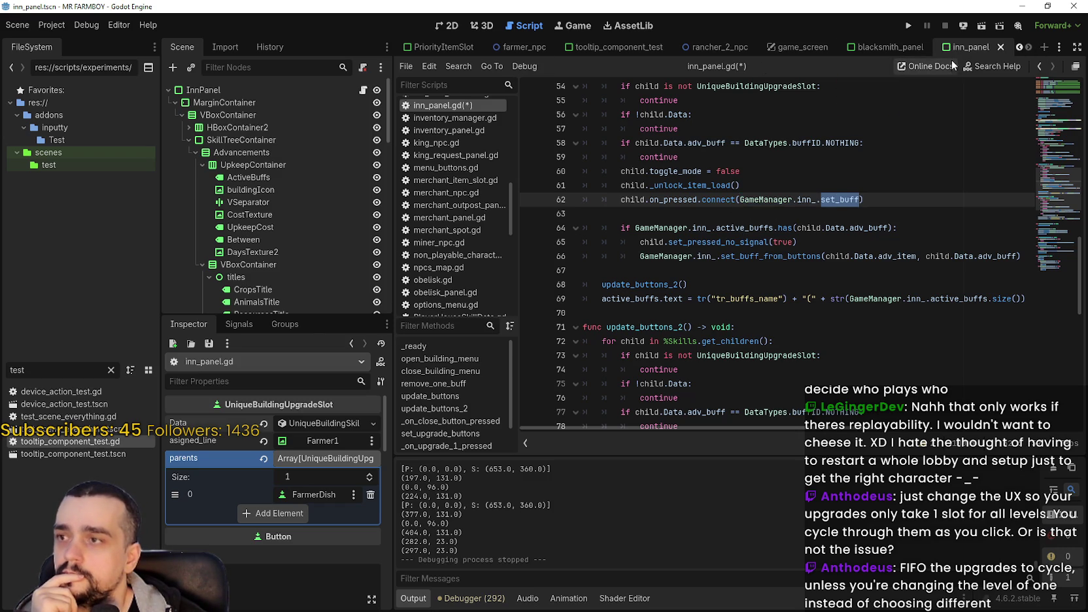
pyautogui.click(1020, 48)
pyautogui.click(1020, 49)
pyautogui.click(1019, 48)
pyautogui.moveTo(635, 51)
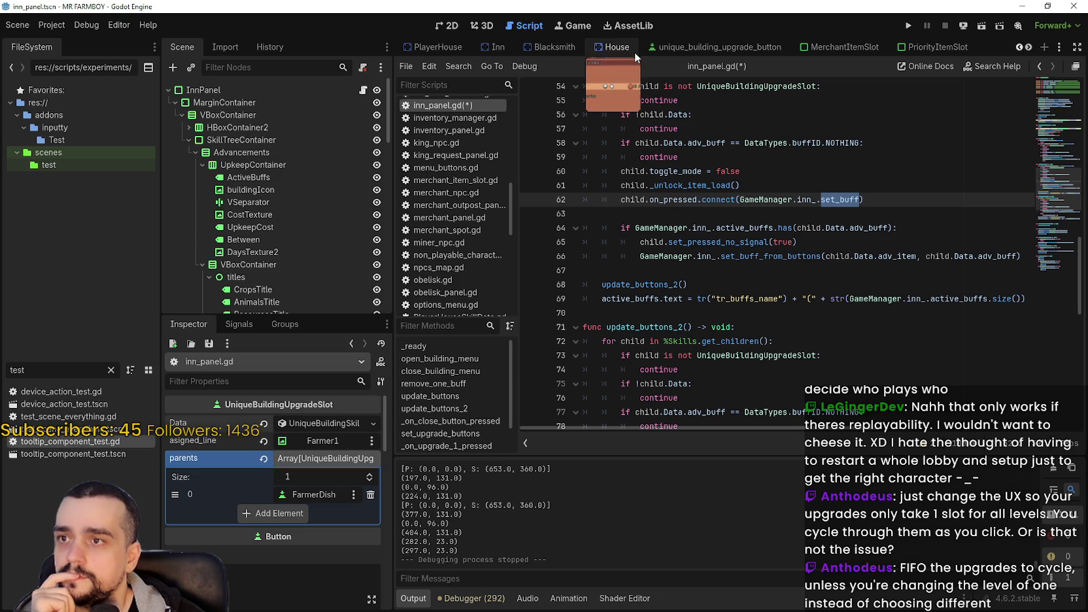
pyautogui.click(497, 47)
pyautogui.click(369, 91)
pyautogui.click(827, 233)
pyautogui.scroll(1, 795, 284)
pyautogui.click(765, 217)
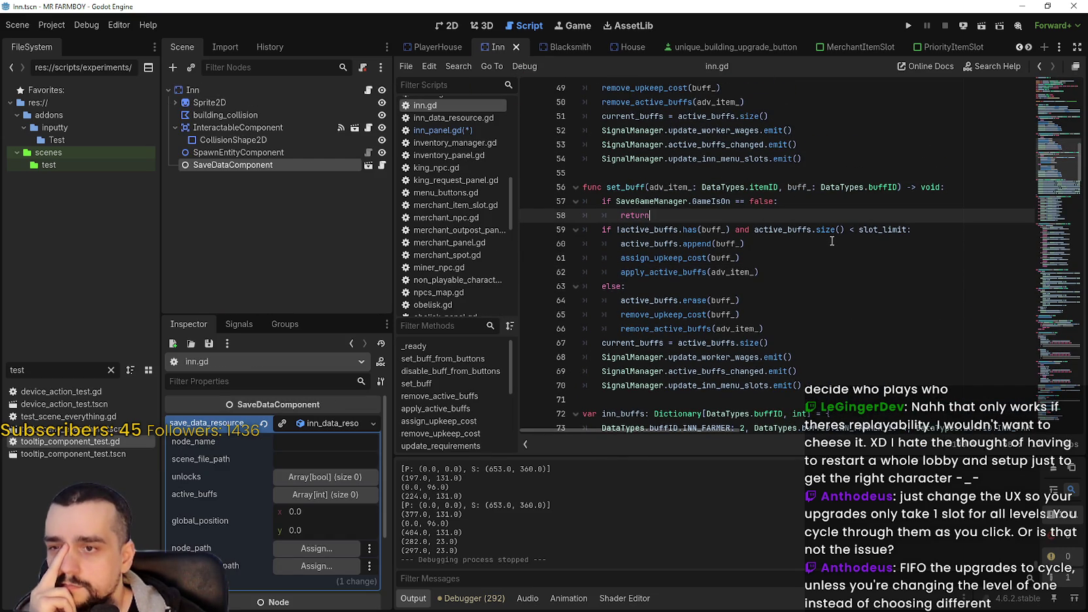
pyautogui.moveTo(800, 327)
pyautogui.mouseDown()
pyautogui.moveTo(628, 286)
pyautogui.moveTo(587, 230)
pyautogui.mouseUp()
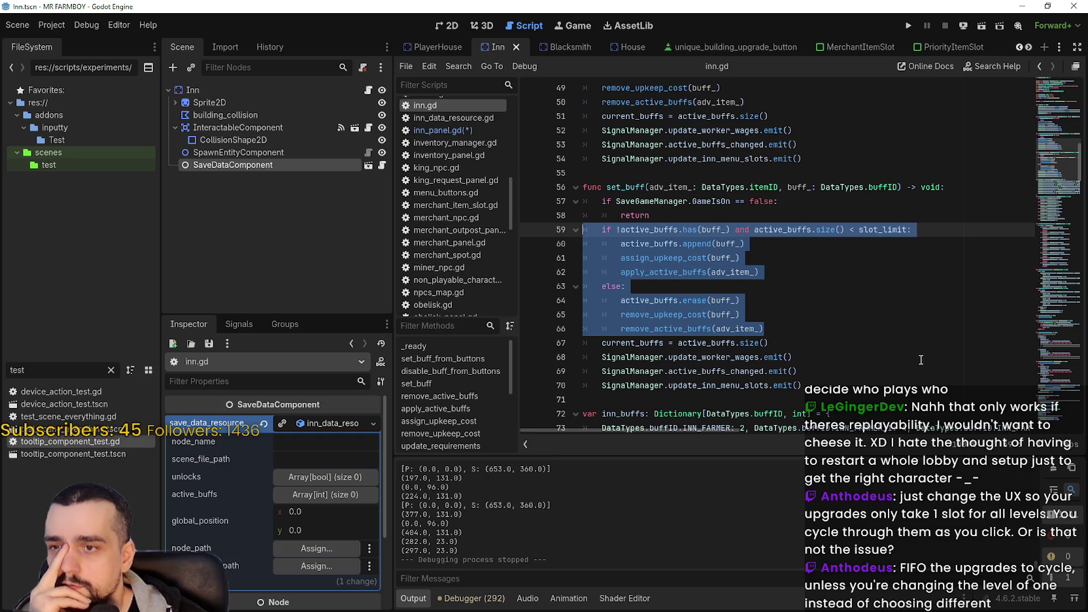
pyautogui.scroll(-2, 870, 324)
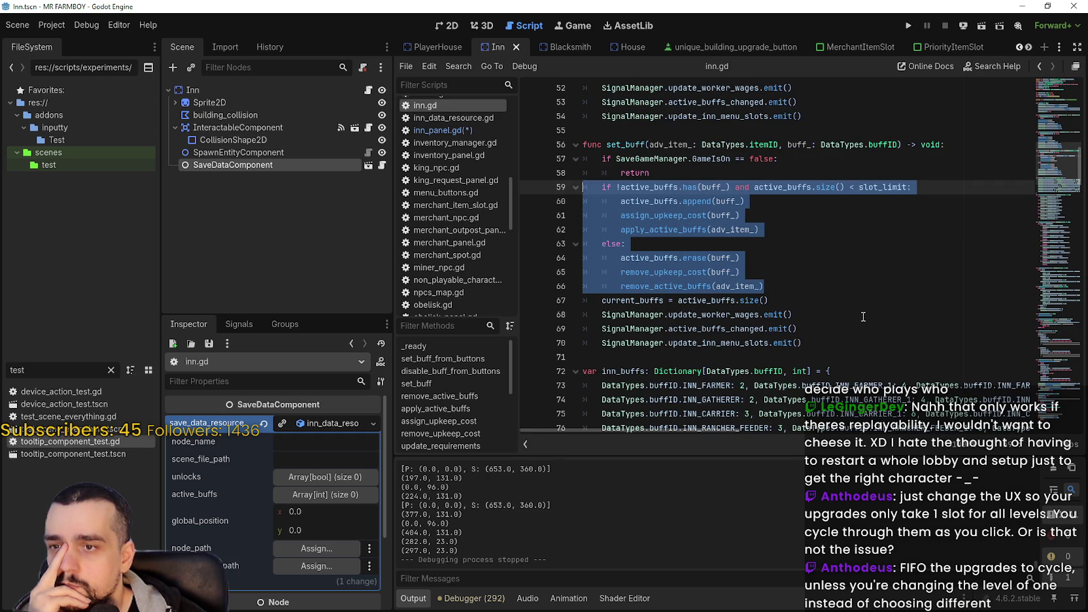
pyautogui.click(810, 341)
pyautogui.click(746, 173)
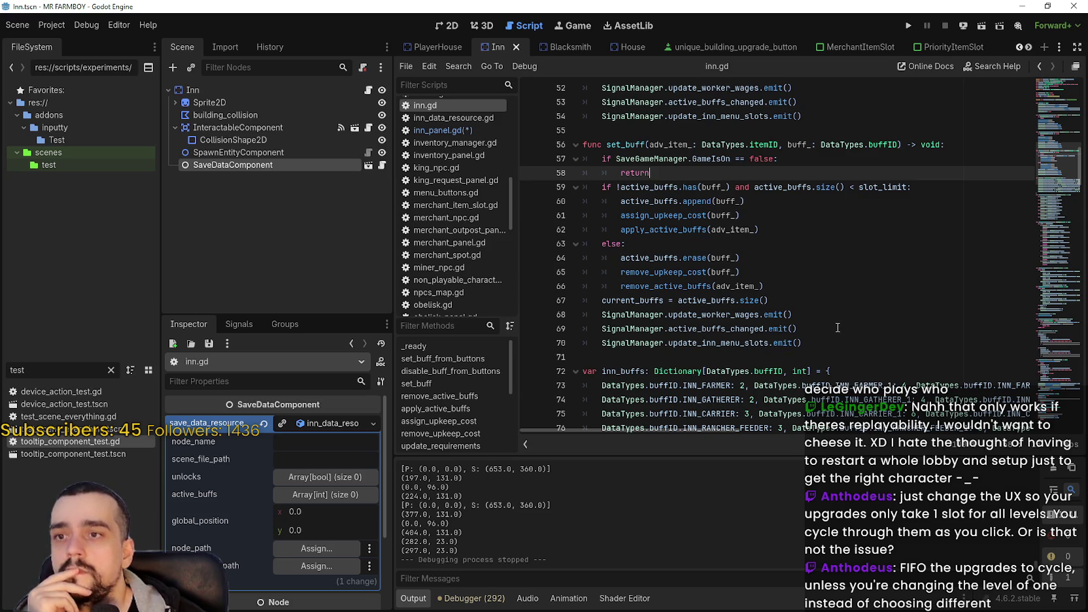
pyautogui.moveTo(908, 187); pyautogui.dragTo(754, 187)
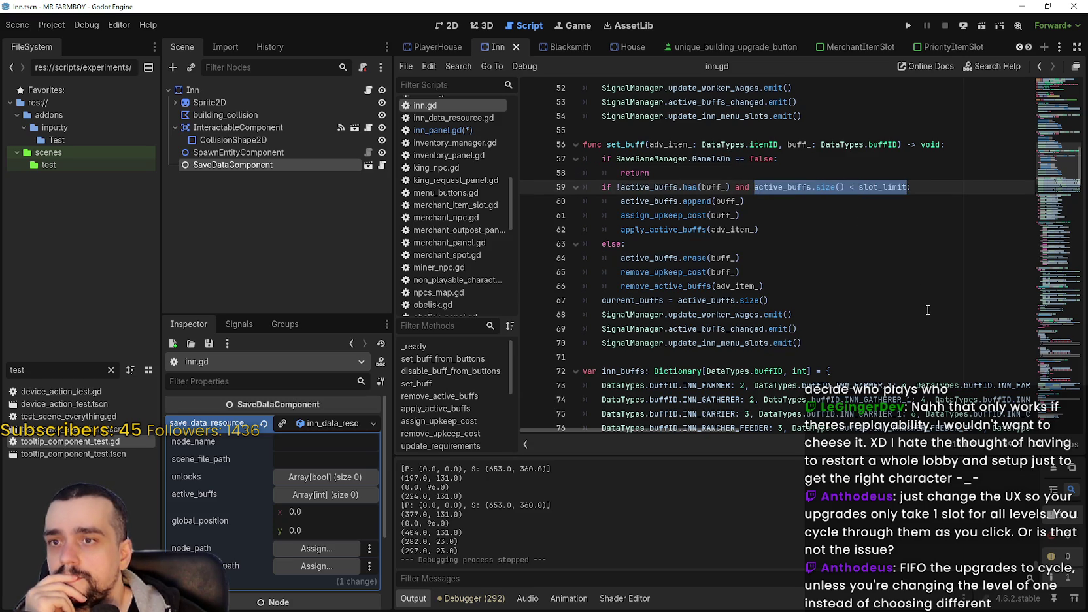
pyautogui.moveTo(621, 188); pyautogui.dragTo(735, 190)
pyautogui.doubleClick(716, 188)
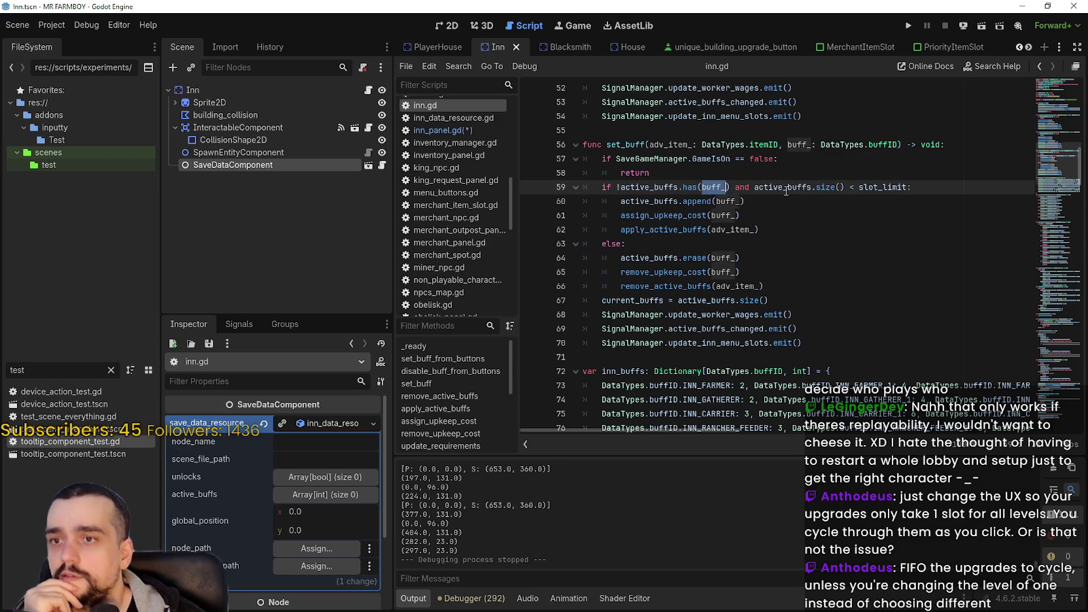
pyautogui.moveTo(780, 187)
pyautogui.mouseDown()
pyautogui.moveTo(859, 187)
pyautogui.moveTo(742, 187)
pyautogui.mouseUp()
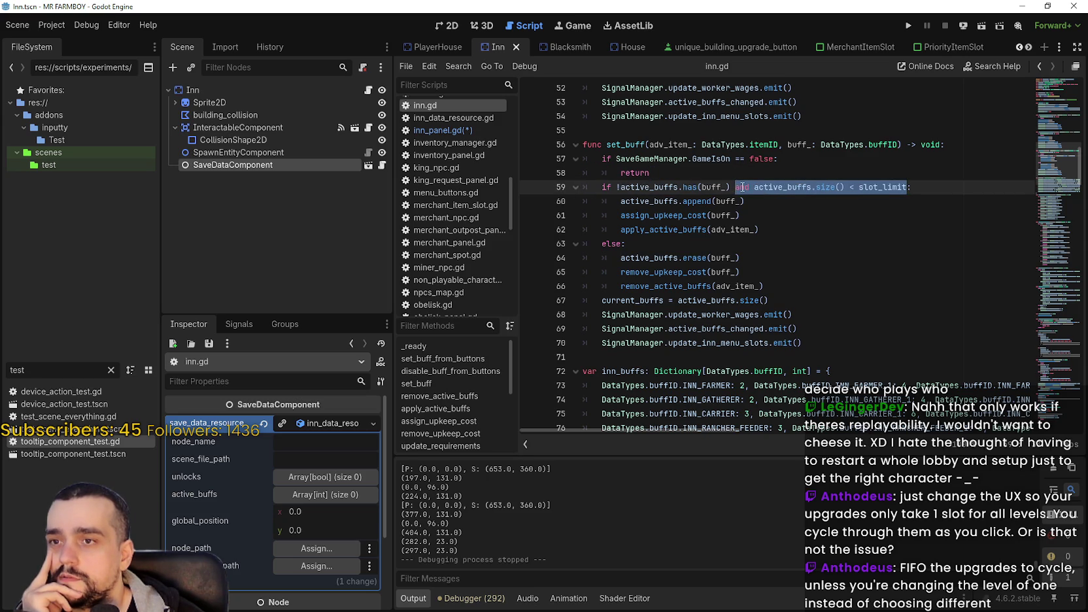
pyautogui.moveTo(802, 230); pyautogui.dragTo(573, 190)
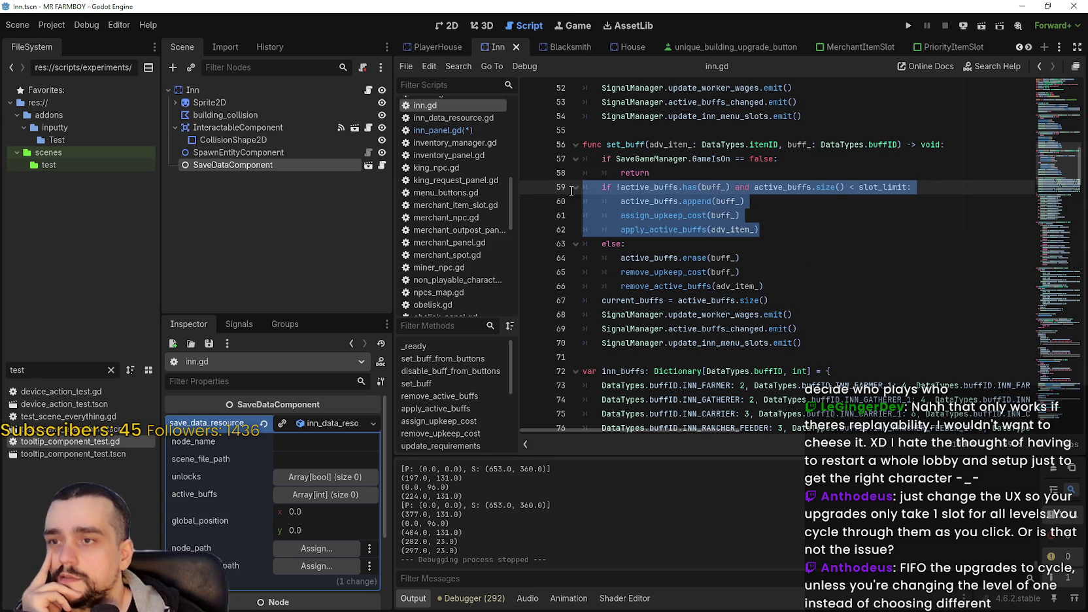
pyautogui.click(788, 272)
pyautogui.moveTo(647, 244)
pyautogui.mouseDown()
pyautogui.moveTo(638, 245)
pyautogui.moveTo(796, 296)
pyautogui.moveTo(795, 282)
pyautogui.mouseUp()
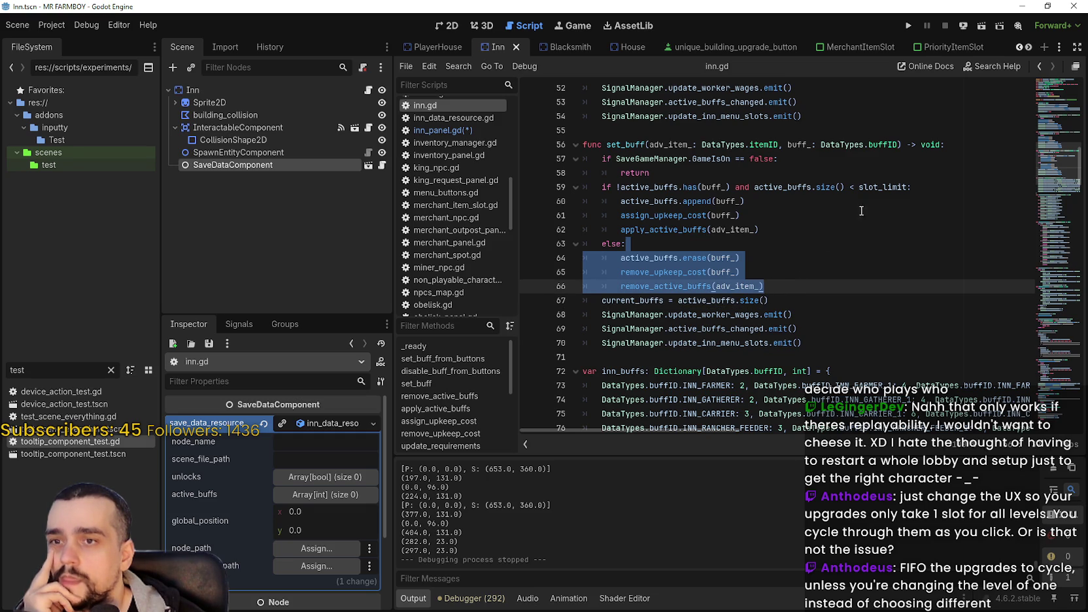
pyautogui.click(922, 189)
pyautogui.moveTo(922, 188); pyautogui.dragTo(600, 181)
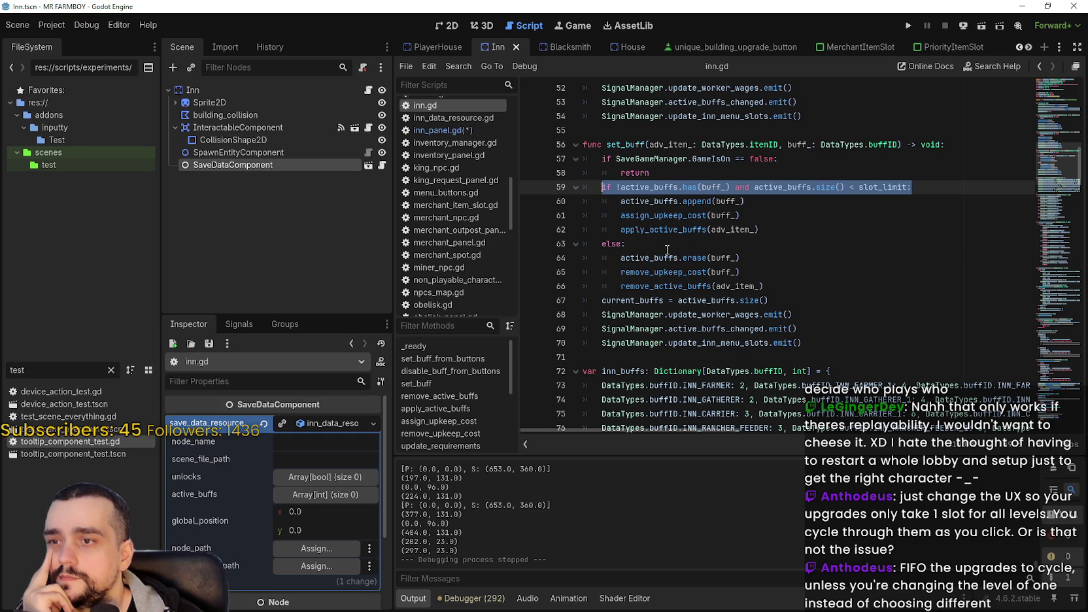
pyautogui.click(667, 249)
pyautogui.click(640, 186)
pyautogui.doubleClick(640, 186)
pyautogui.moveTo(640, 186); pyautogui.dragTo(732, 188)
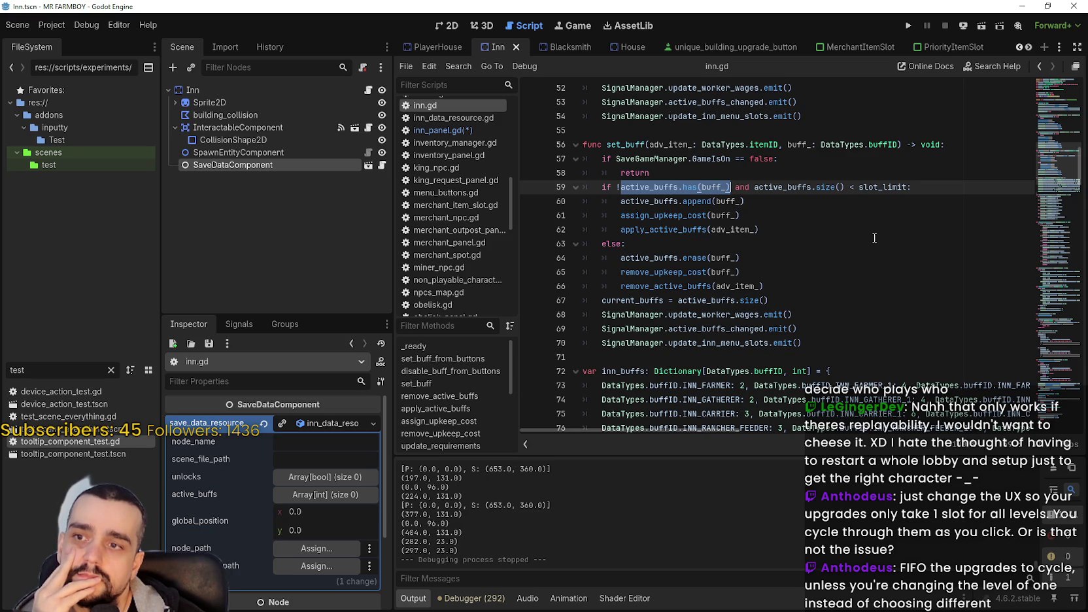
# Deselect the active_buffs.has(buff_) check and open inn_panel.gd from the script list
pyautogui.click(668, 244)
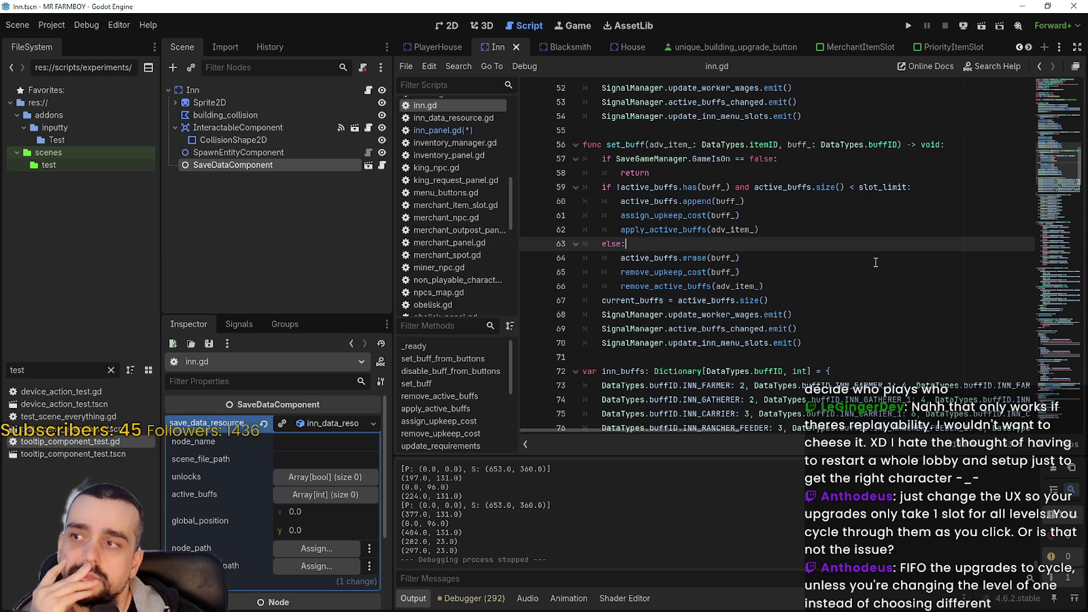
pyautogui.click(451, 140)
pyautogui.click(451, 131)
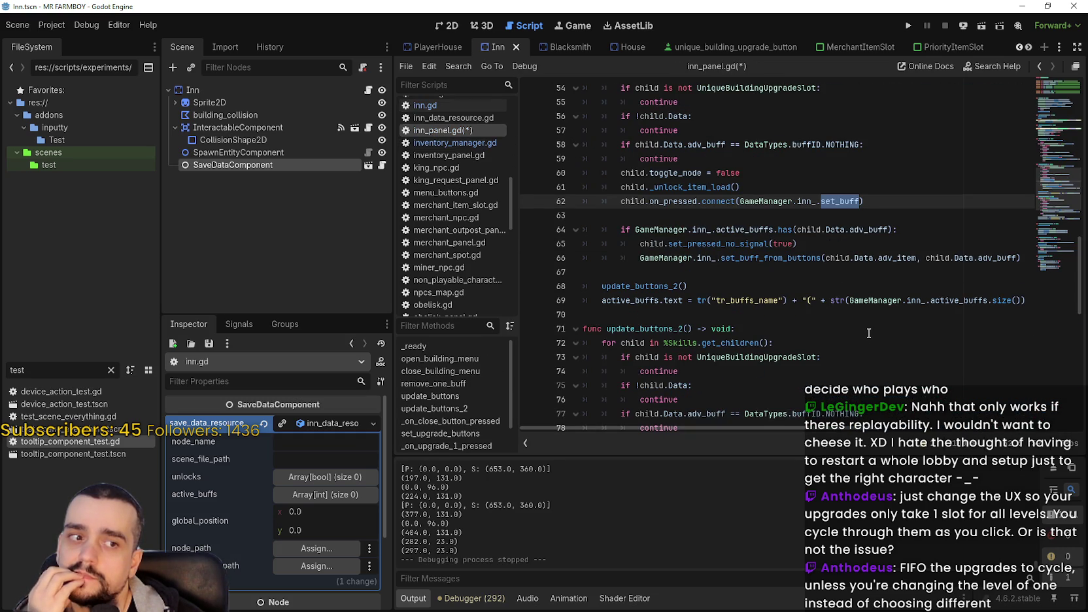
pyautogui.click(785, 216)
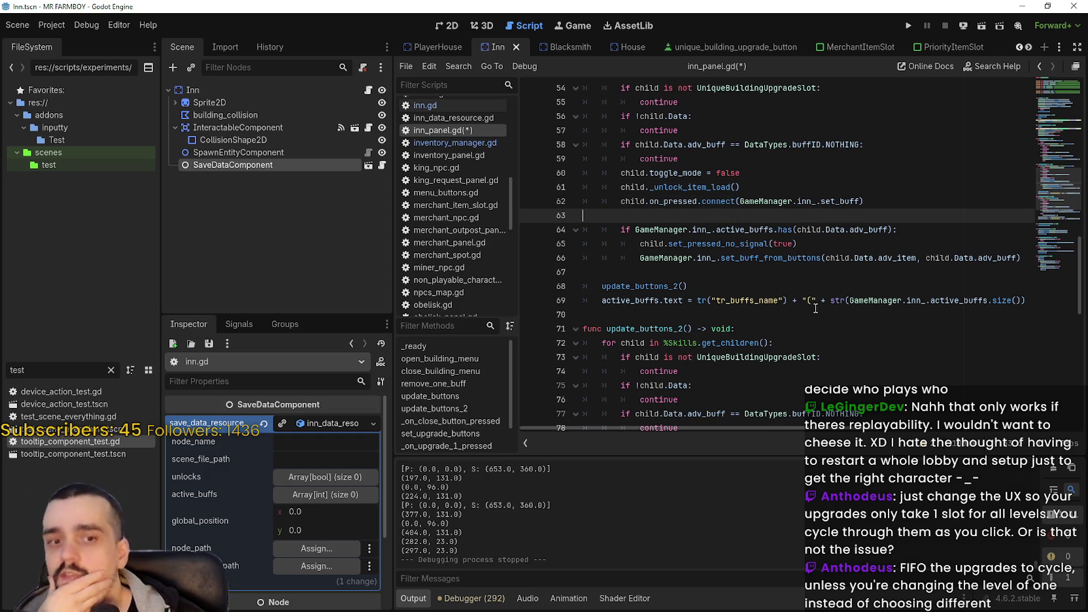
pyautogui.scroll(3, 726, 222)
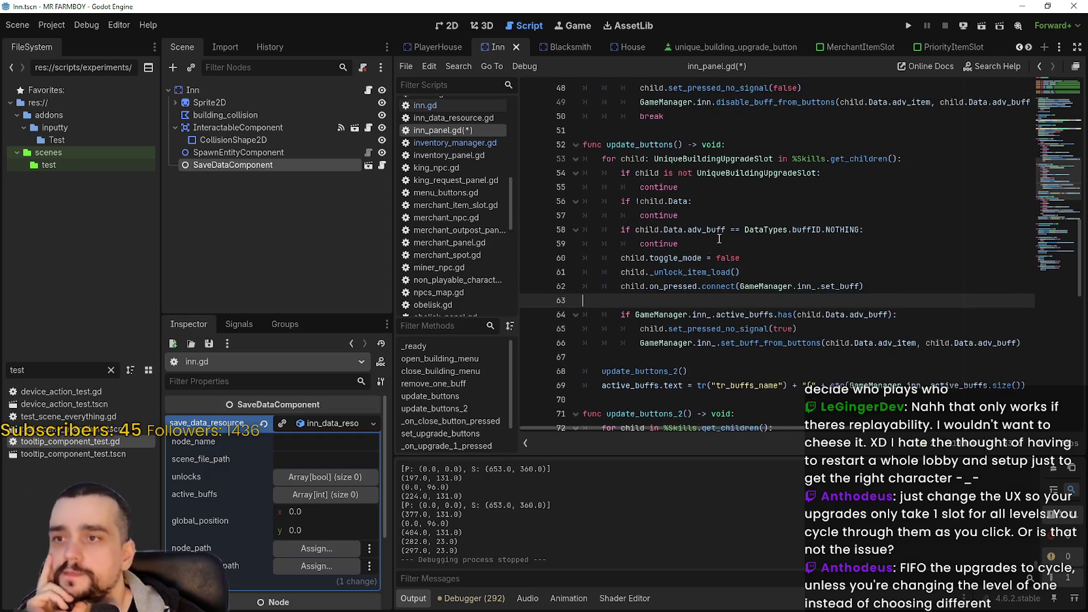
pyautogui.scroll(2, 719, 239)
pyautogui.click(691, 214)
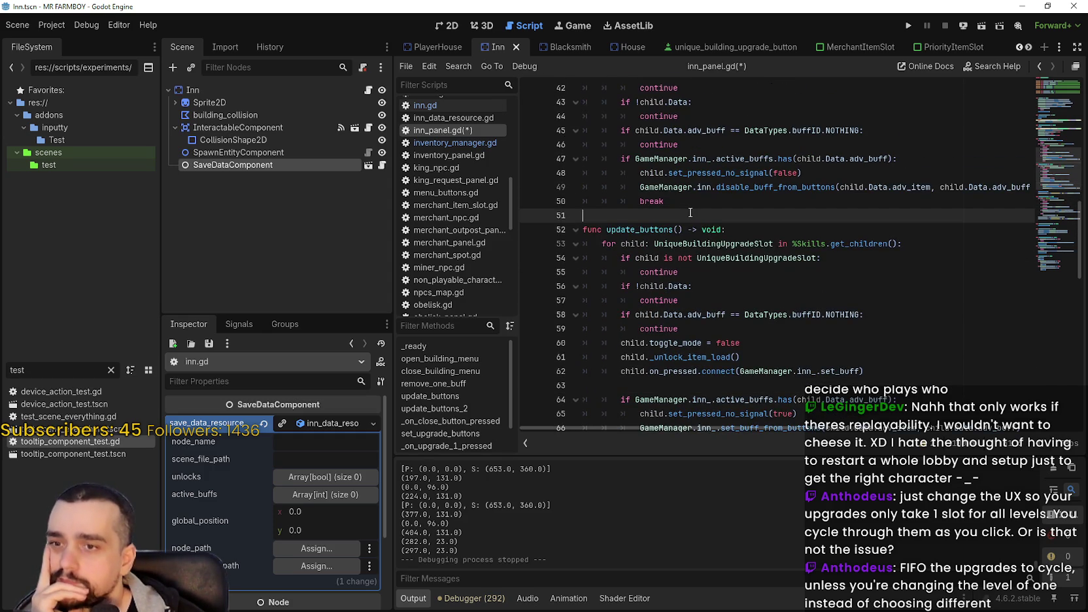
pyautogui.scroll(4, 692, 212)
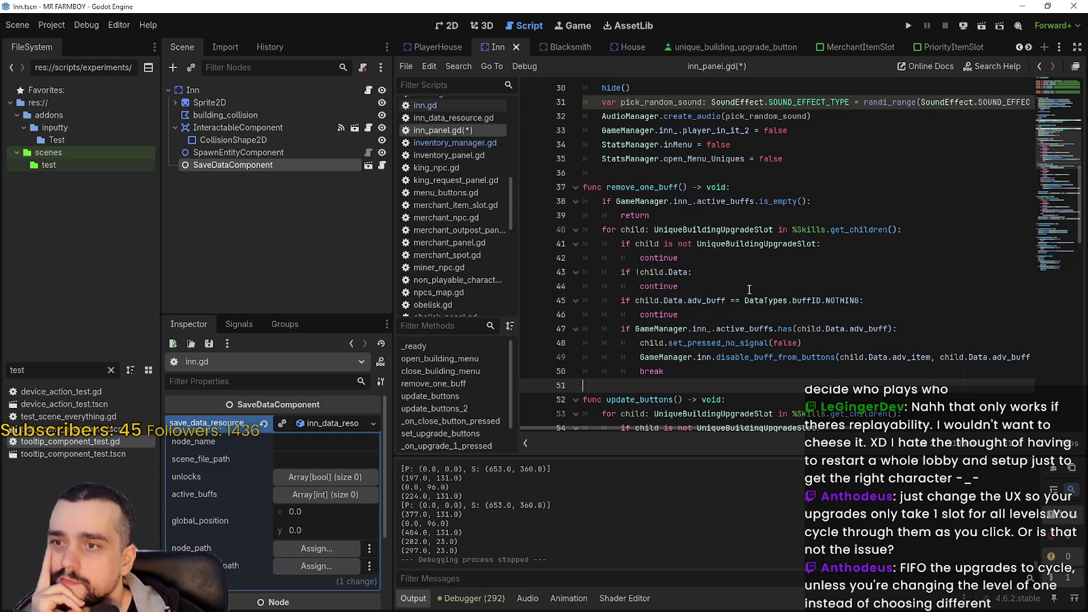
pyautogui.scroll(3, 750, 289)
pyautogui.scroll(-10, 745, 281)
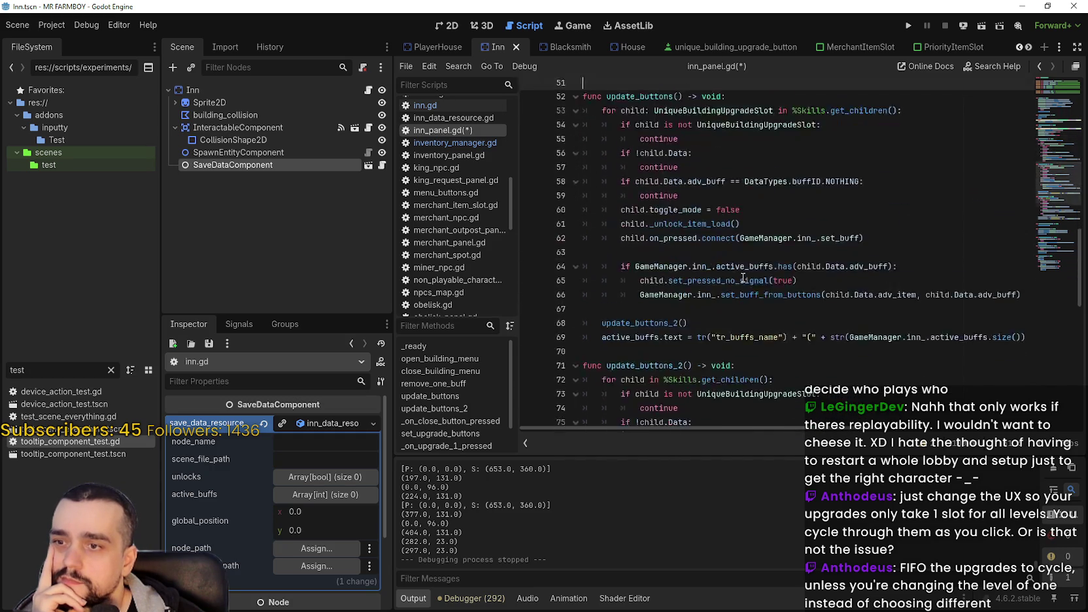
pyautogui.scroll(-6, 743, 278)
pyautogui.scroll(-2, 743, 277)
pyautogui.click(741, 266)
pyautogui.click(741, 254)
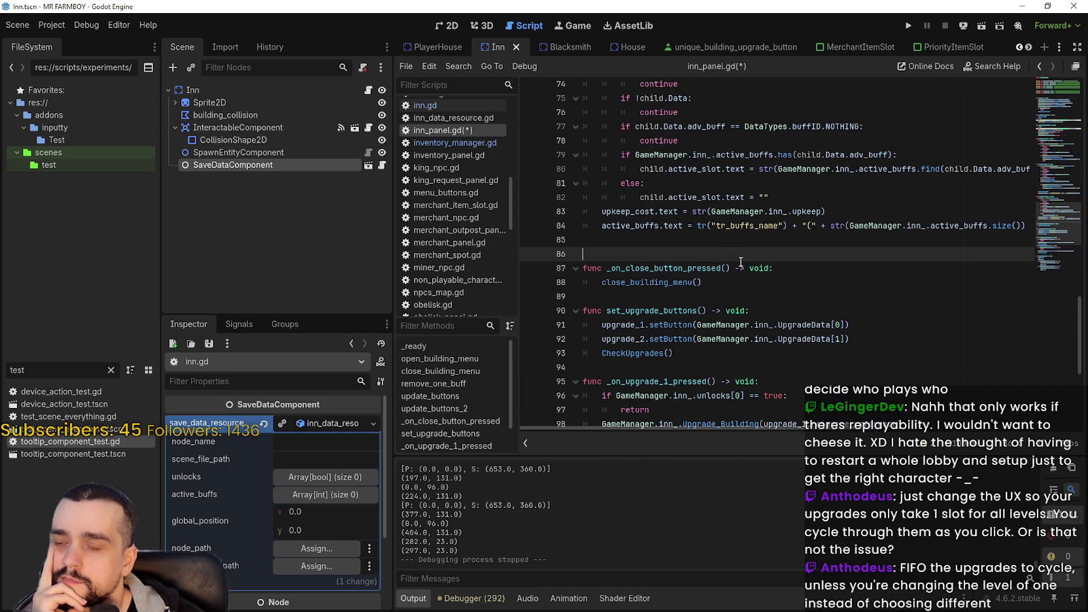
pyautogui.scroll(3, 741, 255)
pyautogui.click(317, 422)
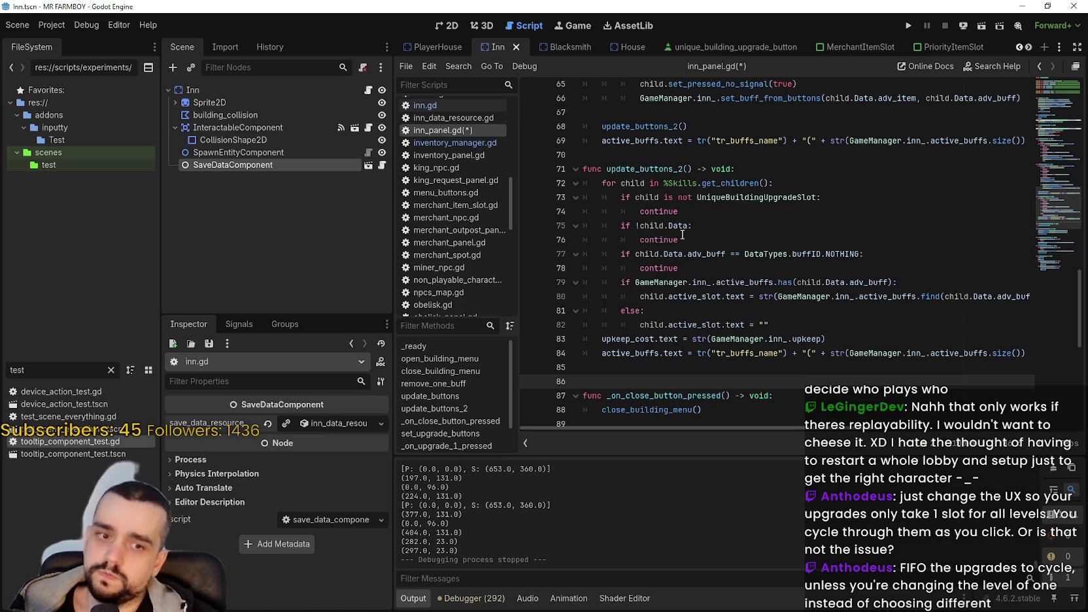
pyautogui.scroll(2, 683, 234)
pyautogui.scroll(-3, 684, 231)
pyautogui.scroll(2, 685, 227)
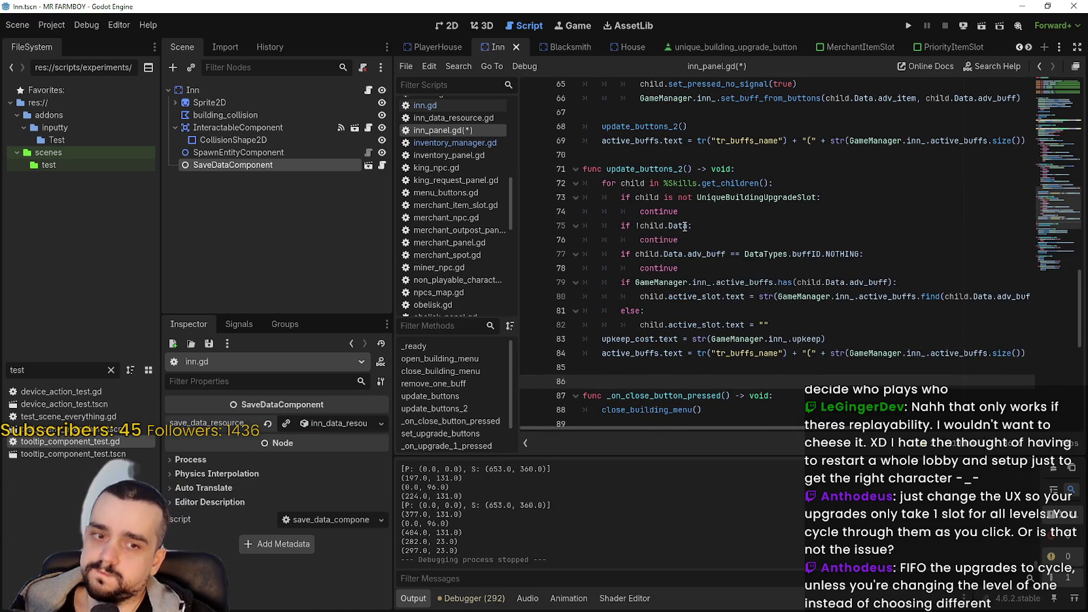
pyautogui.scroll(-5, 685, 226)
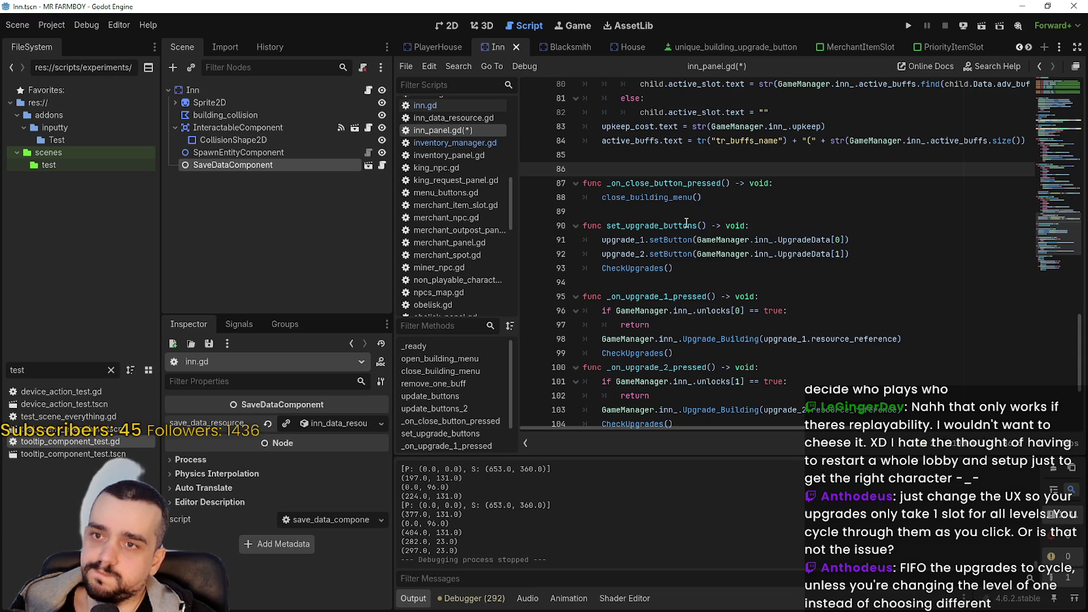
pyautogui.scroll(12, 686, 223)
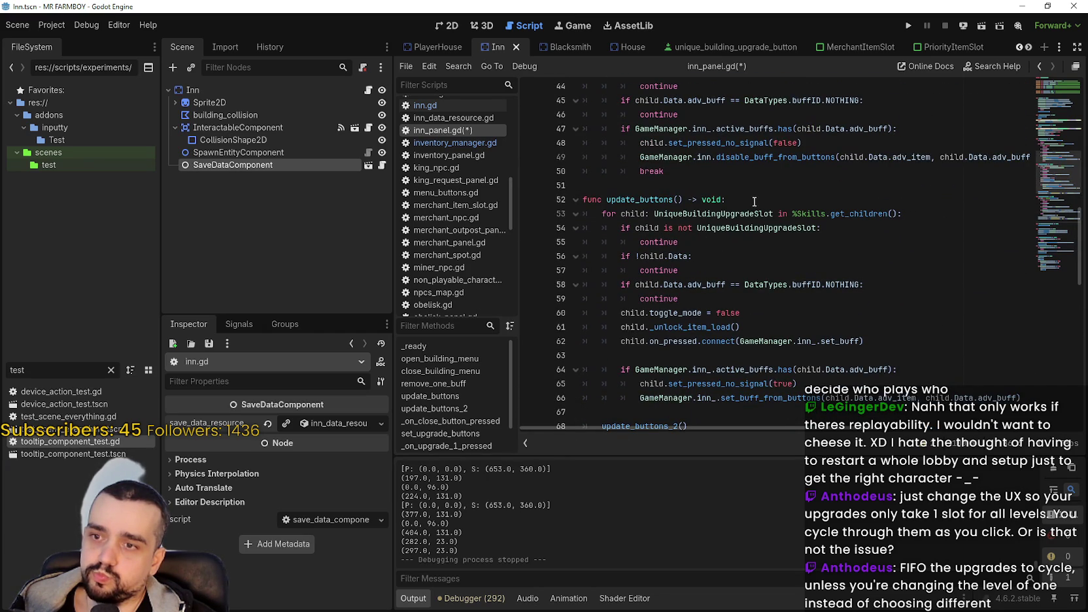
pyautogui.click(881, 327)
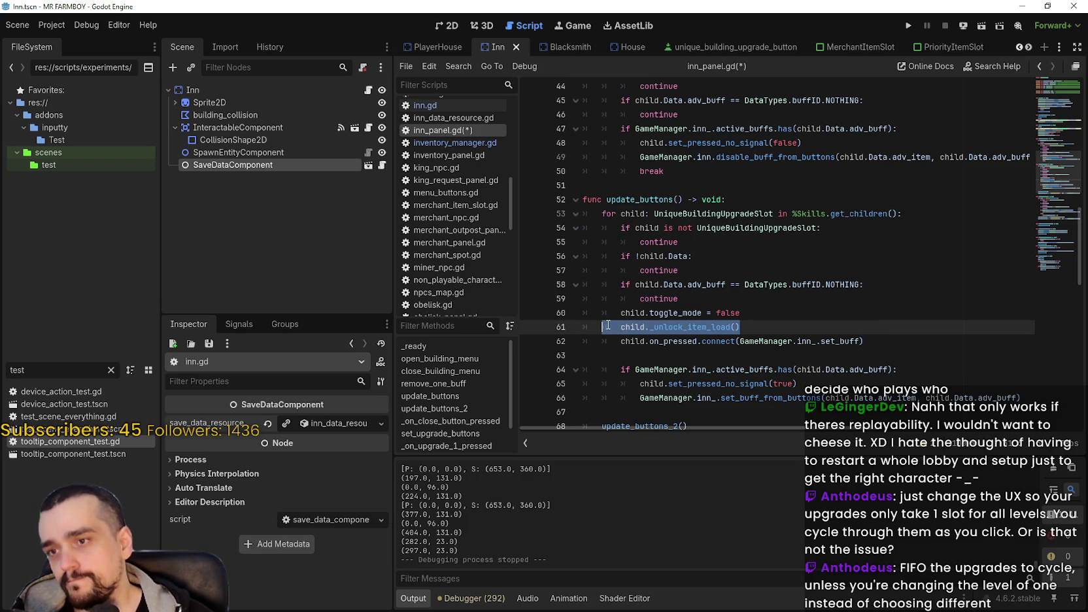
pyautogui.click(880, 338)
pyautogui.moveTo(865, 340); pyautogui.dragTo(621, 341)
pyautogui.doubleClick(831, 348)
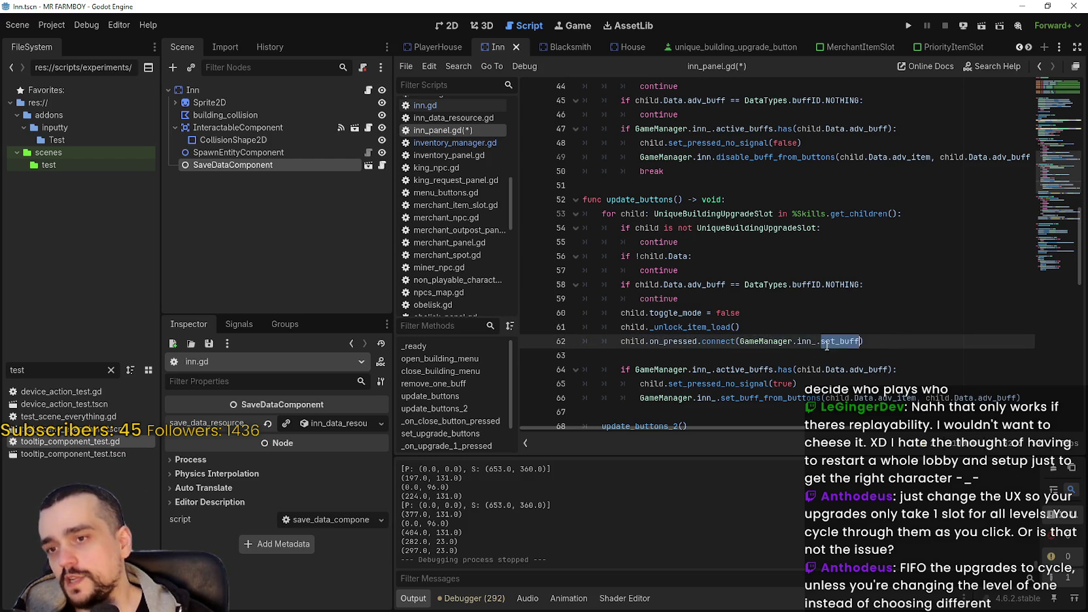
pyautogui.doubleClick(660, 343)
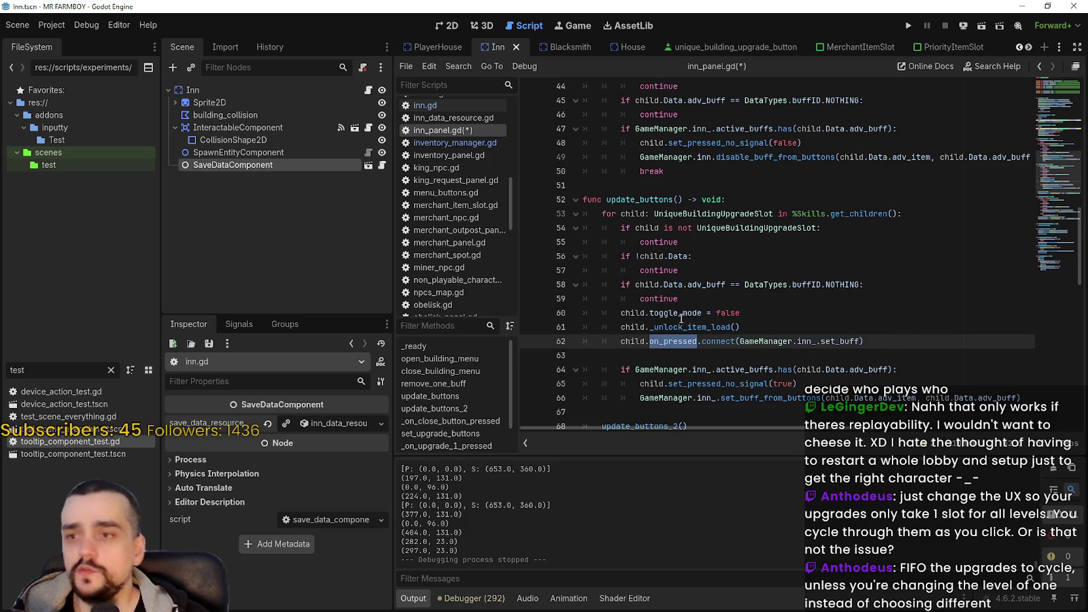
pyautogui.moveTo(679, 343)
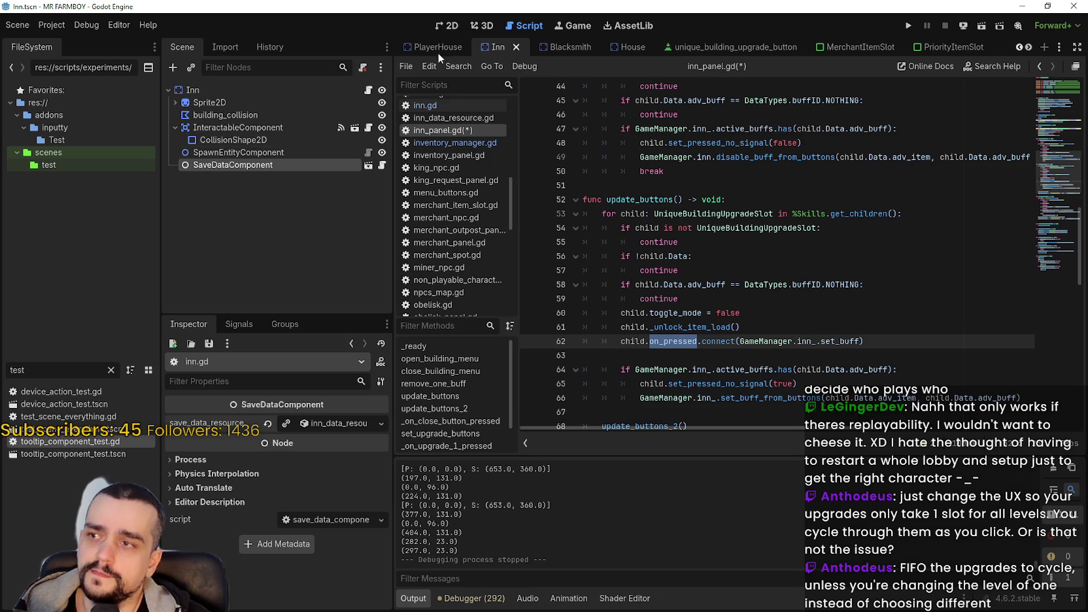
pyautogui.click(1029, 48)
pyautogui.click(1029, 47)
pyautogui.click(1029, 47)
pyautogui.click(1029, 47)
pyautogui.click(1029, 48)
pyautogui.click(1029, 48)
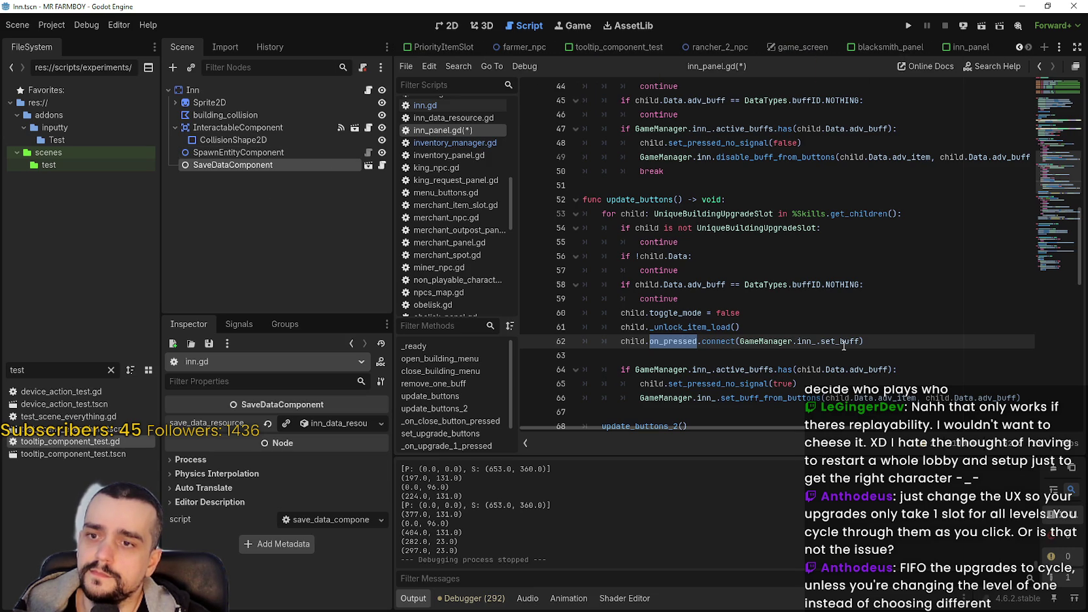
pyautogui.click(975, 47)
pyautogui.scroll(-5, 346, 166)
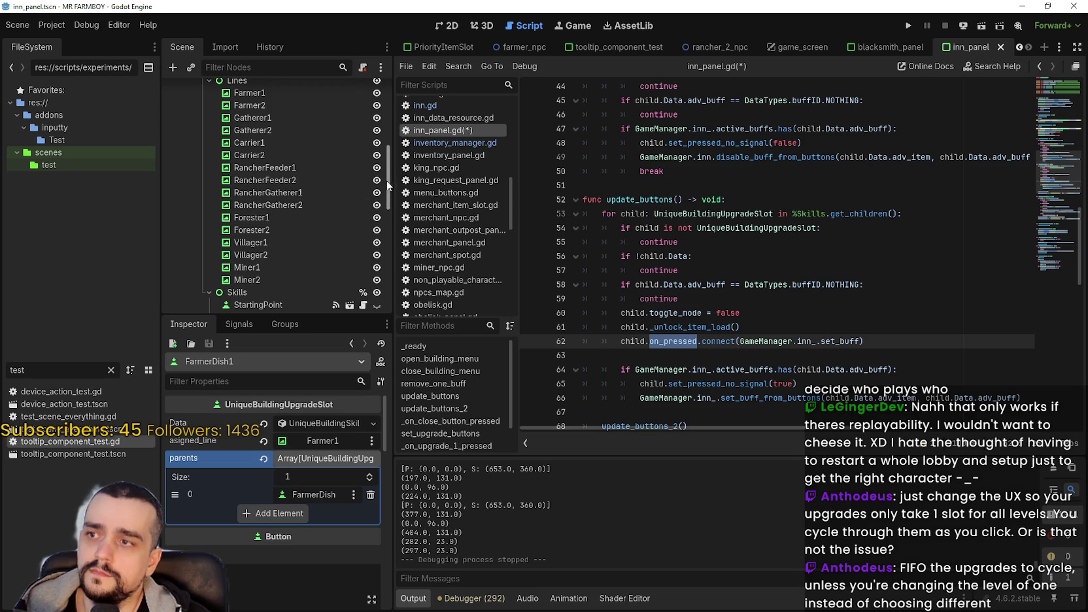
pyautogui.click(364, 134)
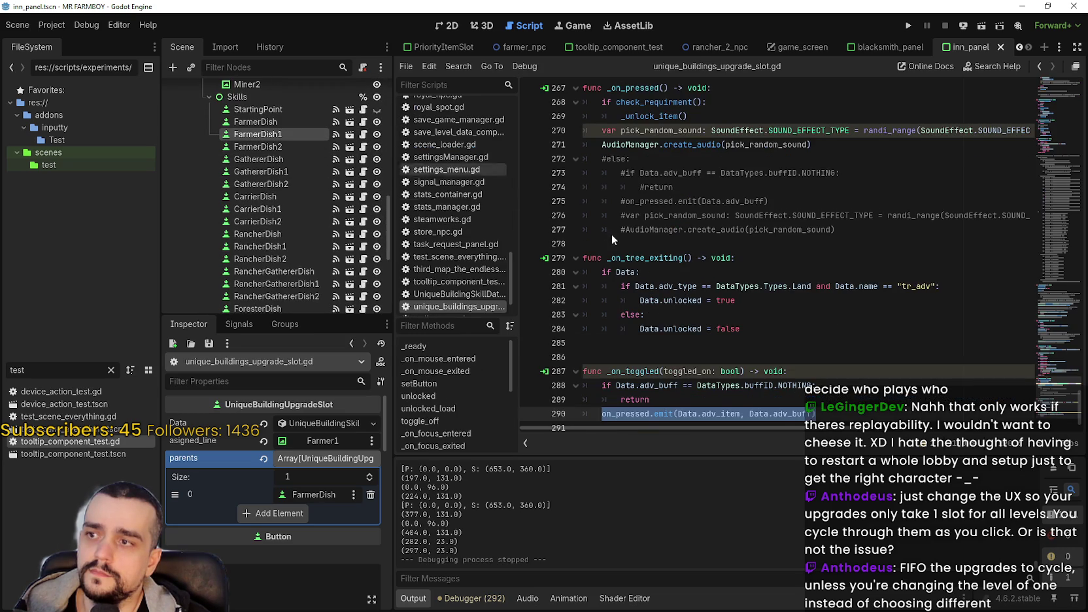
pyautogui.click(838, 362)
pyautogui.moveTo(838, 362); pyautogui.dragTo(818, 401)
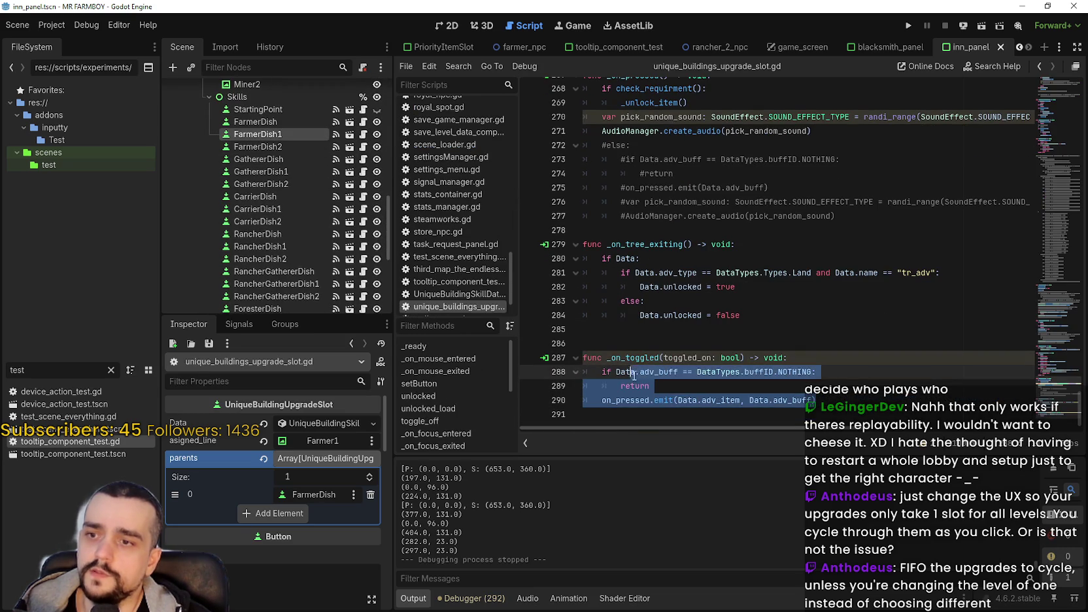
pyautogui.doubleClick(633, 357)
pyautogui.moveTo(633, 355)
pyautogui.mouseDown()
pyautogui.moveTo(700, 389)
pyautogui.moveTo(844, 388)
pyautogui.moveTo(844, 402)
pyautogui.moveTo(810, 386)
pyautogui.mouseUp()
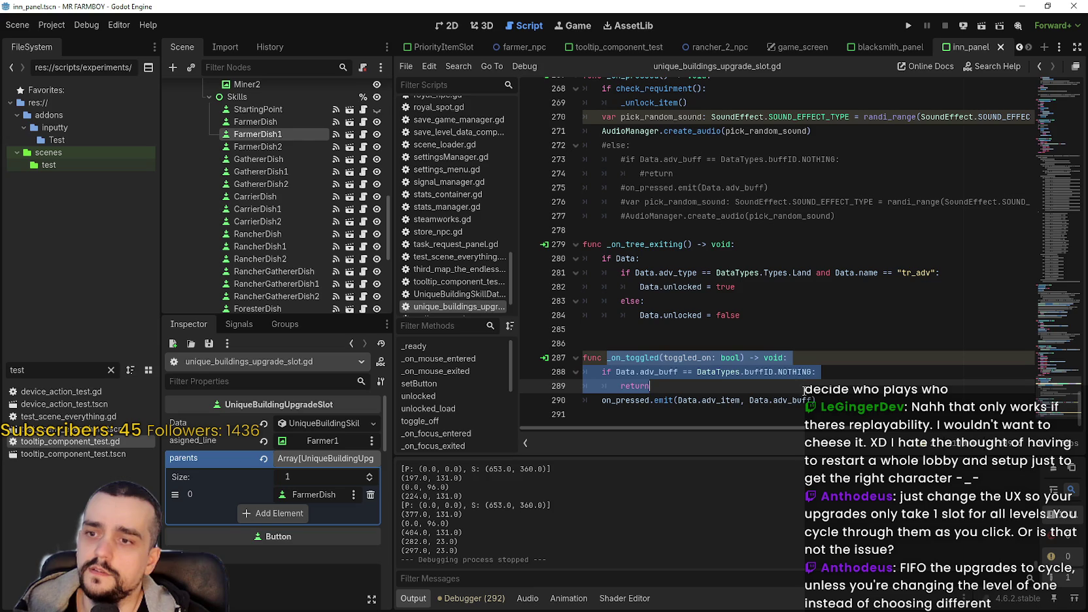
pyautogui.click(850, 388)
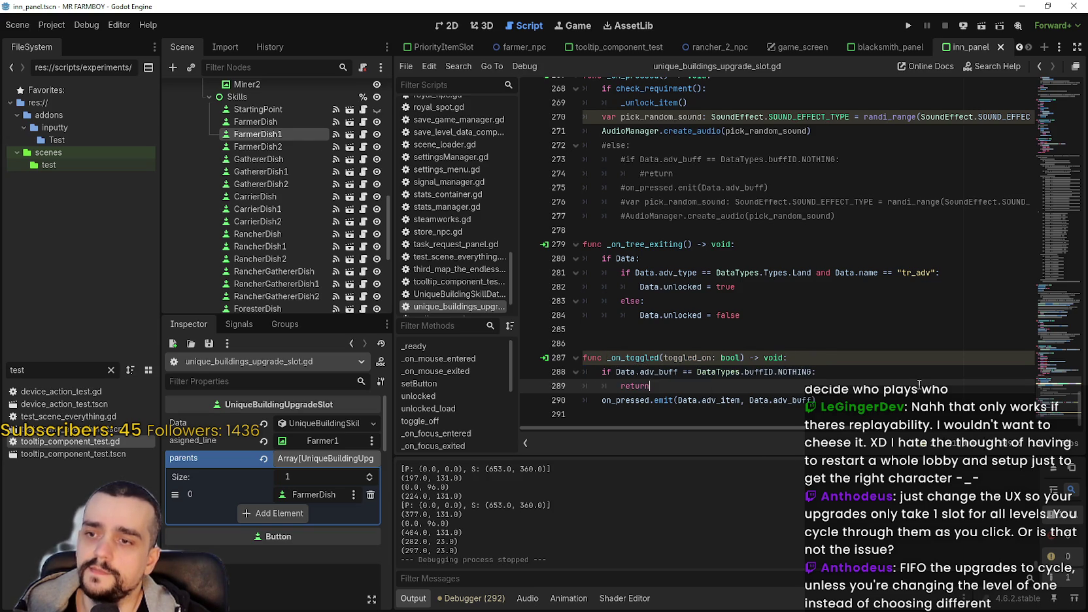
pyautogui.click(258, 124)
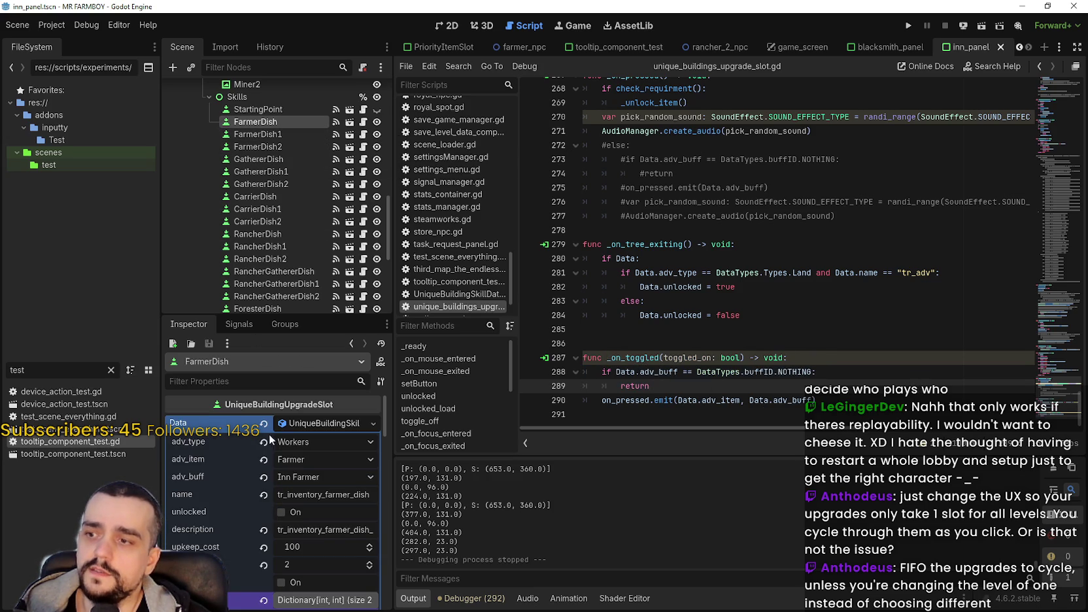
pyautogui.click(327, 424)
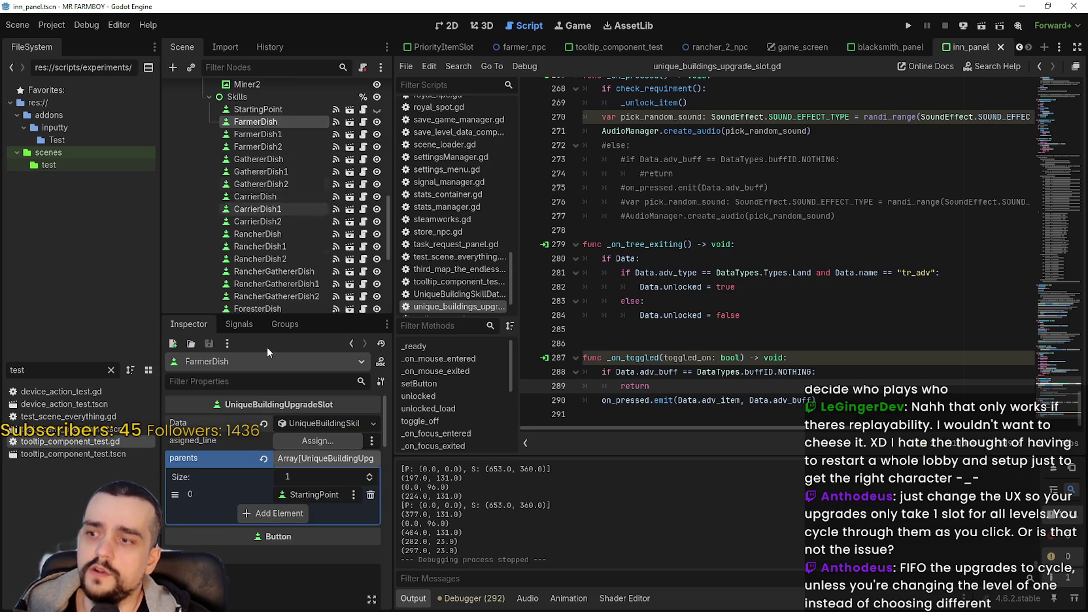
pyautogui.click(330, 424)
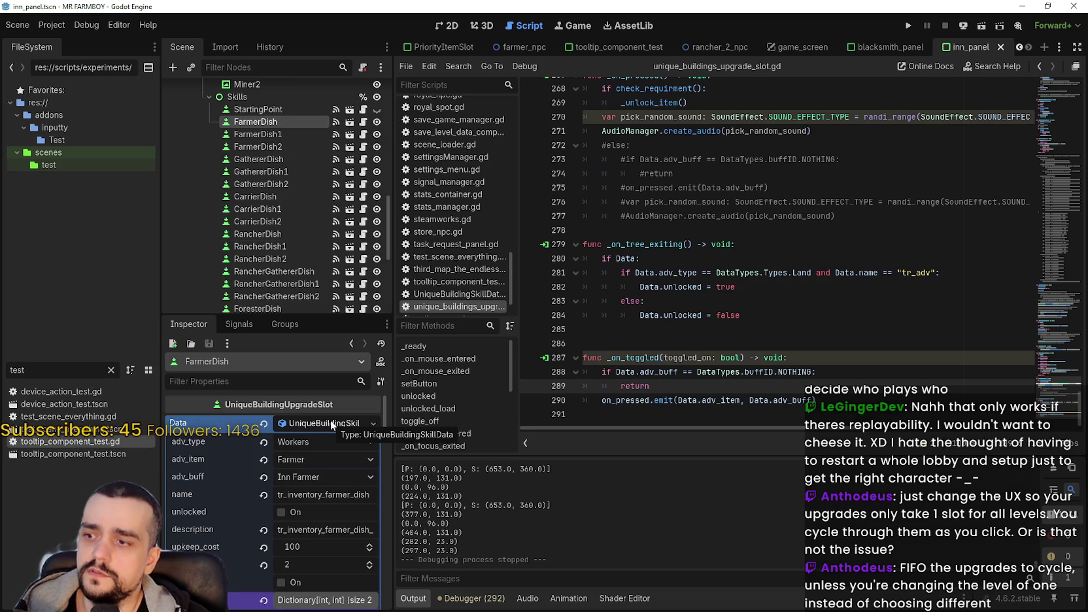
pyautogui.click(332, 424)
pyautogui.scroll(-10, 299, 187)
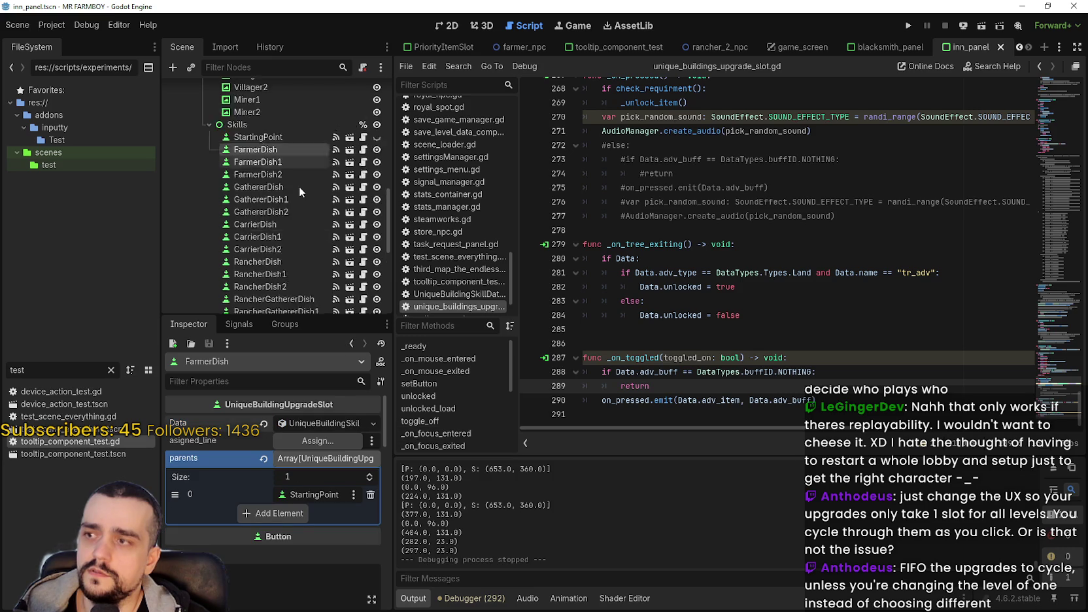
pyautogui.scroll(5, 300, 187)
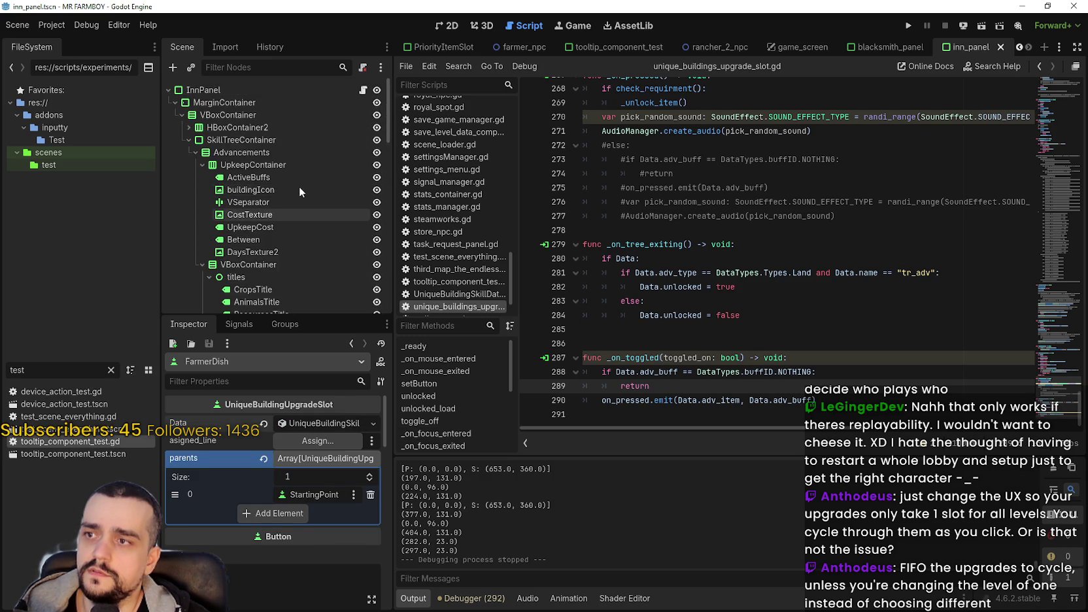
pyautogui.scroll(-10, 300, 187)
pyautogui.scroll(-1, 291, 190)
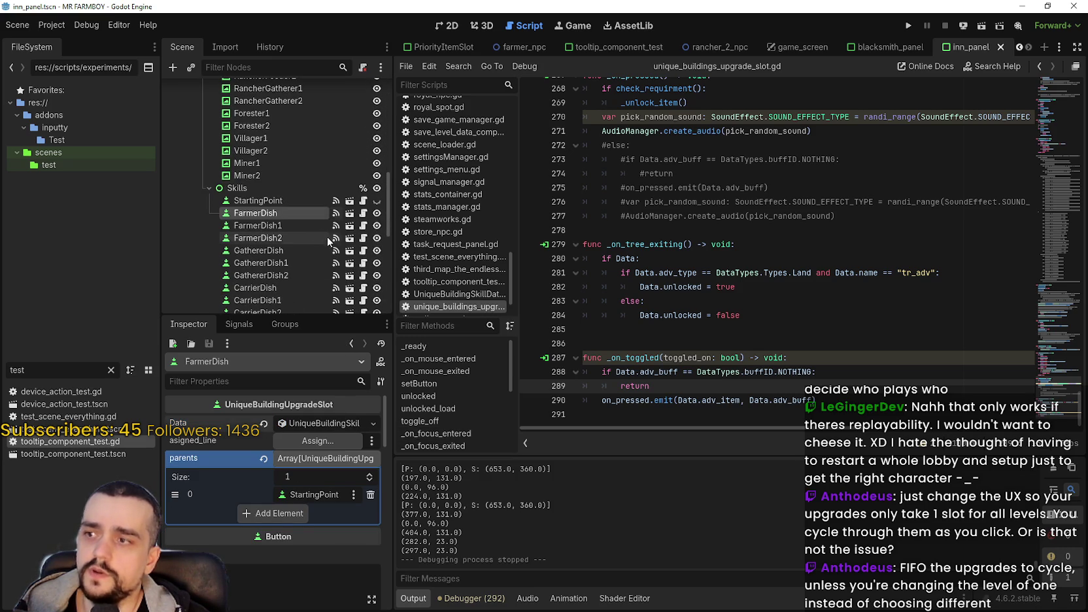
pyautogui.scroll(8, 1055, 367)
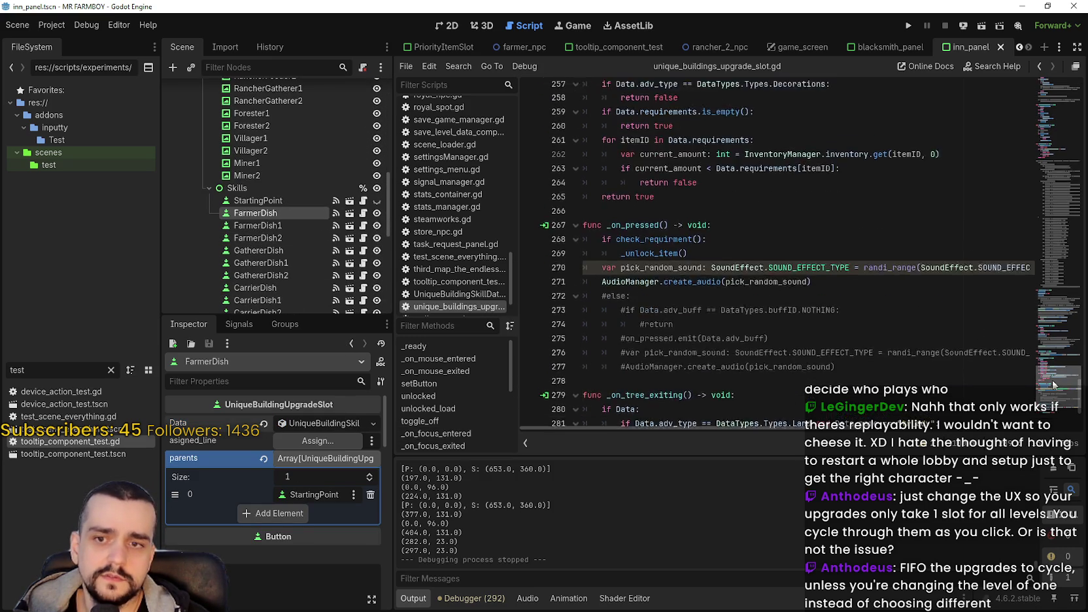
pyautogui.scroll(5, 1055, 368)
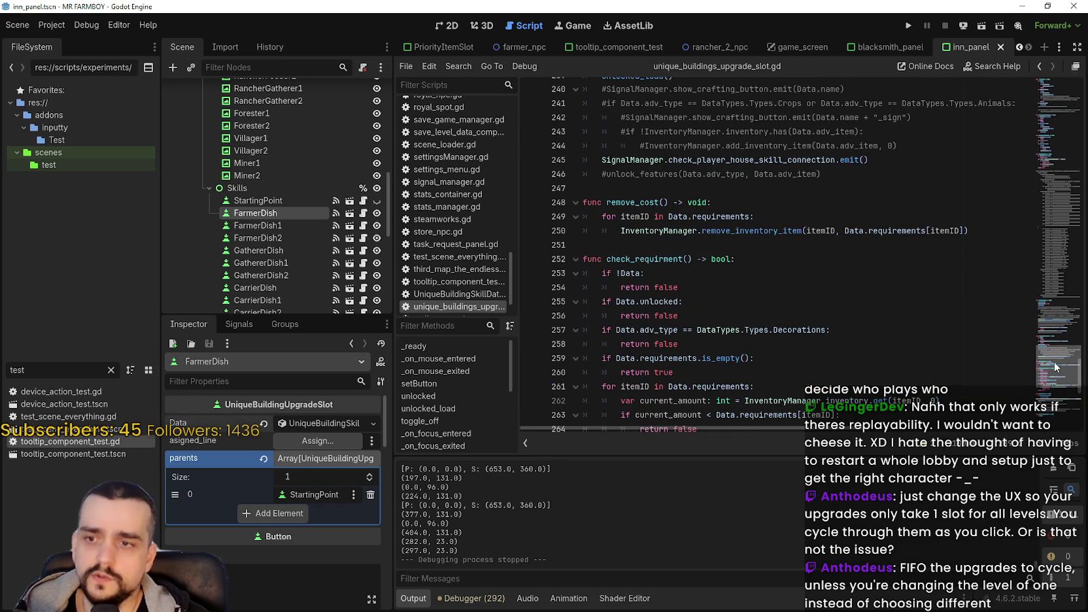
pyautogui.scroll(-6, 1051, 359)
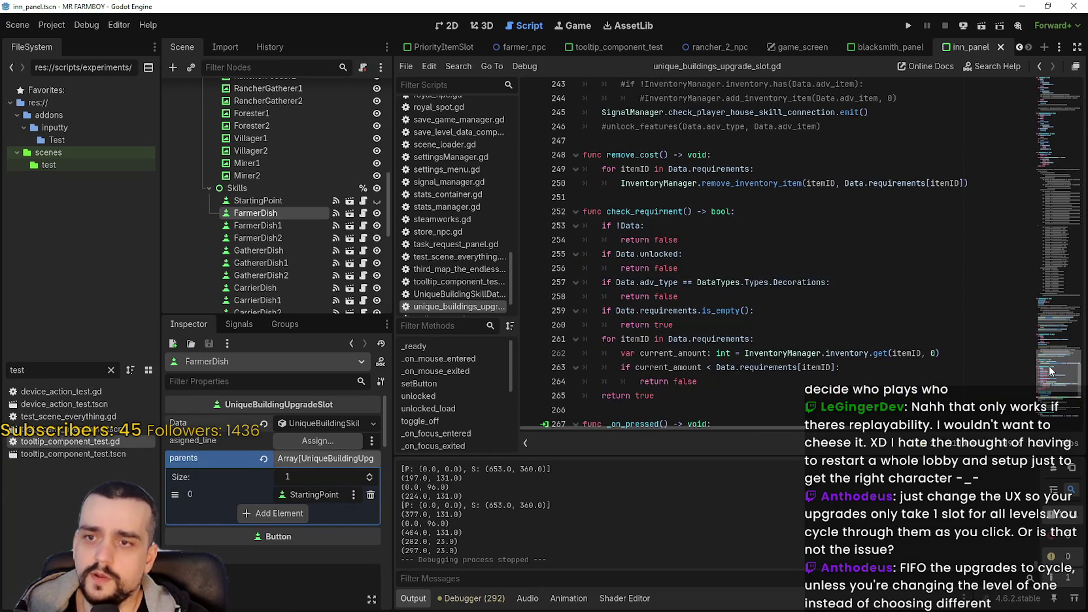
pyautogui.scroll(12, 1050, 366)
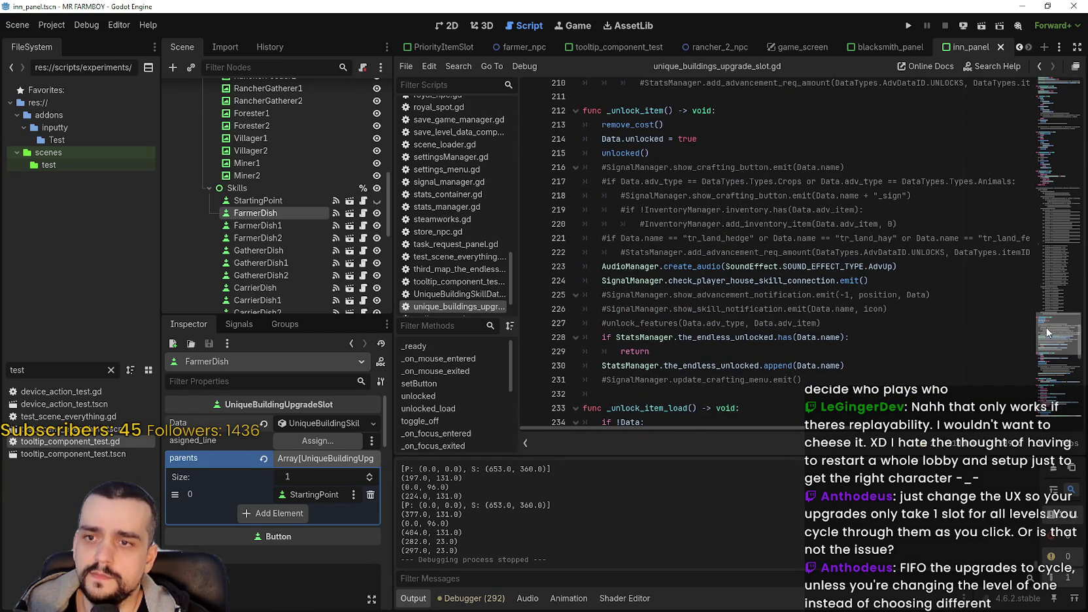
pyautogui.moveTo(1047, 333); pyautogui.dragTo(1037, 75)
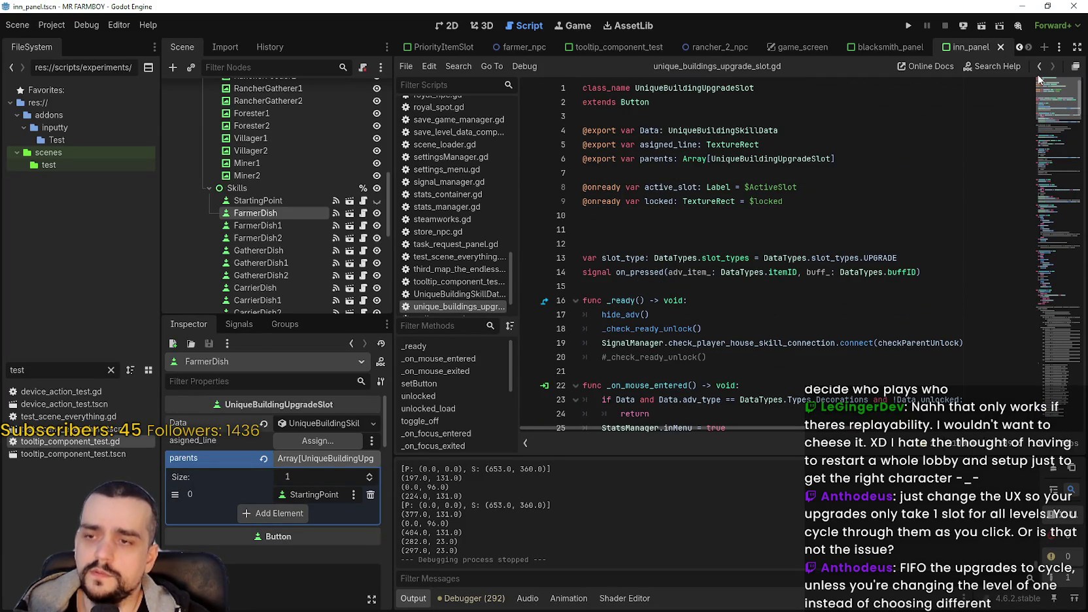
pyautogui.moveTo(1038, 79); pyautogui.dragTo(1061, 435)
pyautogui.moveTo(654, 414); pyautogui.dragTo(576, 370)
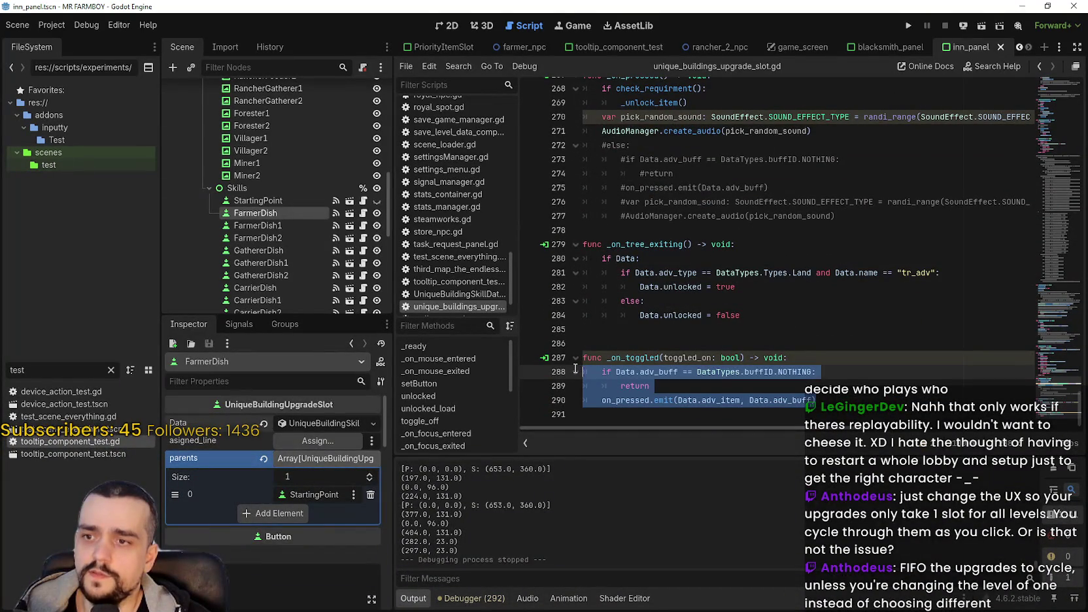
pyautogui.moveTo(816, 400); pyautogui.dragTo(603, 400)
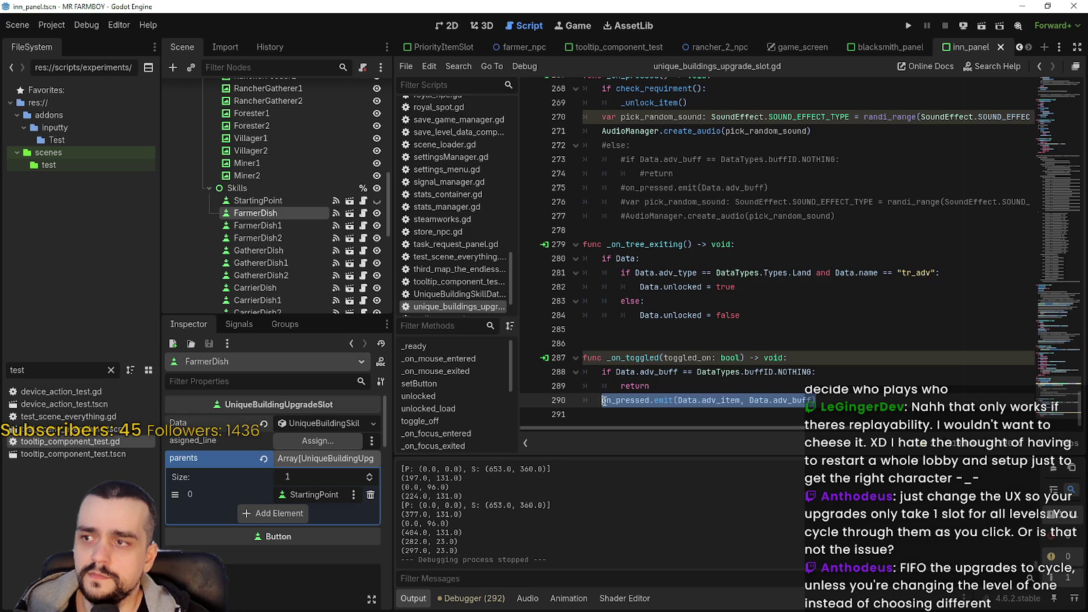
pyautogui.moveTo(603, 401); pyautogui.dragTo(606, 402)
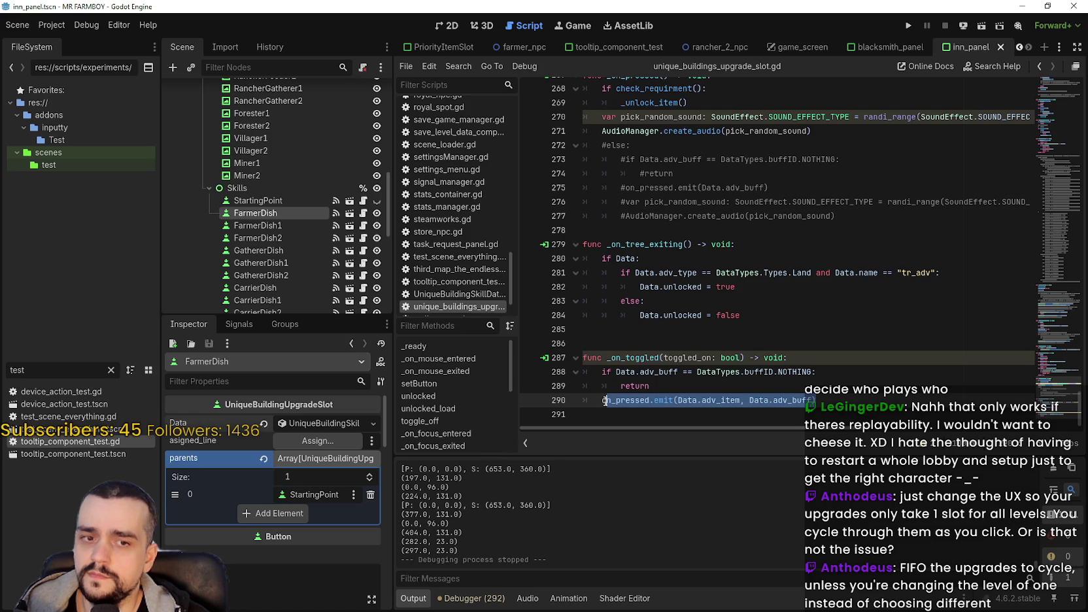
pyautogui.click(667, 386)
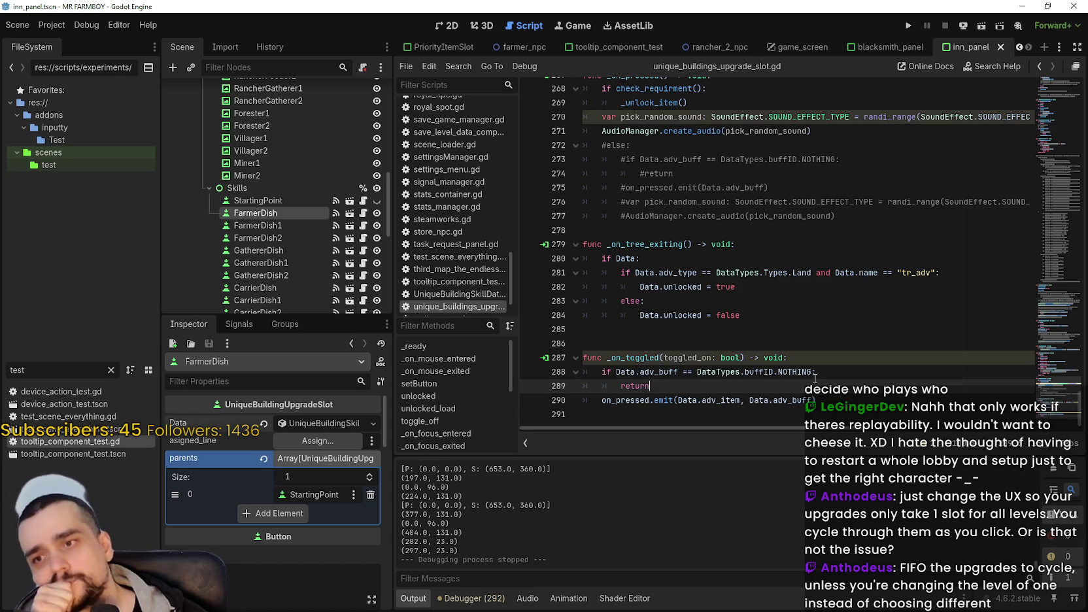
pyautogui.click(805, 326)
pyautogui.click(803, 341)
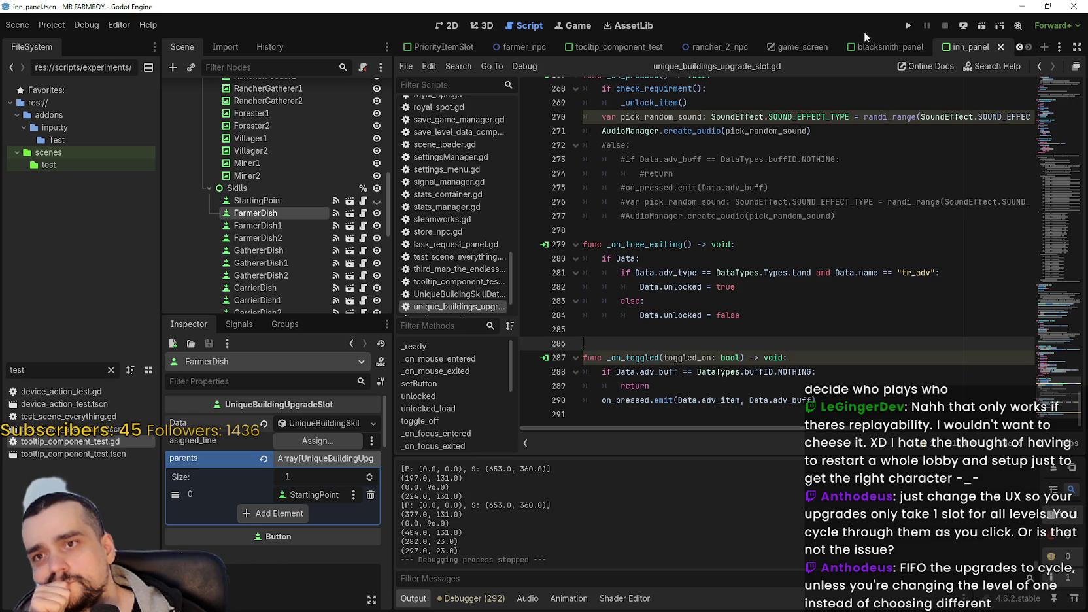
pyautogui.scroll(15, 338, 207)
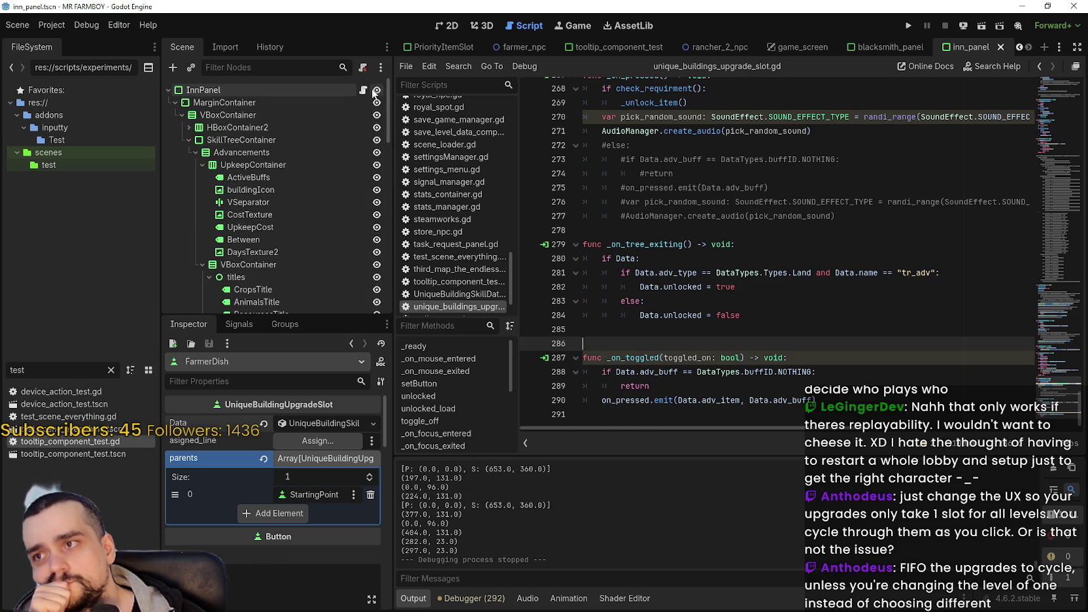
# Open inn_panel.gd and review update_buttons_2's active-buffs check and else branch (lines 79–82)
pyautogui.click(363, 89)
pyautogui.click(890, 314)
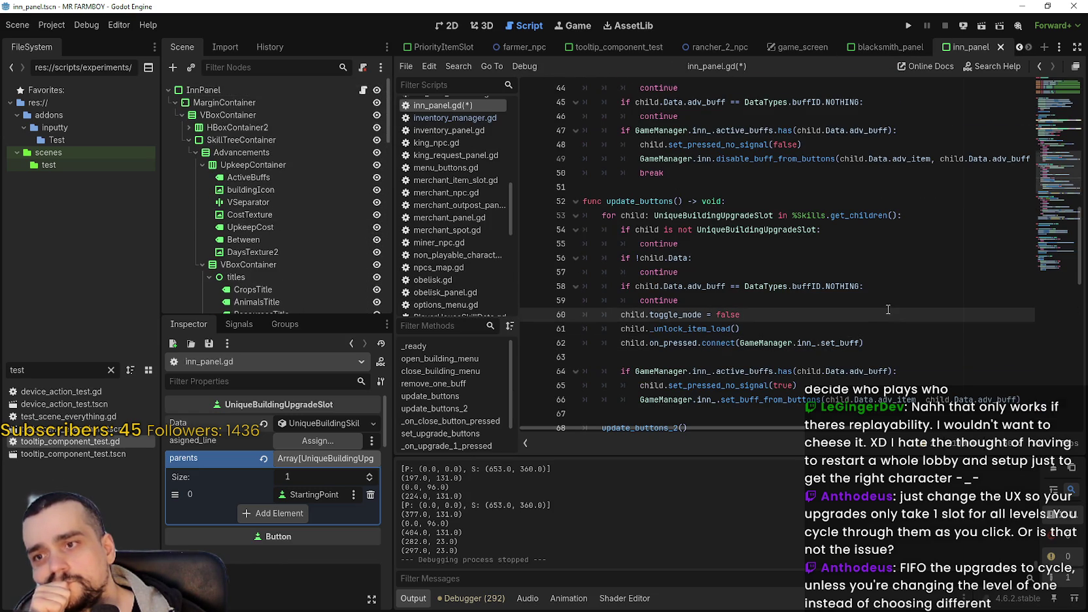
pyautogui.scroll(-7, 888, 307)
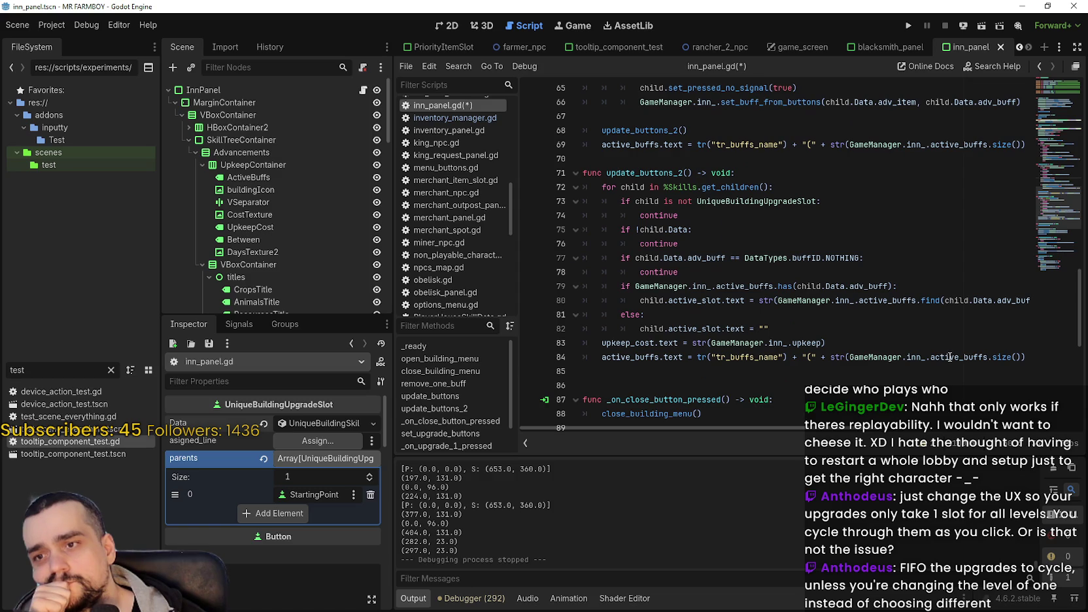
pyautogui.moveTo(897, 286); pyautogui.dragTo(621, 288)
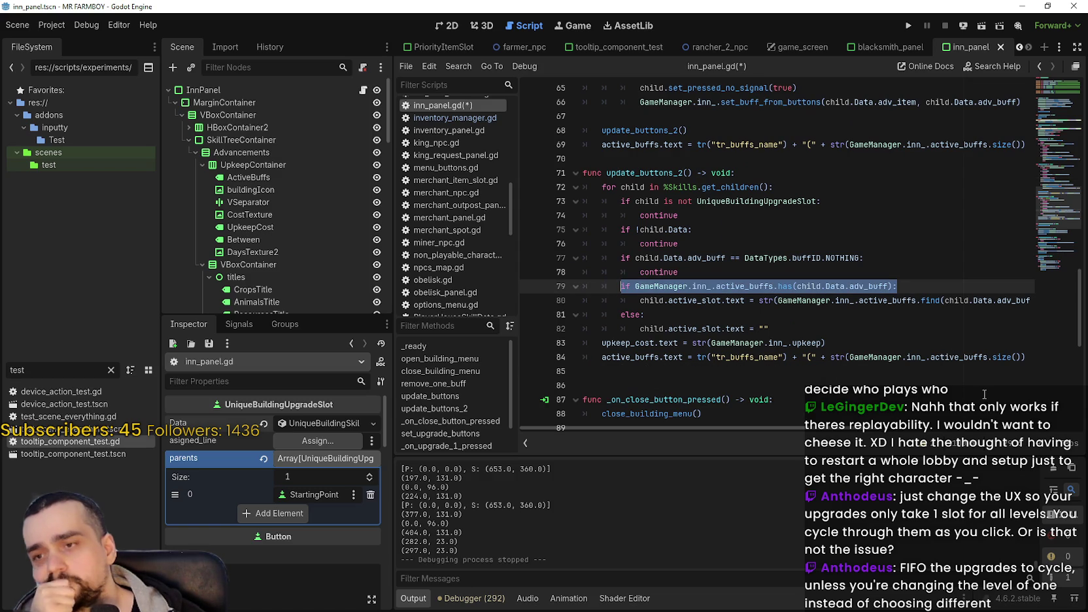
pyautogui.click(822, 316)
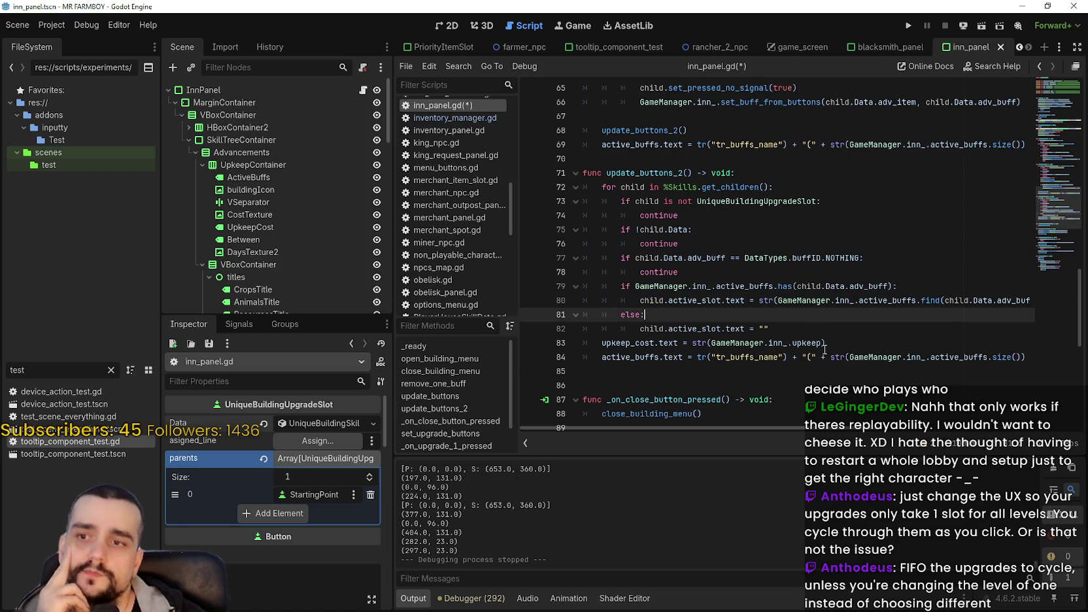
pyautogui.press('Down')
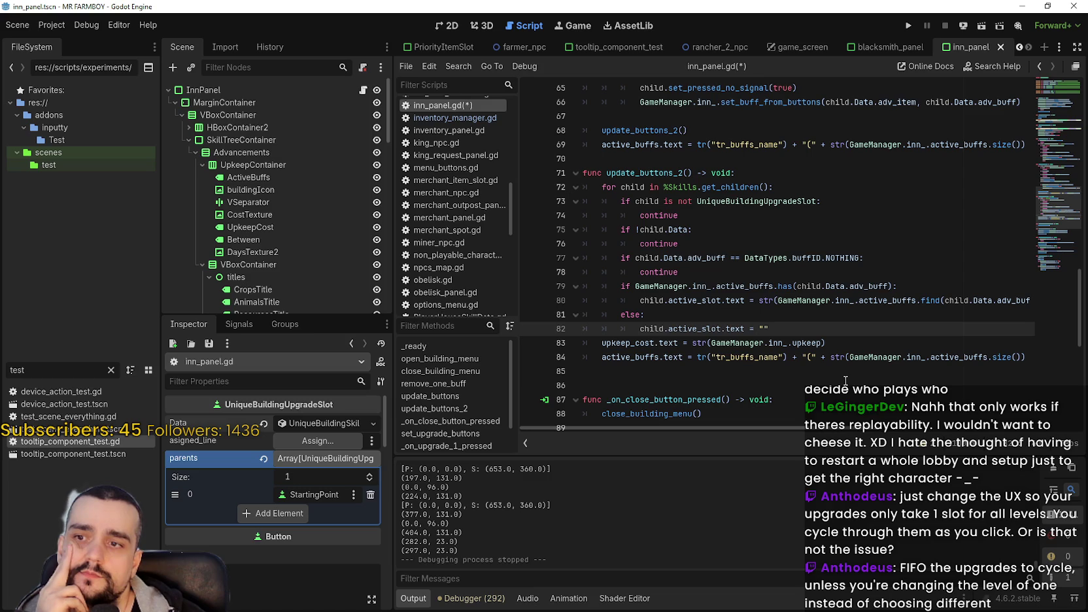
pyautogui.scroll(-1, 843, 375)
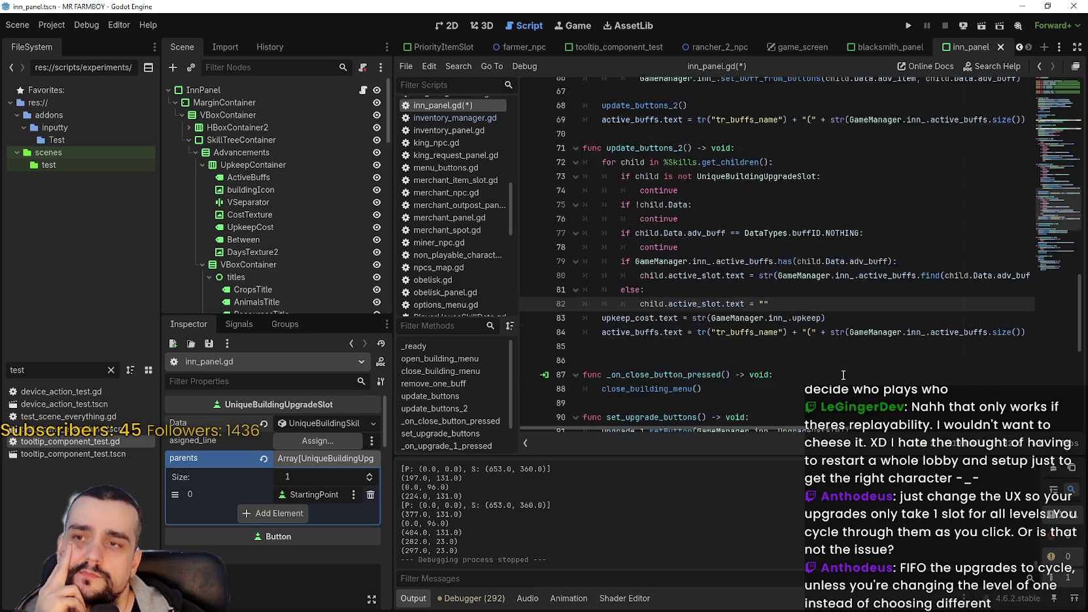
pyautogui.scroll(3, 844, 375)
pyautogui.scroll(-1, 842, 372)
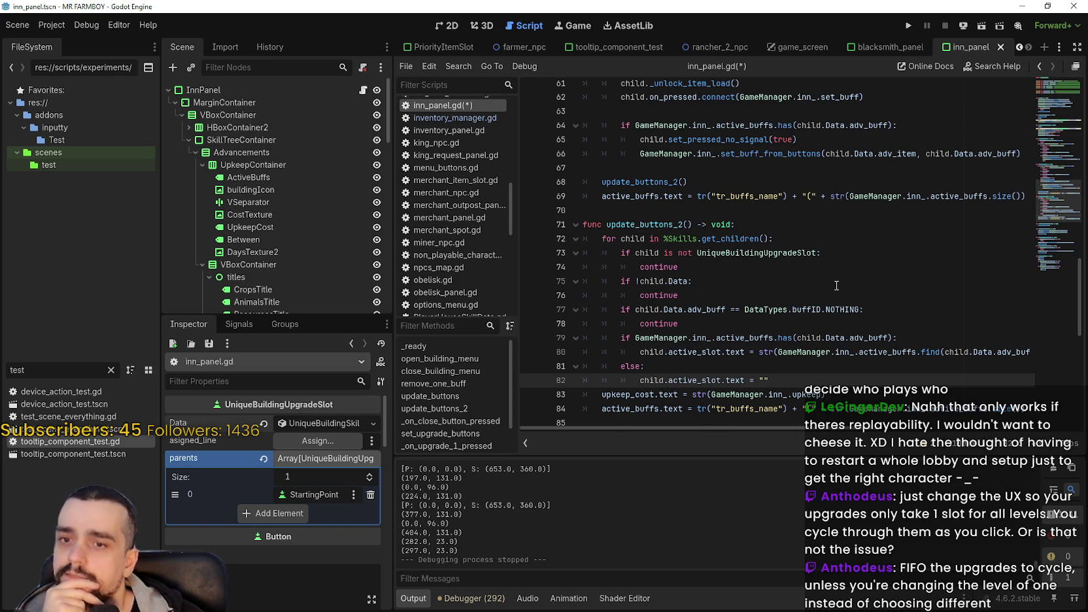
pyautogui.scroll(-2, 837, 285)
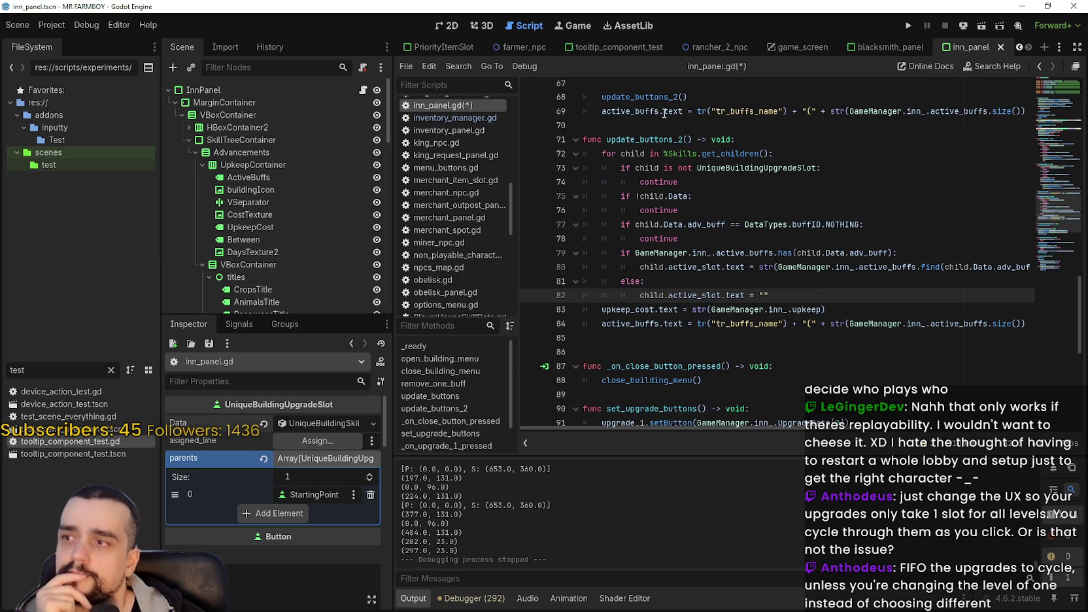
# Scroll the scene tabs back and switch to the Inn scene
pyautogui.click(1021, 47)
pyautogui.click(1020, 47)
pyautogui.click(1019, 47)
pyautogui.click(1019, 47)
pyautogui.click(1019, 47)
pyautogui.click(481, 47)
pyautogui.click(442, 47)
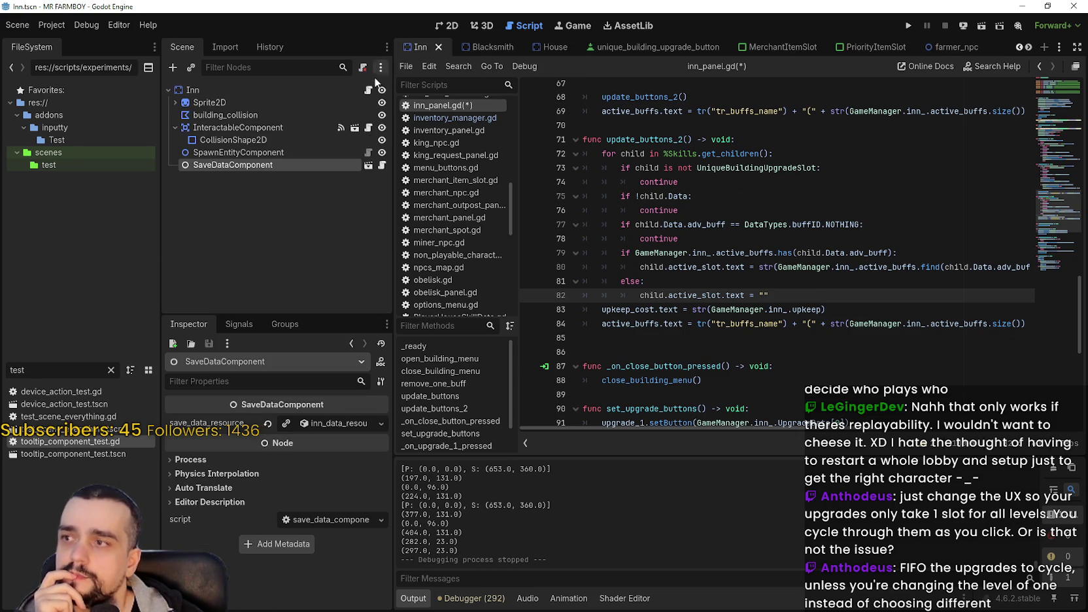
# Open inn.gd and inspect set_buff's else branch and its active_buffs.has(buff_) condition
pyautogui.click(368, 90)
pyautogui.moveTo(776, 286)
pyautogui.mouseDown()
pyautogui.moveTo(592, 274)
pyautogui.moveTo(583, 258)
pyautogui.mouseUp()
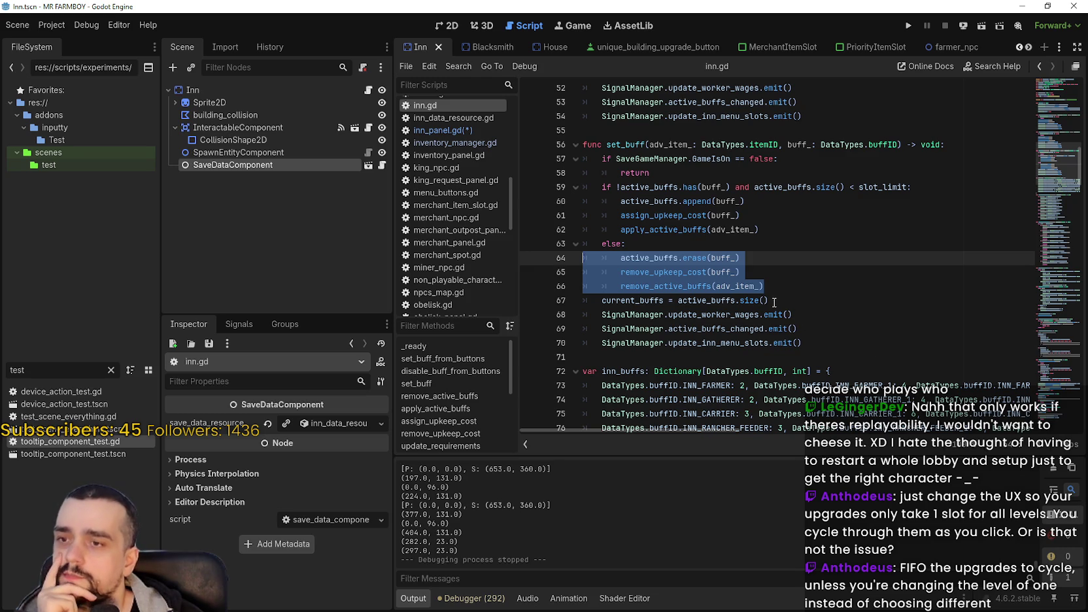
pyautogui.keyDown('shift'); pyautogui.click(776, 302); pyautogui.keyUp('shift')
pyautogui.moveTo(764, 286); pyautogui.dragTo(573, 251)
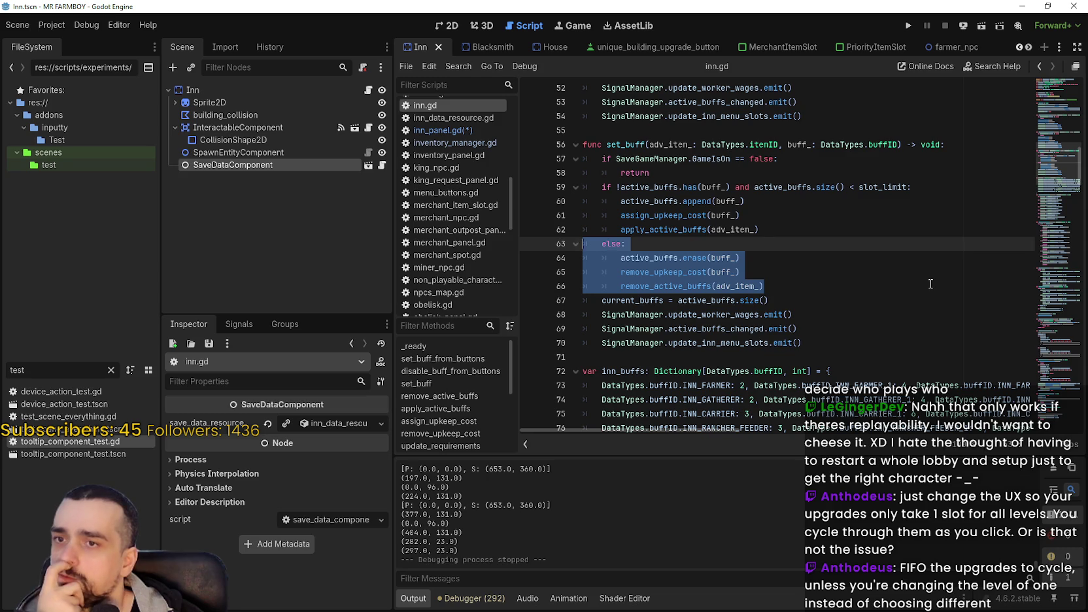
pyautogui.moveTo(907, 190); pyautogui.dragTo(626, 191)
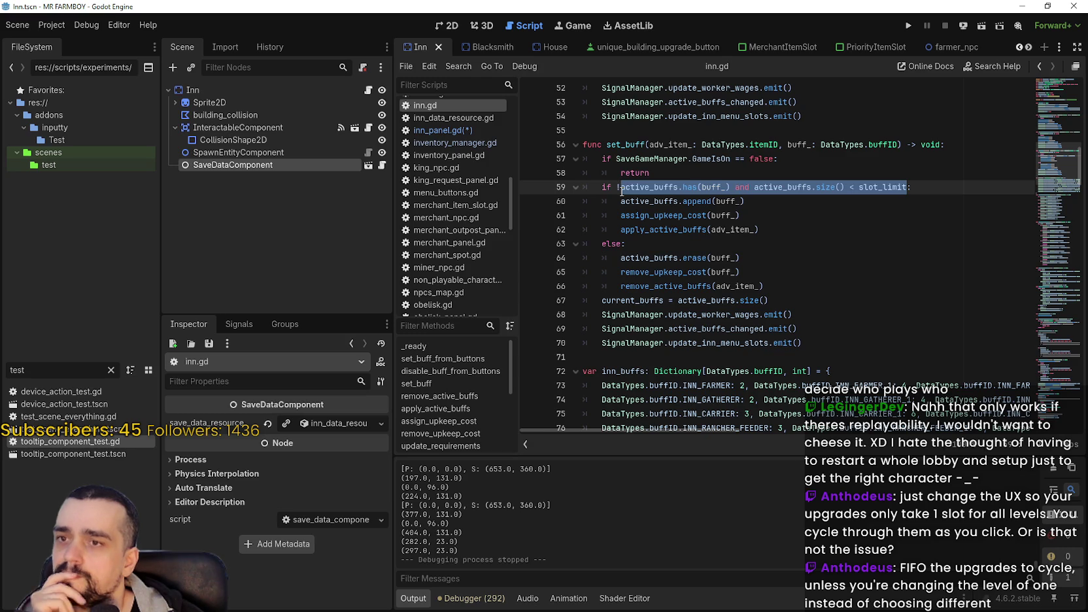
pyautogui.moveTo(622, 188); pyautogui.dragTo(731, 181)
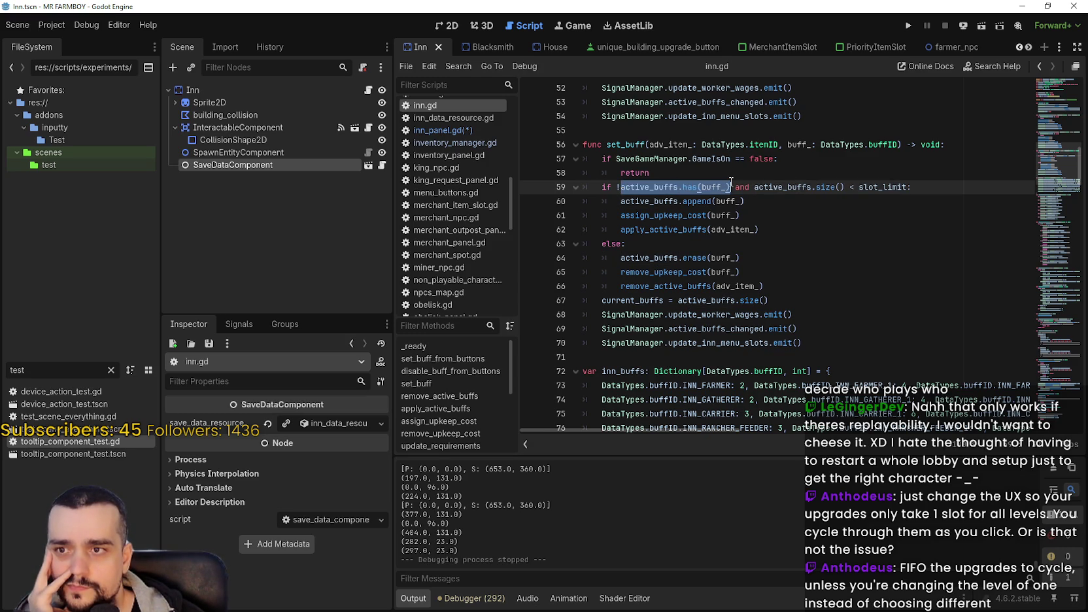
# Add 'if !active_buffs.has(buff_): return' under set_buff's else branch and save inn.gd
pyautogui.click(683, 252)
pyautogui.click(686, 243)
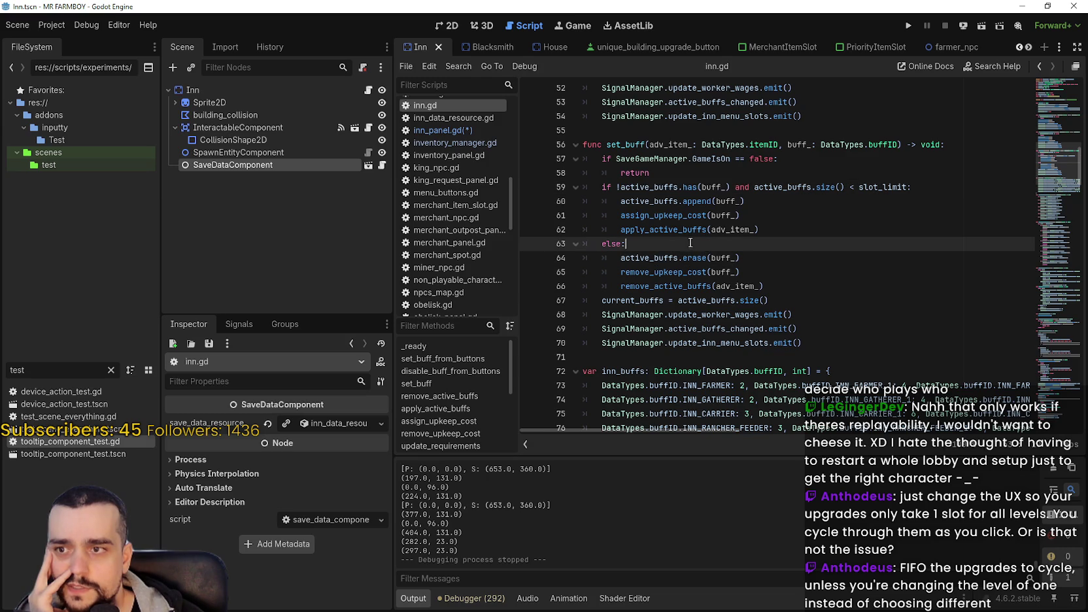
pyautogui.press('Return')
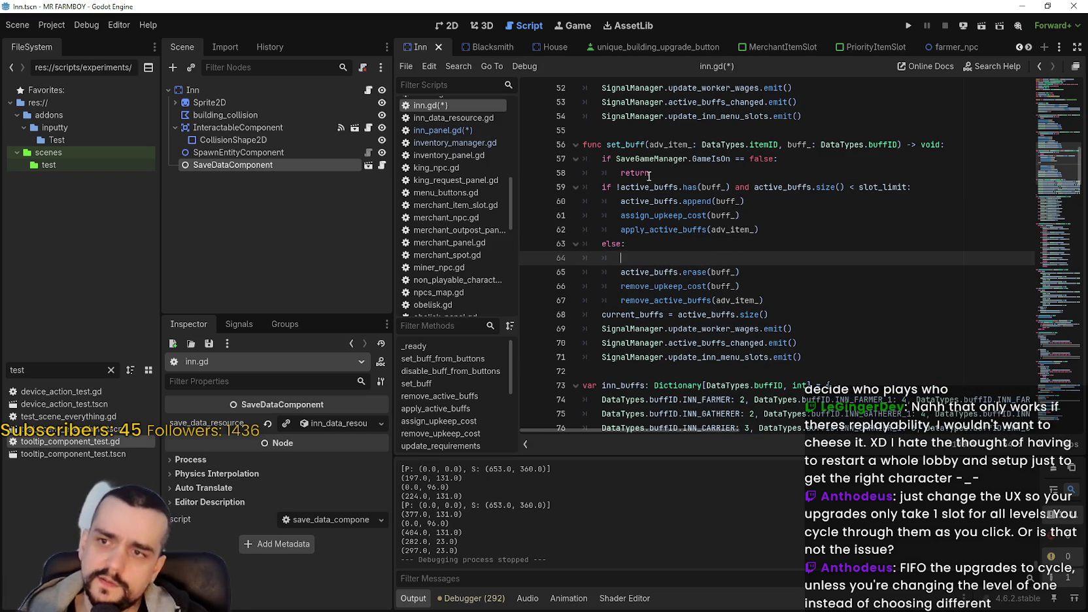
pyautogui.moveTo(614, 187)
pyautogui.mouseDown()
pyautogui.moveTo(734, 187)
pyautogui.moveTo(600, 187)
pyautogui.mouseUp()
pyautogui.hotkey('ctrl', 'c')
pyautogui.click(732, 187)
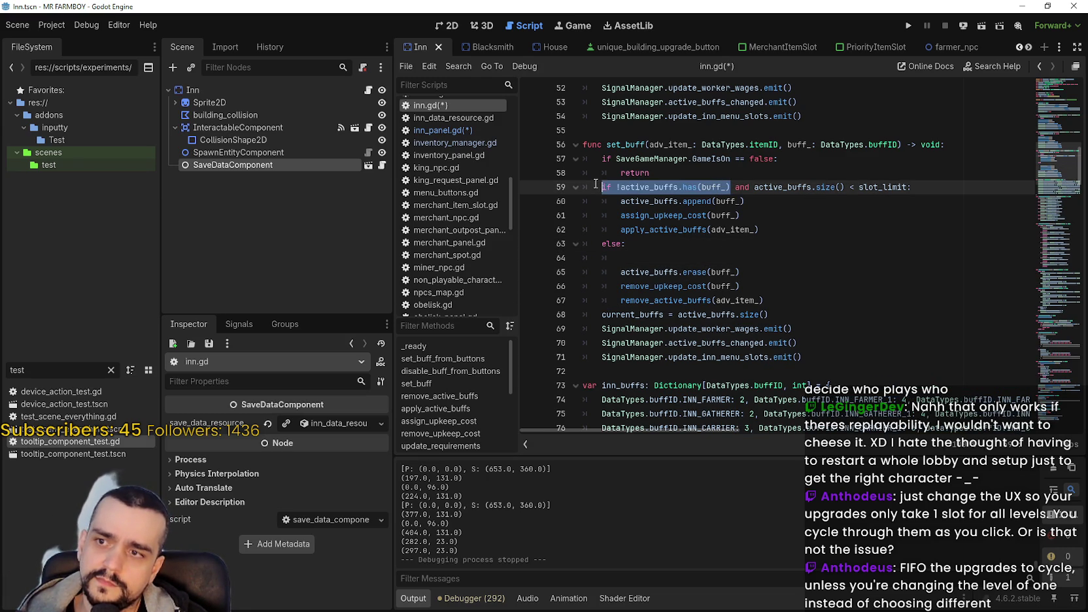
pyautogui.click(640, 257)
pyautogui.hotkey('ctrl', 'v')
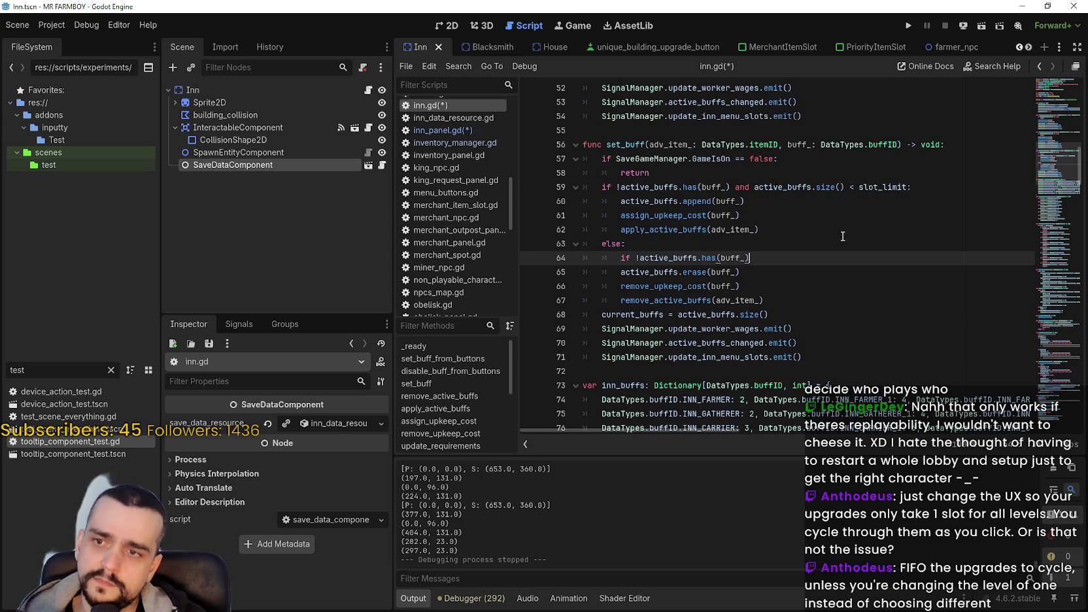
pyautogui.write(':')
pyautogui.press('Return')
pyautogui.write('return')
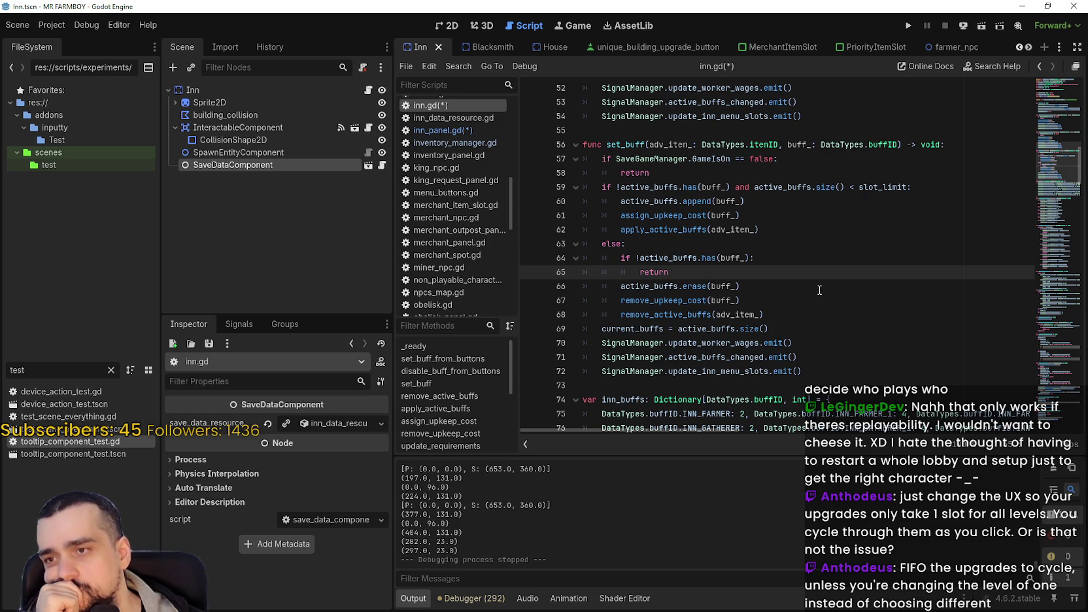
pyautogui.moveTo(668, 272); pyautogui.dragTo(576, 260)
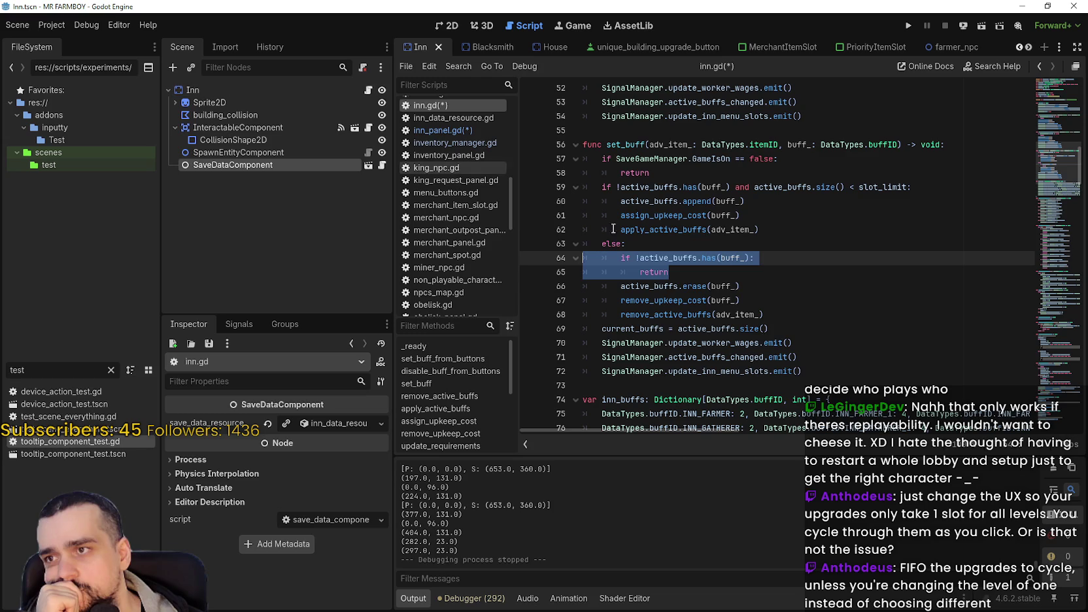
pyautogui.hotkey('ctrl', 's')
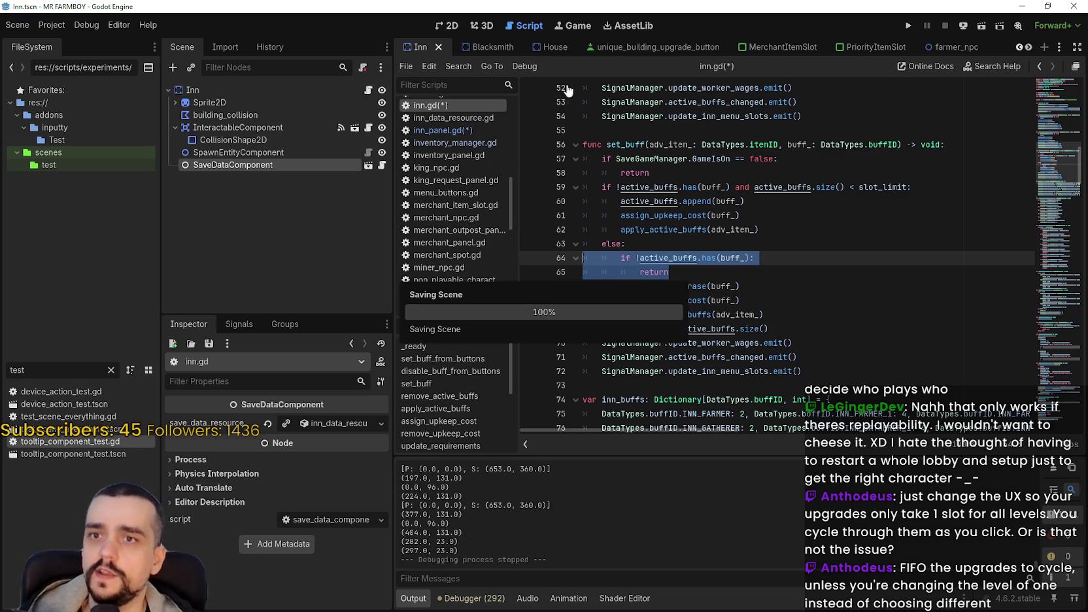
pyautogui.click(1029, 47)
pyautogui.click(1029, 47)
pyautogui.click(1029, 47)
pyautogui.click(1029, 47)
pyautogui.click(1029, 47)
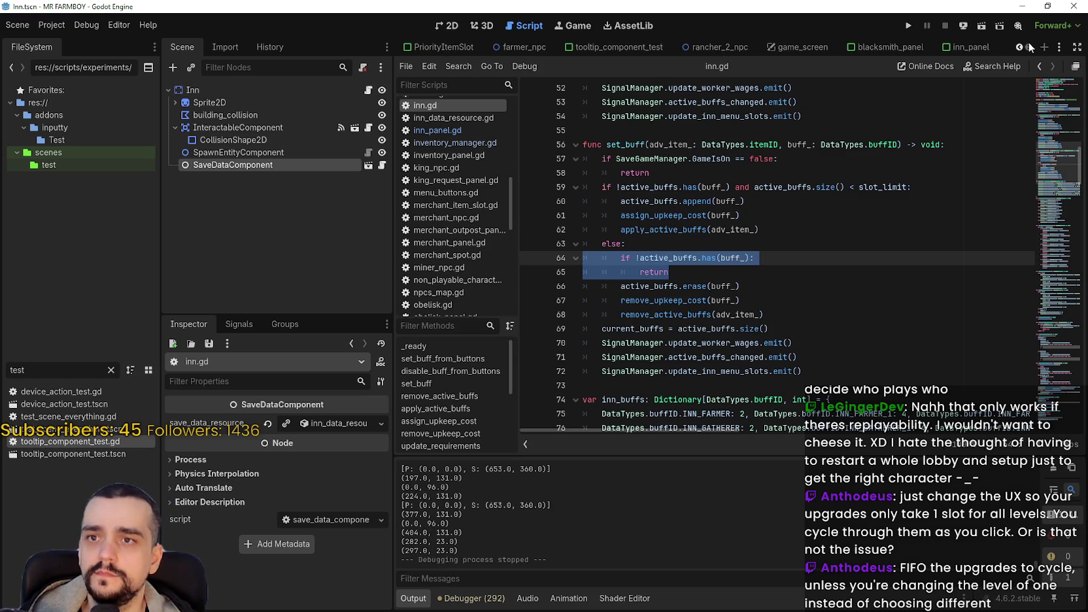
# Switch to the inn_panel scene, open inn_panel.gd and undo the last edit
pyautogui.click(972, 47)
pyautogui.scroll(10, 379, 124)
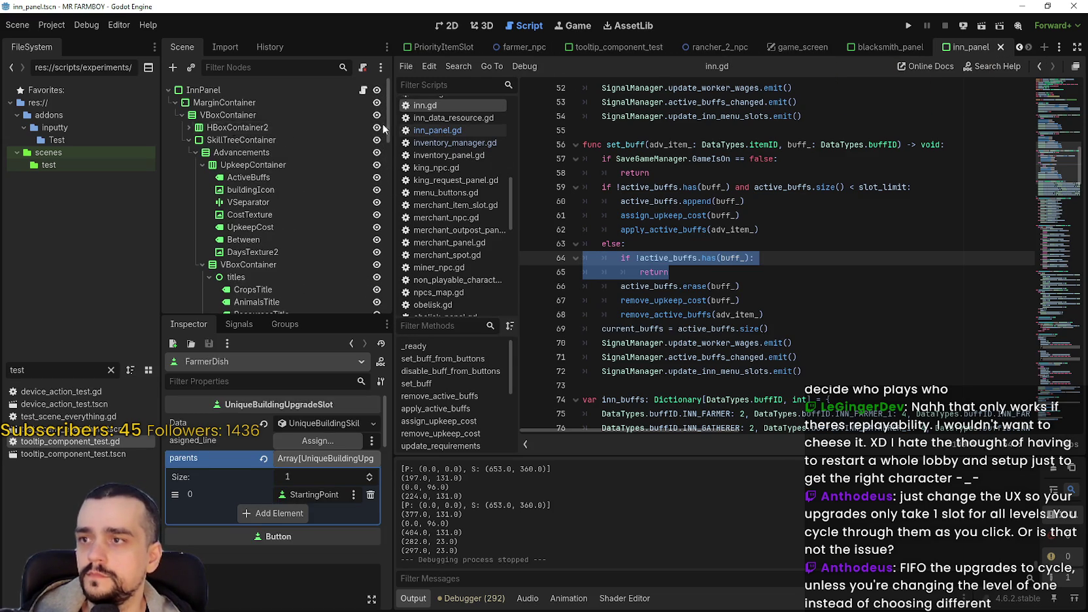
pyautogui.click(363, 90)
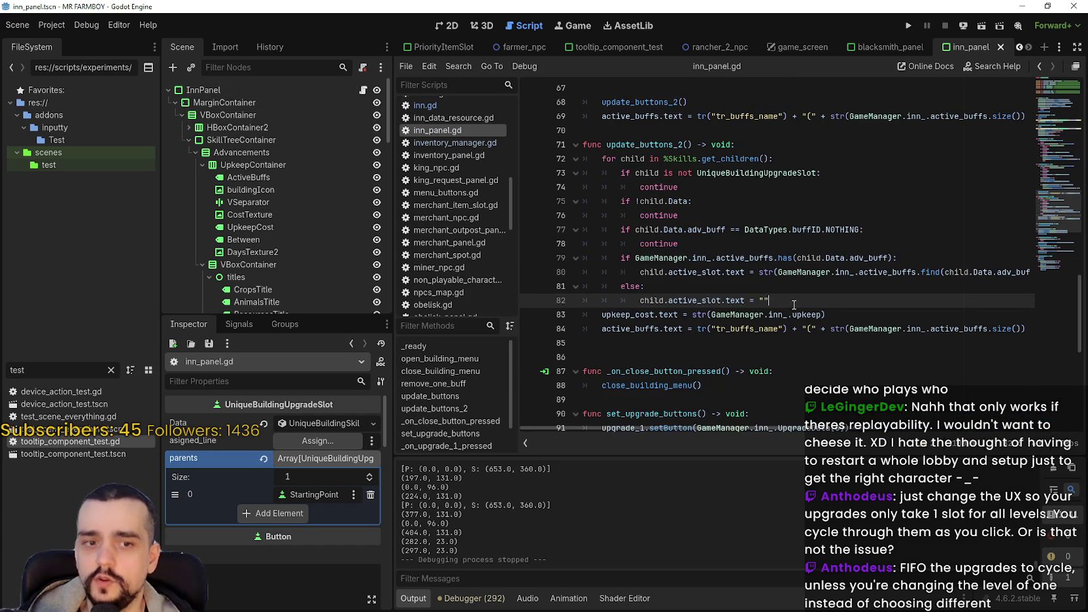
pyautogui.hotkey('ctrl', 'z')
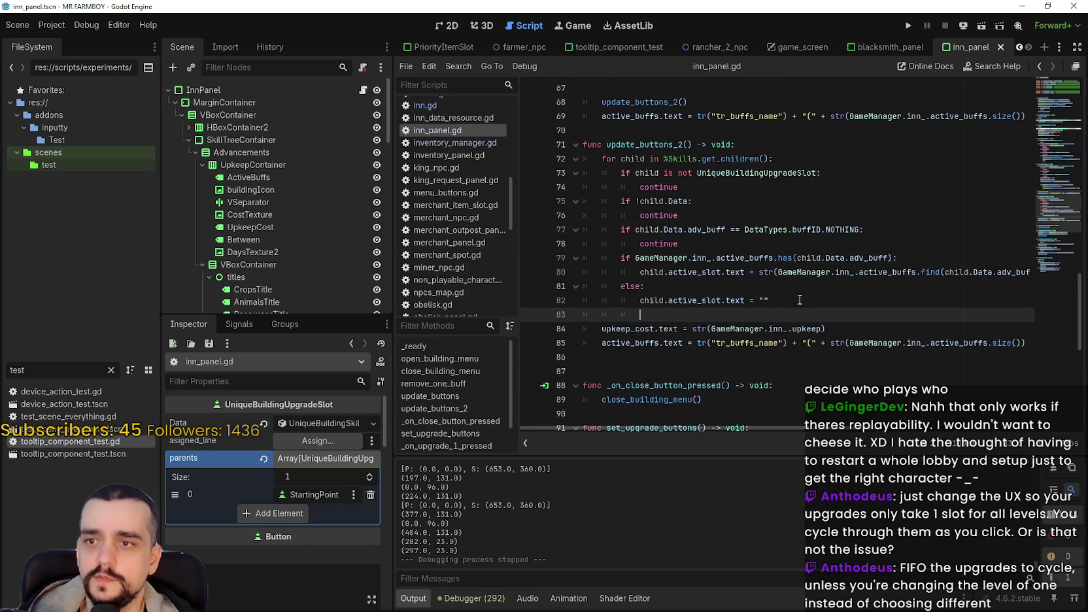
pyautogui.scroll(4, 808, 281)
pyautogui.scroll(1, 814, 261)
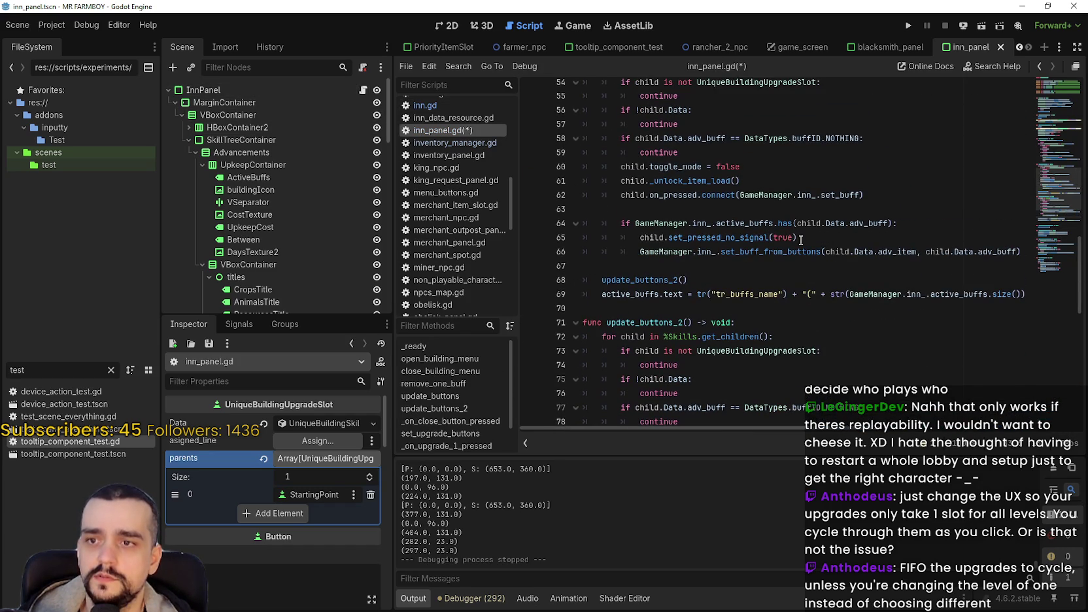
pyautogui.moveTo(797, 237); pyautogui.dragTo(640, 238)
pyautogui.hotkey('ctrl', 'c')
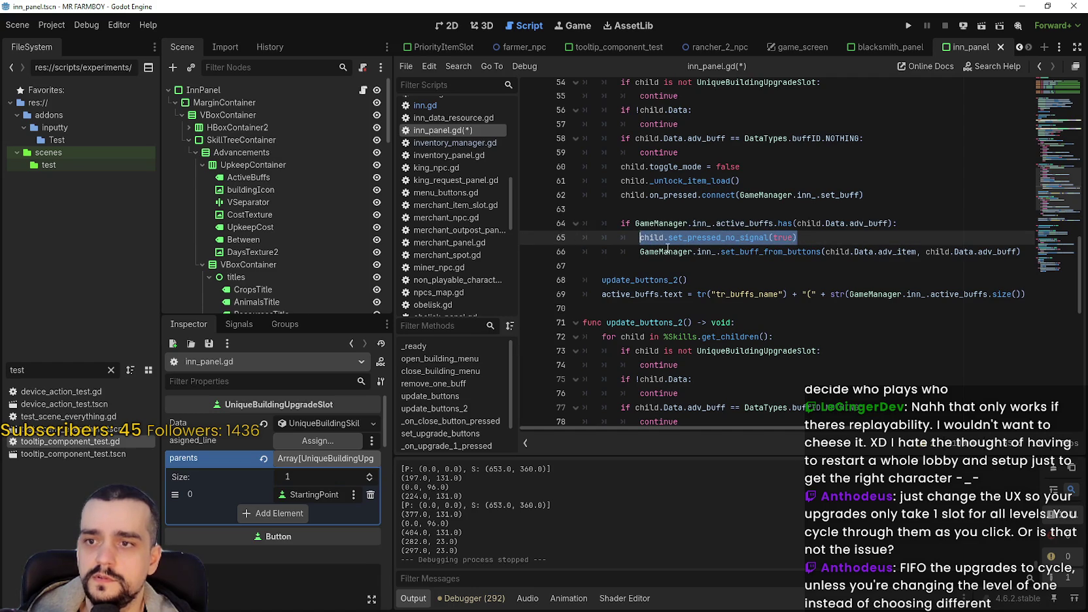
pyautogui.scroll(-4, 722, 282)
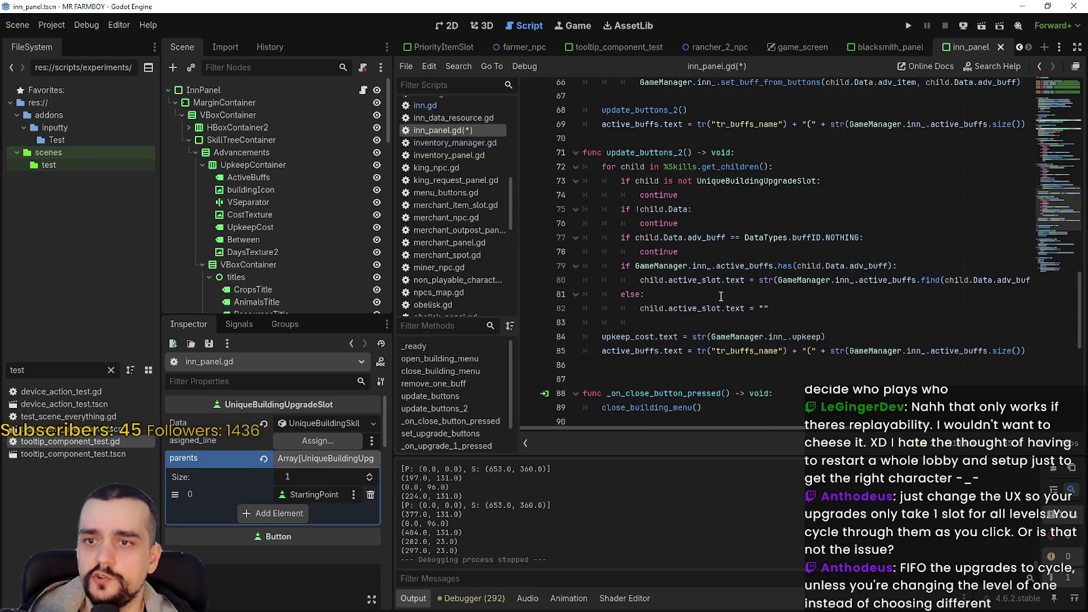
# Insert child.set_pressed_no_signal(false) into update_buttons_2's else branch, tidy line 84, and save
pyautogui.click(719, 294)
pyautogui.press('Return')
pyautogui.hotkey('ctrl', 'v')
pyautogui.doubleClick(794, 310)
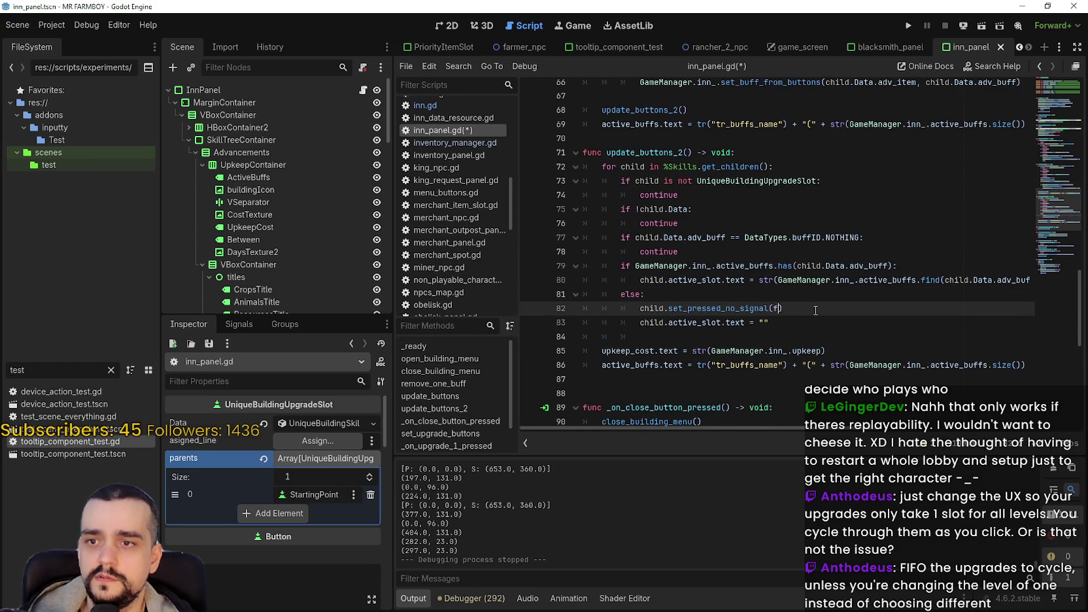
pyautogui.write('false')
pyautogui.click(815, 309)
pyautogui.hotkey('ctrl', 's')
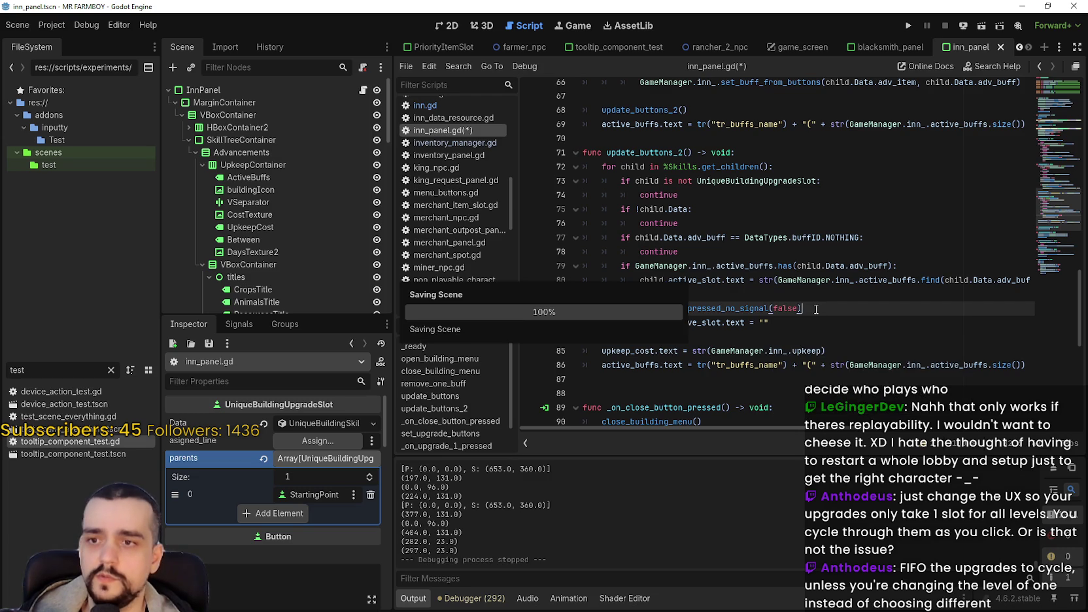
pyautogui.click(814, 335)
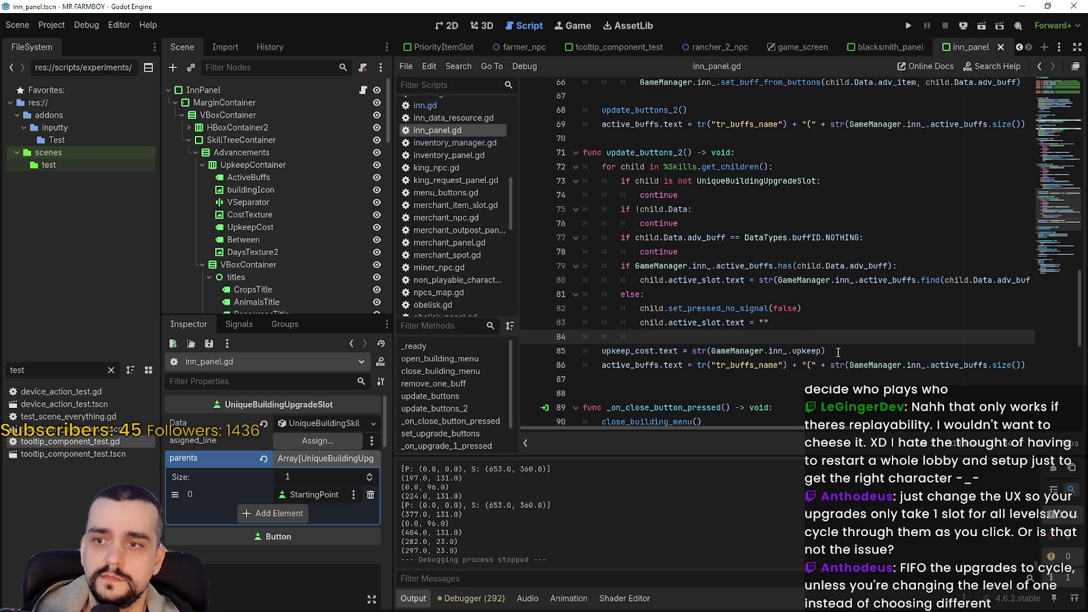
pyautogui.press('BackSpace')
pyautogui.press('BackSpace')
pyautogui.press('BackSpace')
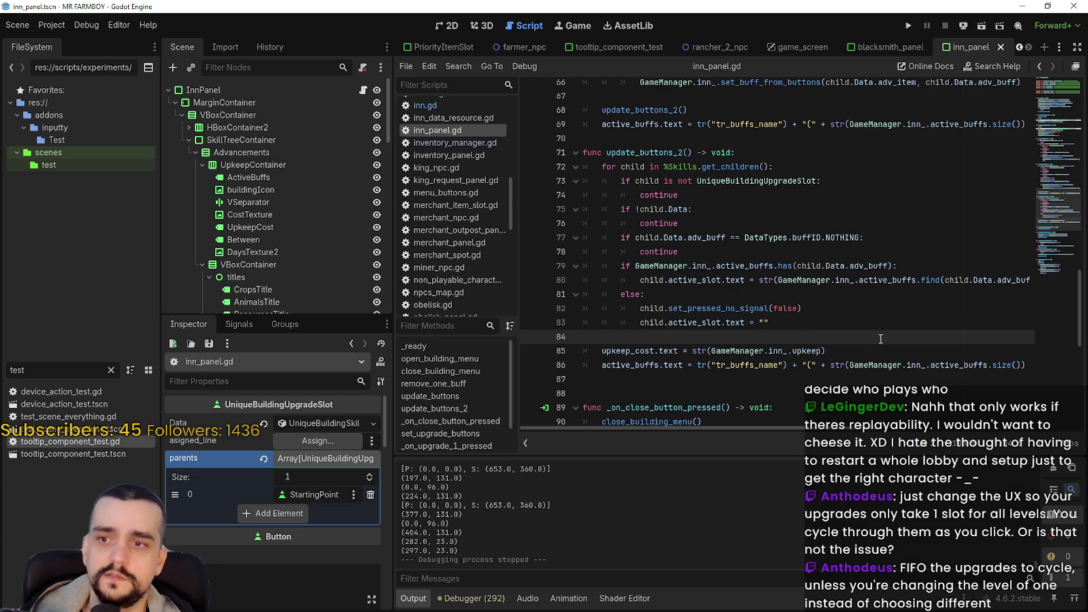
pyautogui.hotkey('ctrl', 's')
# Run the project to playtest the buff toggle fix
pyautogui.scroll(-3, 852, 326)
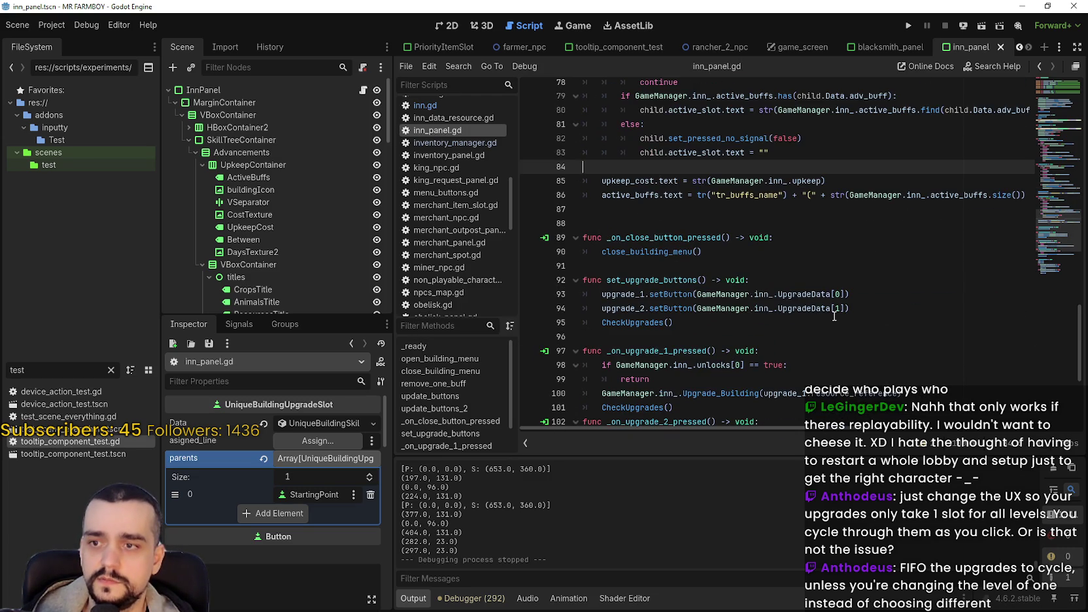
pyautogui.click(705, 242)
pyautogui.scroll(2, 708, 254)
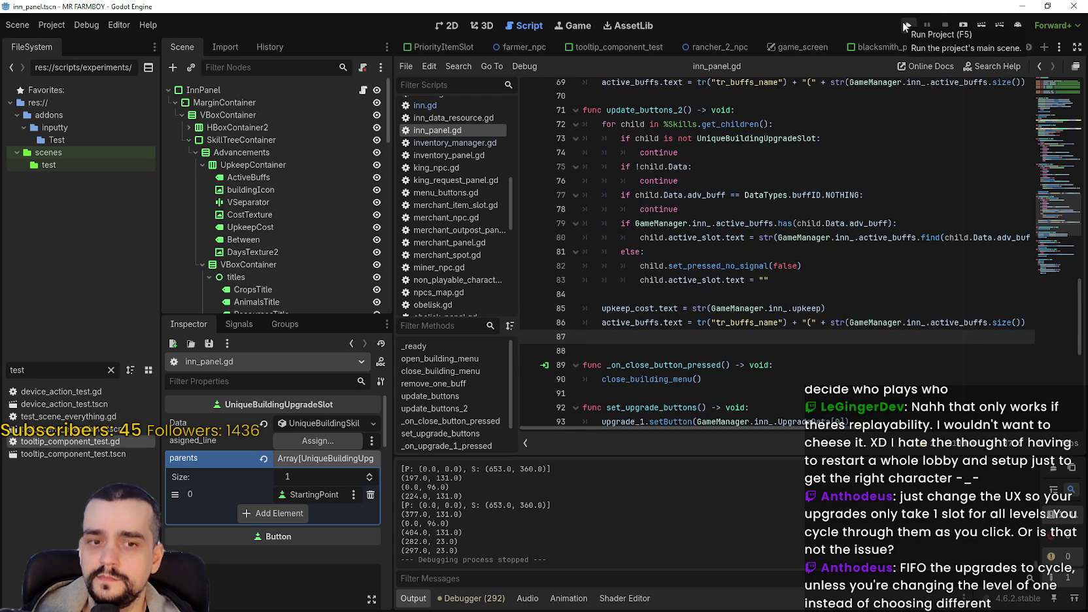
pyautogui.click(904, 26)
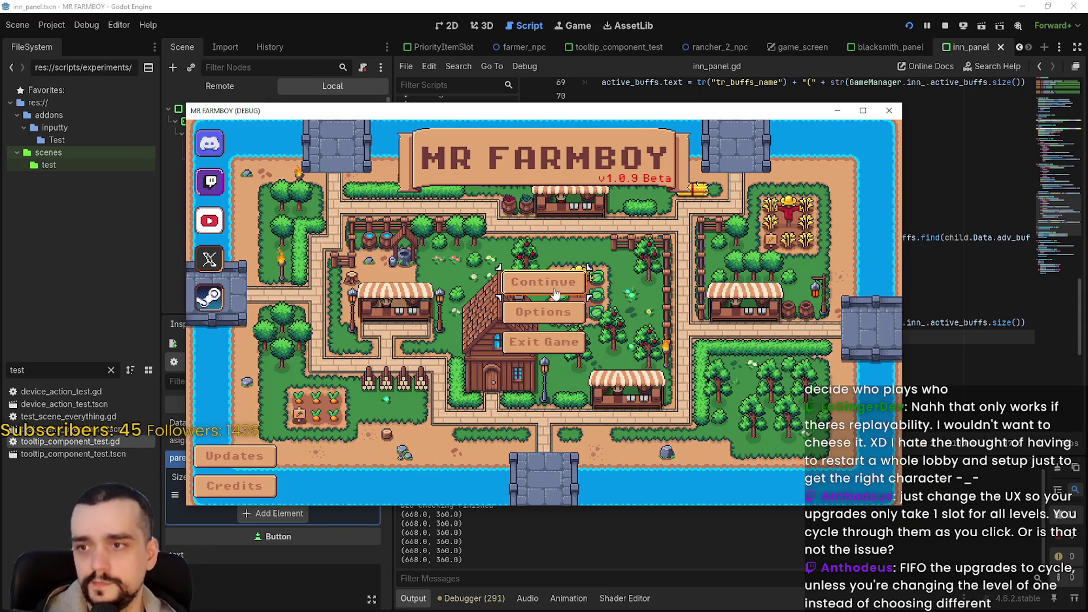
# Continue, load Save 1, maximize the game window and open the Inn panel
pyautogui.click(550, 281)
pyautogui.click(475, 269)
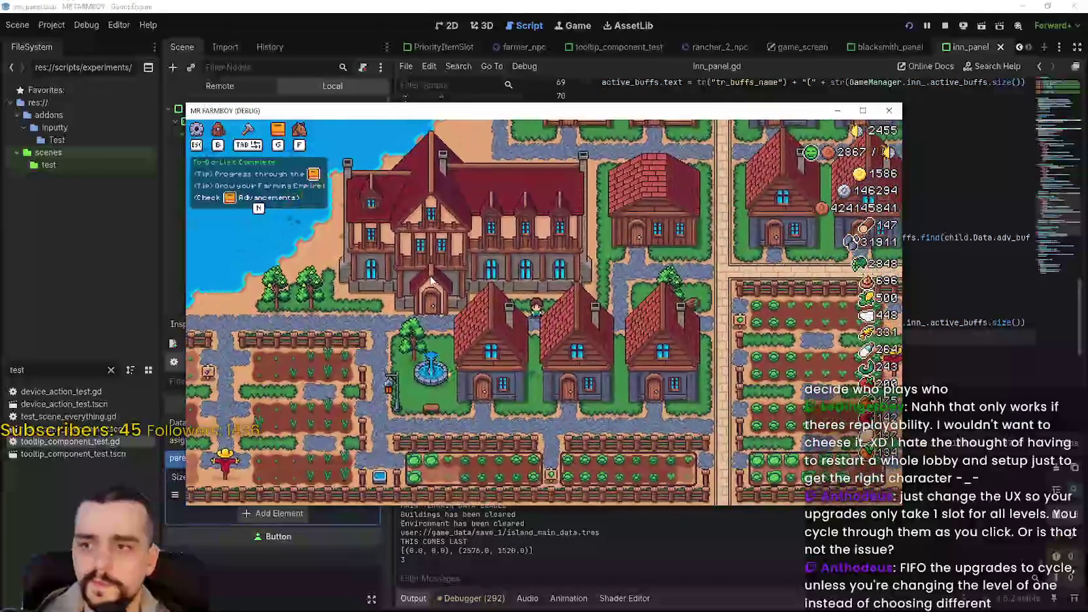
pyautogui.press('super+Up')
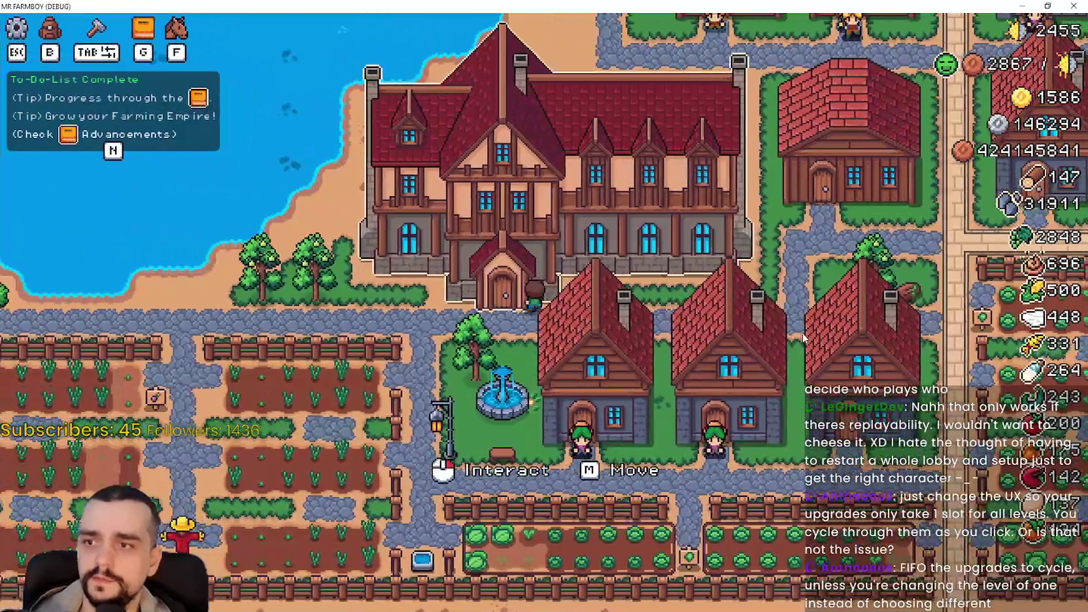
pyautogui.click(776, 376)
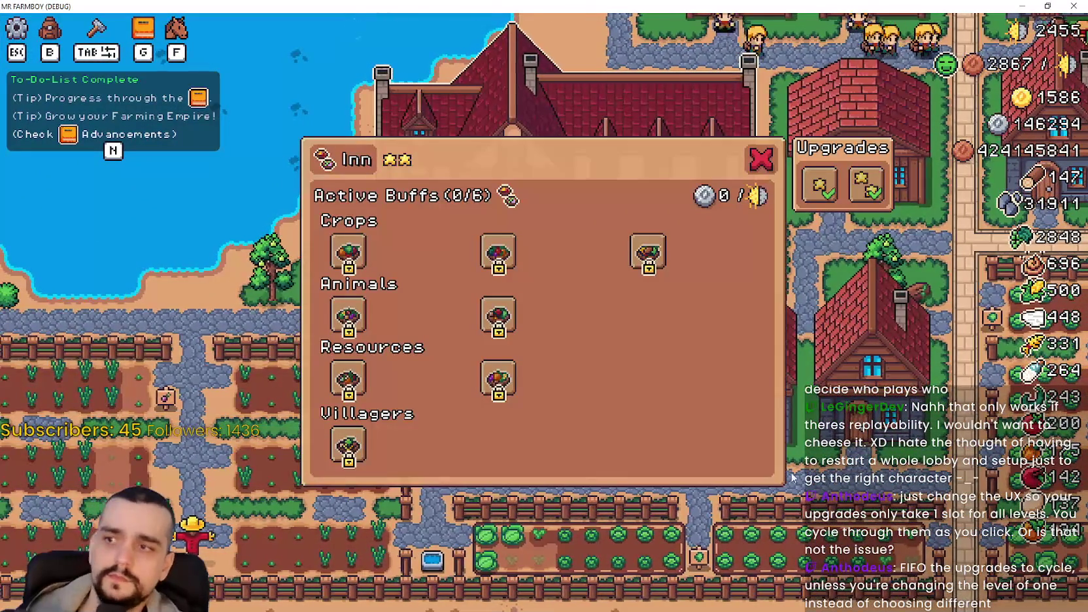
# Unlock every Inn dish buff, including all three Villager's Dish tiers
pyautogui.click(362, 244)
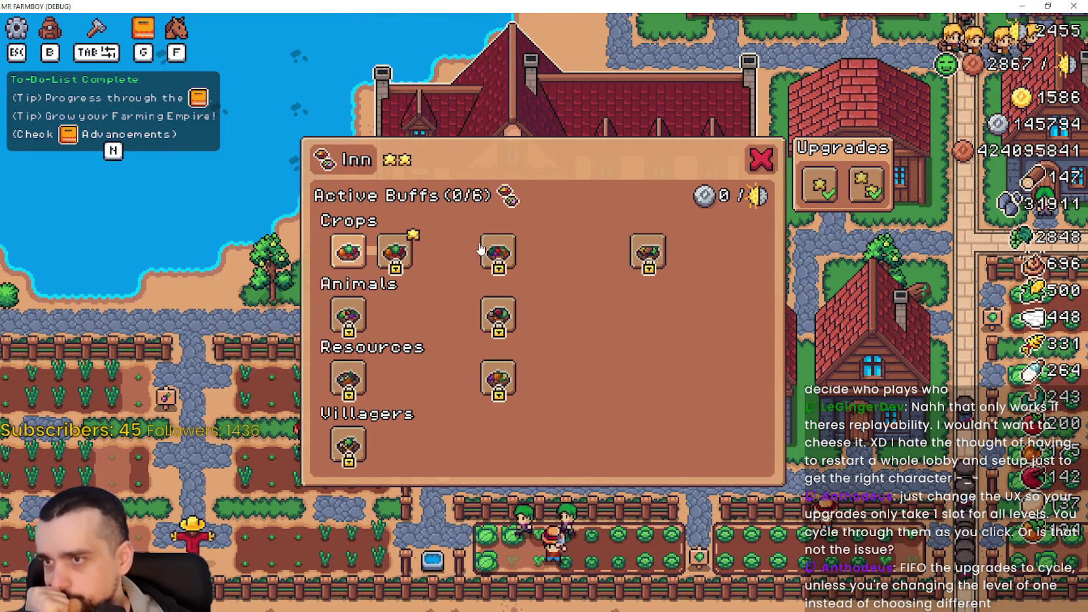
pyautogui.click(494, 251)
pyautogui.click(648, 252)
pyautogui.click(498, 315)
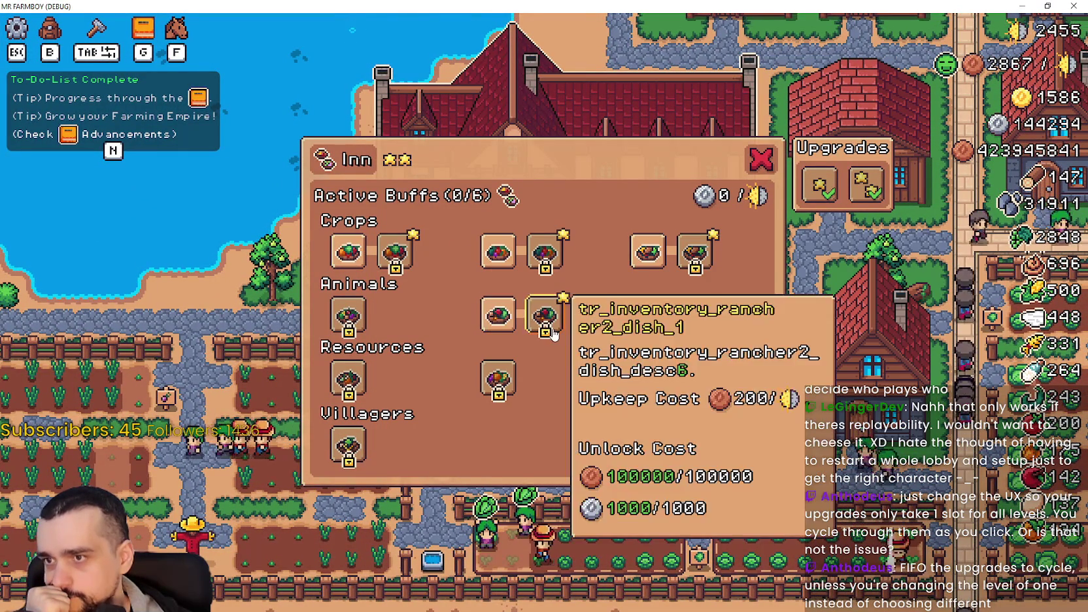
pyautogui.click(348, 315)
pyautogui.click(348, 378)
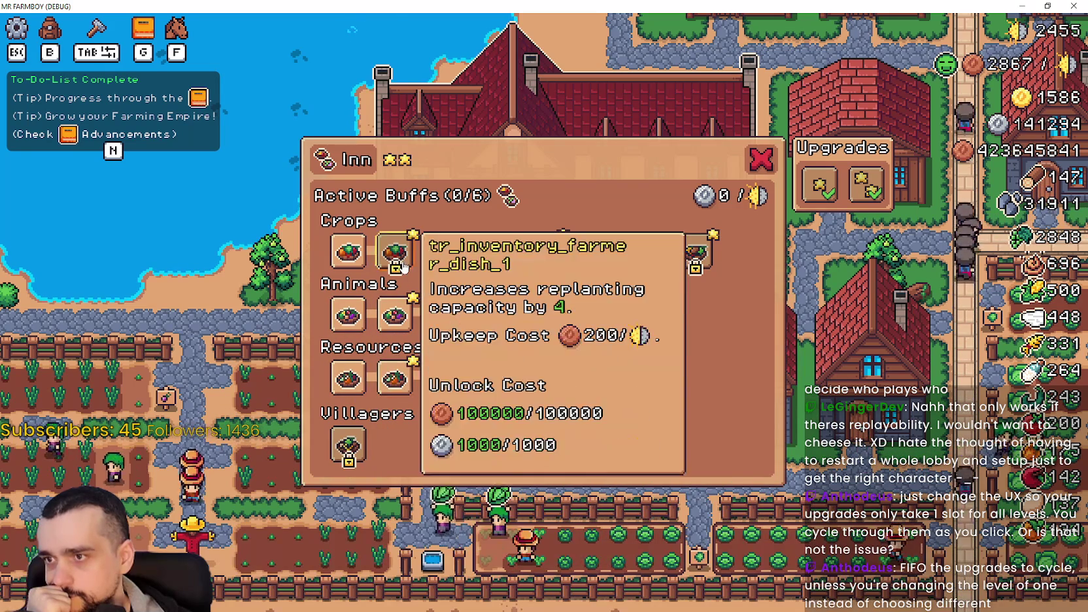
pyautogui.click(396, 251)
pyautogui.click(443, 378)
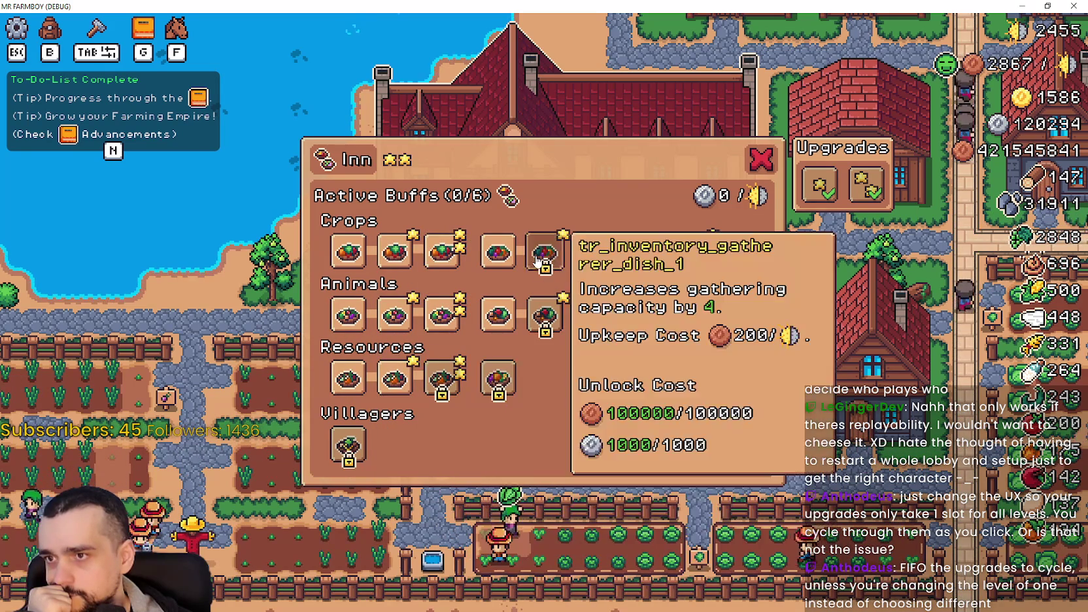
pyautogui.click(545, 252)
pyautogui.click(546, 316)
pyautogui.click(499, 378)
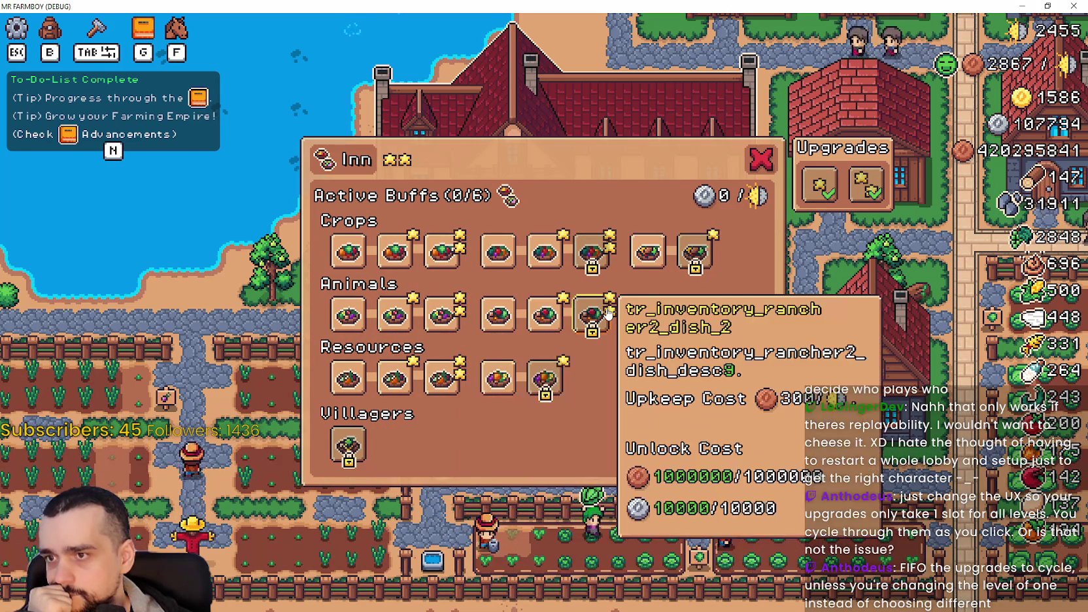
pyautogui.click(592, 316)
pyautogui.click(545, 378)
pyautogui.click(592, 252)
pyautogui.click(695, 252)
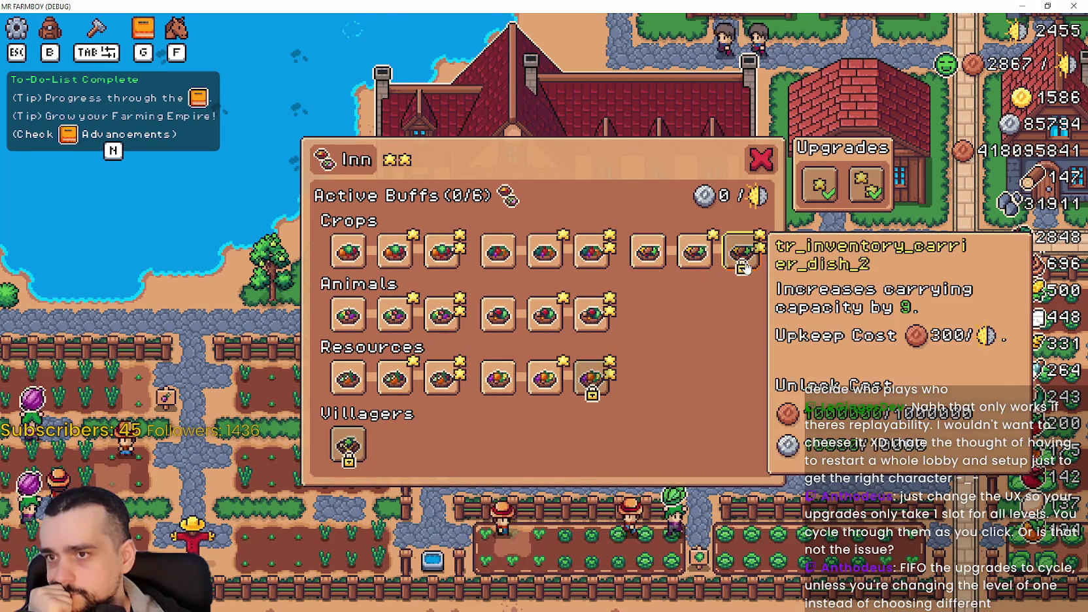
pyautogui.click(743, 252)
pyautogui.click(351, 452)
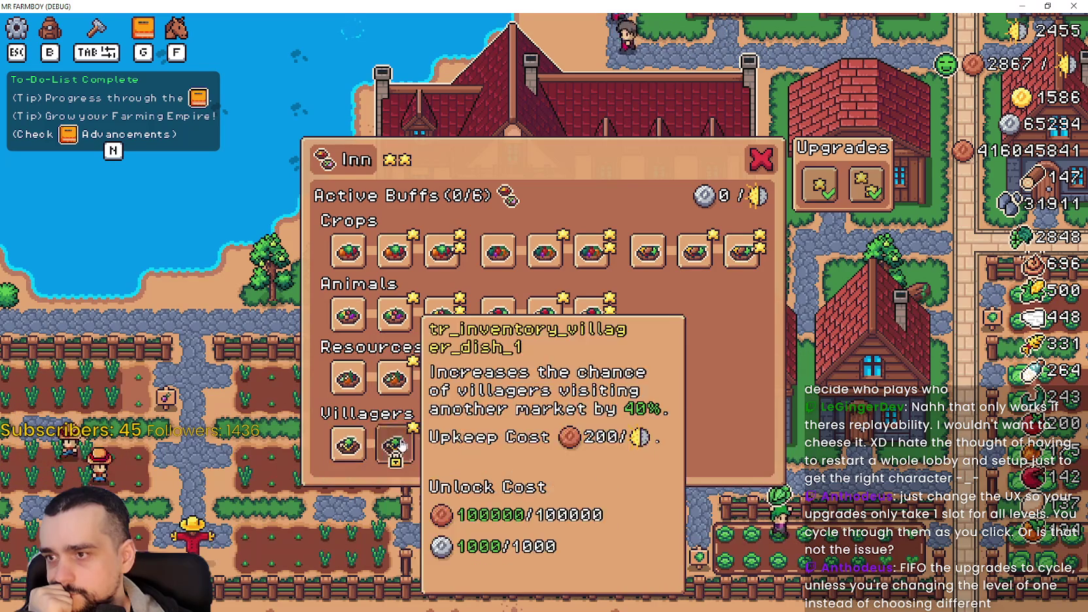
pyautogui.click(393, 441)
pyautogui.click(441, 445)
# Activate six dish buffs to fill every slot, then switch the sixth resource buff off
pyautogui.click(441, 252)
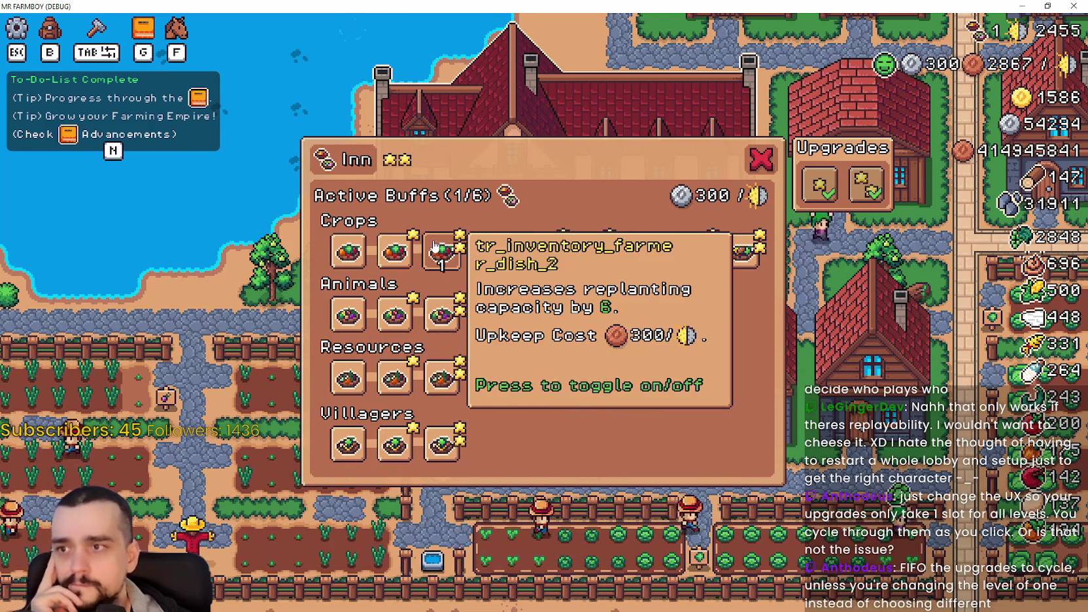
pyautogui.click(592, 252)
pyautogui.click(742, 252)
pyautogui.click(442, 314)
pyautogui.click(592, 314)
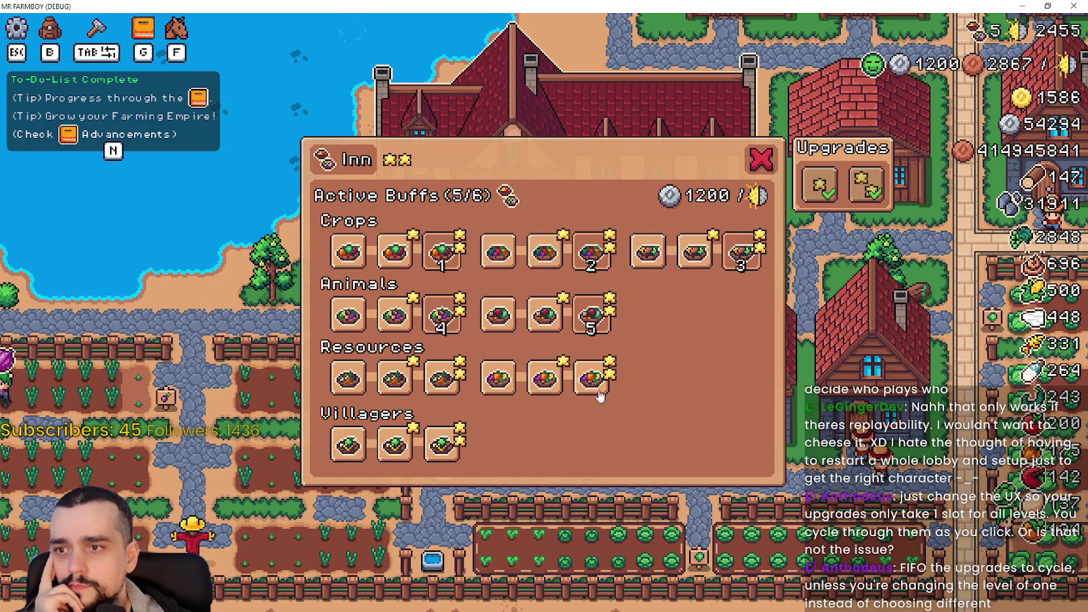
pyautogui.click(442, 378)
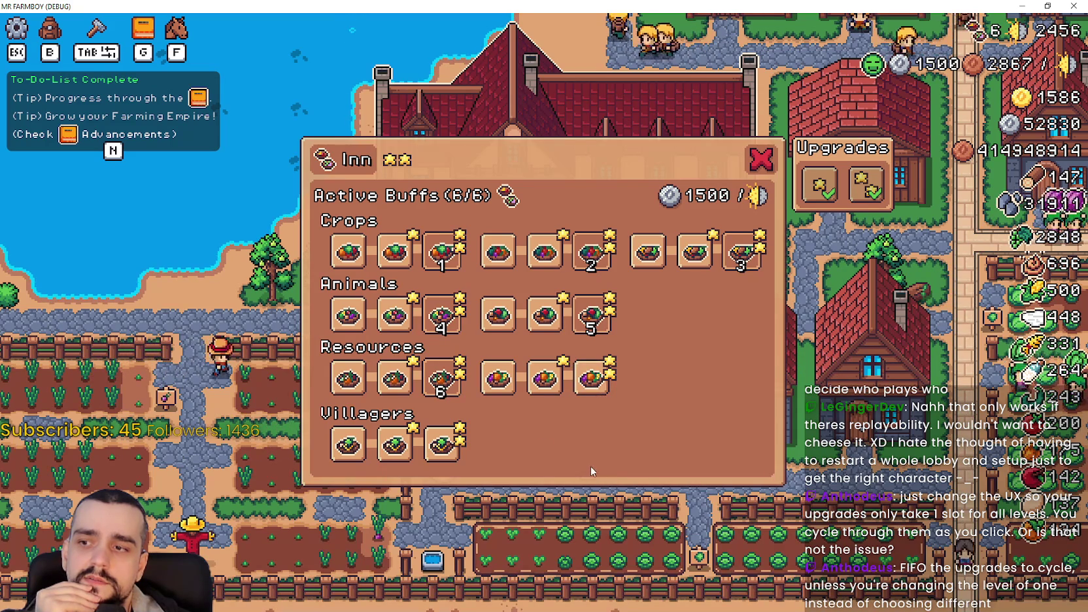
pyautogui.click(442, 376)
# Refill the sixth slot, then switch off the active animal and crop buffs one by one
pyautogui.click(444, 375)
pyautogui.click(592, 314)
pyautogui.click(546, 313)
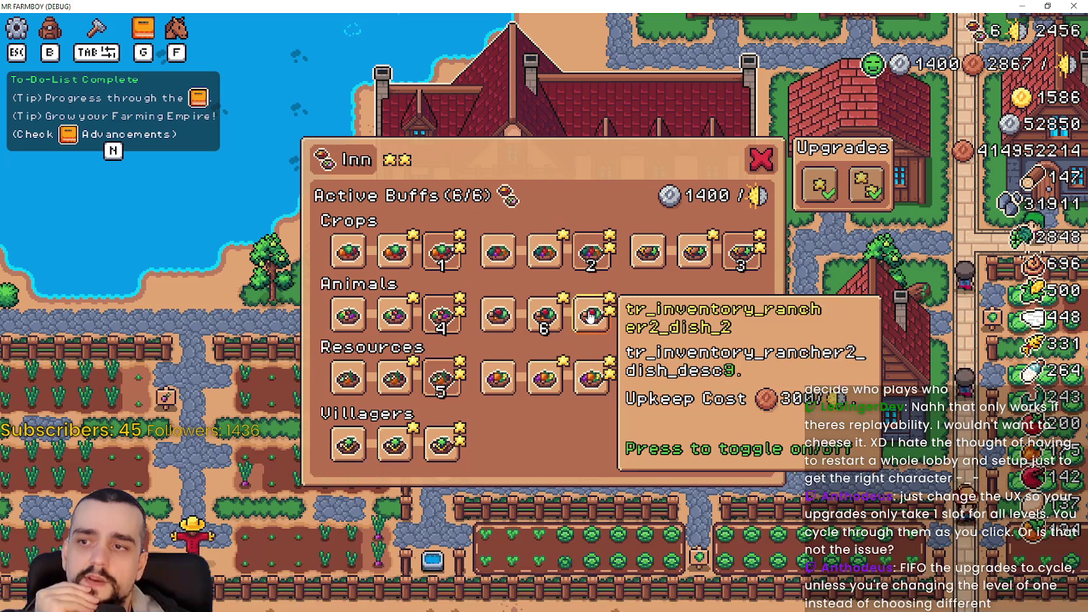
pyautogui.click(543, 314)
pyautogui.click(592, 314)
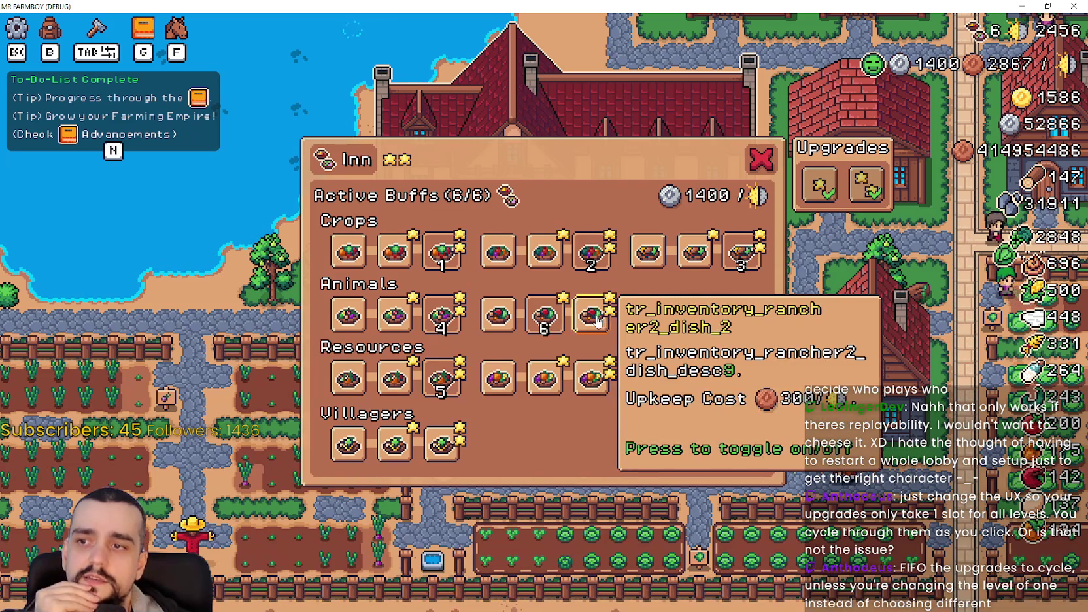
pyautogui.click(592, 314)
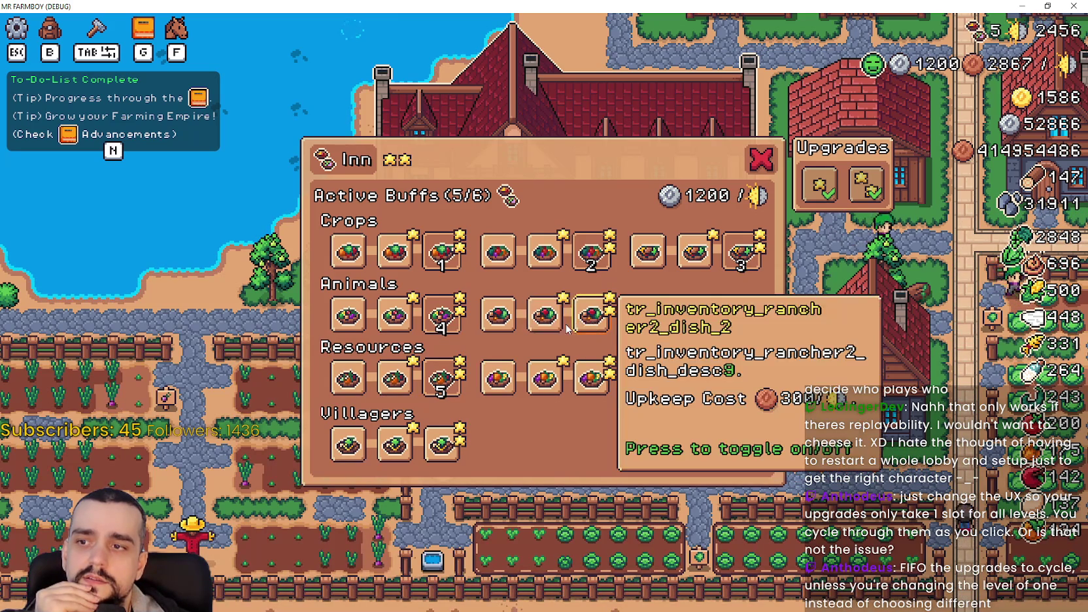
pyautogui.click(448, 296)
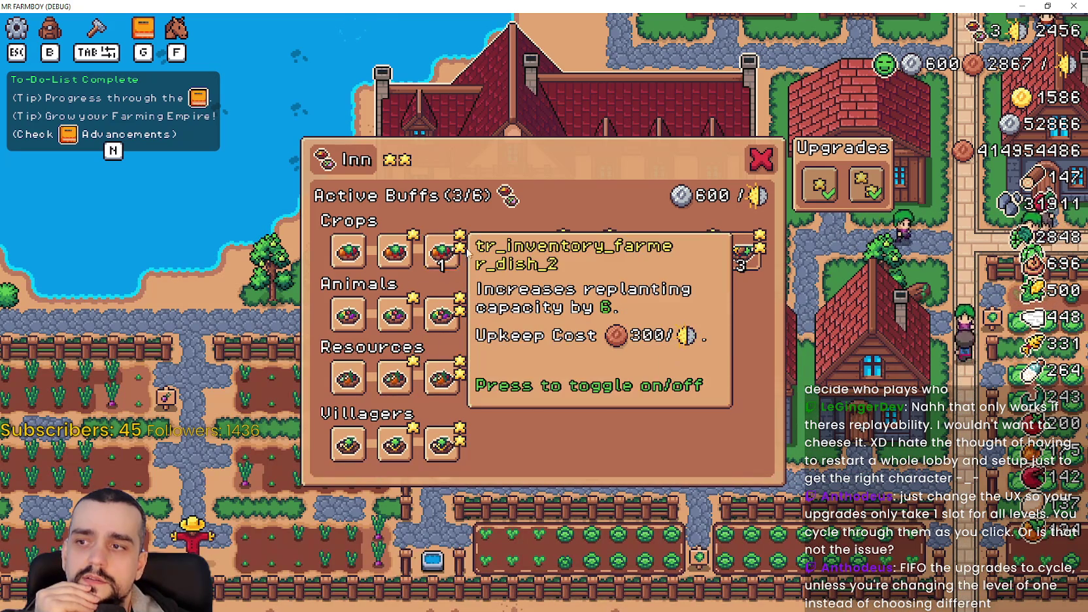
pyautogui.click(592, 251)
pyautogui.click(654, 258)
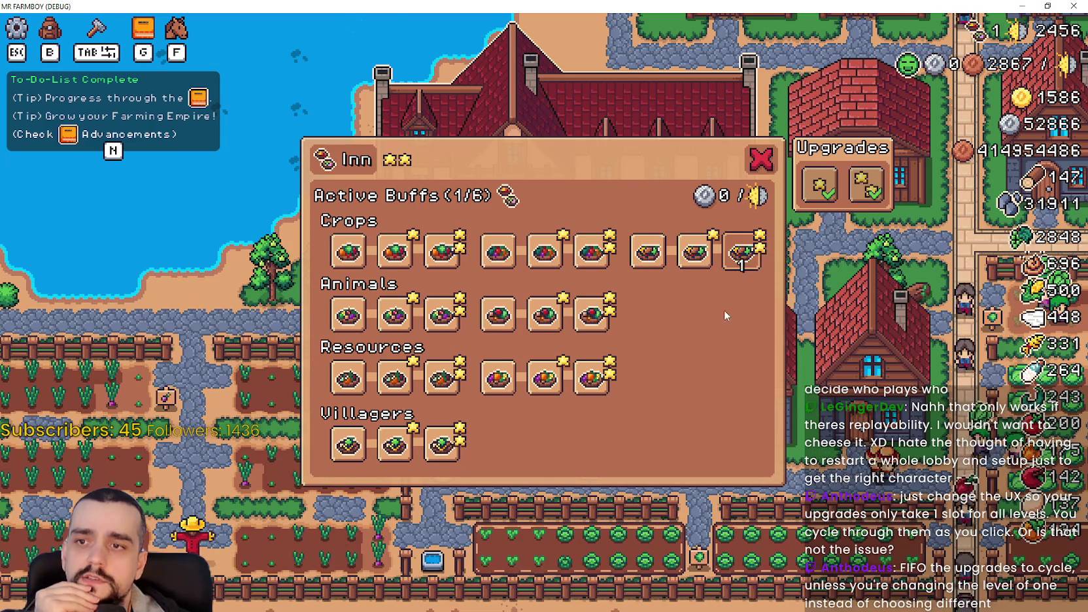
# Toggle the second and third Crops dish buffs on and off until none remain, then restore the window
pyautogui.click(407, 262)
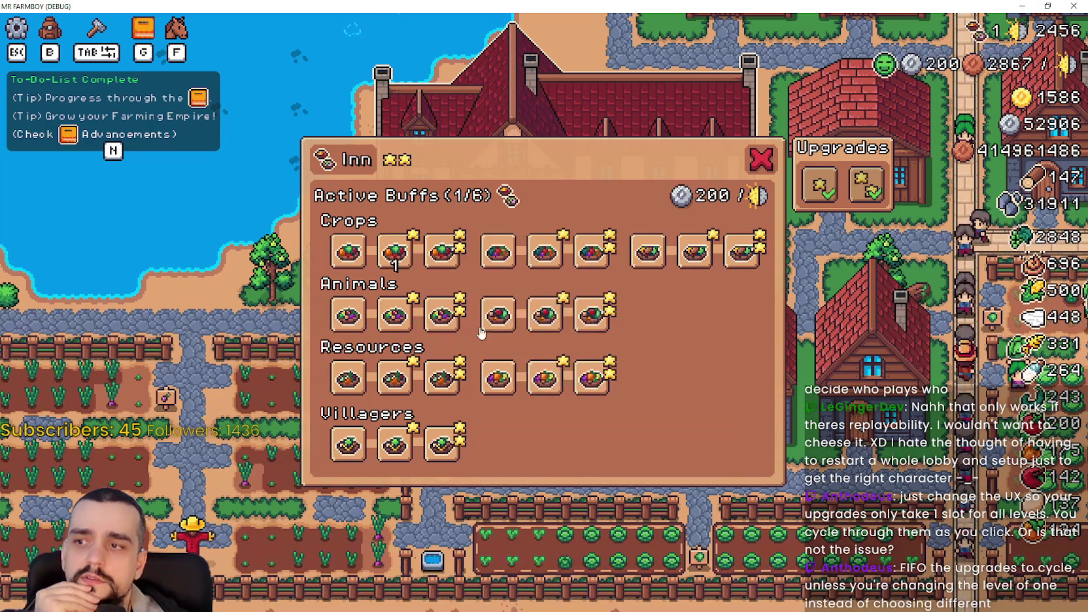
pyautogui.click(402, 262)
pyautogui.click(402, 262)
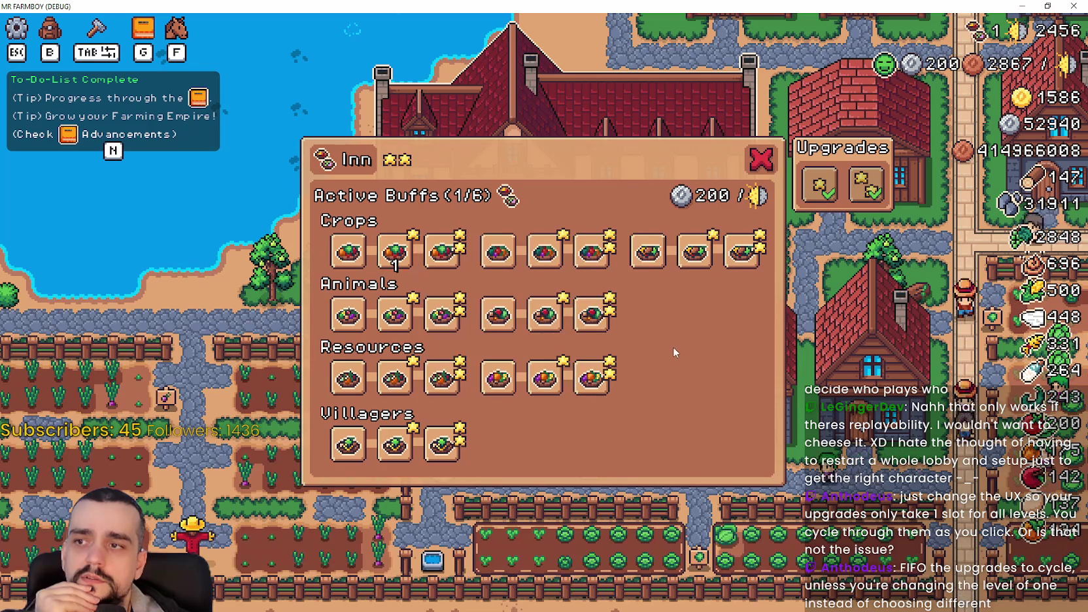
pyautogui.click(402, 260)
pyautogui.click(402, 259)
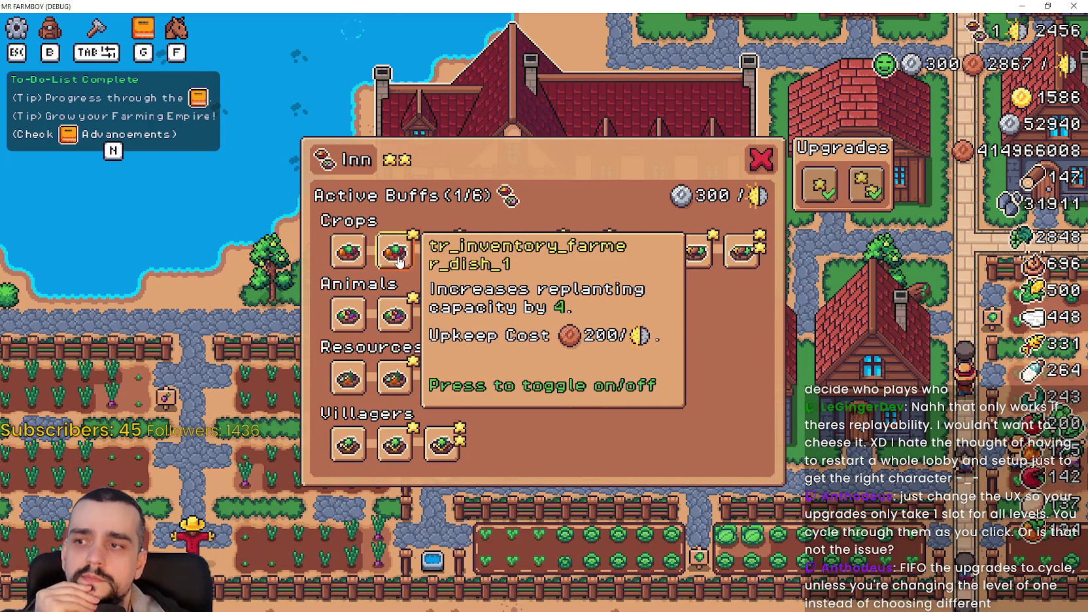
pyautogui.click(438, 260)
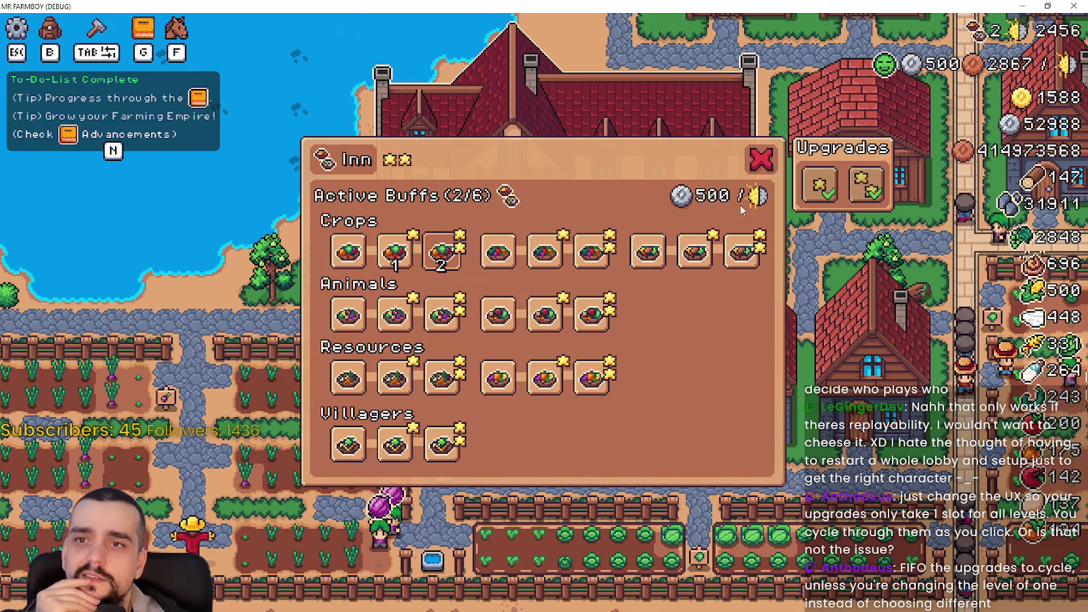
pyautogui.click(442, 262)
pyautogui.click(441, 265)
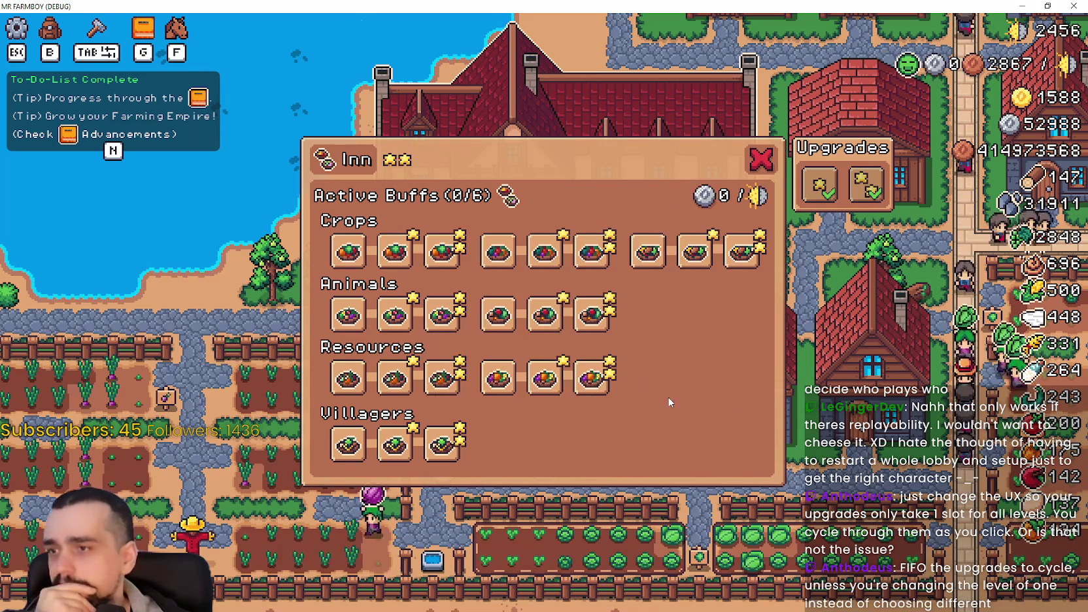
pyautogui.press('super+Down')
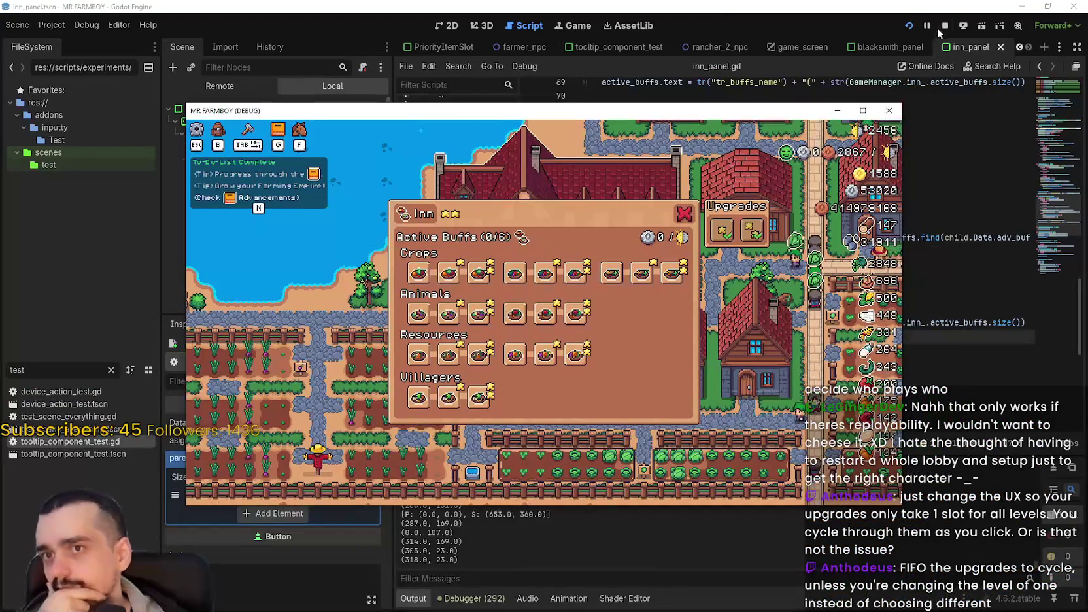
# Stop the playtest, comment out line 82's set_pressed_no_signal(false) with #, and save
pyautogui.click(940, 27)
pyautogui.click(817, 295)
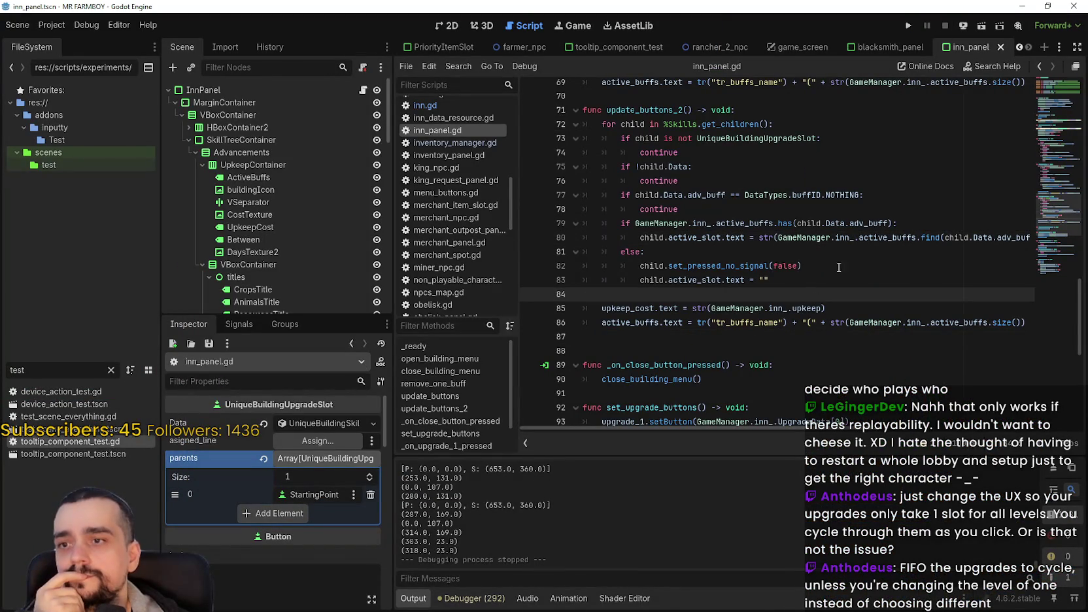
pyautogui.click(836, 266)
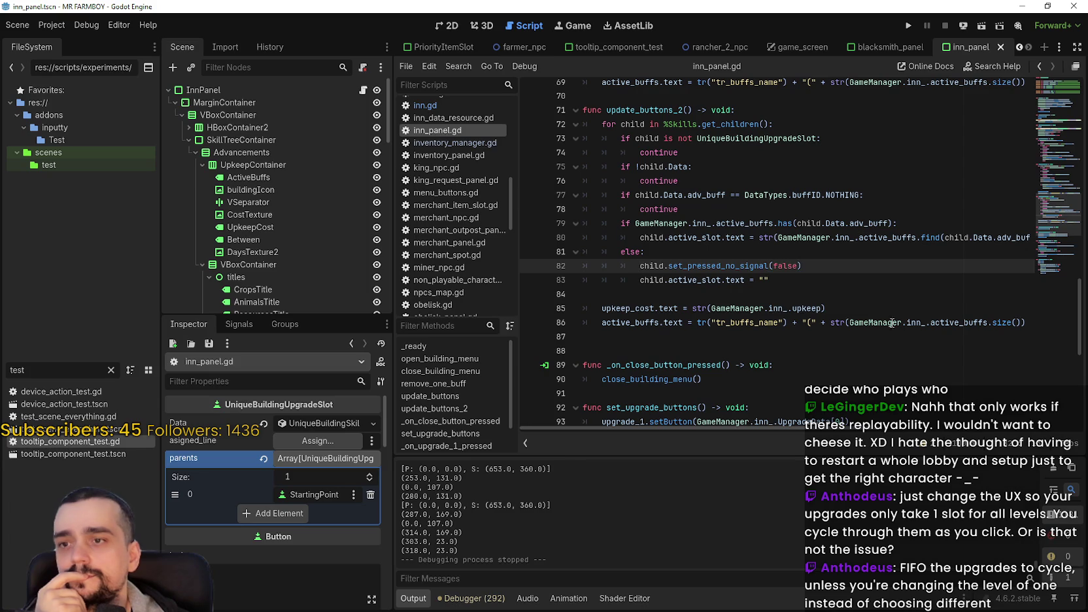
pyautogui.write('#')
pyautogui.hotkey('ctrl', 's')
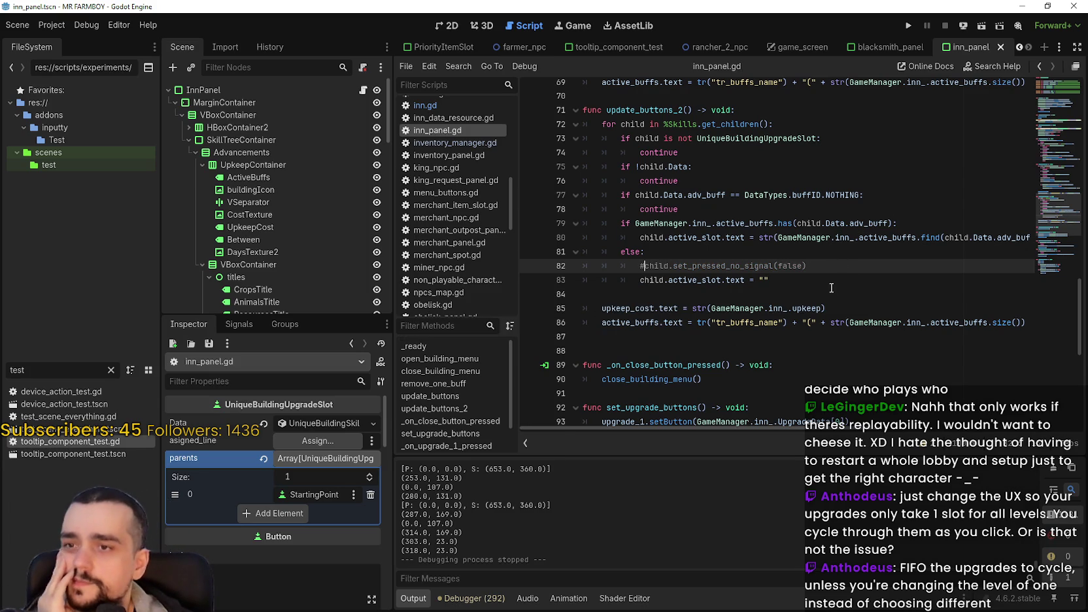
pyautogui.click(831, 287)
pyautogui.scroll(2, 831, 286)
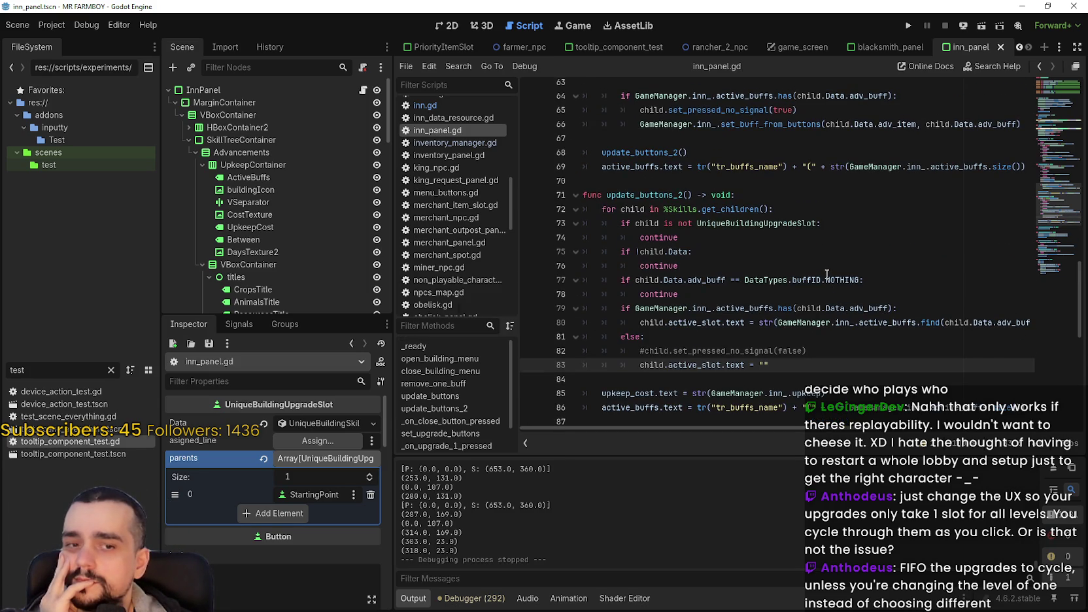
pyautogui.moveTo(826, 274)
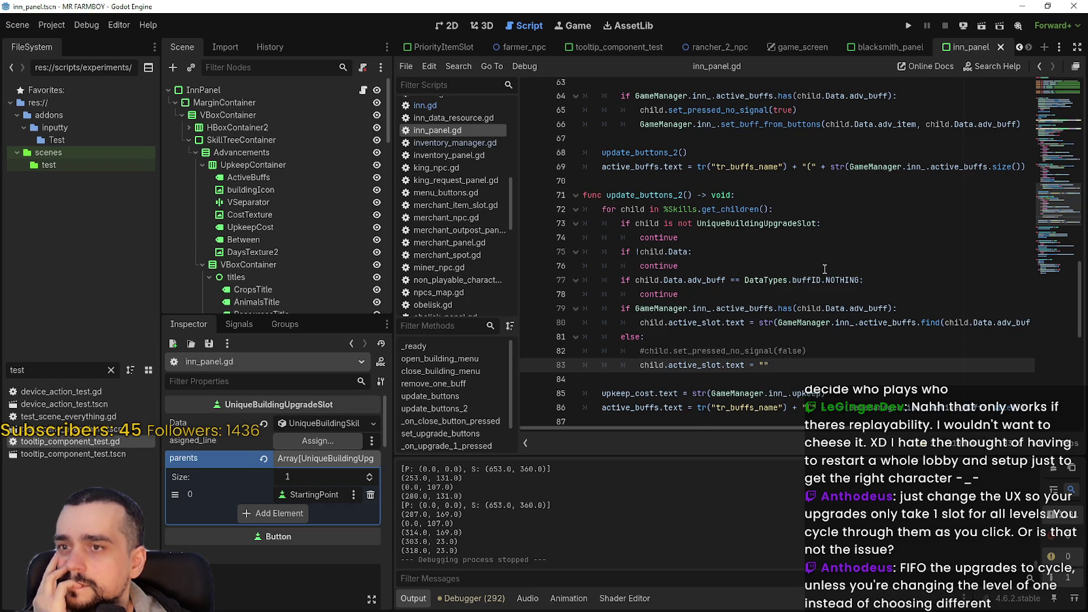
pyautogui.scroll(-1, 824, 269)
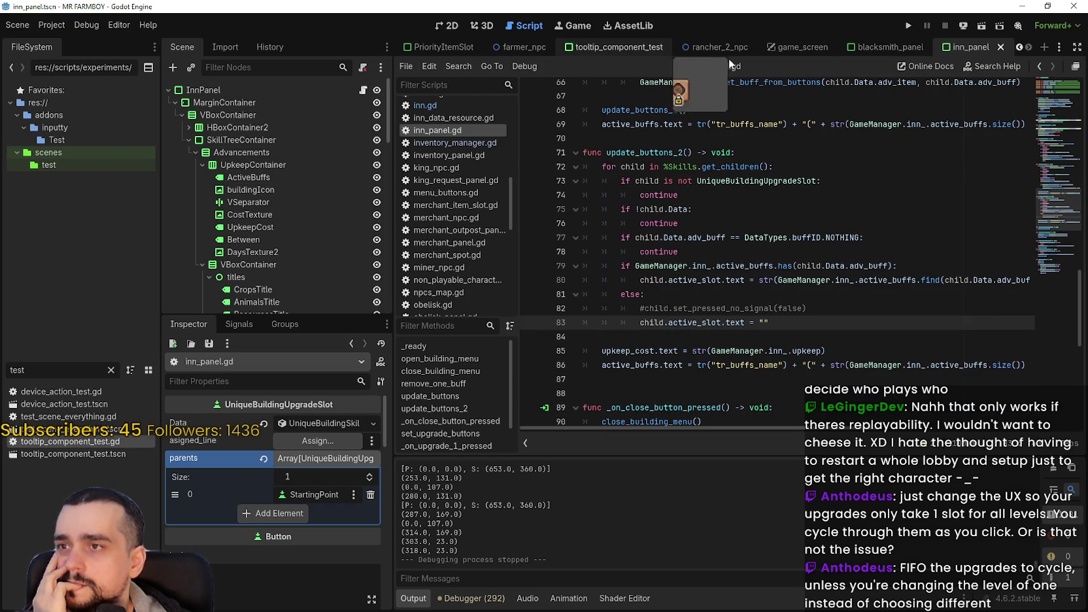
# Scroll the scene tabs back to reveal the Inn scene
pyautogui.click(1019, 48)
pyautogui.click(1020, 47)
pyautogui.click(1019, 47)
pyautogui.click(1019, 47)
pyautogui.click(1018, 47)
pyautogui.click(1018, 47)
# Open the Inn scene's inn.gd script
pyautogui.click(497, 47)
pyautogui.click(369, 89)
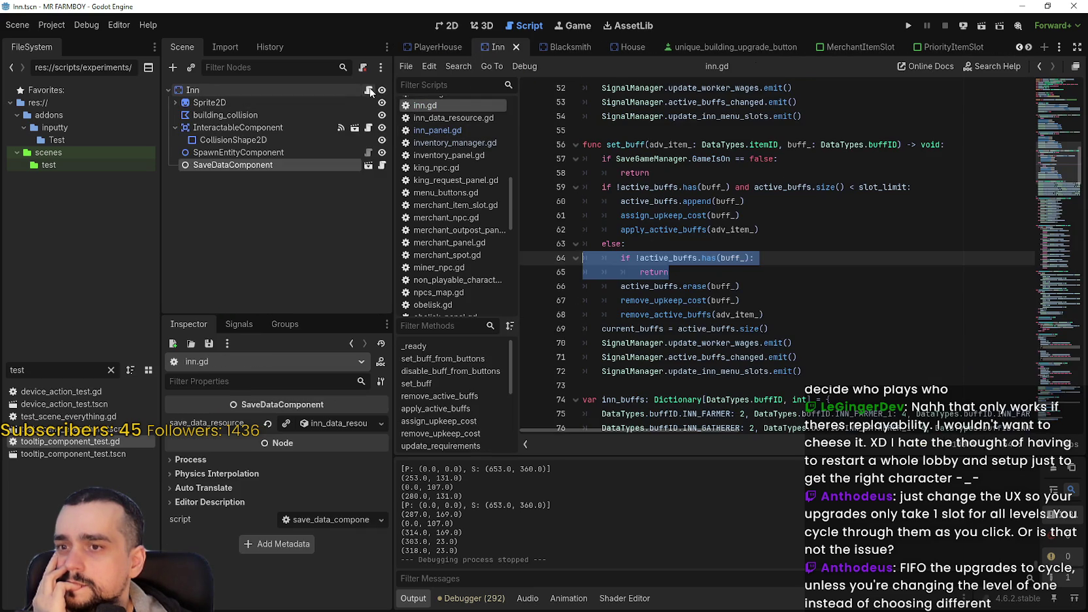
pyautogui.click(785, 276)
# Delete set_buff's 'if !active_buffs.has(buff_): return' check, save, then select set_buff
pyautogui.moveTo(705, 274); pyautogui.dragTo(525, 246)
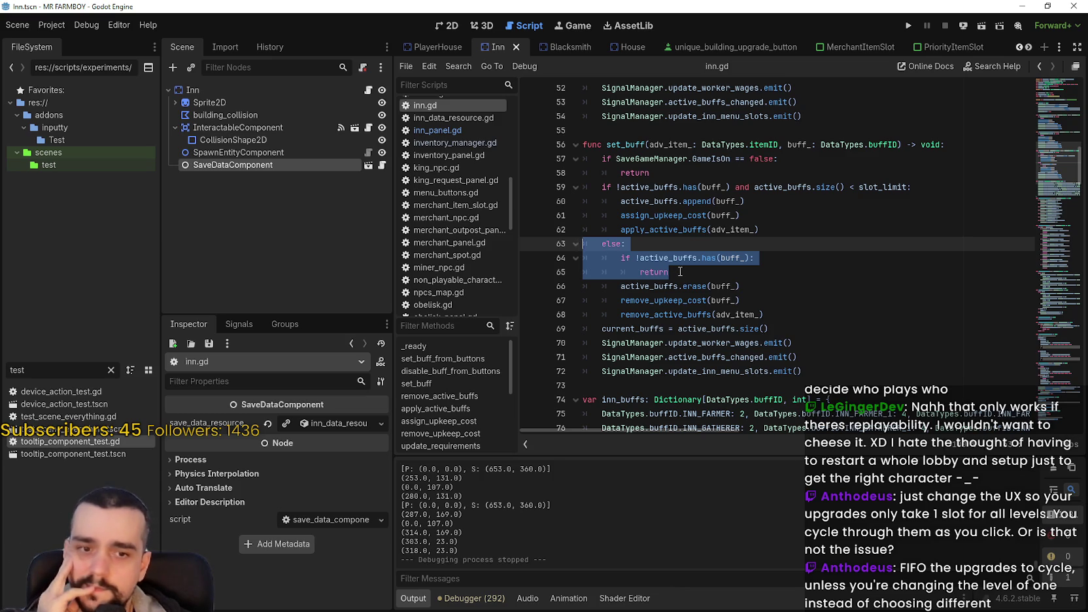
pyautogui.moveTo(680, 272); pyautogui.dragTo(532, 256)
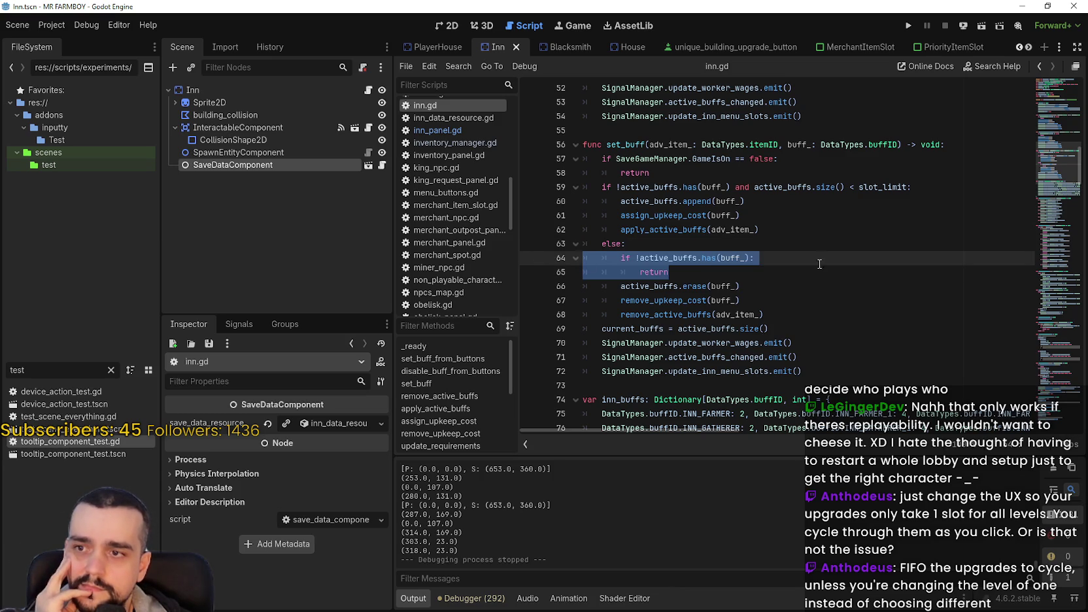
pyautogui.press('BackSpace')
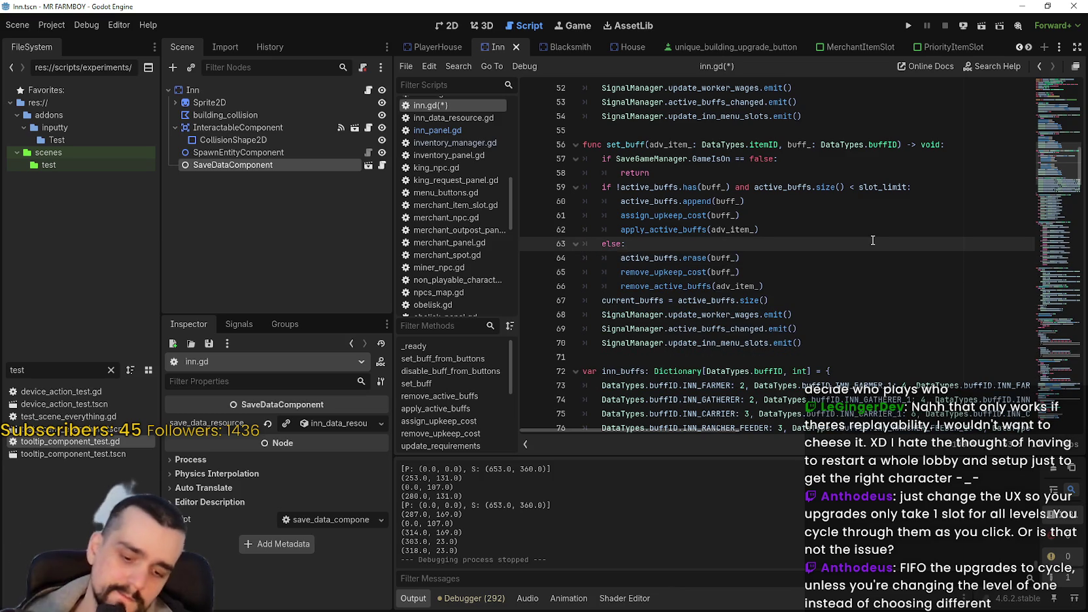
pyautogui.hotkey('ctrl', 's')
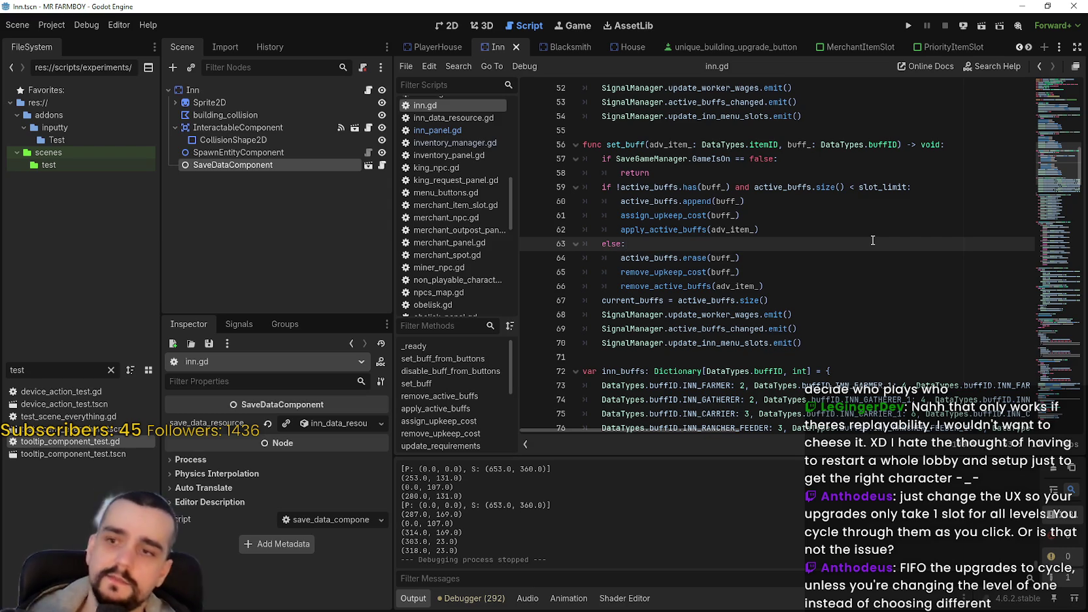
pyautogui.click(819, 292)
pyautogui.doubleClick(626, 144)
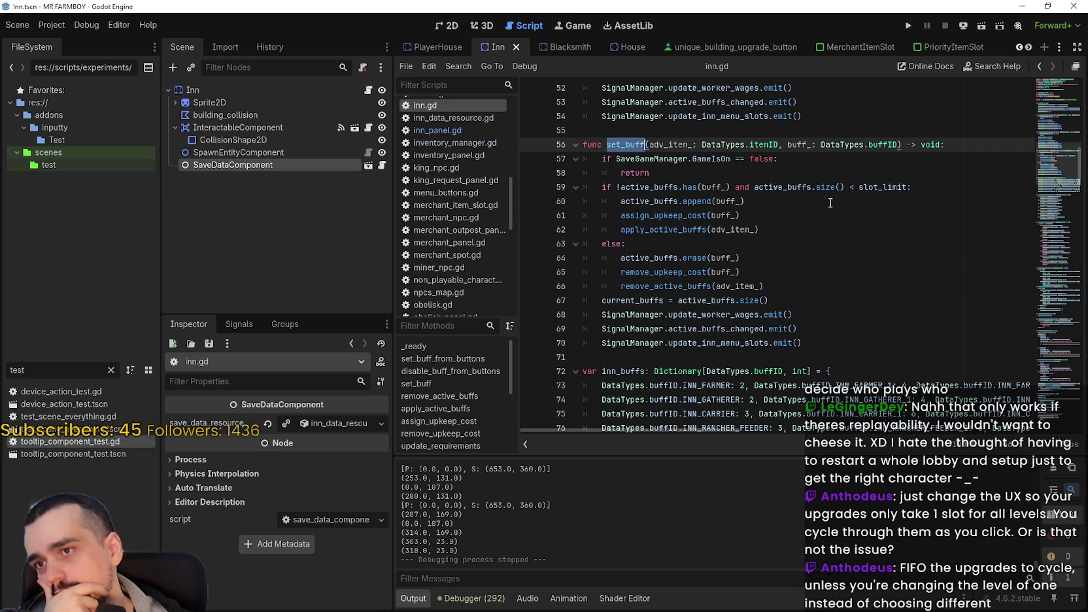
# Insert 'return' as the first line of _on_toggled in the upgrade slot script
pyautogui.click(692, 46)
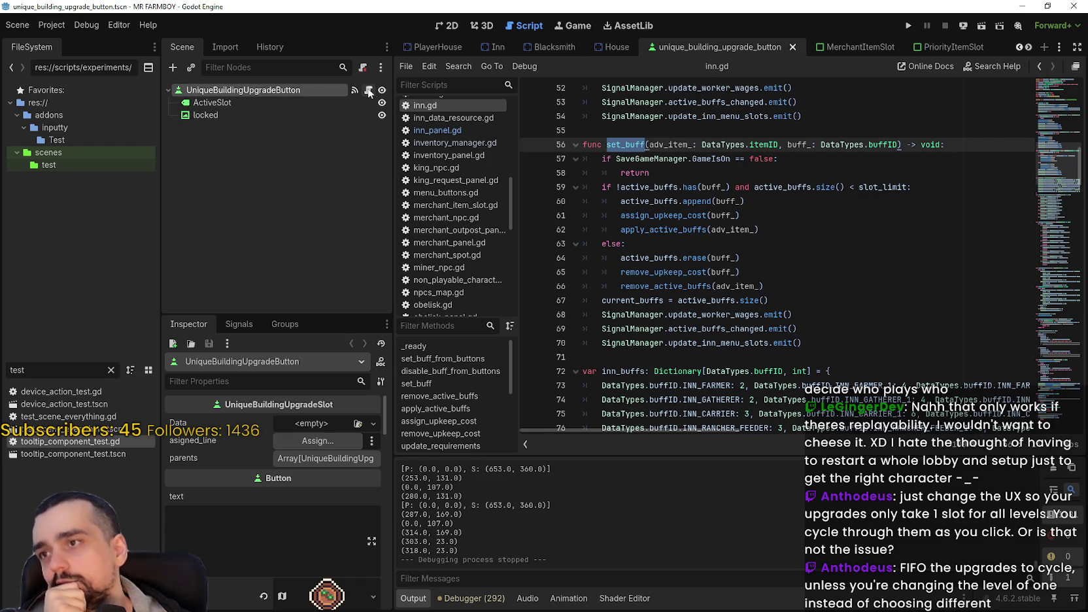
pyautogui.click(369, 90)
pyautogui.moveTo(869, 398); pyautogui.dragTo(538, 375)
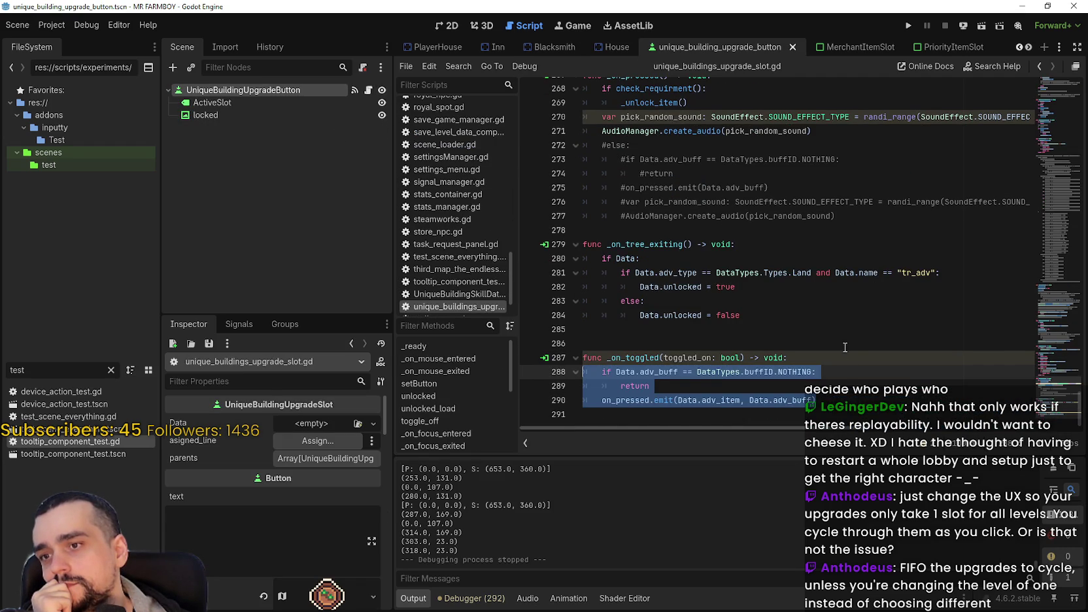
pyautogui.click(844, 345)
pyautogui.click(834, 362)
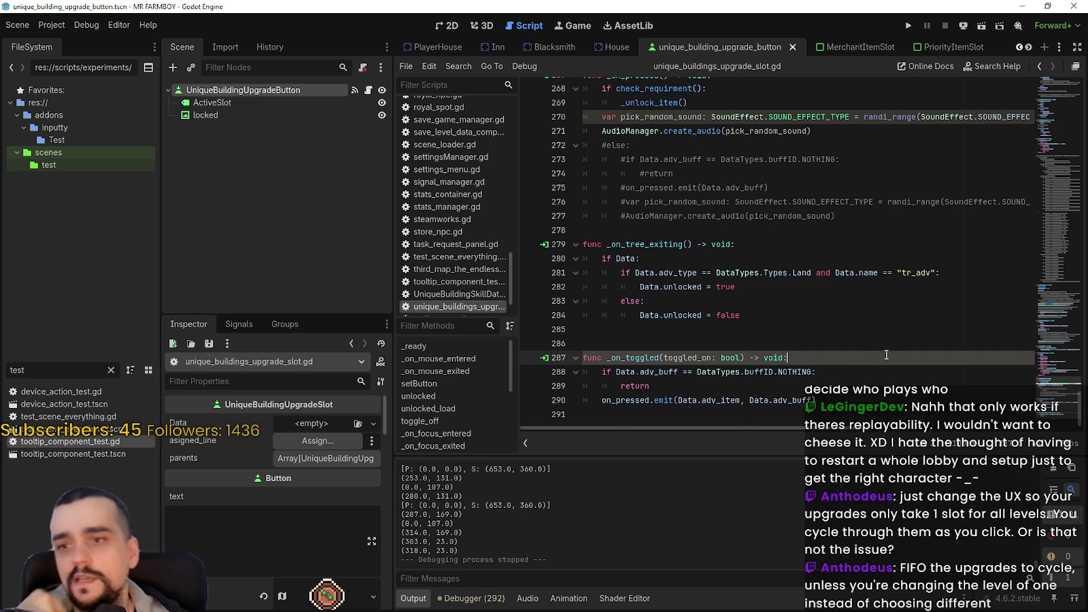
pyautogui.press('Return')
pyautogui.write('return')
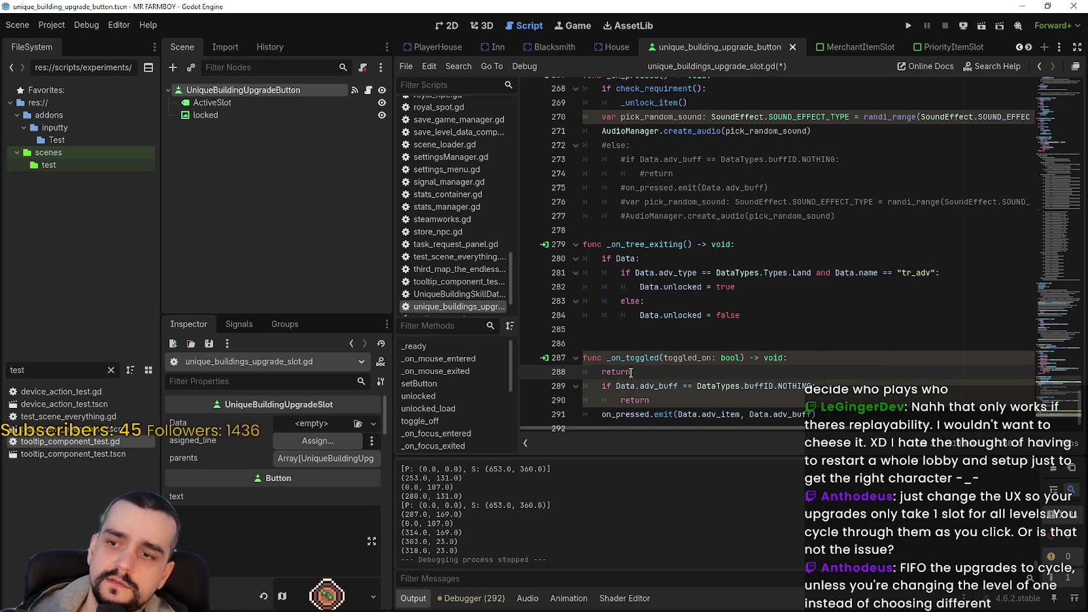
# Comment out _on_toggled's old body on lines 289–291 and save the script
pyautogui.moveTo(599, 386); pyautogui.dragTo(599, 401)
pyautogui.hotkey('ctrl', 'k')
pyautogui.click(596, 409)
pyautogui.write('#')
pyautogui.hotkey('ctrl', 's')
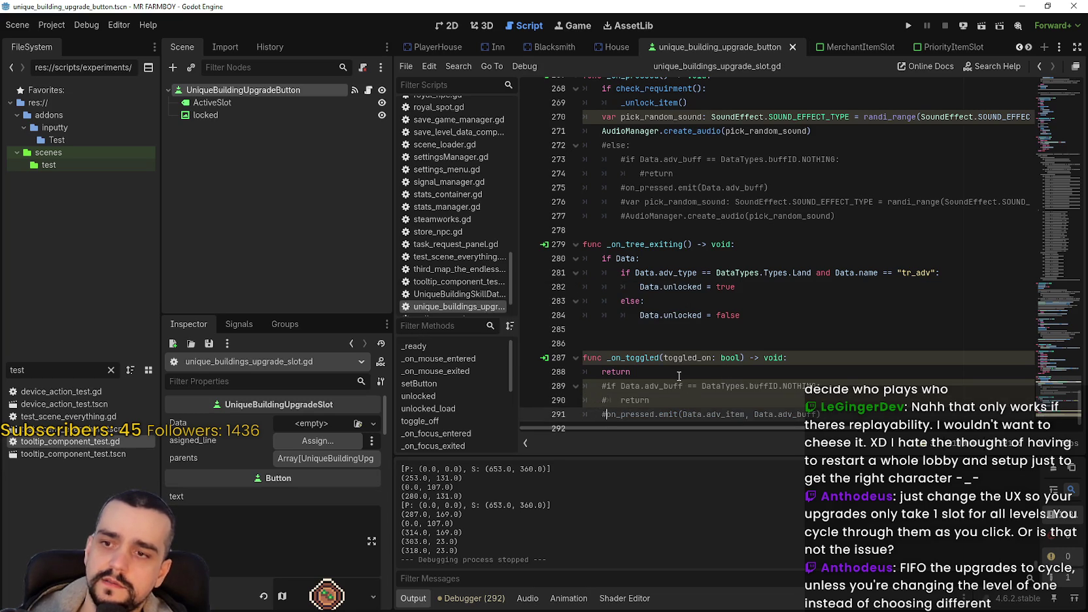
# Launch the game and continue from the main menu to the save list
pyautogui.click(724, 367)
pyautogui.click(909, 26)
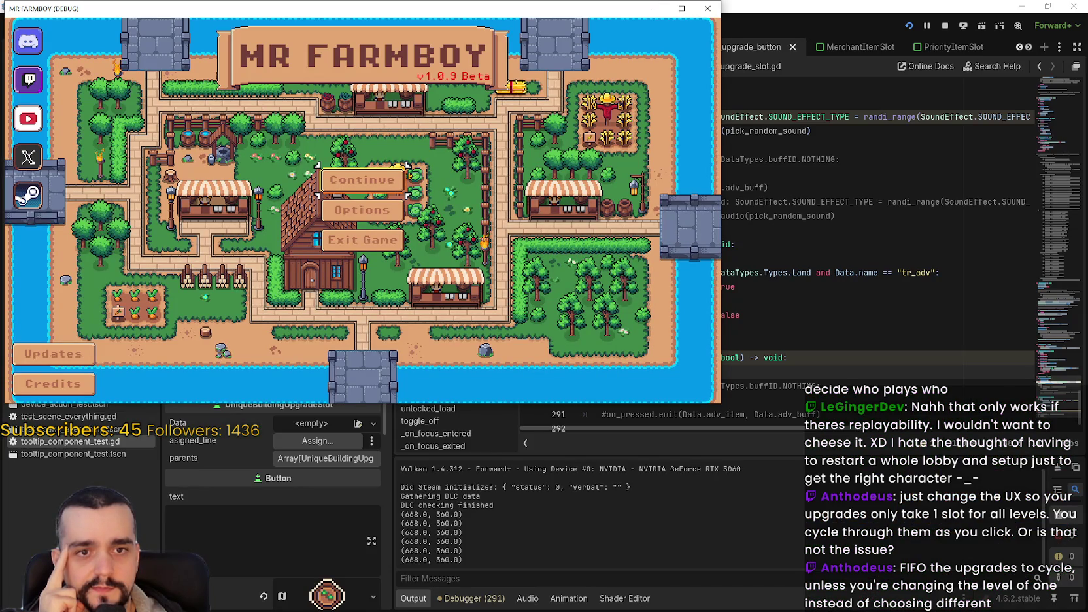
pyautogui.click(386, 181)
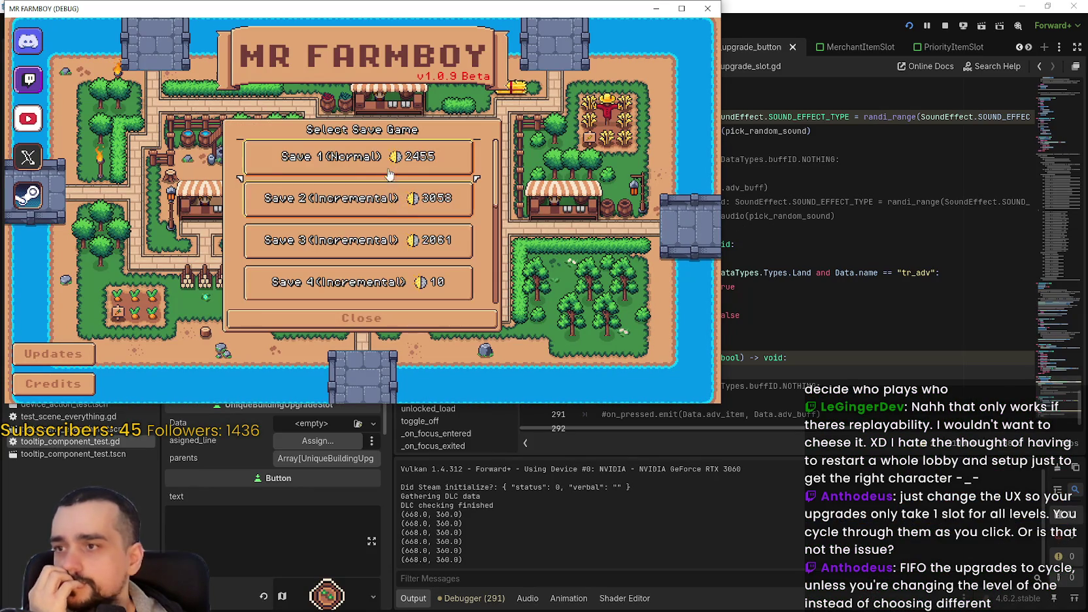
# Load Save 1 and open the Inn's buff panel in a maximized window
pyautogui.click(363, 171)
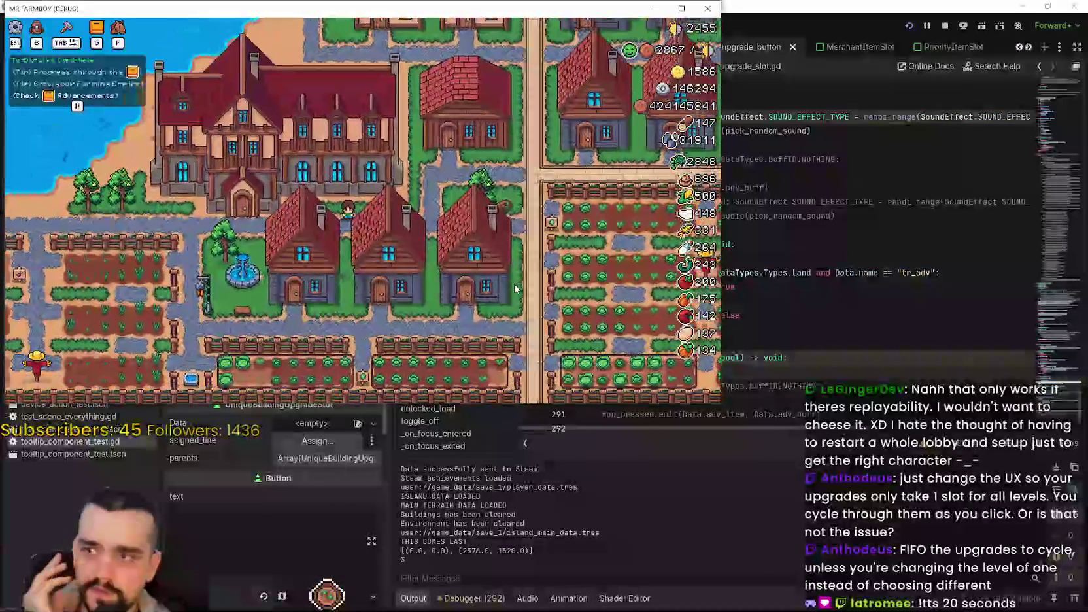
pyautogui.click(505, 284)
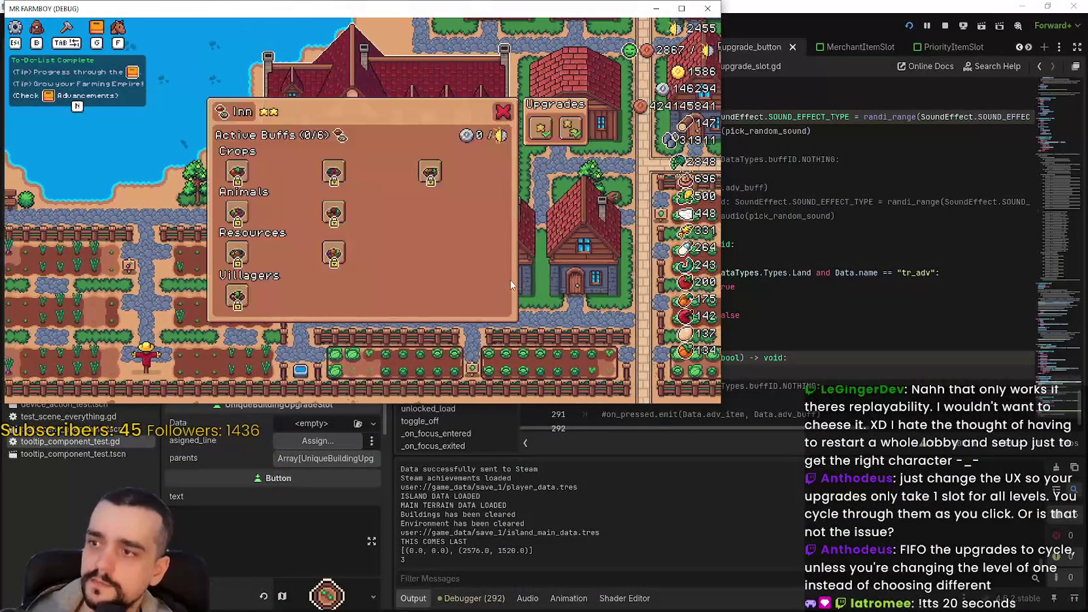
pyautogui.click(672, 11)
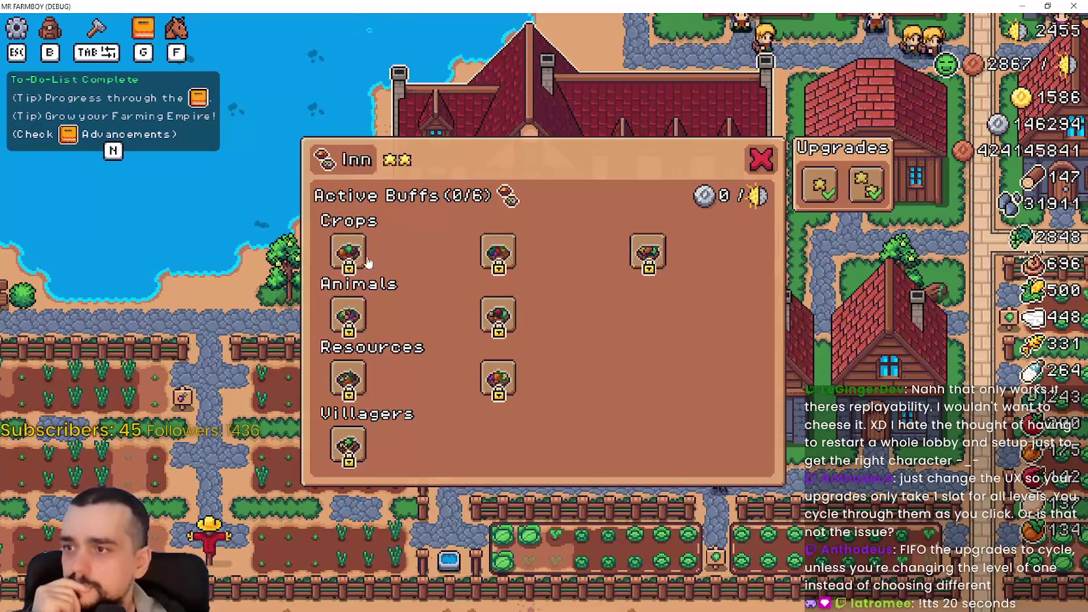
# Unlock the second and third Crops dish buffs, then close the game
pyautogui.moveTo(358, 255)
pyautogui.click(395, 252)
pyautogui.click(442, 253)
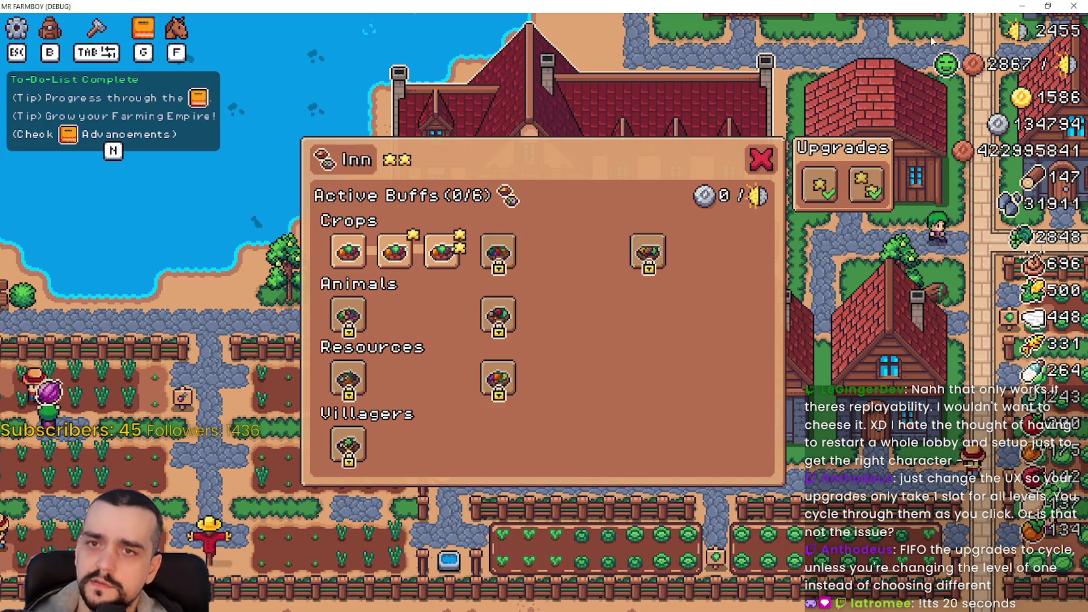
pyautogui.click(1073, 6)
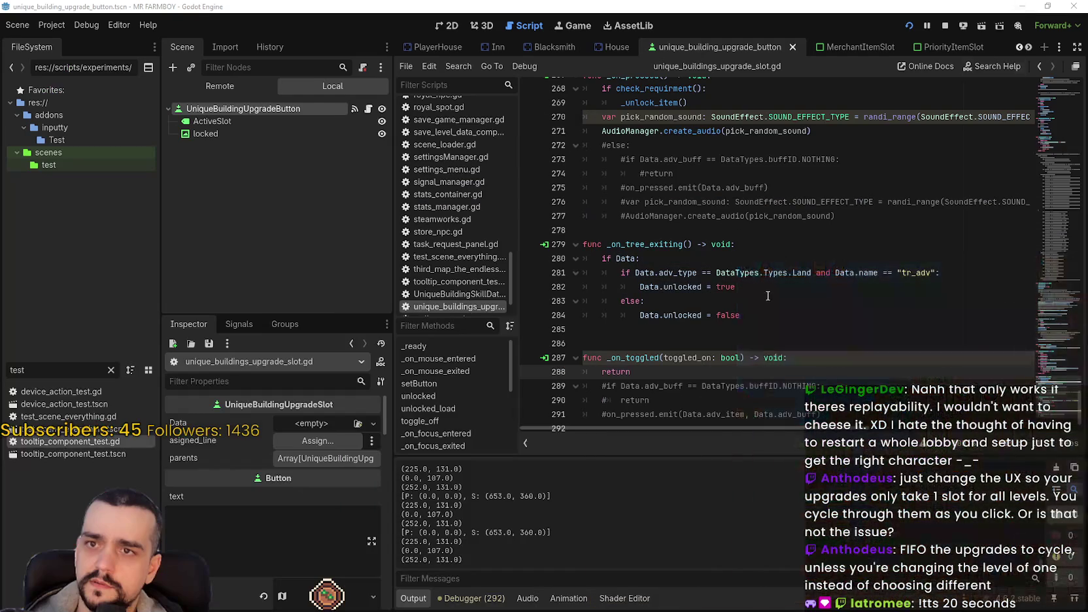
pyautogui.click(675, 364)
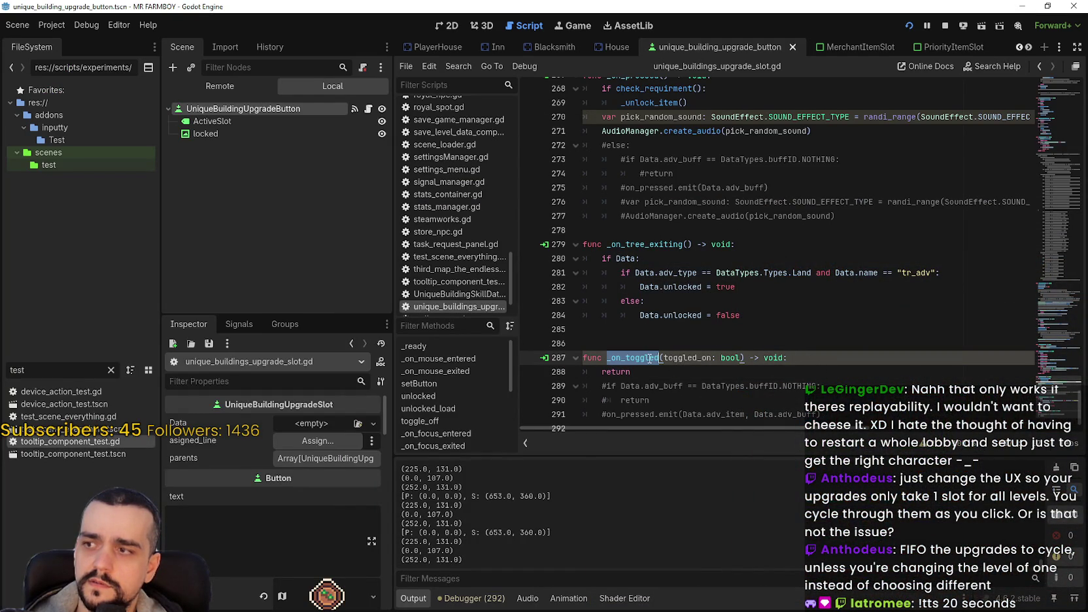
pyautogui.scroll(-3, 236, 536)
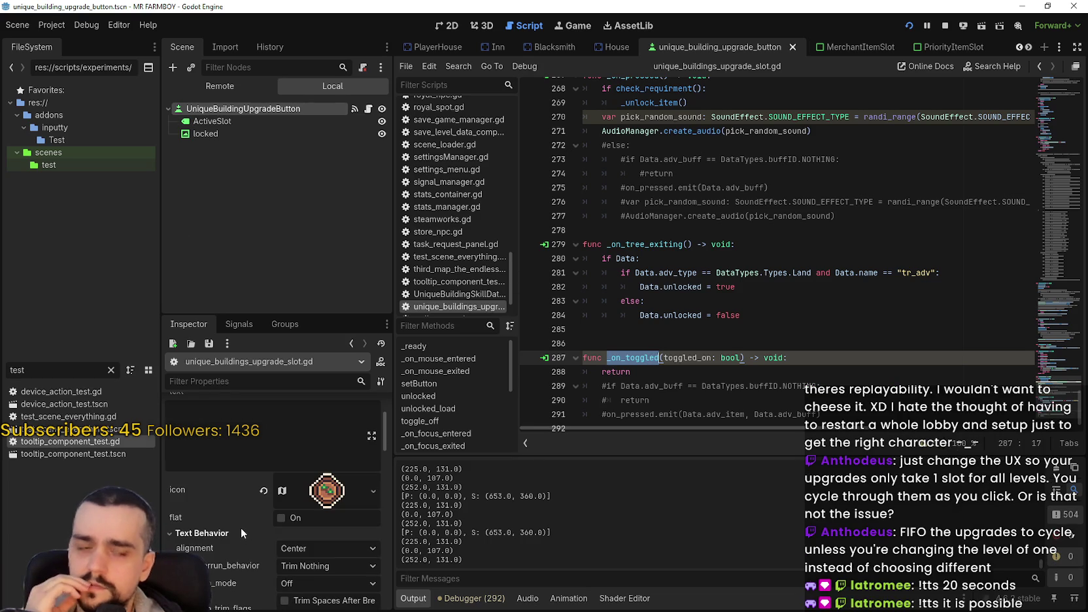
pyautogui.scroll(-2, 242, 506)
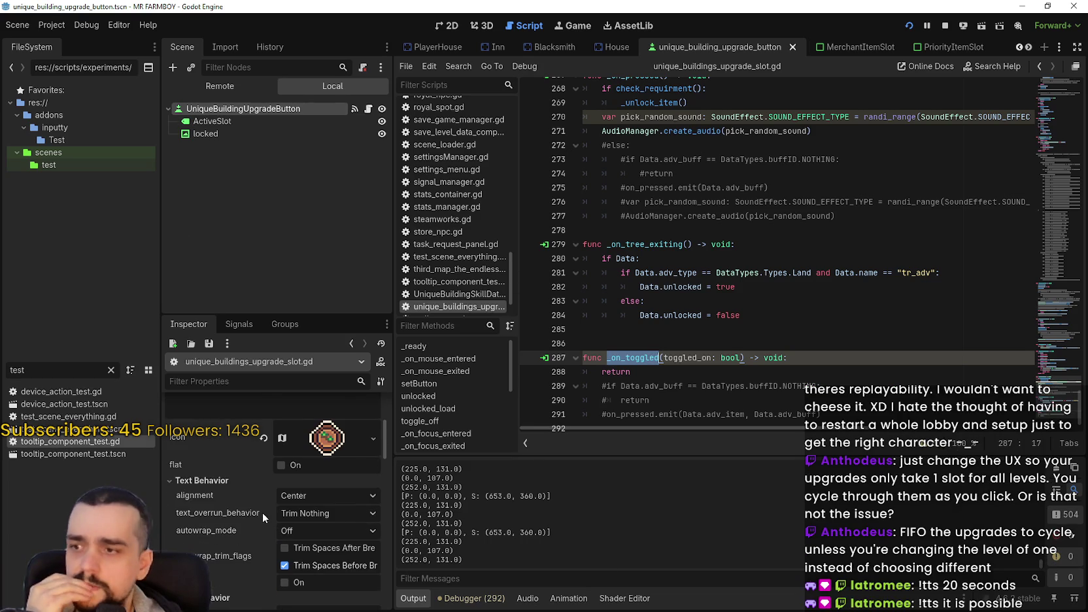
pyautogui.scroll(-5, 265, 510)
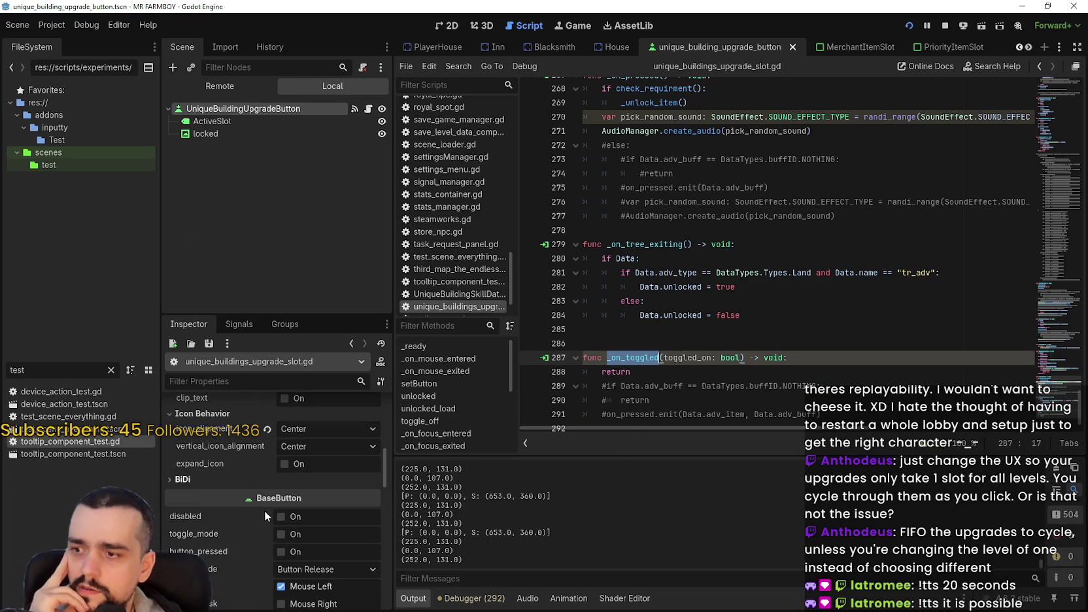
pyautogui.scroll(-2, 333, 534)
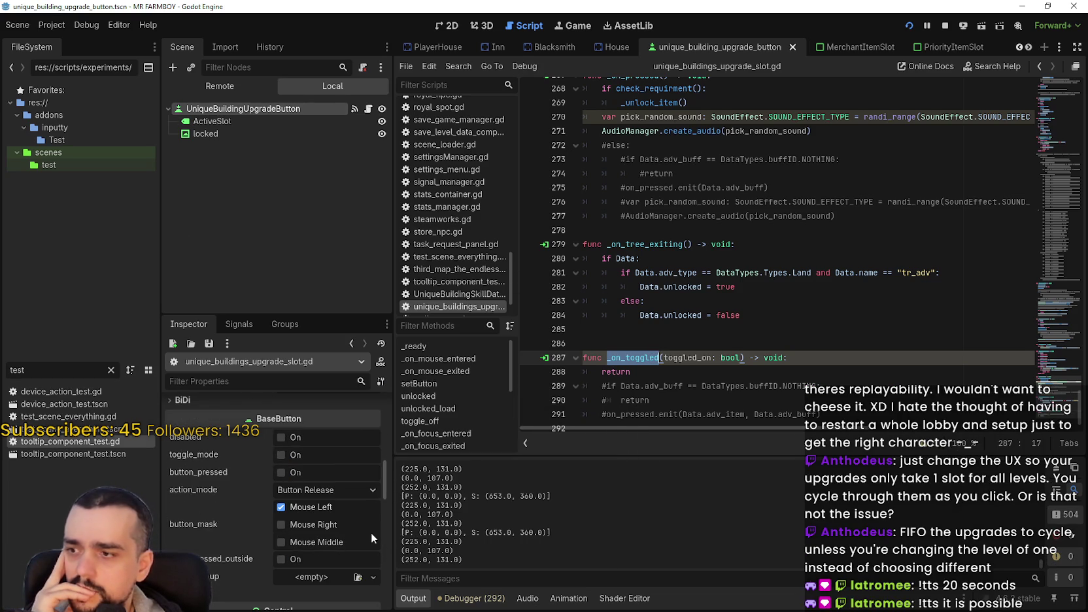
pyautogui.moveTo(371, 539)
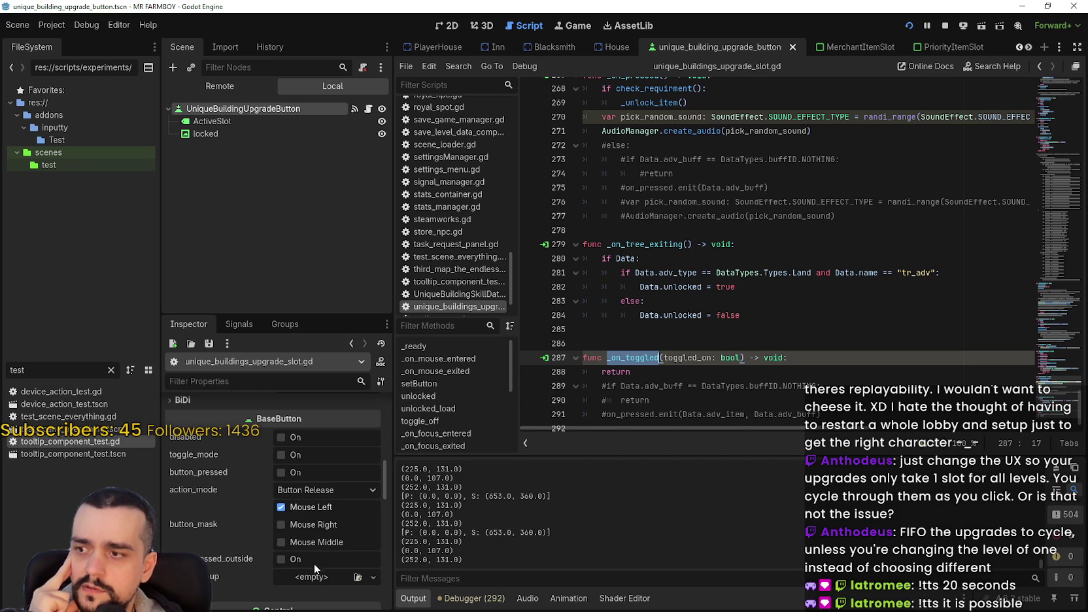
pyautogui.scroll(-2, 314, 564)
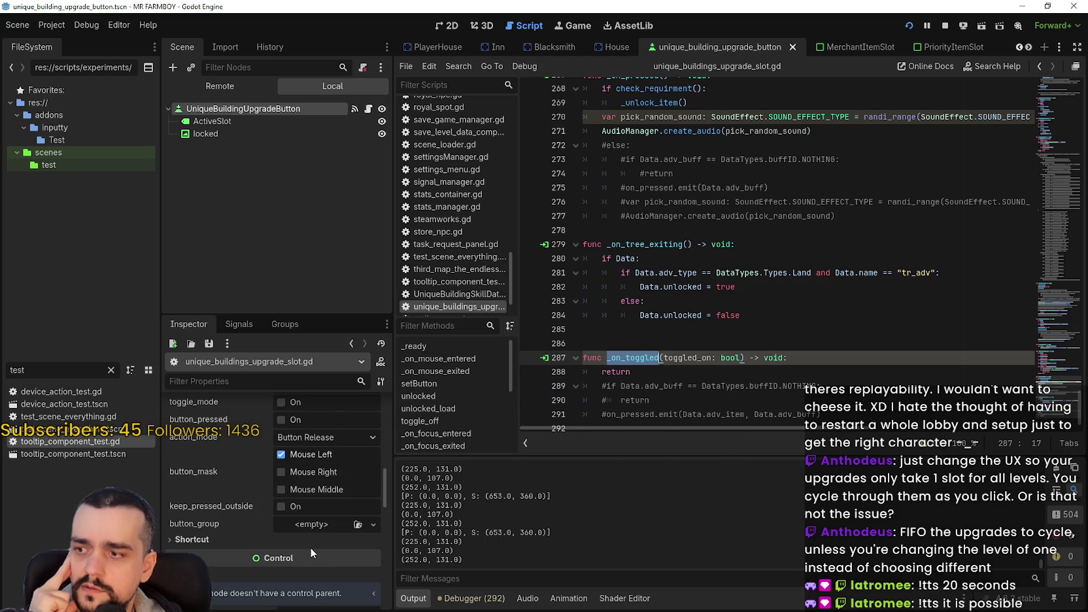
pyautogui.scroll(-3, 309, 547)
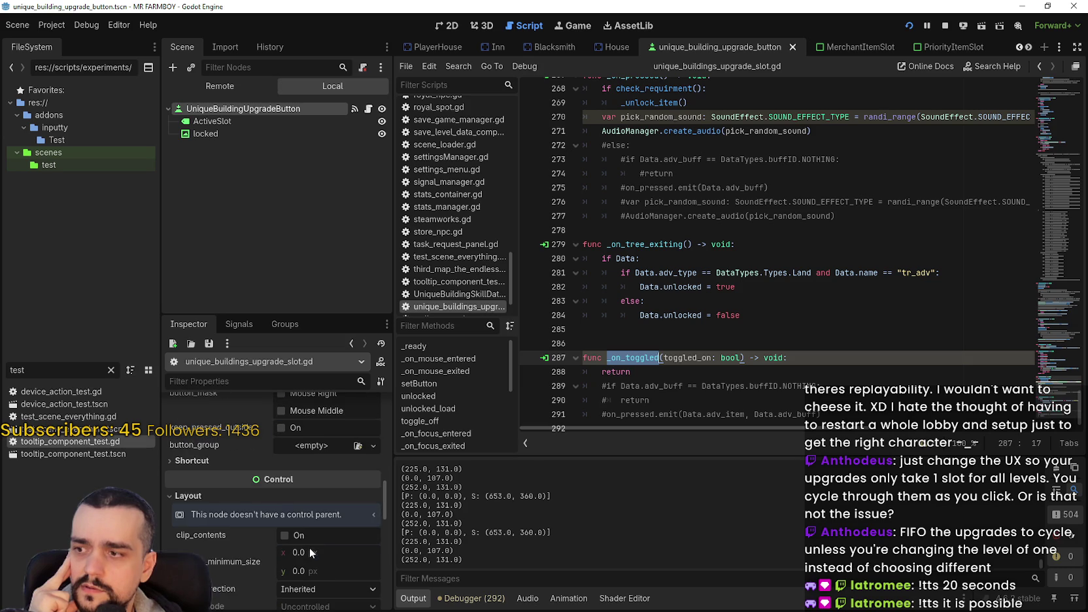
pyautogui.click(204, 464)
pyautogui.click(203, 462)
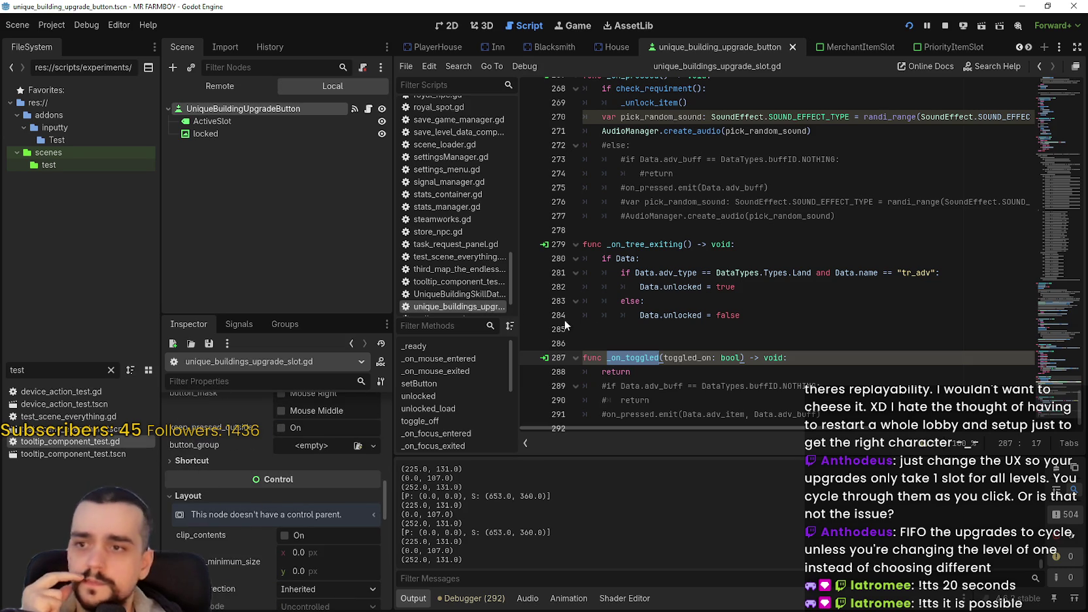
pyautogui.click(693, 331)
pyautogui.click(696, 348)
pyautogui.scroll(-1, 681, 359)
pyautogui.click(656, 358)
pyautogui.doubleClick(640, 343)
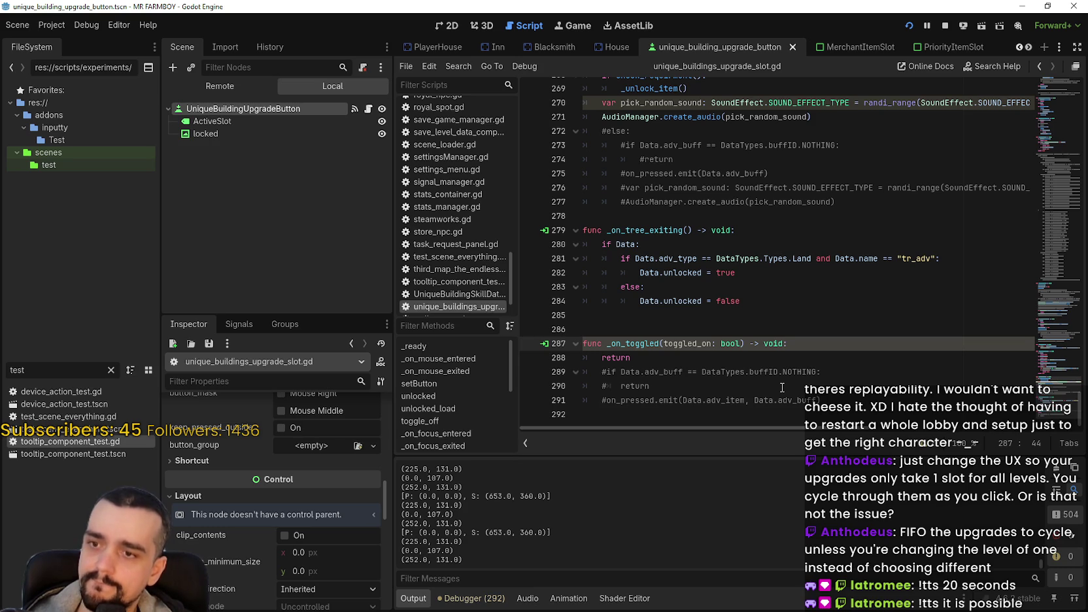
# Add 'button_pressed = false' at the top of _on_toggled and save the script
pyautogui.press('Return')
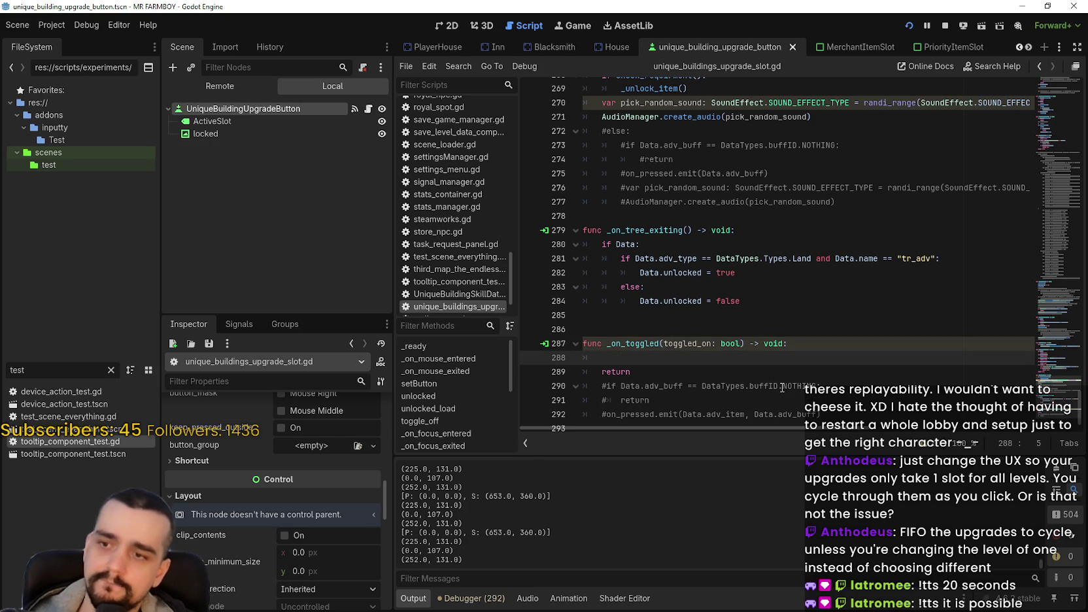
pyautogui.write('_')
pyautogui.press('BackSpace')
pyautogui.write('ssed')
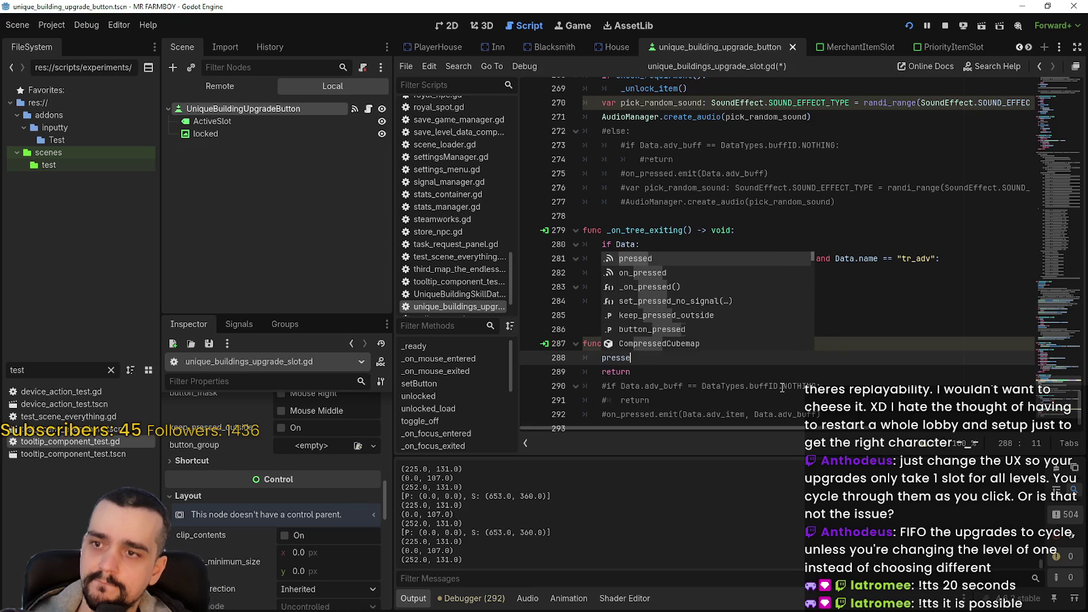
pyautogui.press('Down')
pyautogui.press('Down')
pyautogui.press('Down')
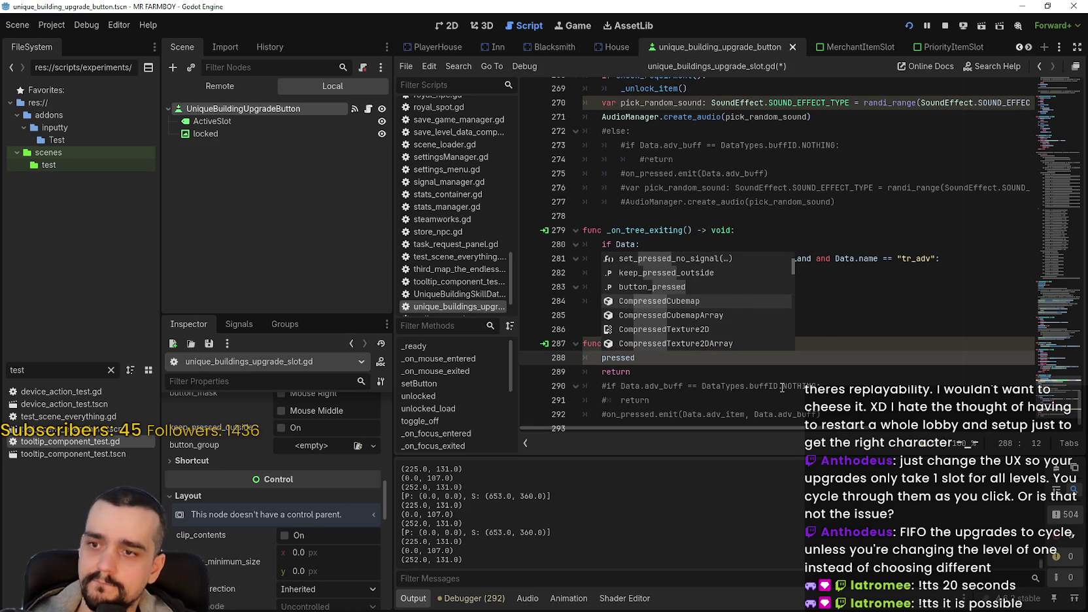
pyautogui.press('Up')
pyautogui.press('Return')
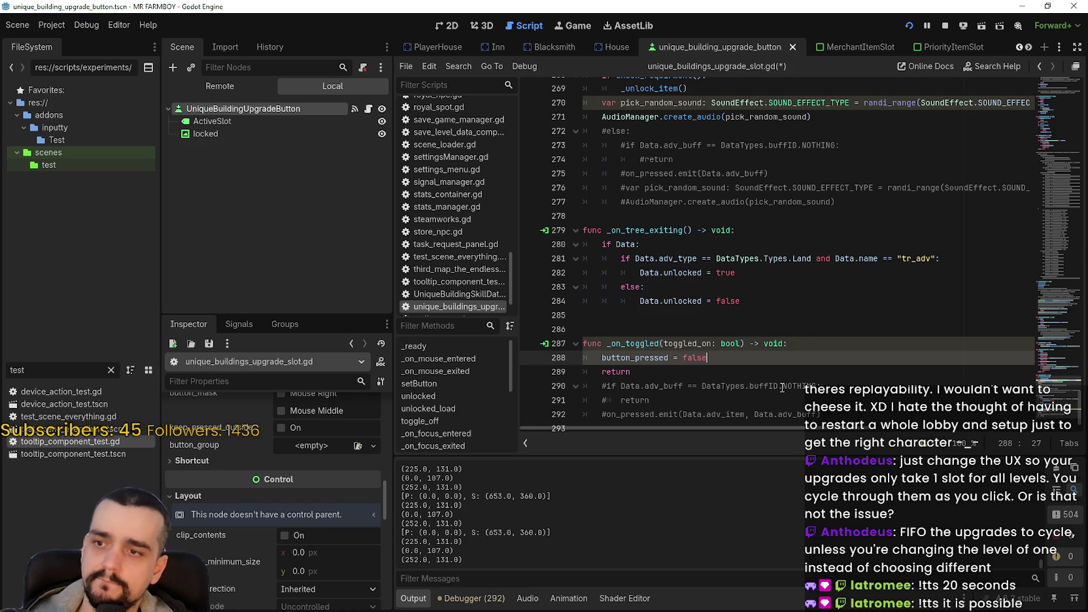
pyautogui.hotkey('ctrl', 's')
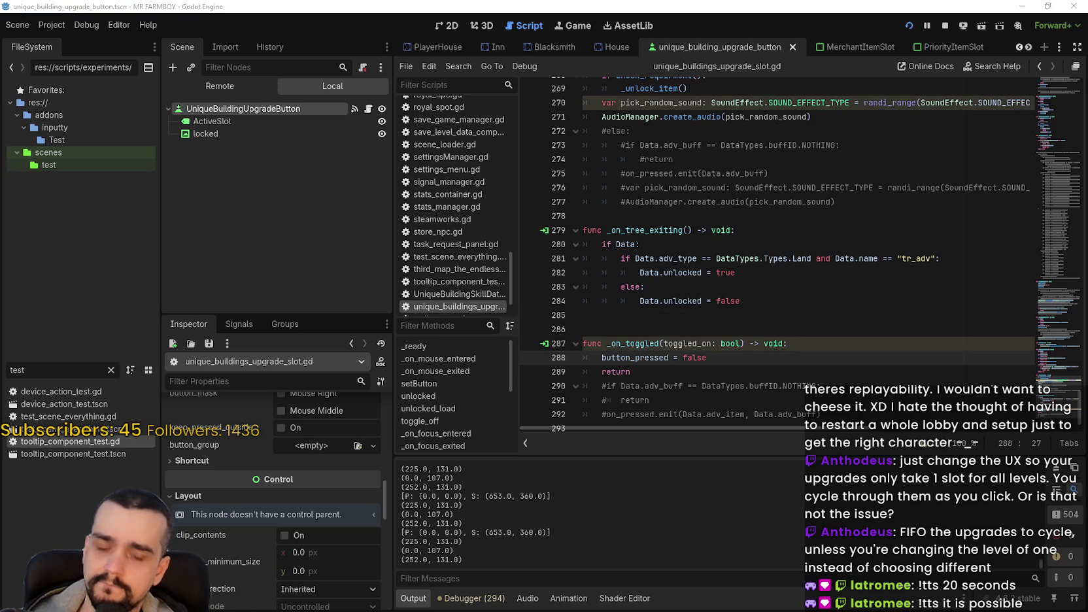
# Check the running game's Inn panel, then return to the editor
pyautogui.hotkey('alt', 'Tab')
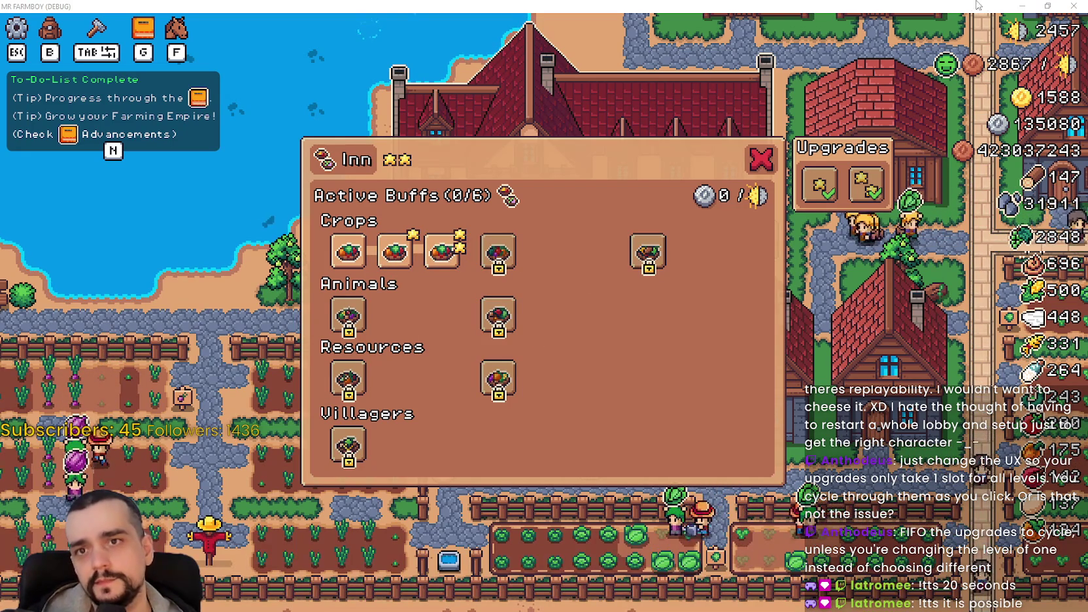
pyautogui.click(1021, 5)
pyautogui.scroll(-1, 756, 368)
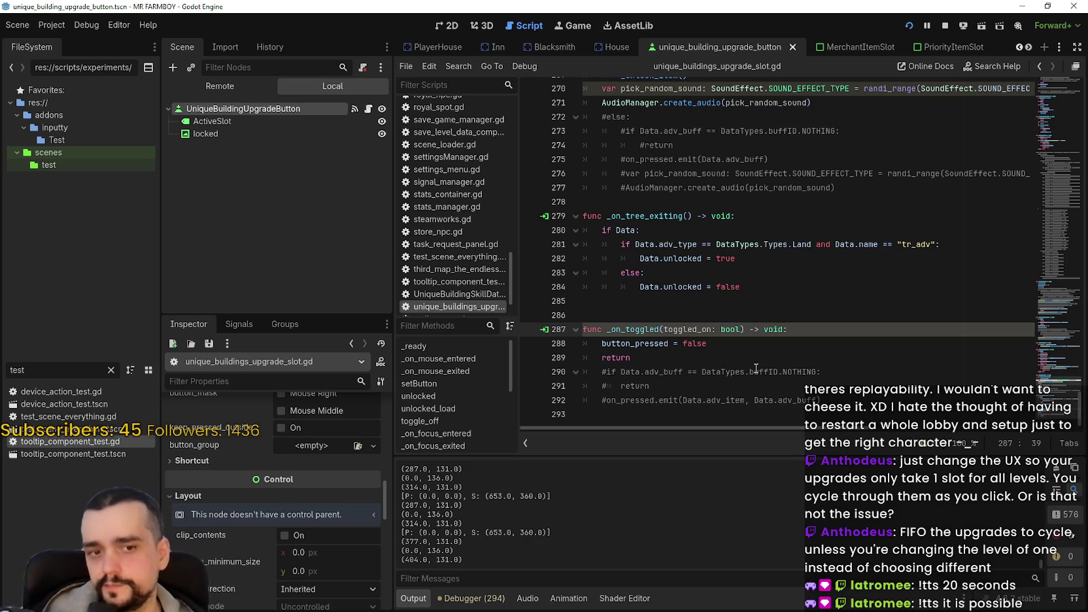
pyautogui.click(689, 340)
pyautogui.press('Home')
pyautogui.hotkey('ctrl', 'shift', 'Right')
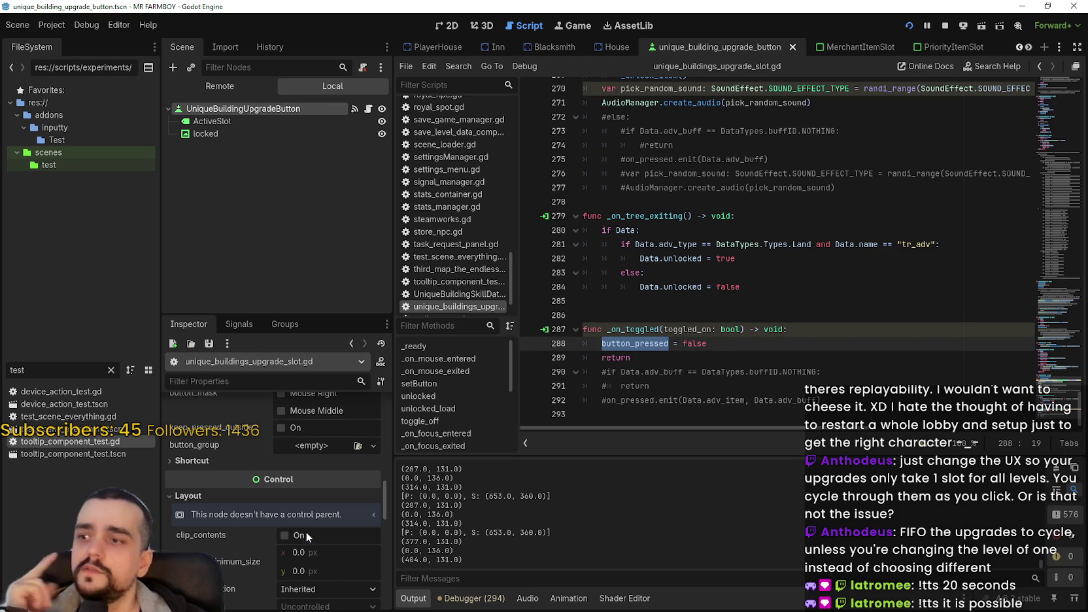
pyautogui.scroll(10, 305, 530)
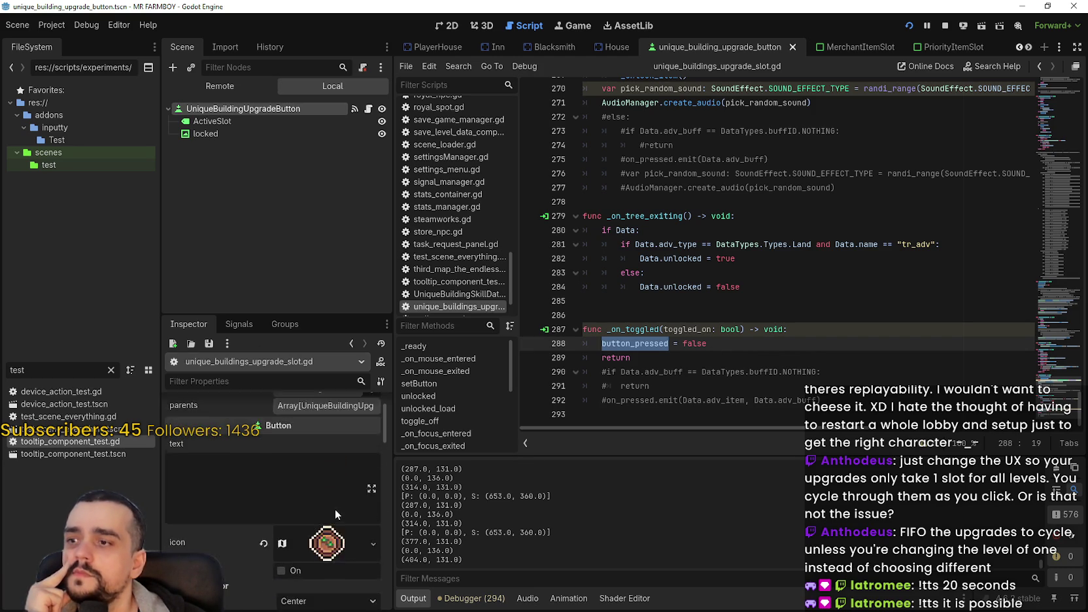
pyautogui.scroll(2, 337, 509)
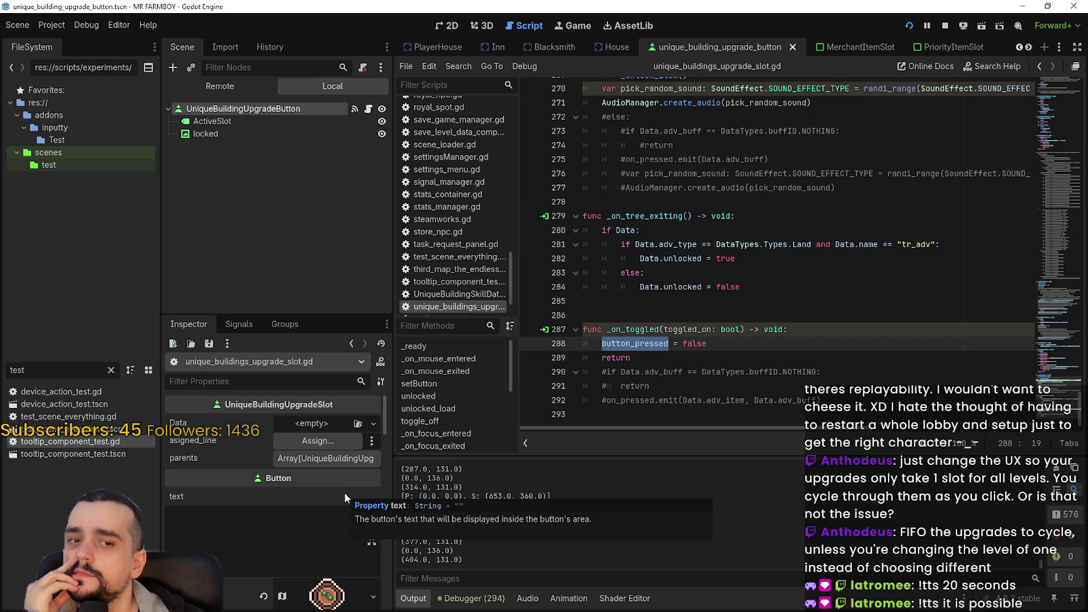
pyautogui.click(782, 262)
pyautogui.click(779, 303)
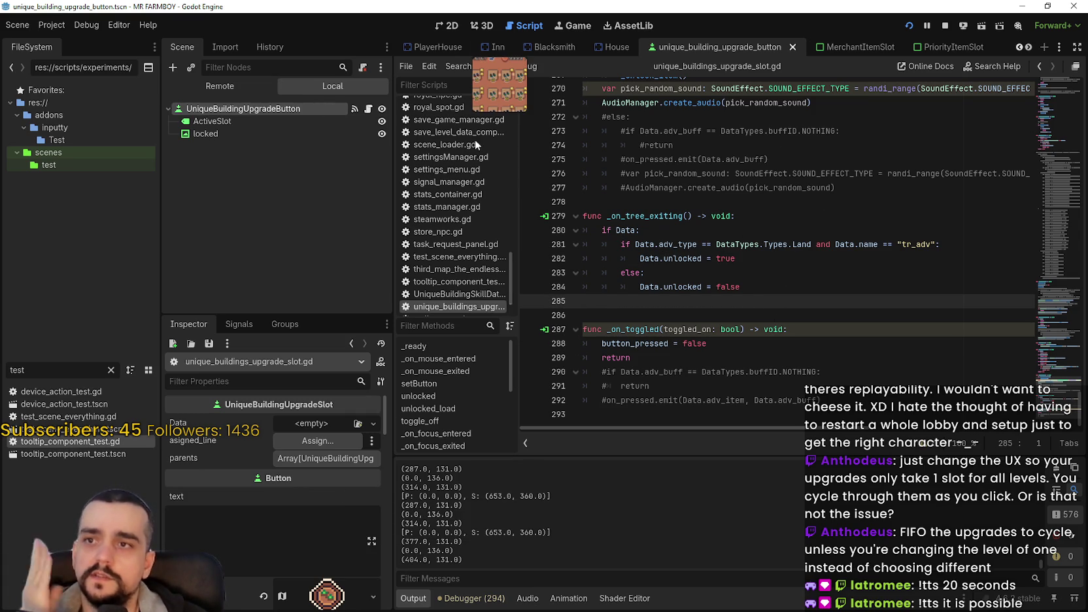
pyautogui.click(262, 90)
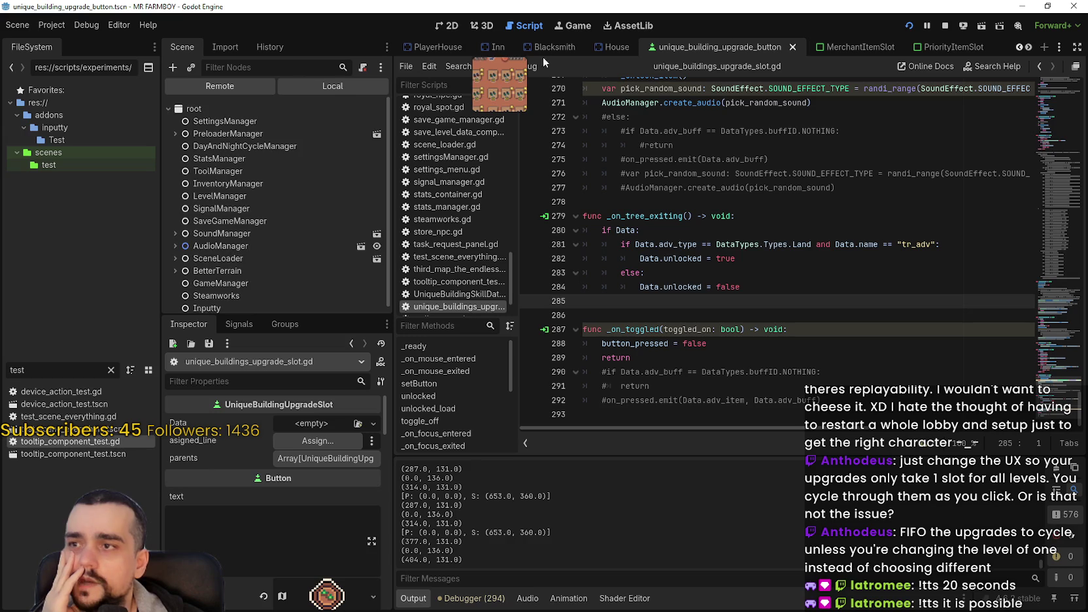
pyautogui.click(1028, 47)
pyautogui.click(1029, 47)
pyautogui.click(1029, 47)
pyautogui.click(1029, 47)
pyautogui.click(1022, 48)
pyautogui.click(1023, 48)
pyautogui.click(1022, 47)
pyautogui.click(1023, 48)
pyautogui.click(1023, 48)
pyautogui.click(1022, 48)
pyautogui.click(1022, 48)
pyautogui.click(1022, 48)
pyautogui.click(1023, 48)
pyautogui.click(1022, 48)
pyautogui.click(1023, 48)
pyautogui.click(1022, 48)
pyautogui.click(1023, 48)
pyautogui.click(1022, 47)
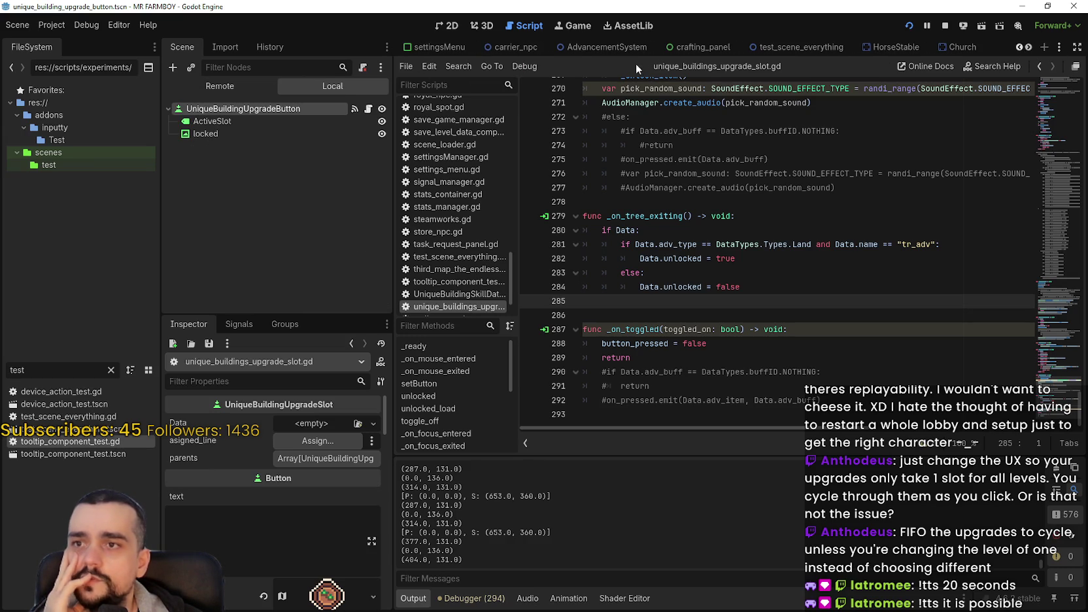
pyautogui.click(1020, 48)
pyautogui.click(1020, 48)
pyautogui.click(1020, 48)
pyautogui.click(1020, 48)
pyautogui.click(1020, 48)
pyautogui.click(1020, 48)
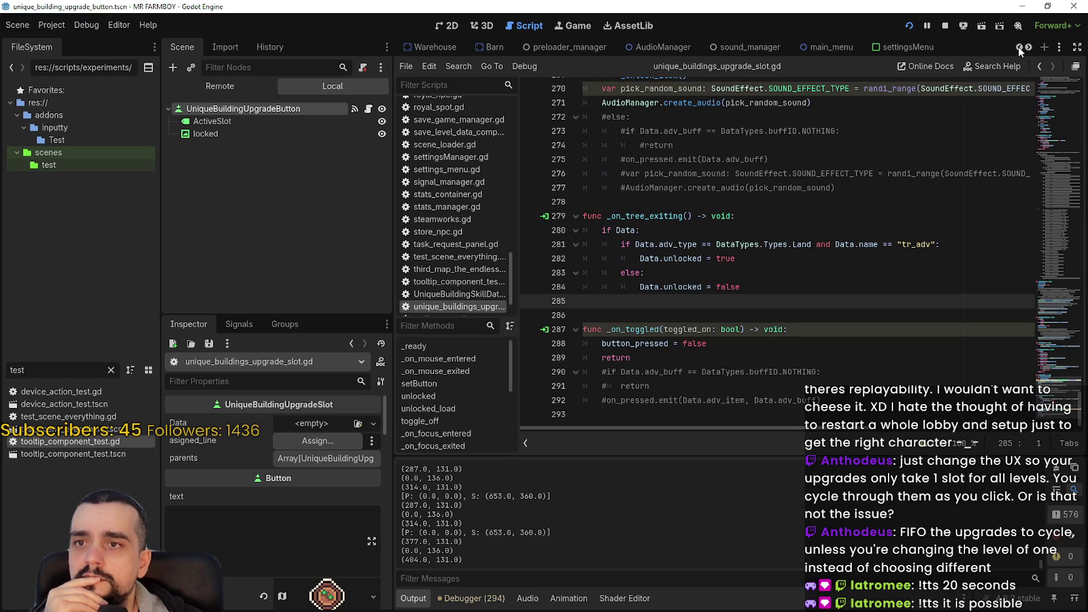
pyautogui.click(1019, 48)
pyautogui.click(1020, 48)
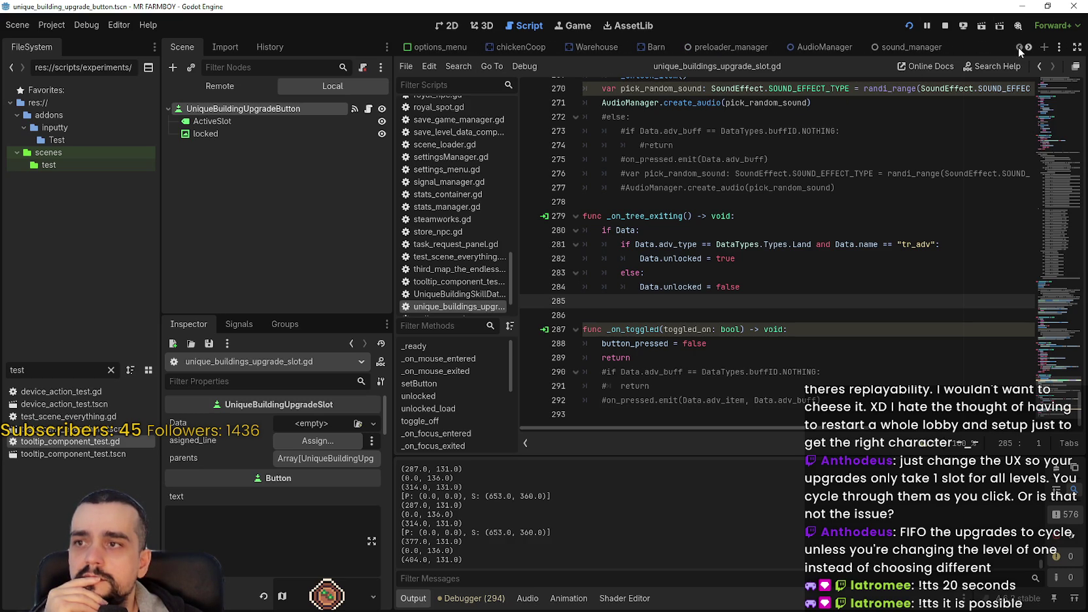
pyautogui.click(1028, 48)
pyautogui.click(1028, 48)
pyautogui.click(1028, 48)
pyautogui.click(1028, 47)
pyautogui.click(1029, 48)
pyautogui.click(1028, 48)
pyautogui.click(1028, 47)
pyautogui.click(1028, 48)
pyautogui.click(1029, 47)
pyautogui.click(1029, 48)
pyautogui.click(1029, 48)
pyautogui.click(1028, 47)
pyautogui.click(1028, 48)
pyautogui.click(1029, 48)
pyautogui.click(1029, 48)
pyautogui.click(1028, 47)
pyautogui.click(1028, 47)
pyautogui.click(1028, 48)
pyautogui.click(1028, 47)
pyautogui.click(1028, 48)
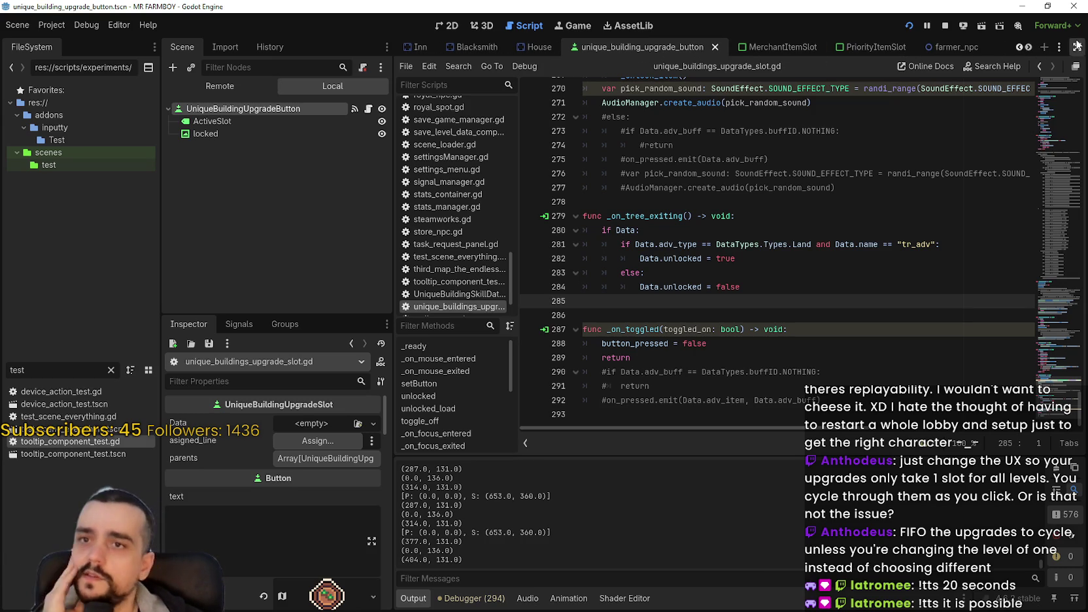
pyautogui.click(1030, 48)
pyautogui.click(1030, 48)
pyautogui.click(1029, 47)
pyautogui.click(1029, 48)
pyautogui.click(1029, 48)
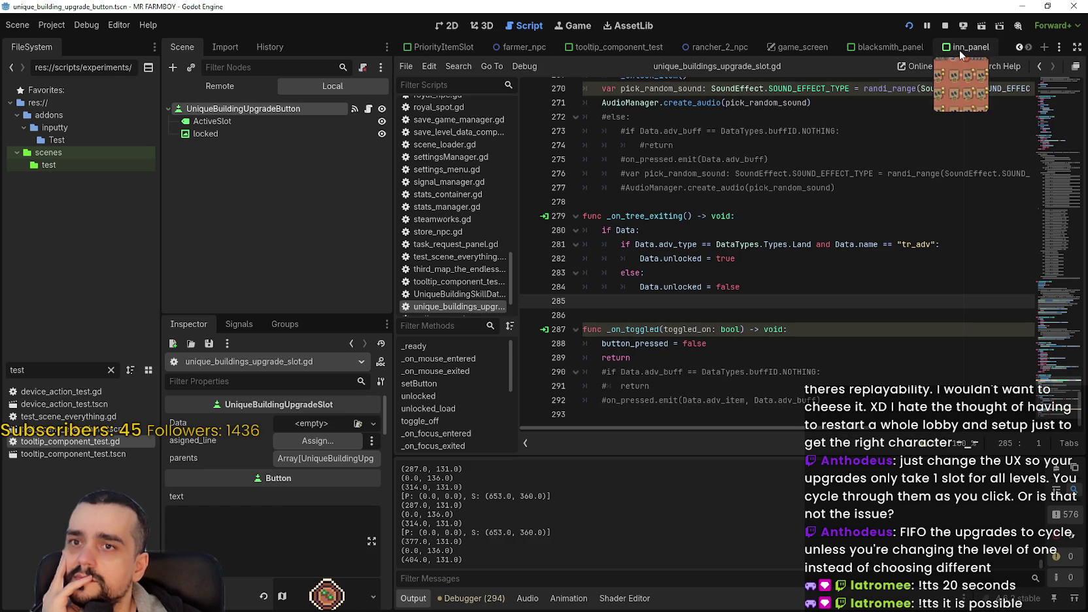
# Open the inn_panel scene and expand the Skills node to show the dish slots
pyautogui.click(971, 47)
pyautogui.scroll(-2, 278, 251)
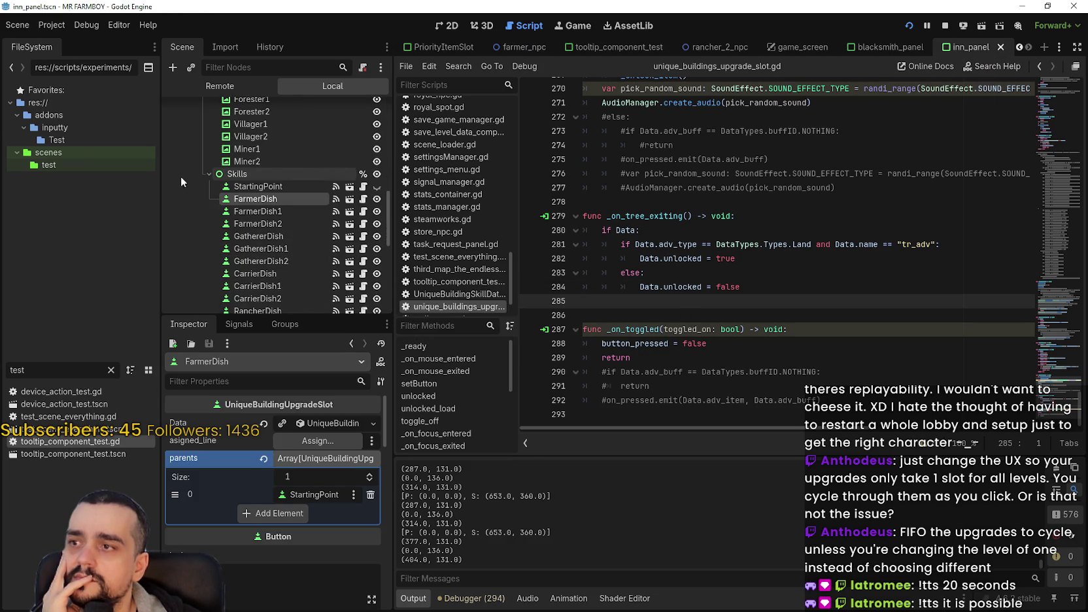
pyautogui.click(208, 174)
pyautogui.click(199, 202)
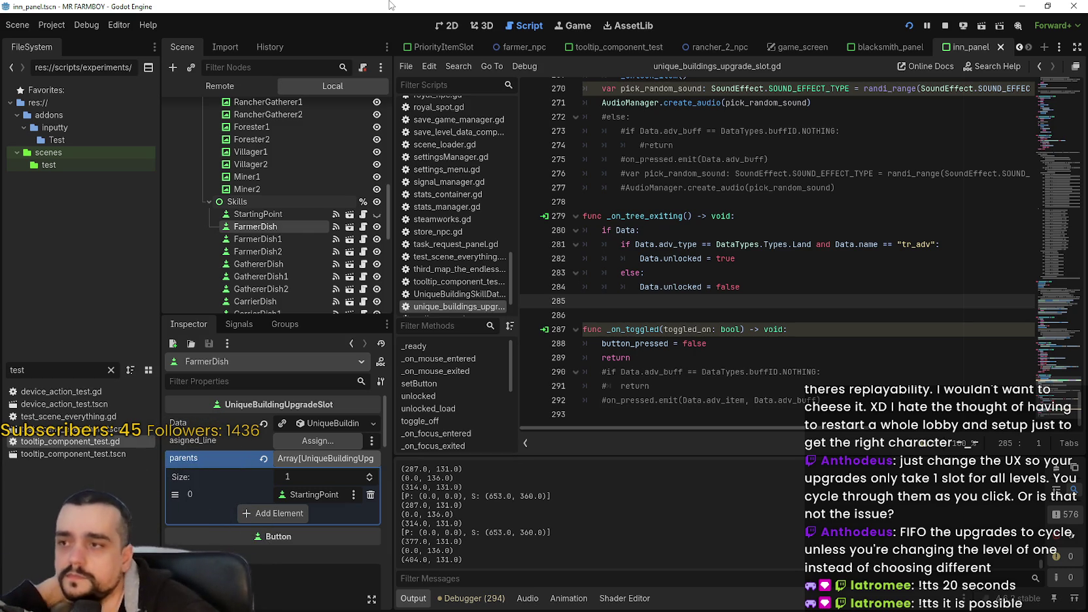
pyautogui.click(274, 216)
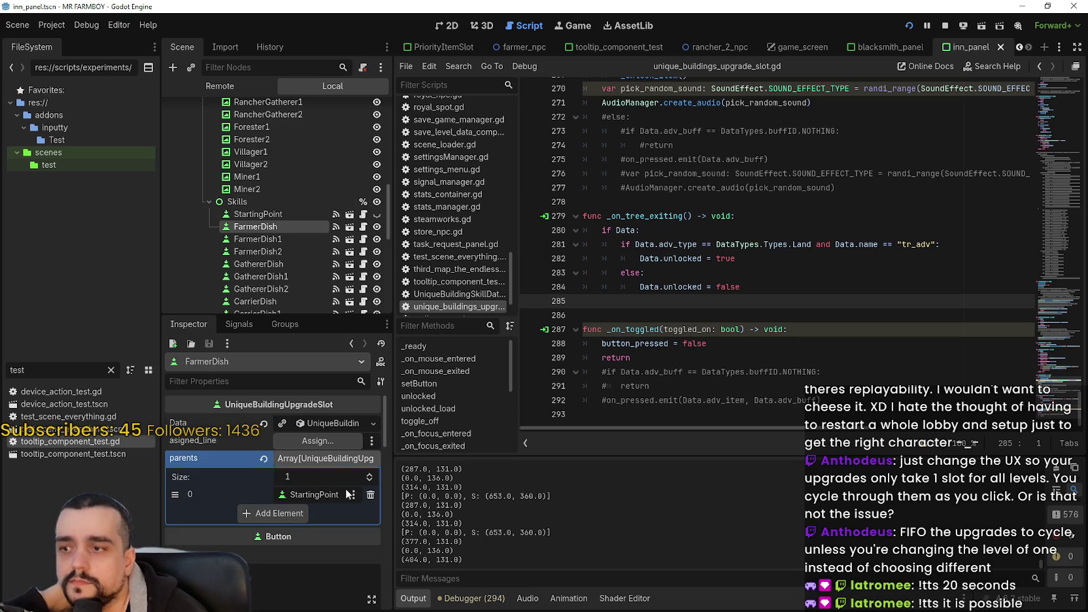
# Expand FarmerDish's Data resource, showing the Inn Farmer buff with upkeep 100
pyautogui.click(327, 429)
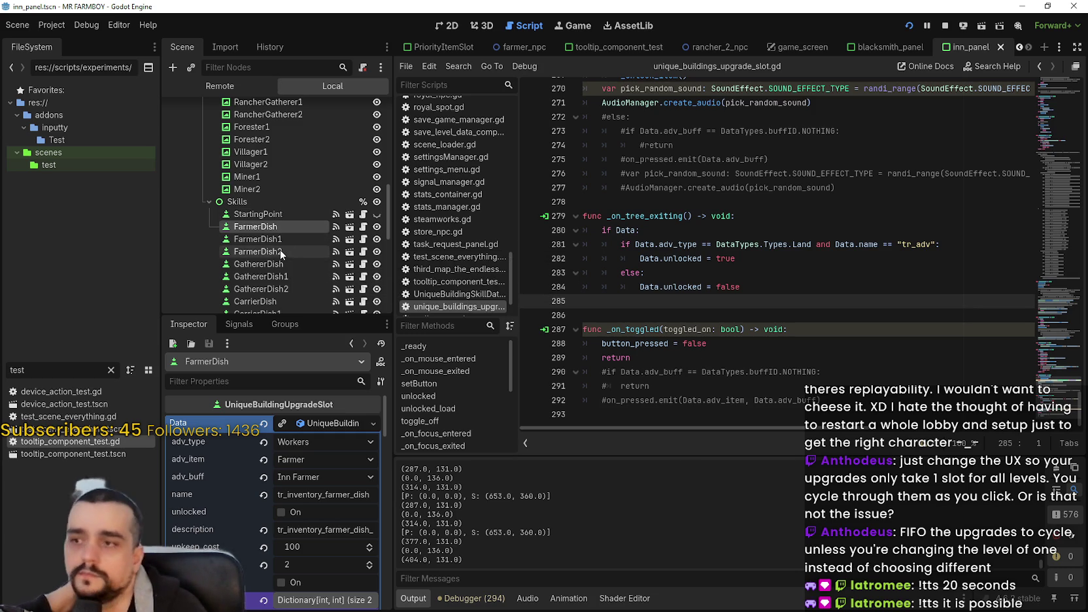
pyautogui.scroll(8, 302, 281)
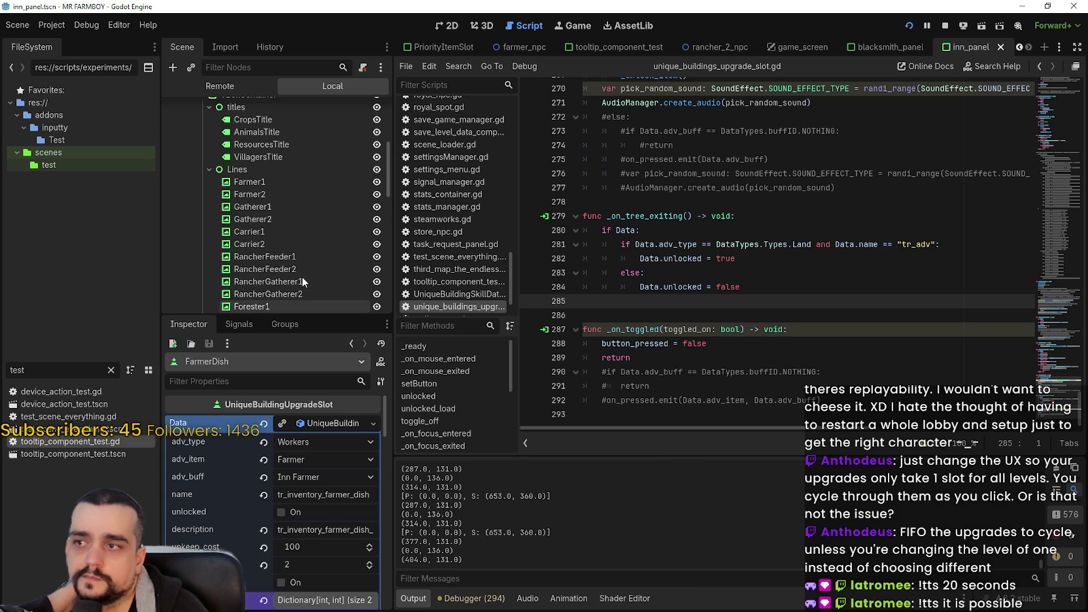
pyautogui.moveTo(390, 175)
pyautogui.mouseDown()
pyautogui.moveTo(391, 124)
pyautogui.moveTo(371, 223)
pyautogui.mouseUp()
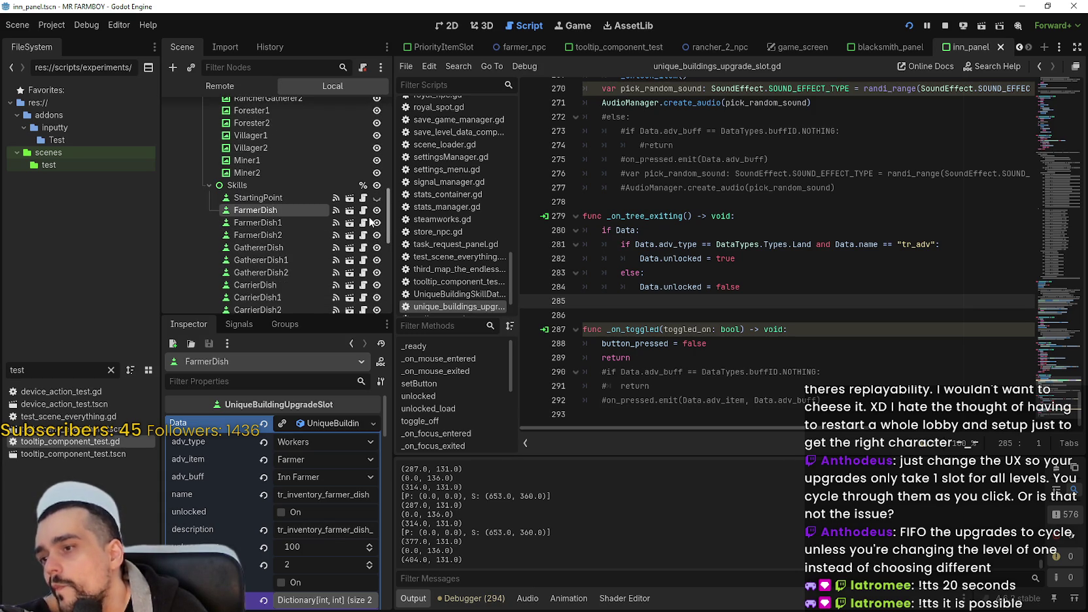
pyautogui.scroll(-1, 370, 222)
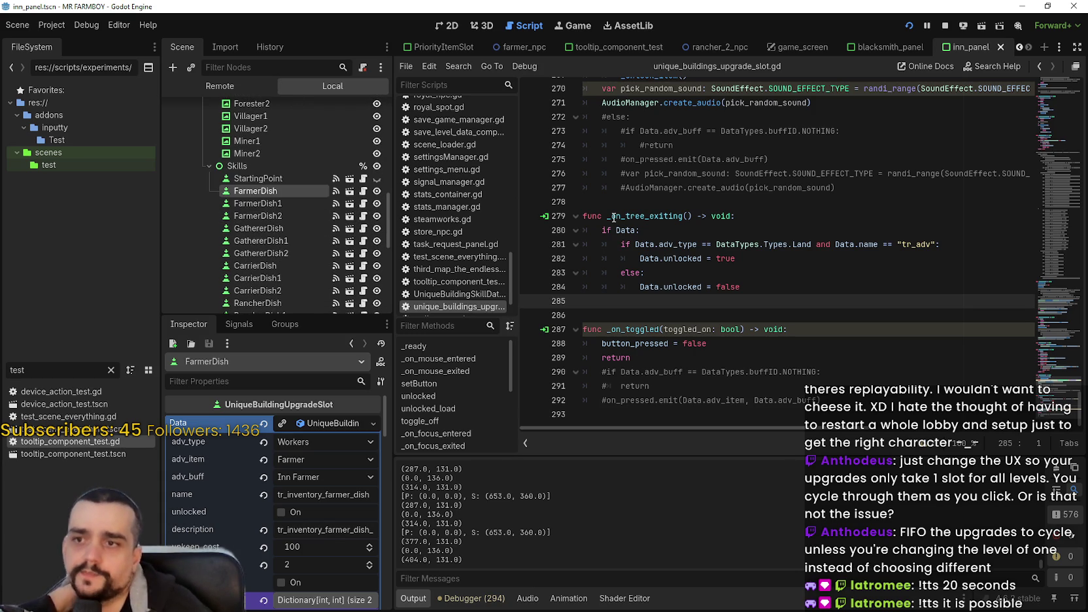
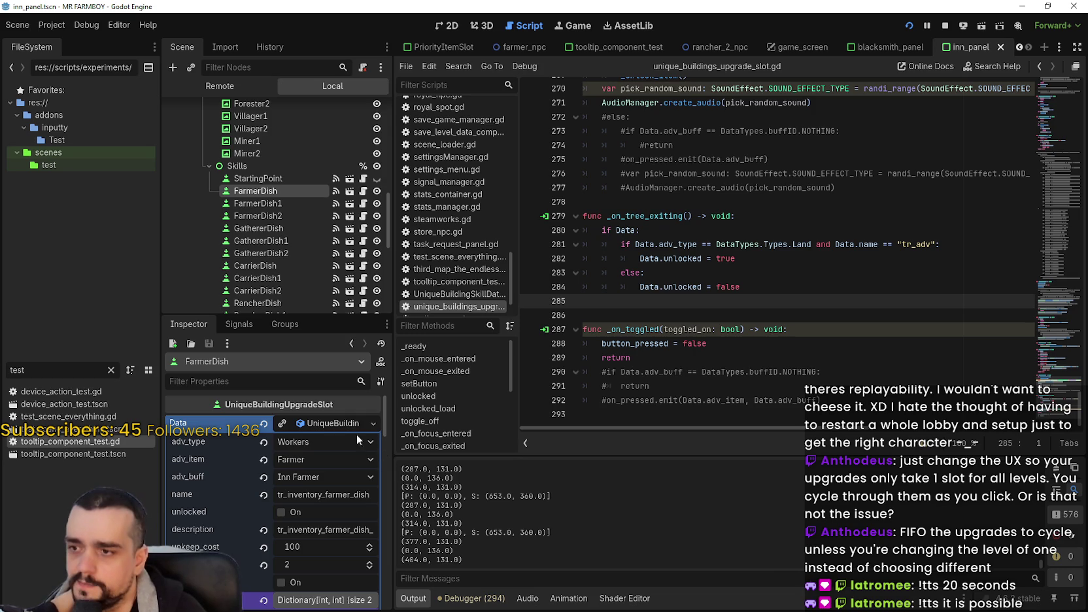
# Collapse the slot's Data properties and select the button_pressed = false statement in _on_toggled
pyautogui.click(294, 419)
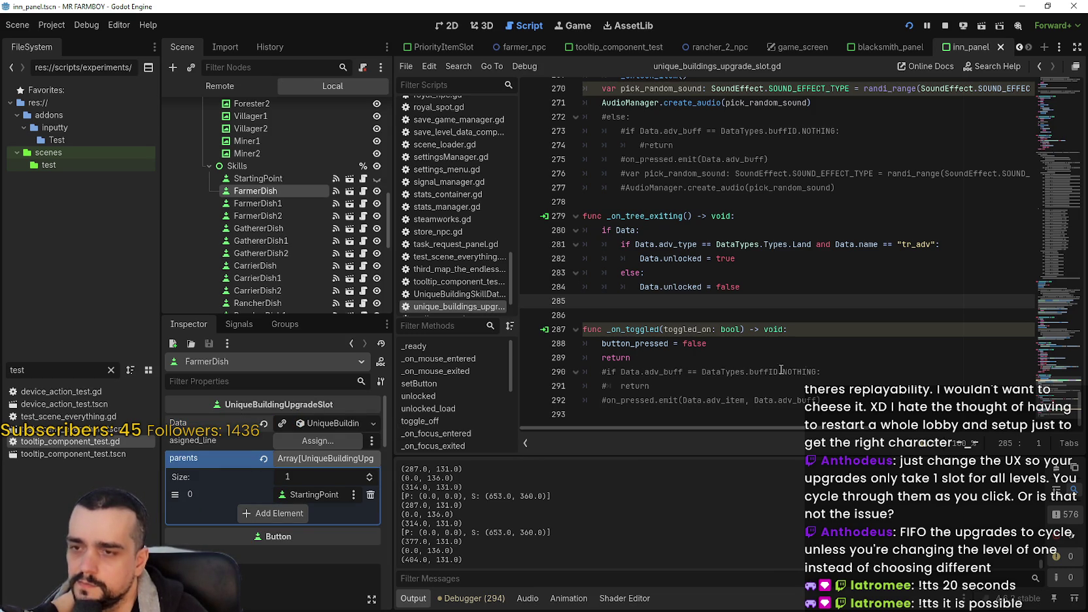
pyautogui.click(804, 372)
pyautogui.click(798, 357)
pyautogui.moveTo(742, 345); pyautogui.dragTo(601, 350)
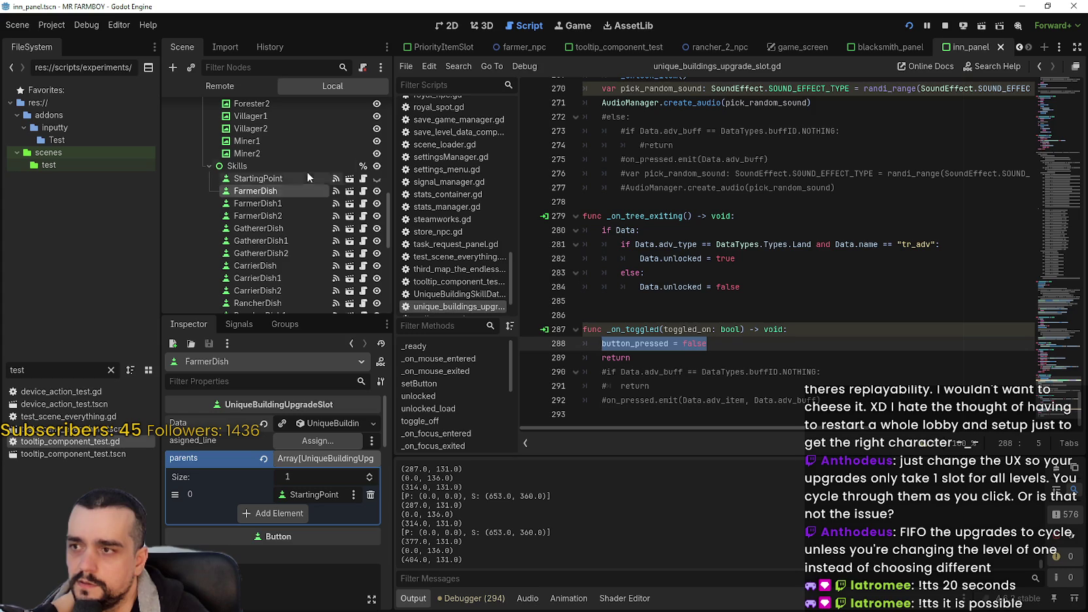
# Rework the slot_type declaration's UPGRADE default after browsing the slot type values, and save the script
pyautogui.moveTo(1060, 392); pyautogui.dragTo(1043, 85)
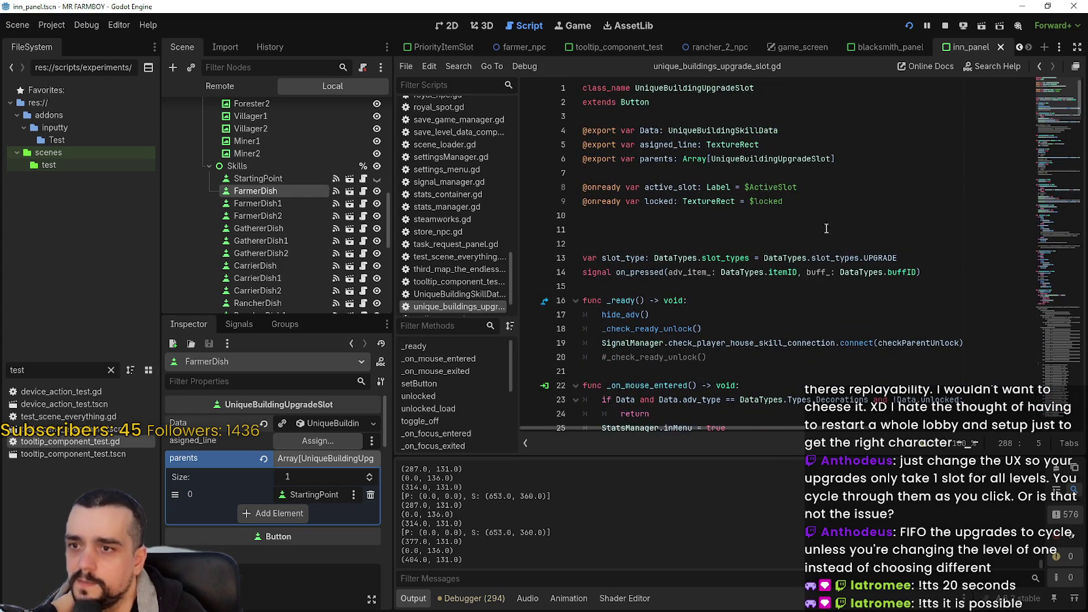
pyautogui.moveTo(918, 258); pyautogui.dragTo(583, 257)
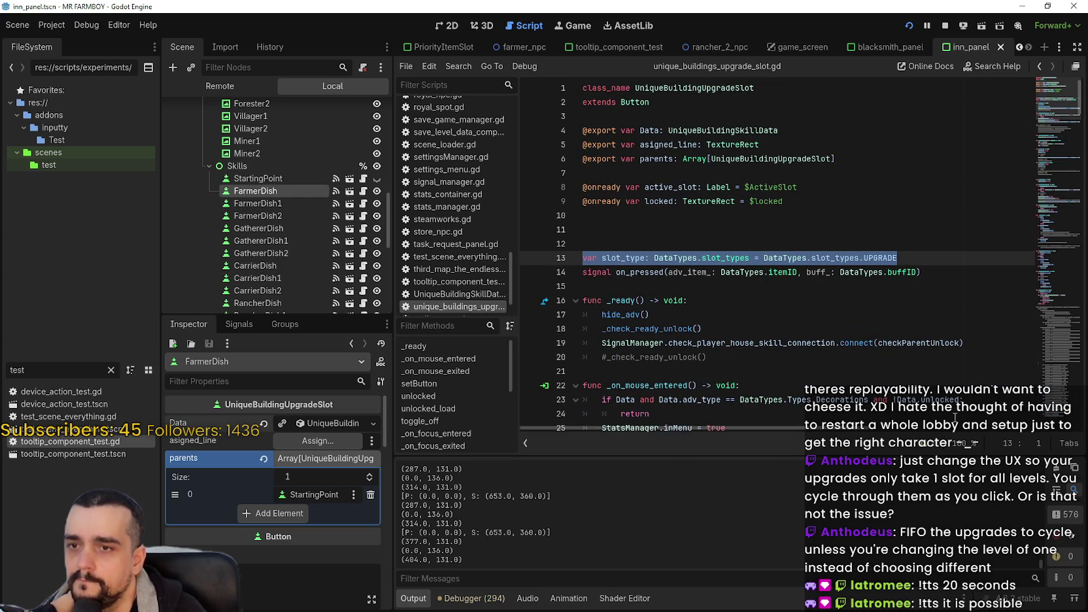
pyautogui.doubleClick(630, 257)
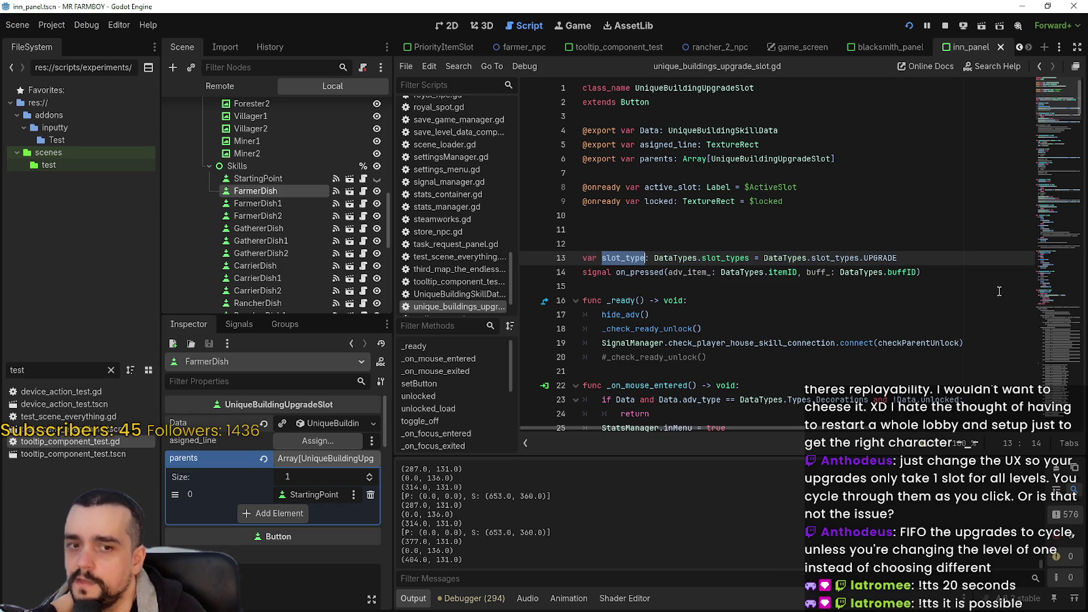
pyautogui.doubleClick(928, 256)
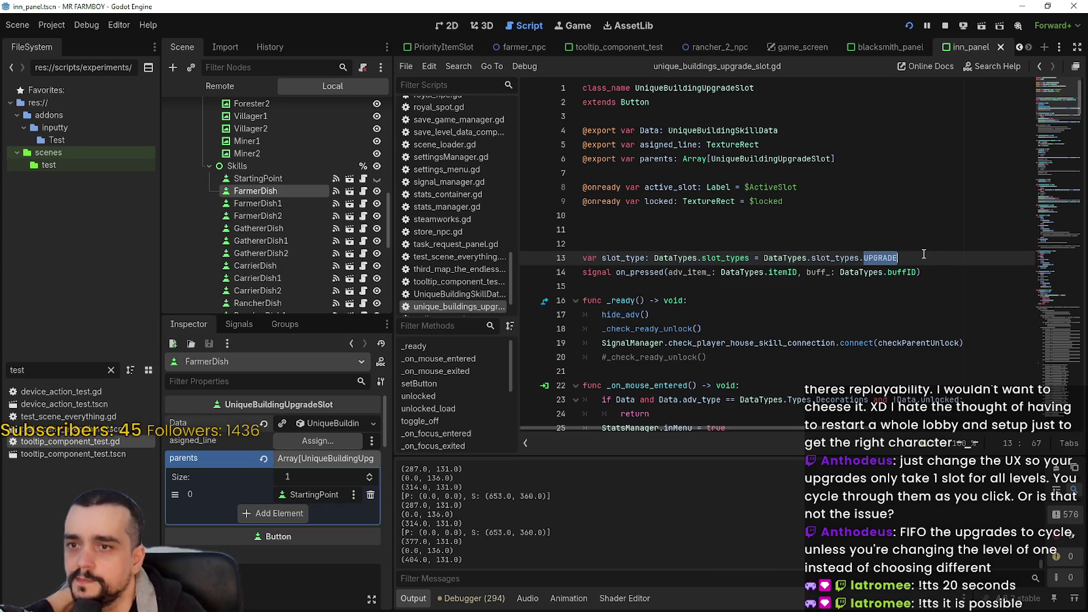
pyautogui.press('BackSpace')
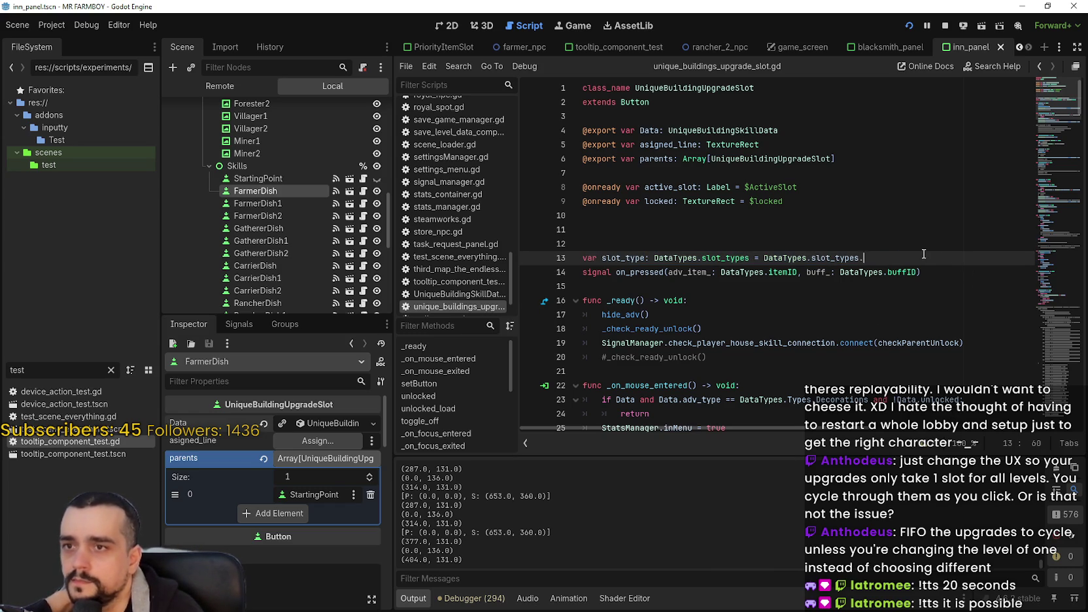
pyautogui.press('Down')
pyautogui.press('Down')
pyautogui.press('Down')
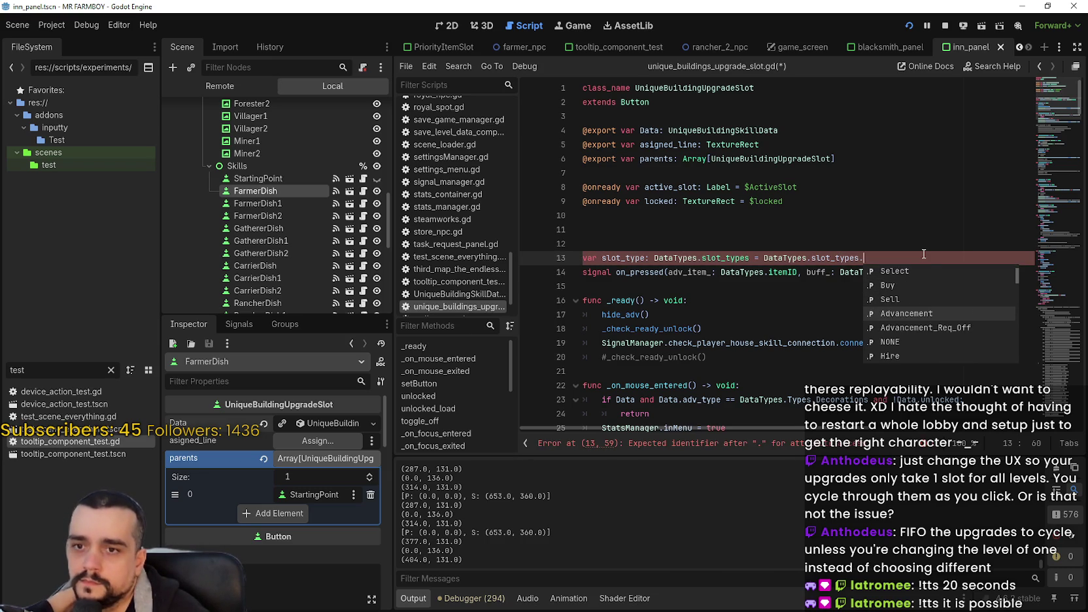
pyautogui.press('Down')
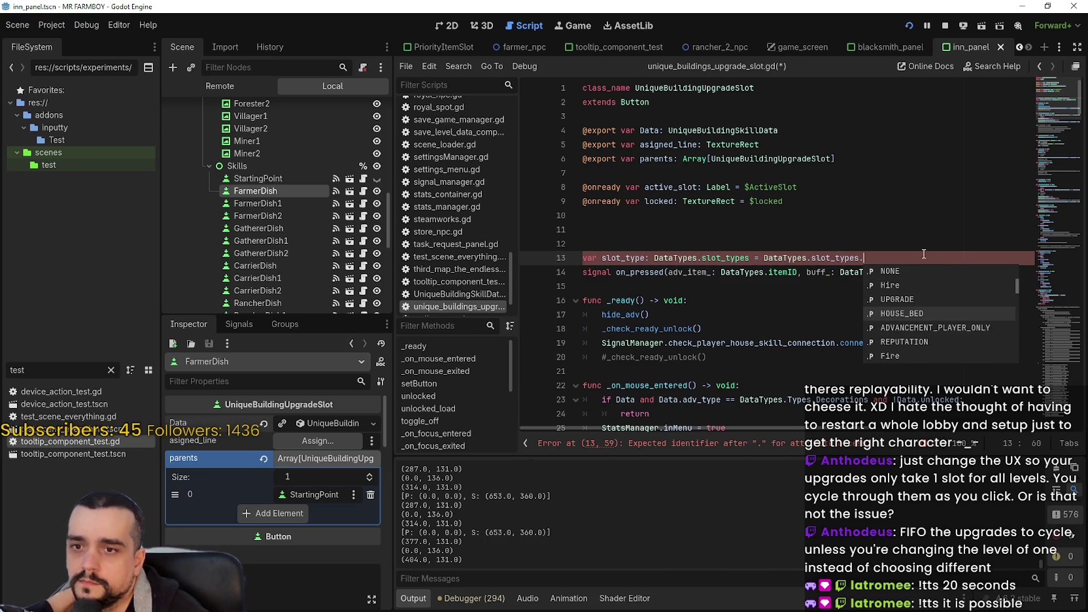
pyautogui.press('Down')
pyautogui.press('Down')
pyautogui.press('Down')
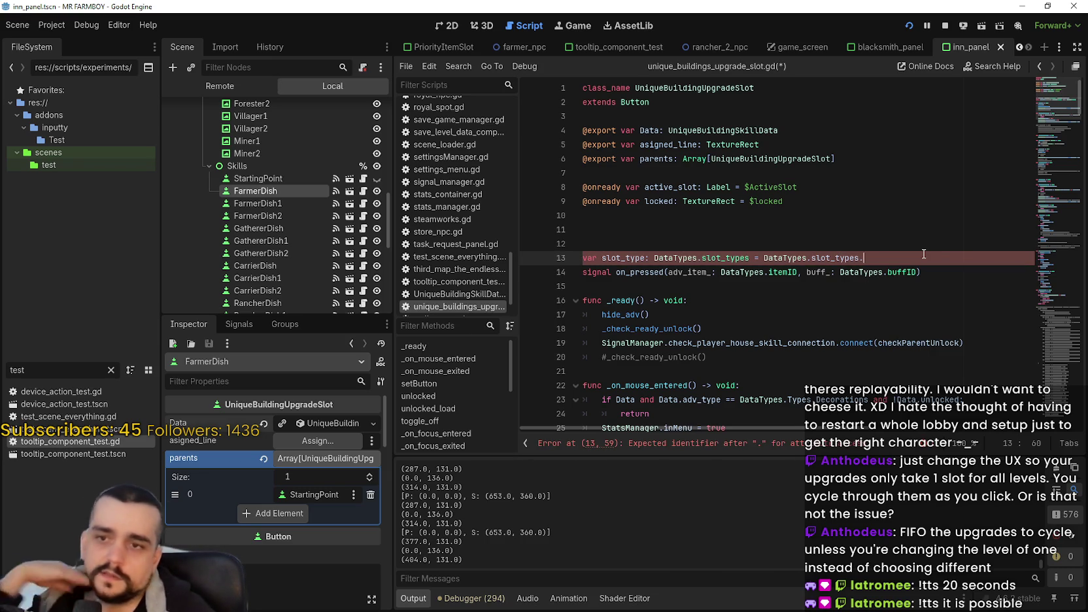
pyautogui.press('Escape')
pyautogui.press('BackSpace')
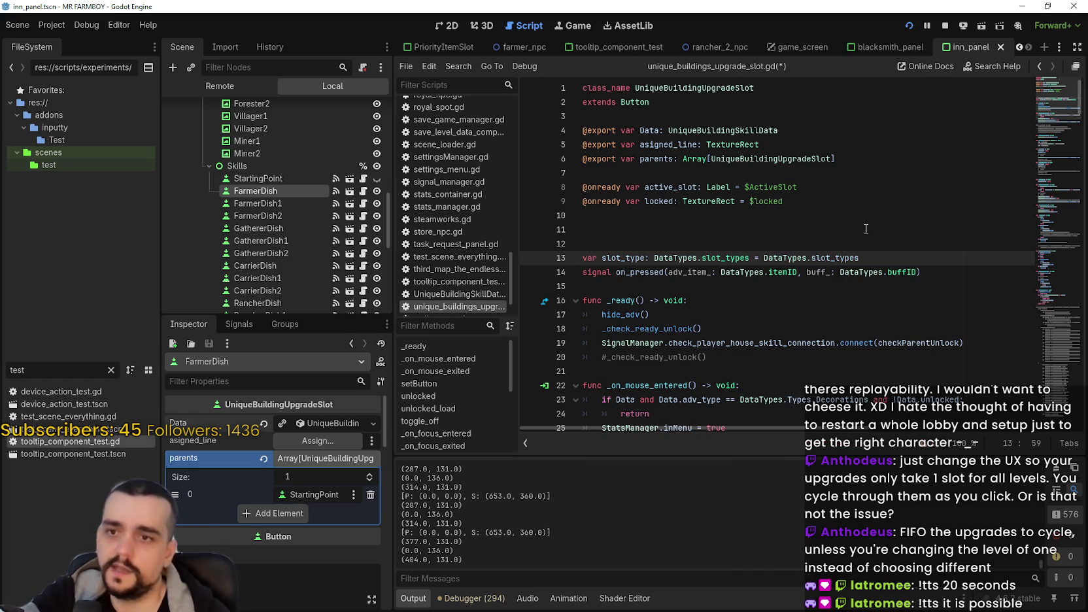
pyautogui.write(',')
pyautogui.write('.UPGRADE')
pyautogui.click(849, 225)
pyautogui.hotkey('ctrl', 's')
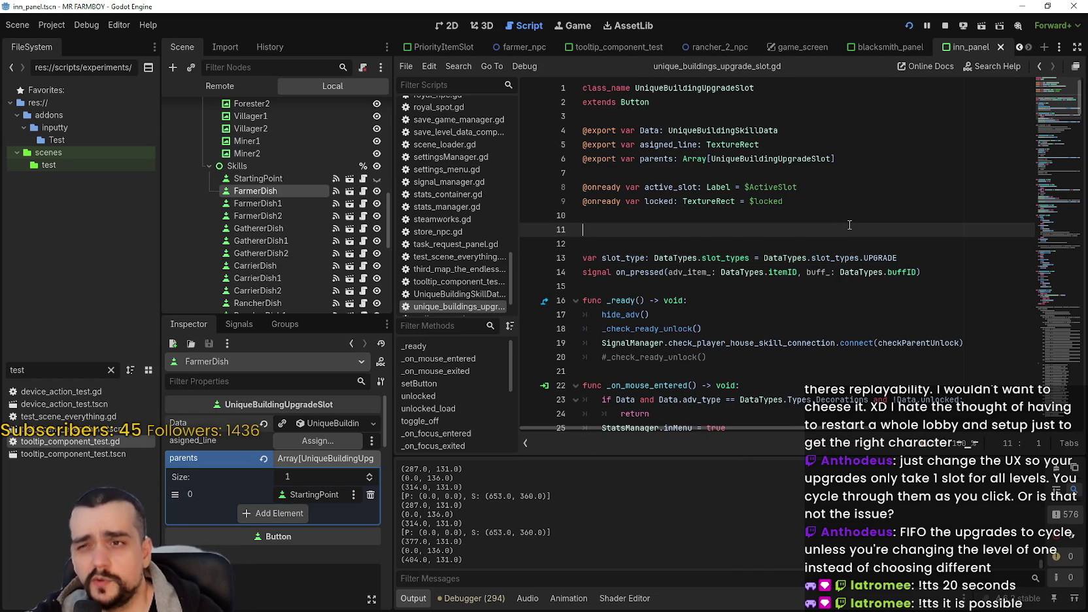
pyautogui.click(808, 172)
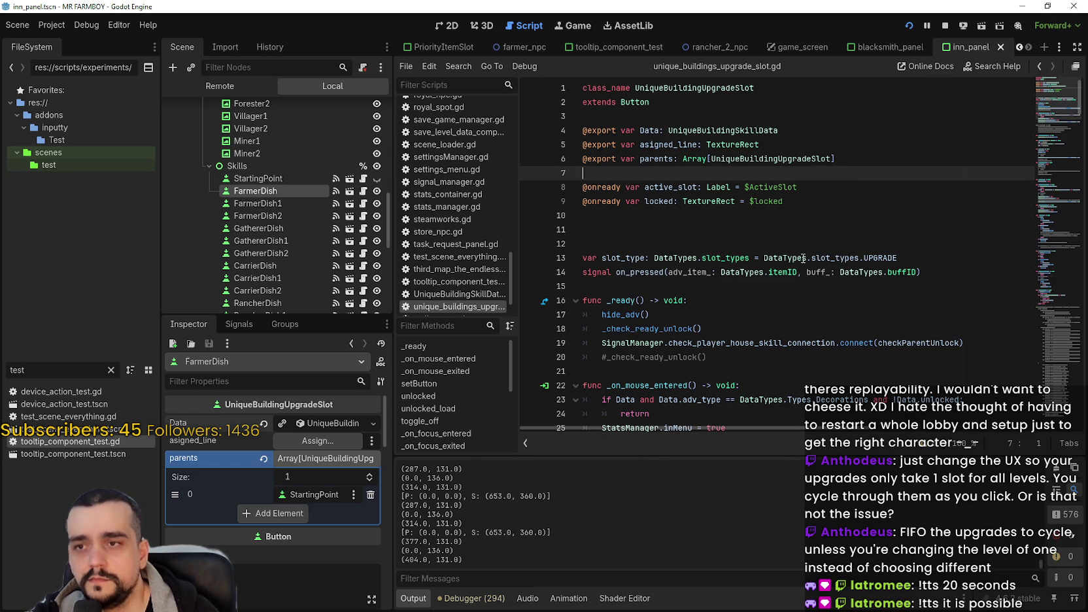
pyautogui.write('@expor')
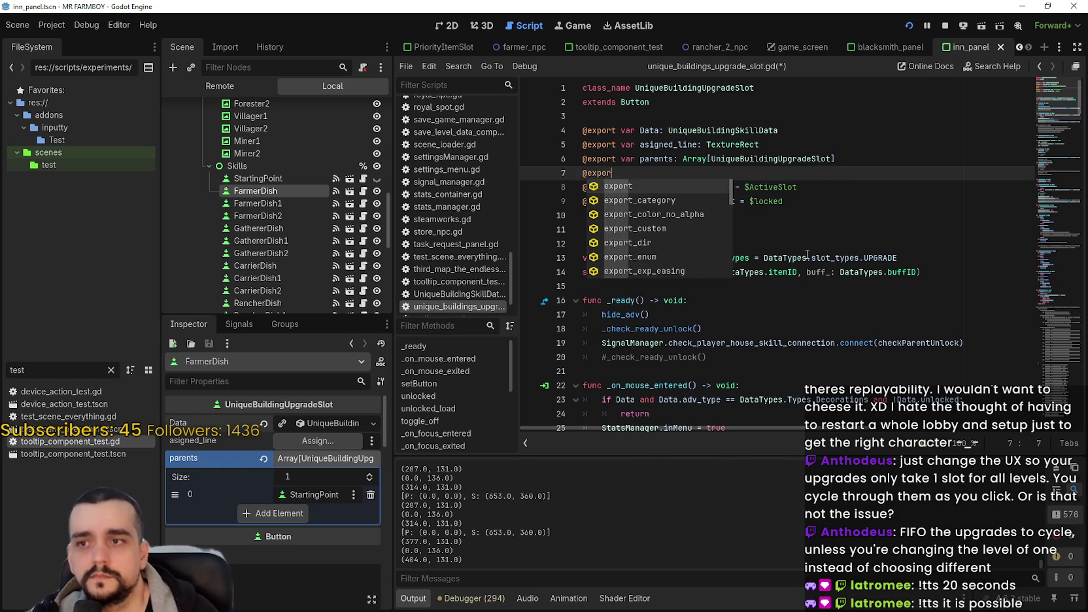
pyautogui.write('t var ')
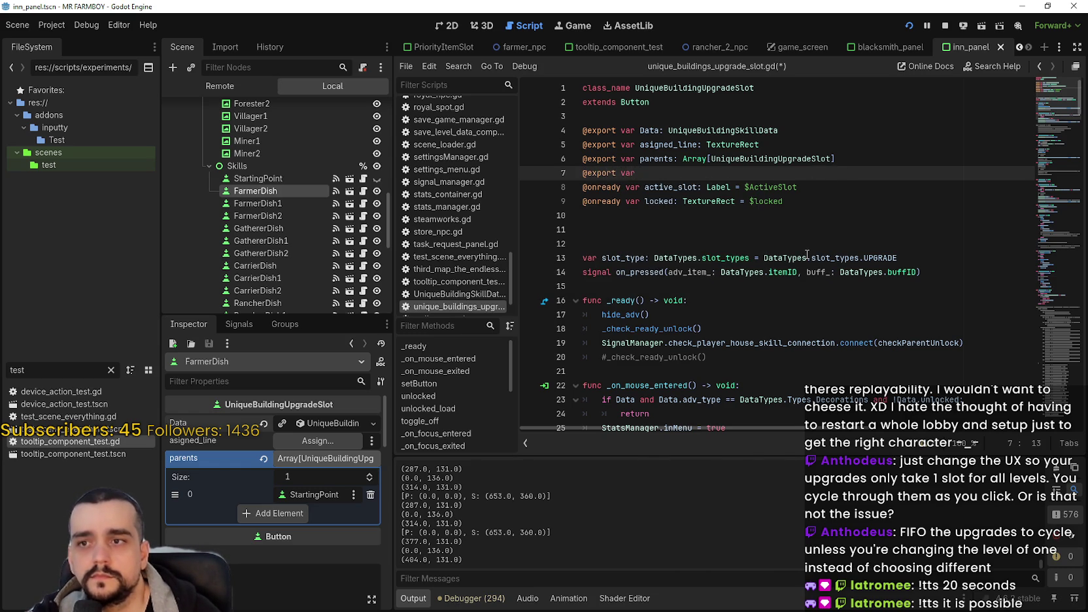
pyautogui.write('belongs_')
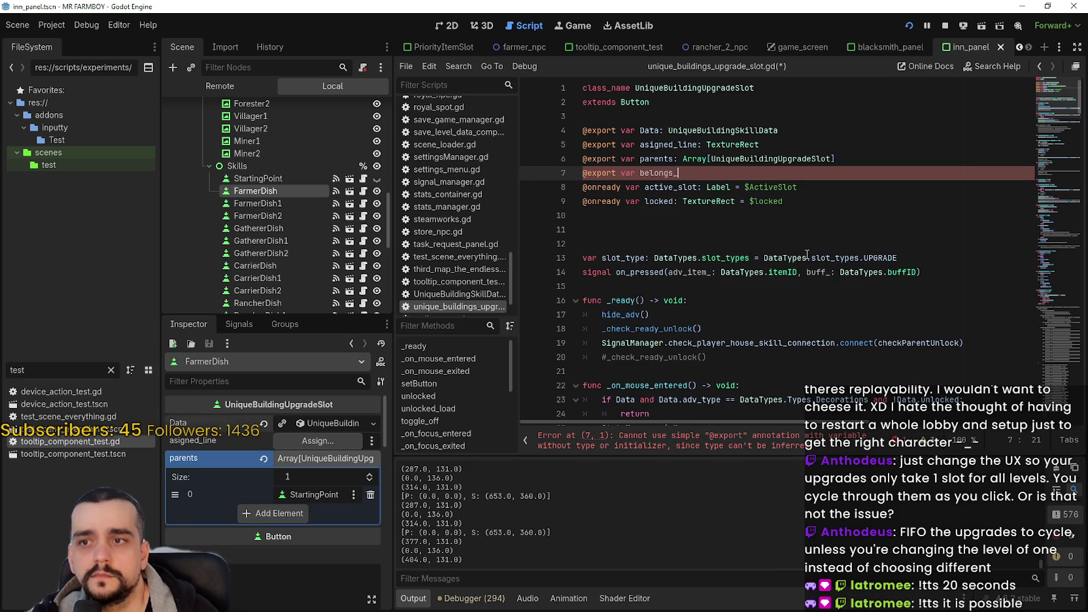
pyautogui.write('to: ')
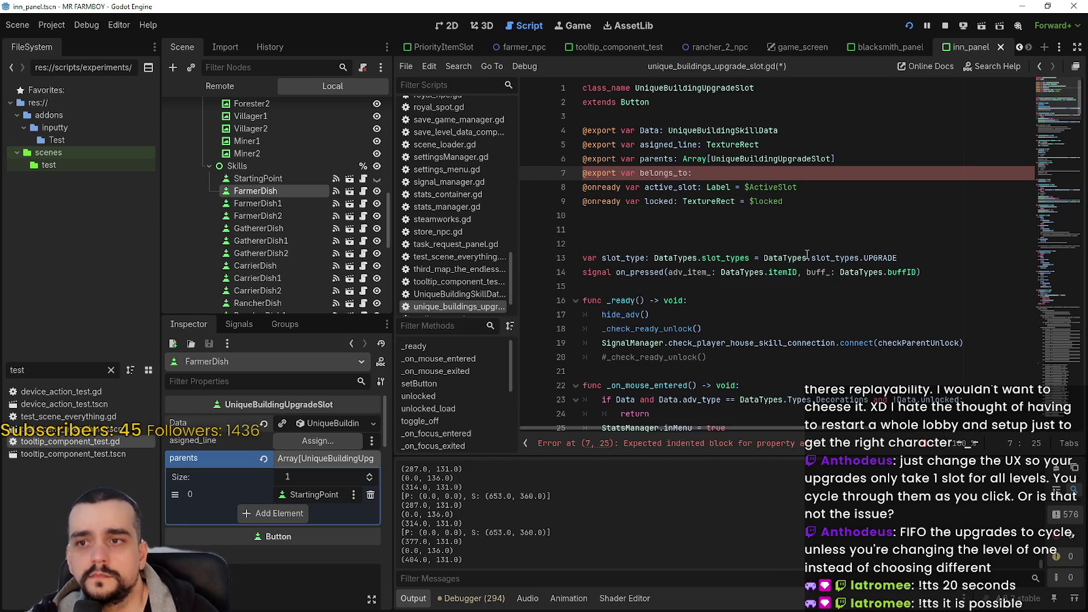
pyautogui.write('DataTypes.it')
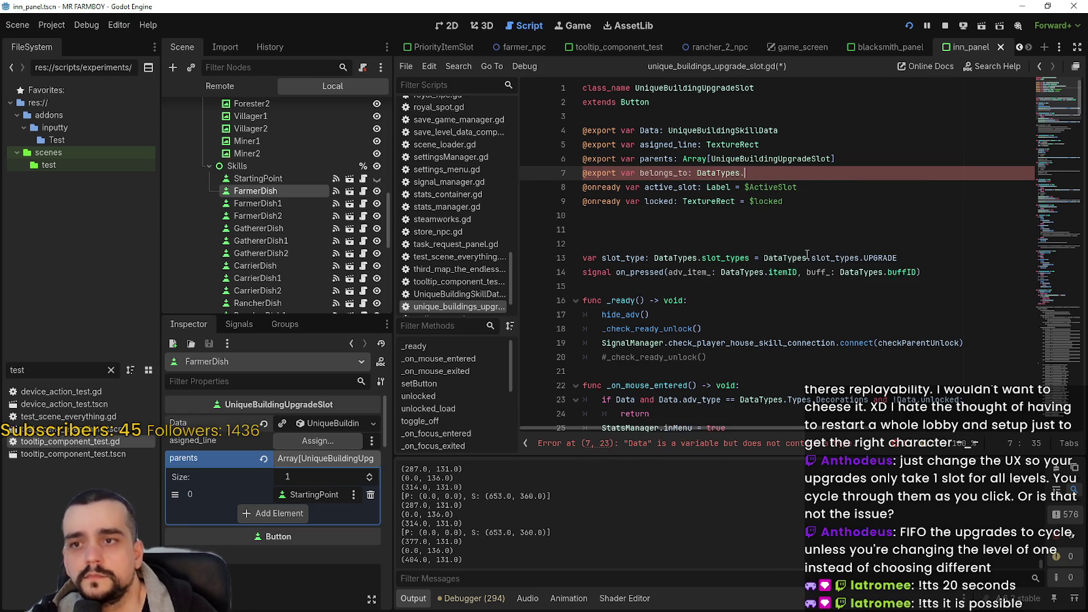
pyautogui.press('Return')
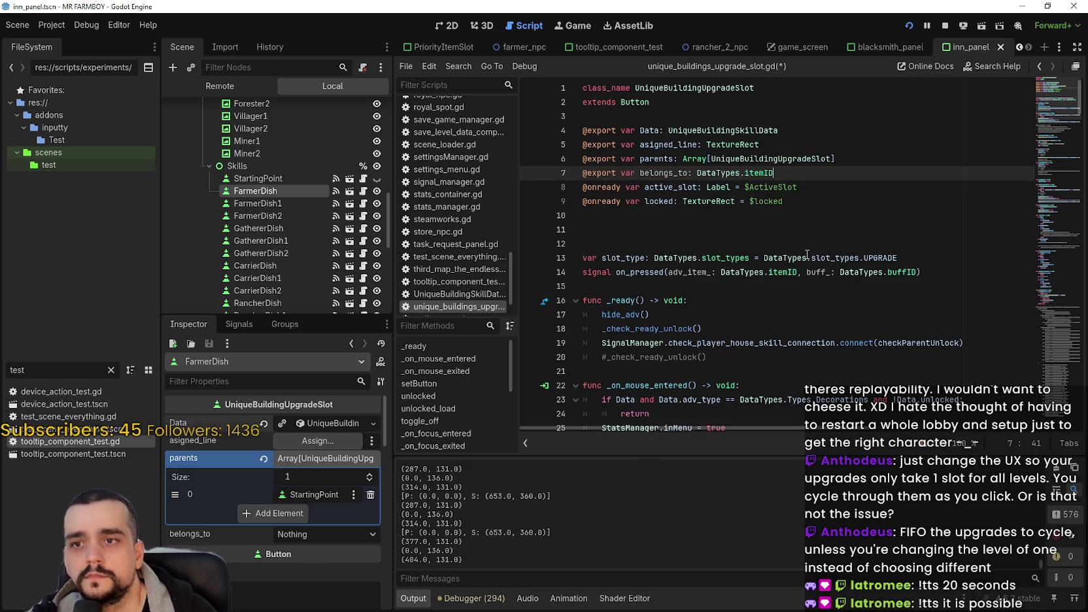
pyautogui.write('= DataTypes.')
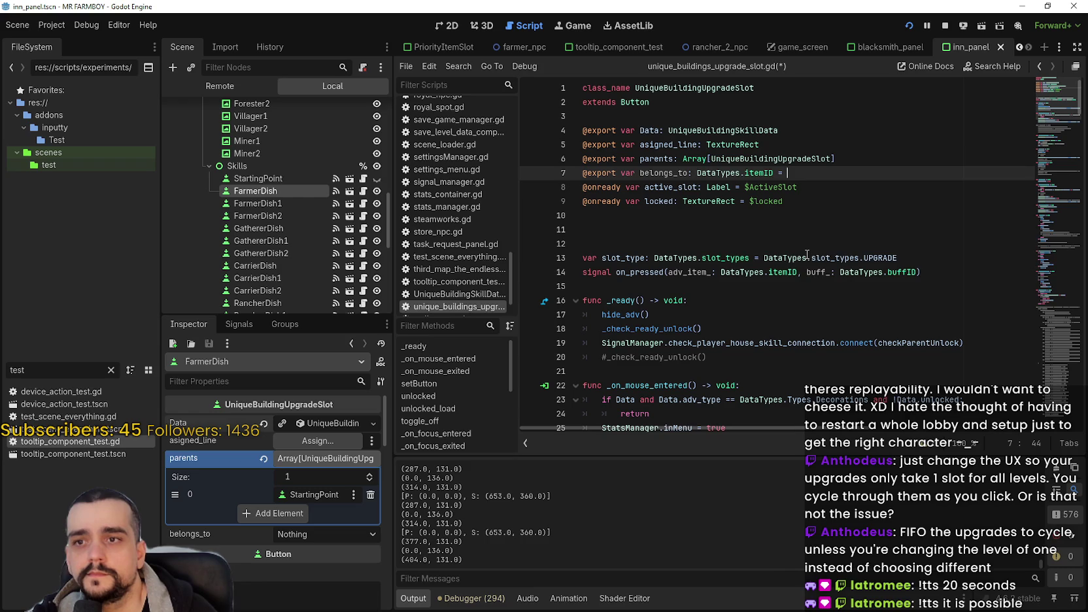
pyautogui.write('it')
pyautogui.press('Return')
pyautogui.write('.NOTHING')
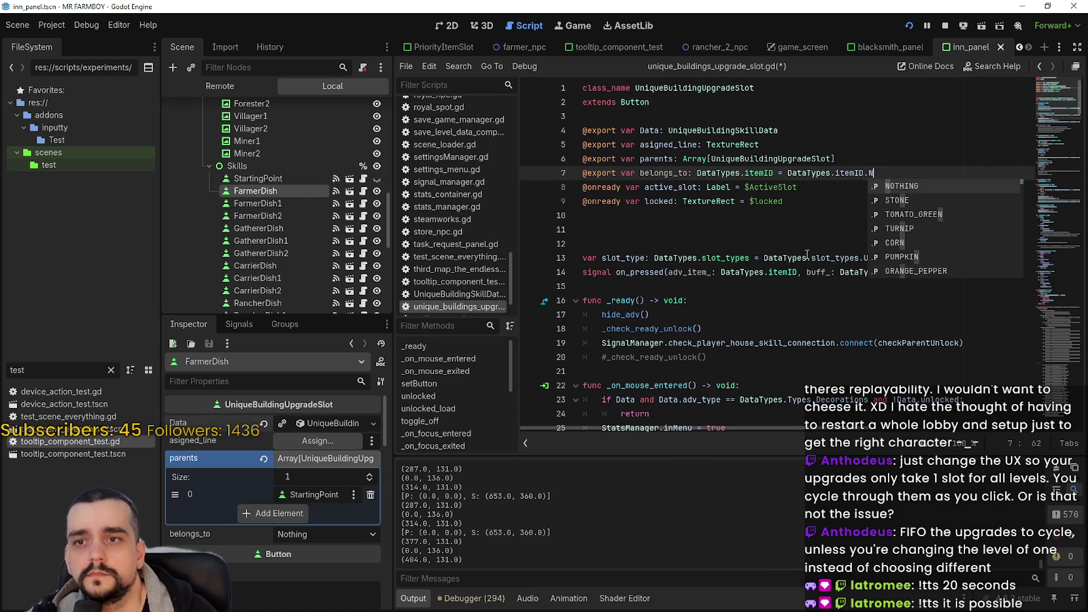
pyautogui.hotkey('ctrl', 's')
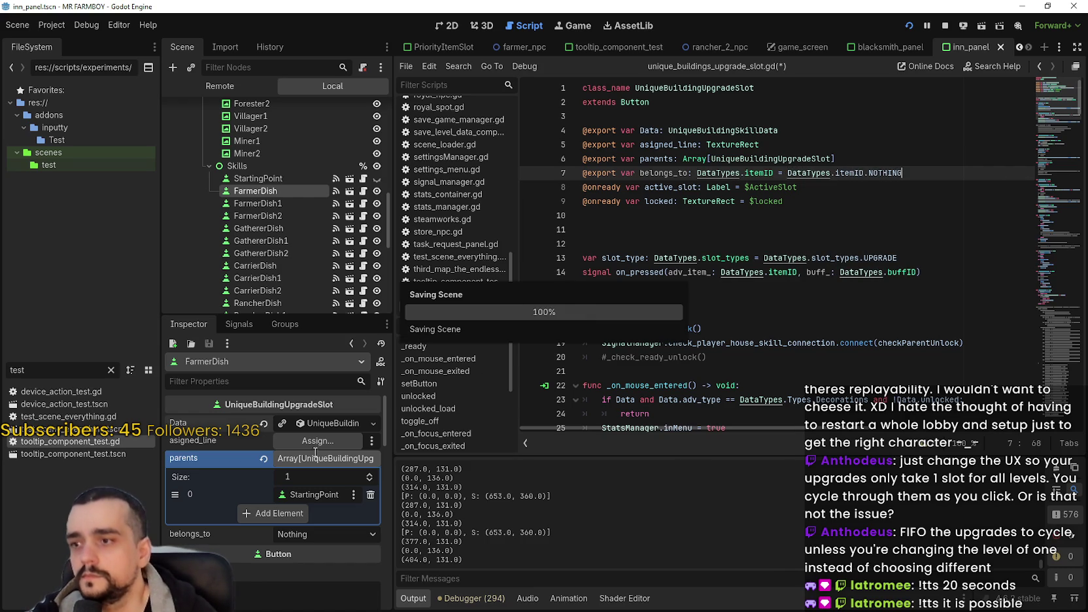
pyautogui.click(320, 463)
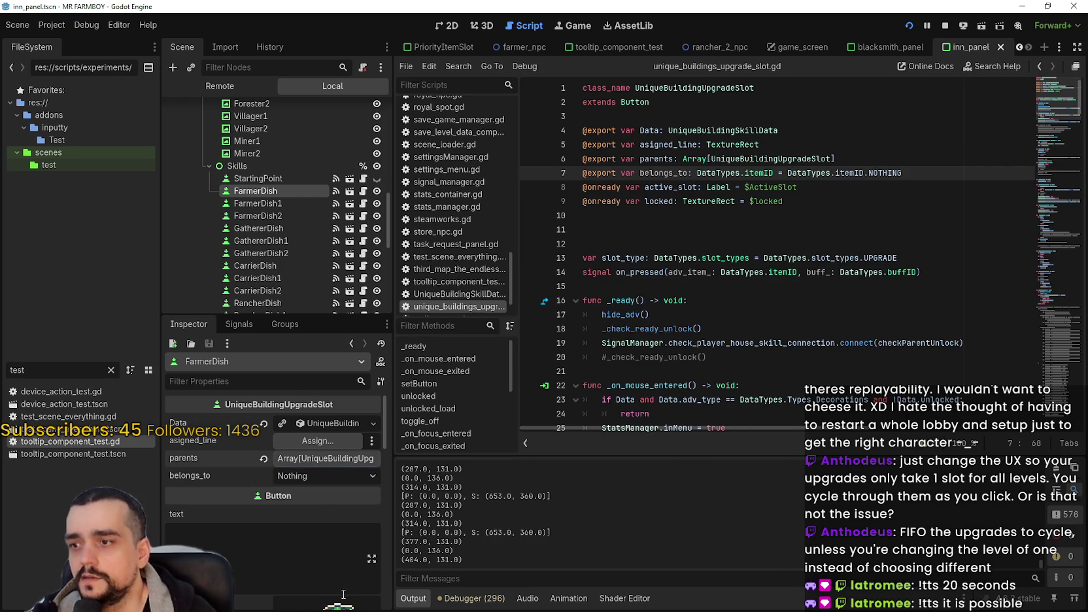
# Set FarmerDish's belongs_to dropdown to Inn in the Inspector and save the scene
pyautogui.click(332, 479)
pyautogui.scroll(15, 342, 392)
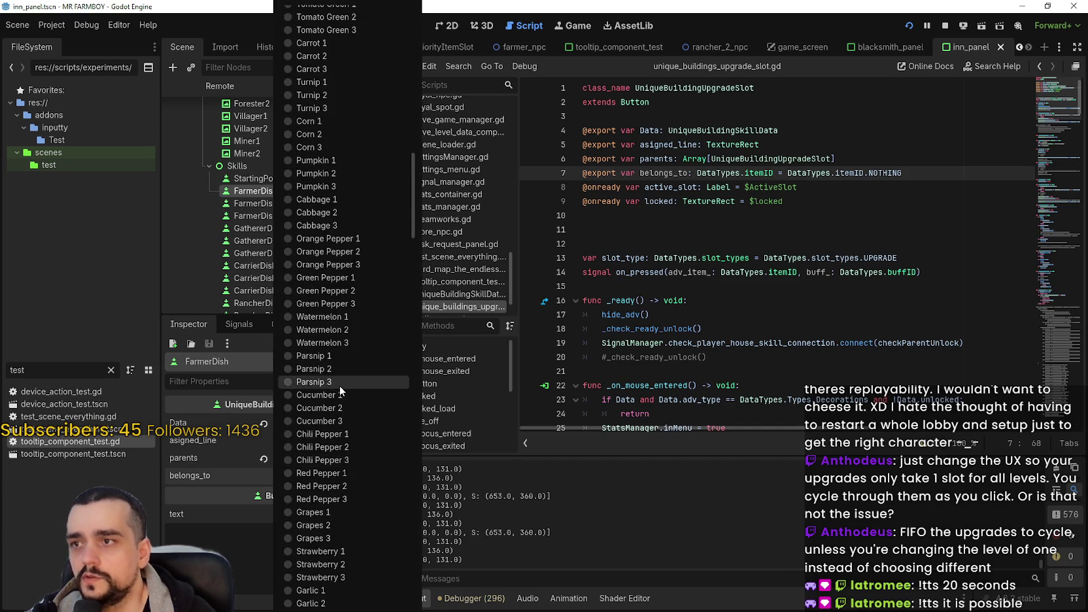
pyautogui.scroll(-10, 338, 385)
pyautogui.scroll(-20, 361, 256)
pyautogui.scroll(-5, 360, 518)
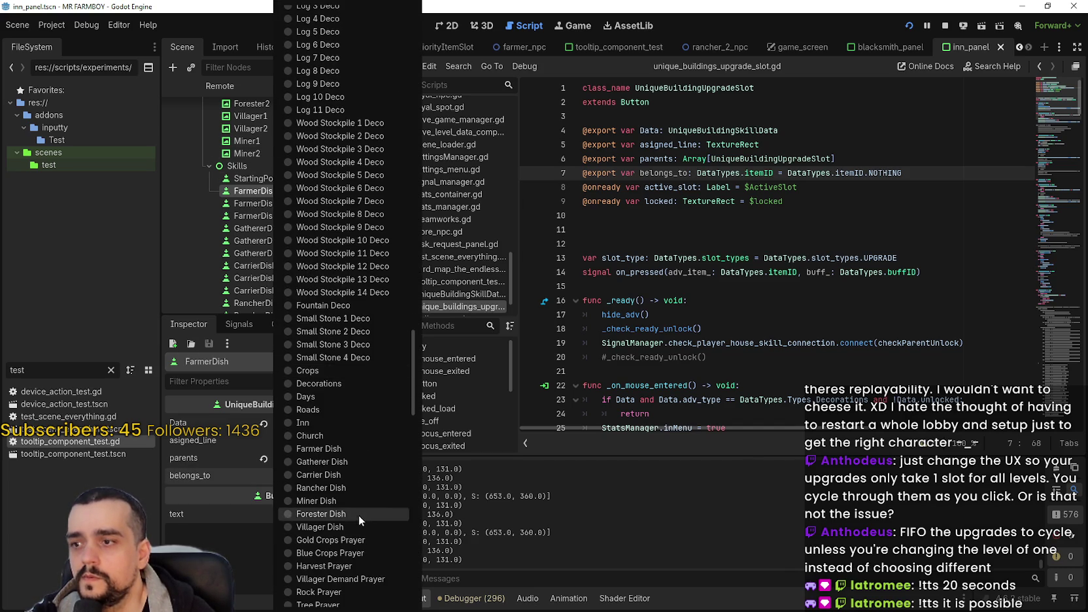
pyautogui.click(335, 423)
pyautogui.click(849, 185)
pyautogui.hotkey('ctrl', 's')
# Scroll the script down to the _on_toggled handler
pyautogui.scroll(-8, 1059, 178)
pyautogui.scroll(-20, 1060, 178)
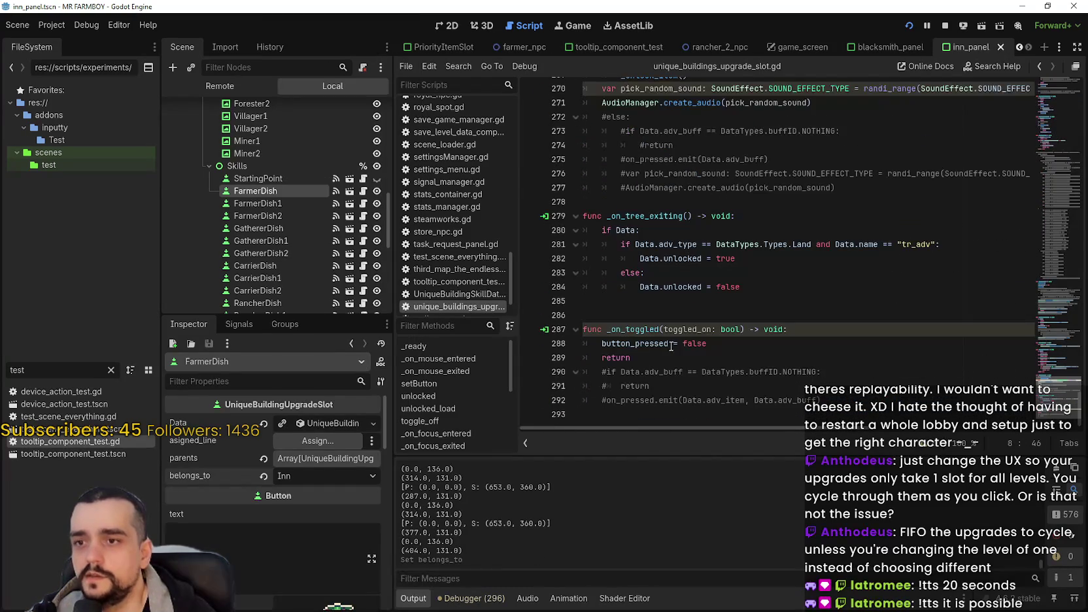
pyautogui.click(812, 344)
# Insert an 'if belongs_to == DataTypes.itemID.INN:' line above button_pressed = false
pyautogui.click(838, 333)
pyautogui.press('Return')
pyautogui.write('if ')
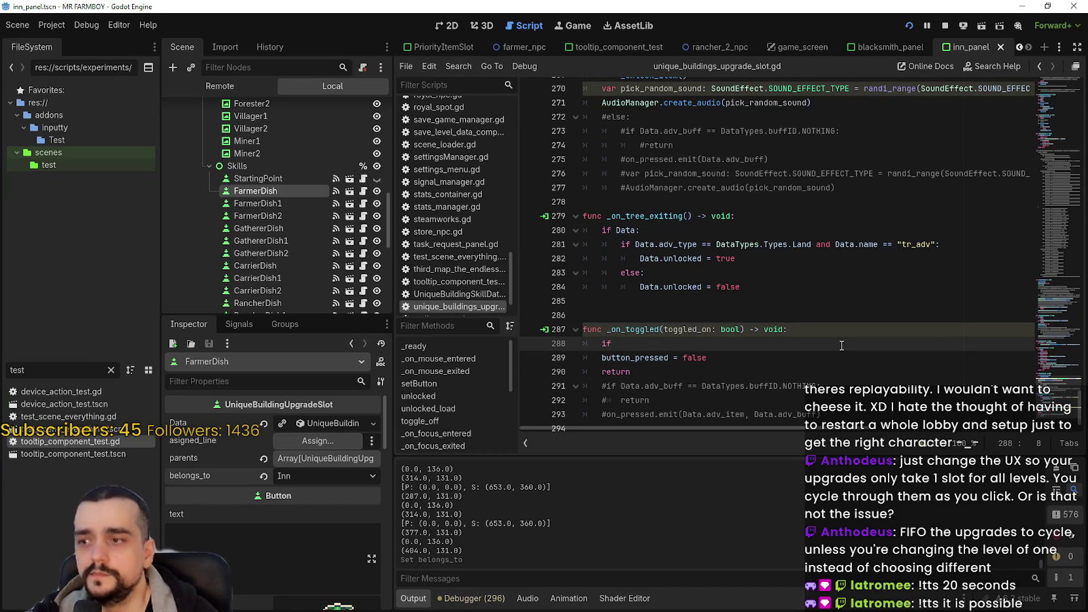
pyautogui.write('belon')
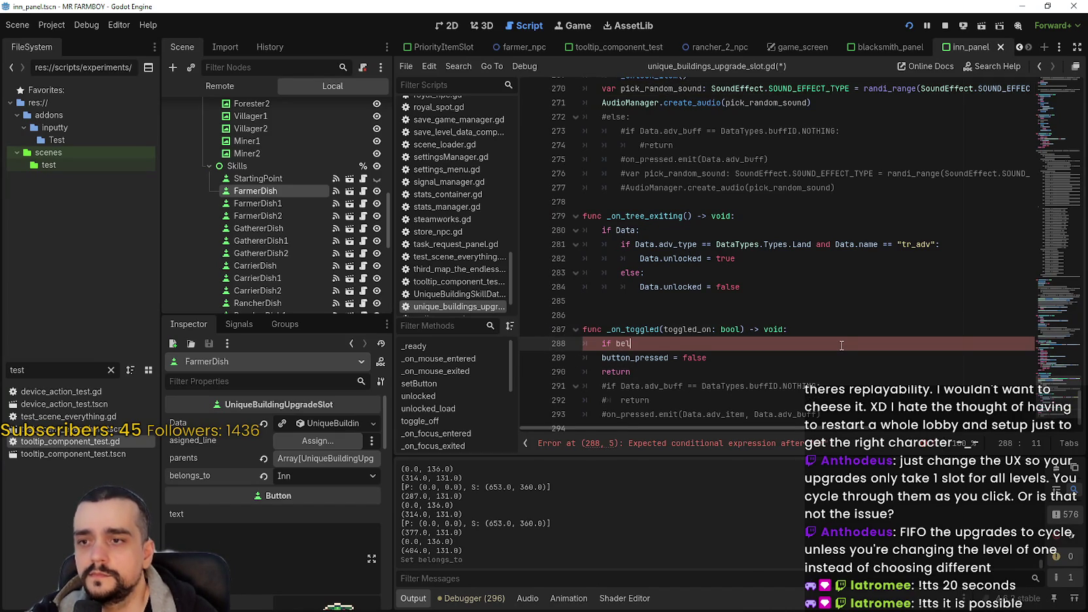
pyautogui.press('Return')
pyautogui.write('== Data')
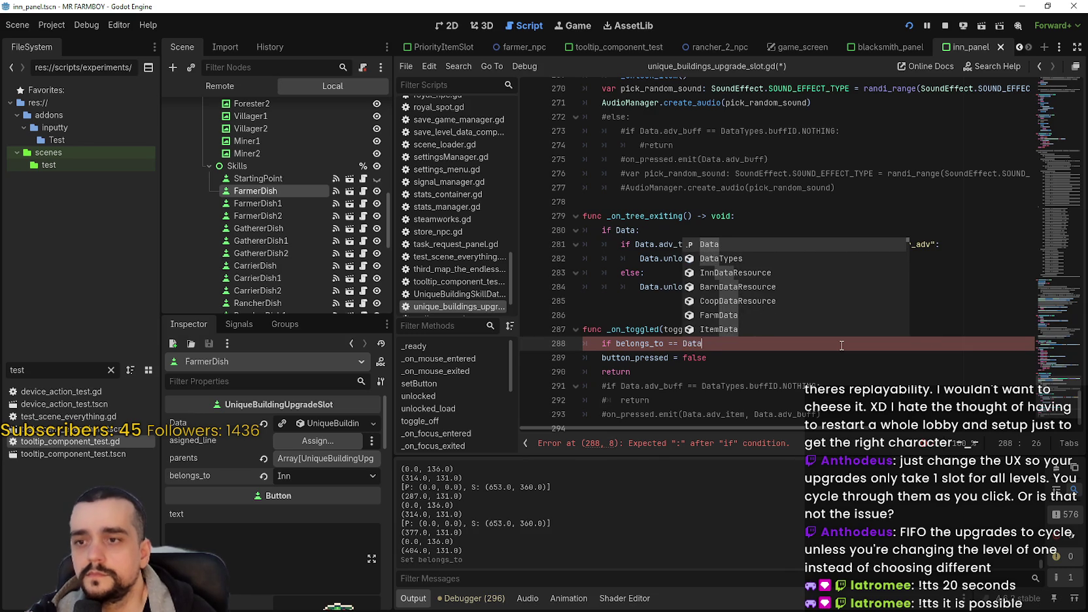
pyautogui.press('Return')
pyautogui.write('.')
pyautogui.press('BackSpace')
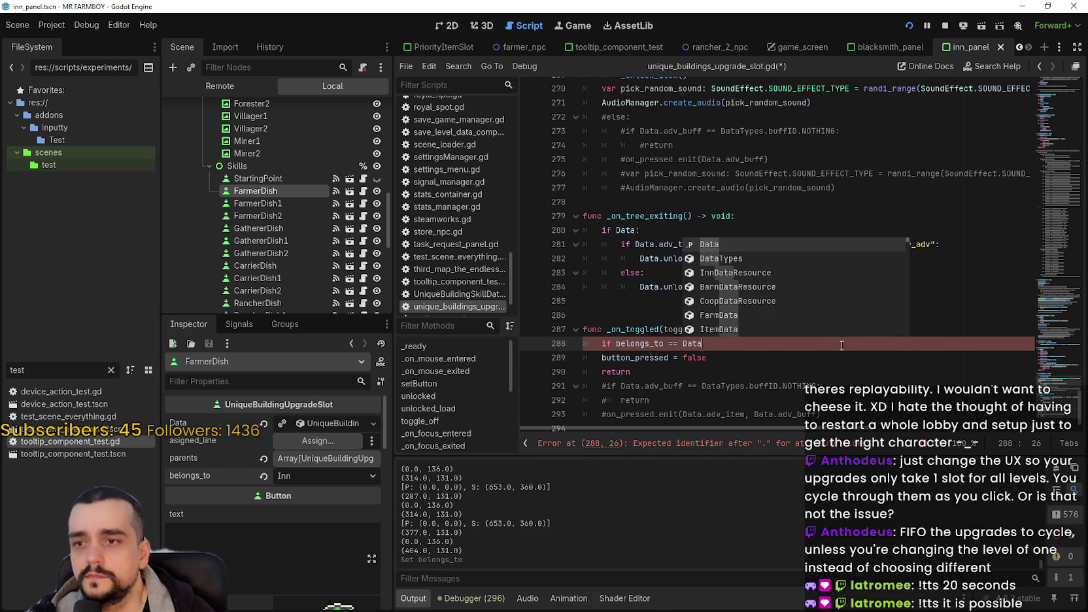
pyautogui.press('Return')
pyautogui.write('.')
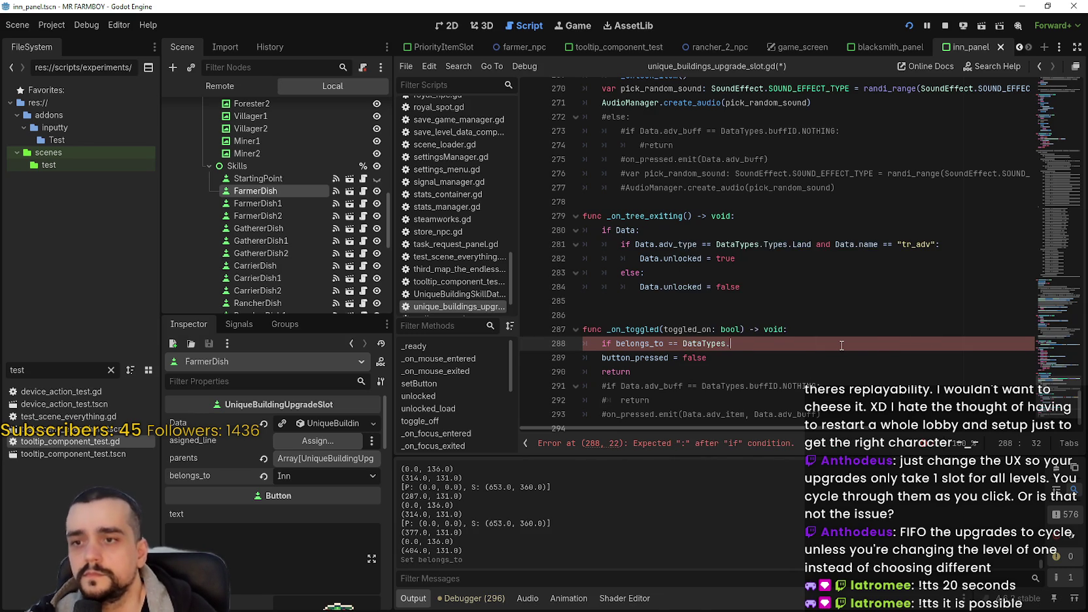
pyautogui.write('itemIDINN ')
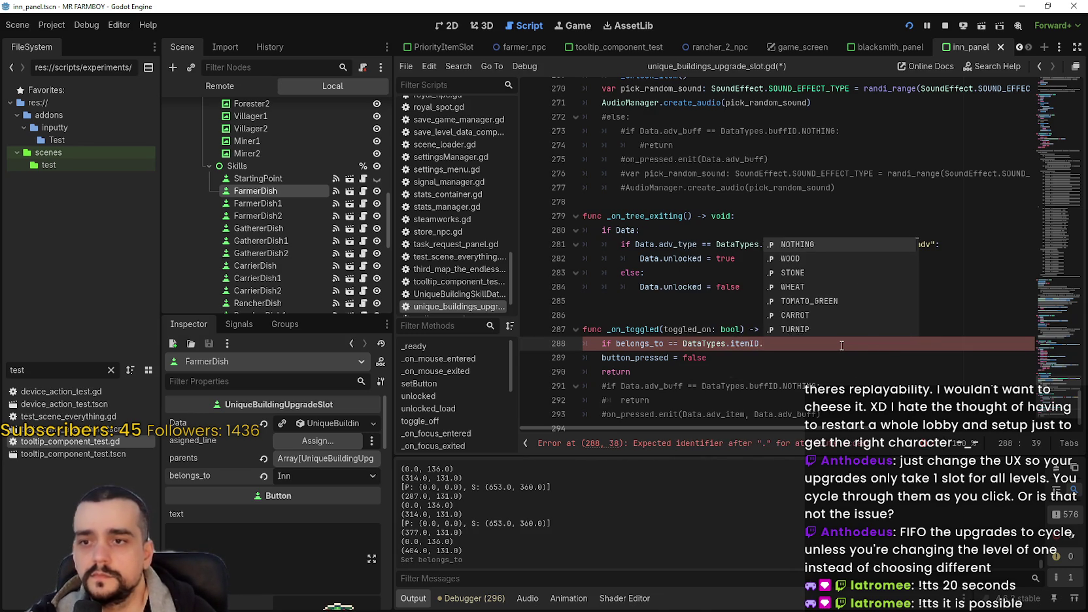
pyautogui.write(':')
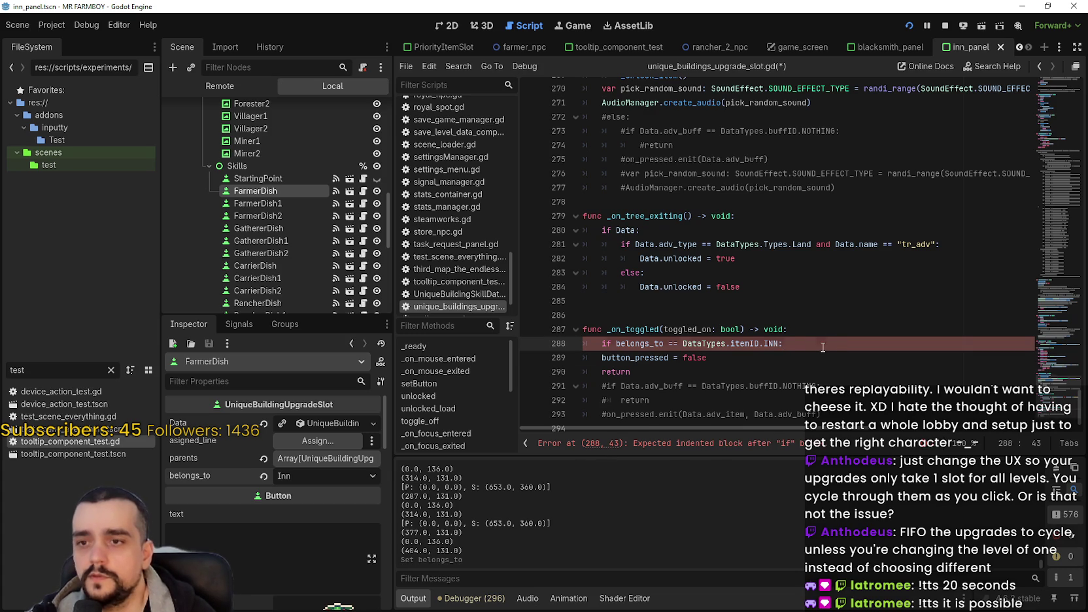
pyautogui.press('Return')
pyautogui.write('if')
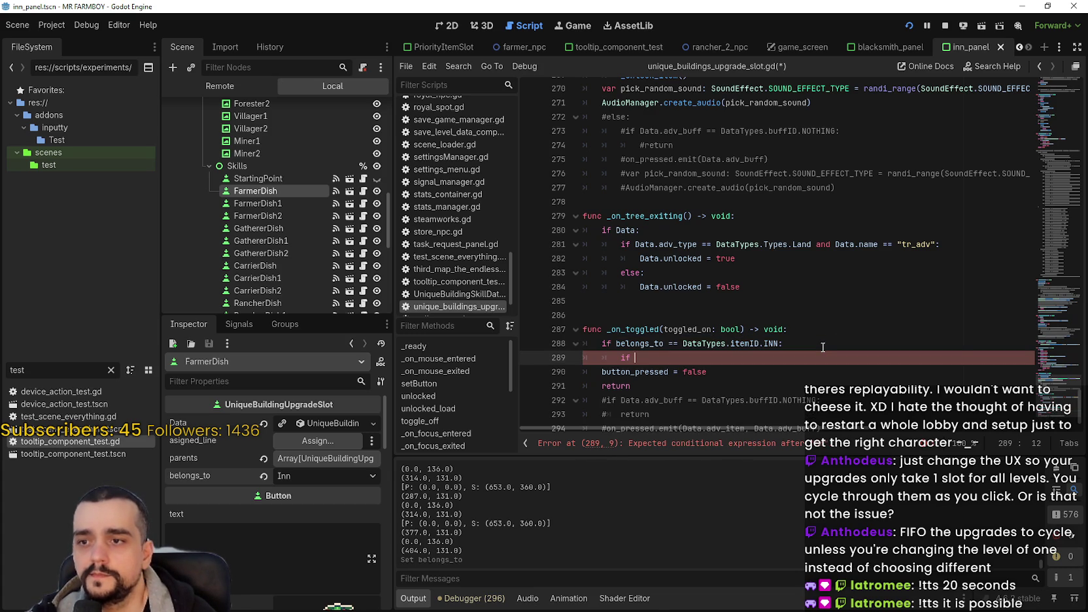
# Indent the button_pressed and return lines into the new block
pyautogui.click(598, 367)
pyautogui.press('Tab')
pyautogui.press('Tab')
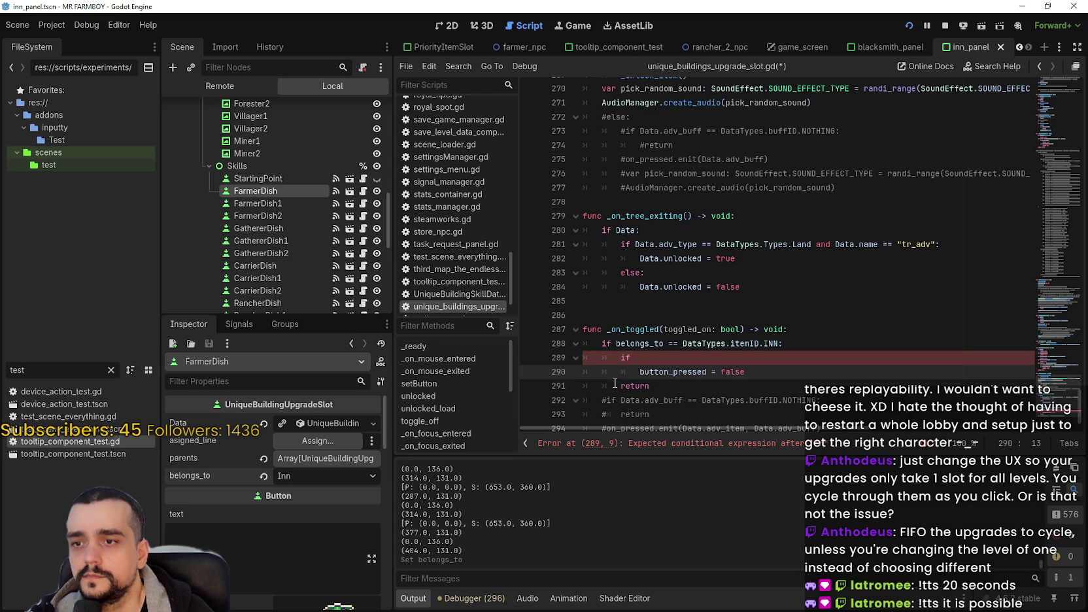
pyautogui.click(618, 386)
pyautogui.press('Tab')
# Begin the nested condition on line 289 with GameManager.inn_.active_buffs
pyautogui.click(671, 360)
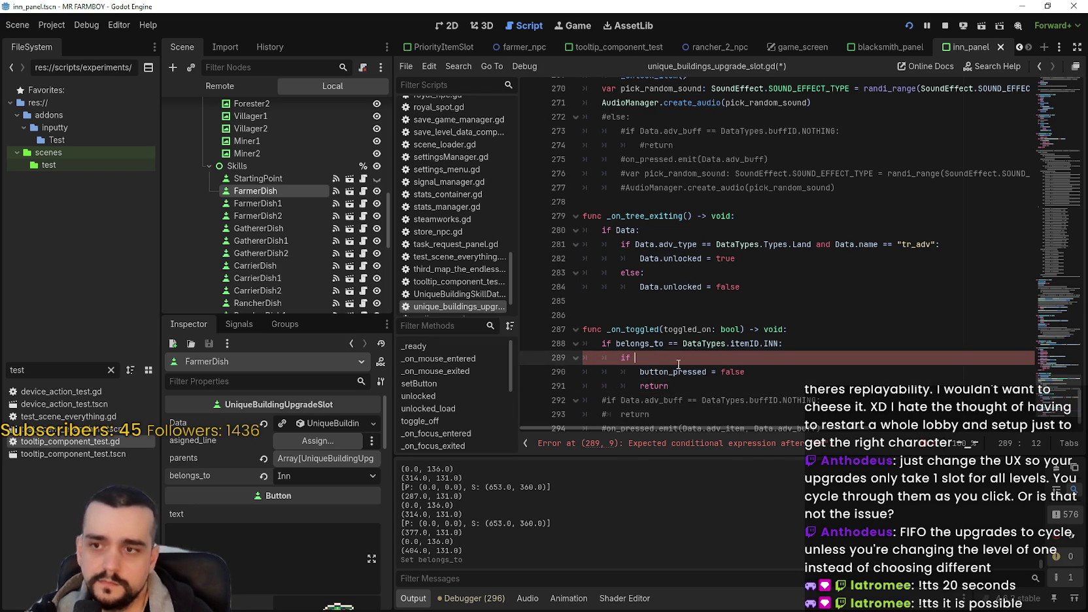
pyautogui.write('da')
pyautogui.hotkey('ctrl', 'space')
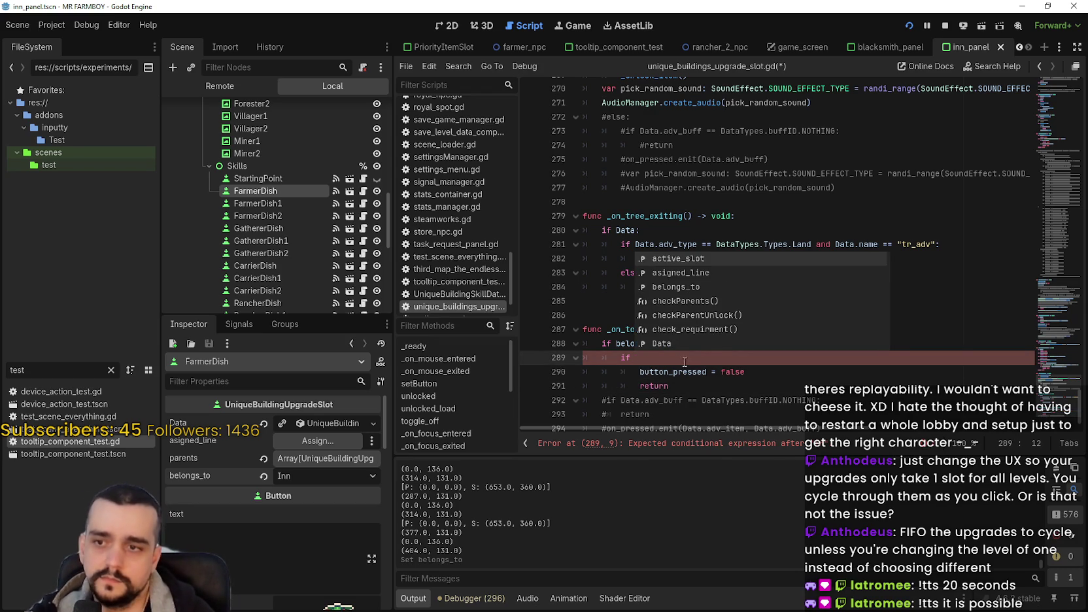
pyautogui.press('Escape')
pyautogui.write('GameM')
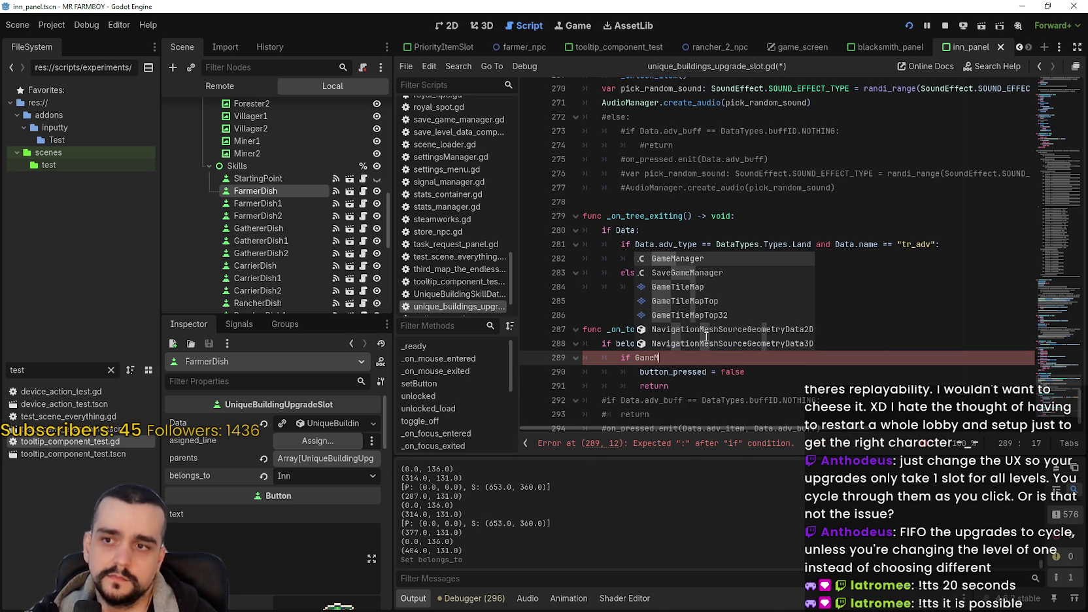
pyautogui.press('Return')
pyautogui.write('.inn_.')
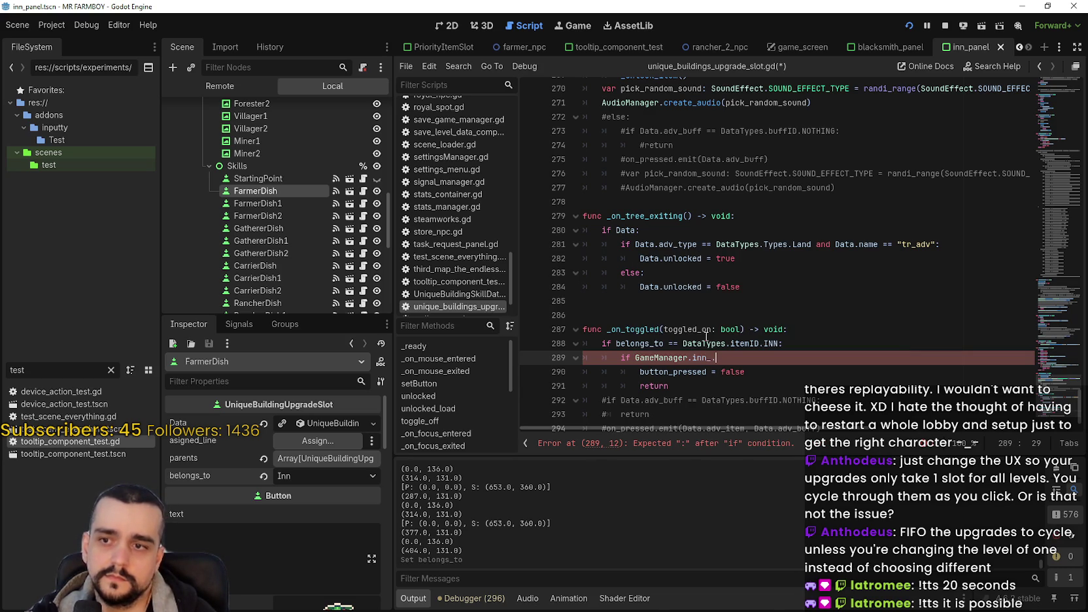
pyautogui.write('active')
pyautogui.press('Return')
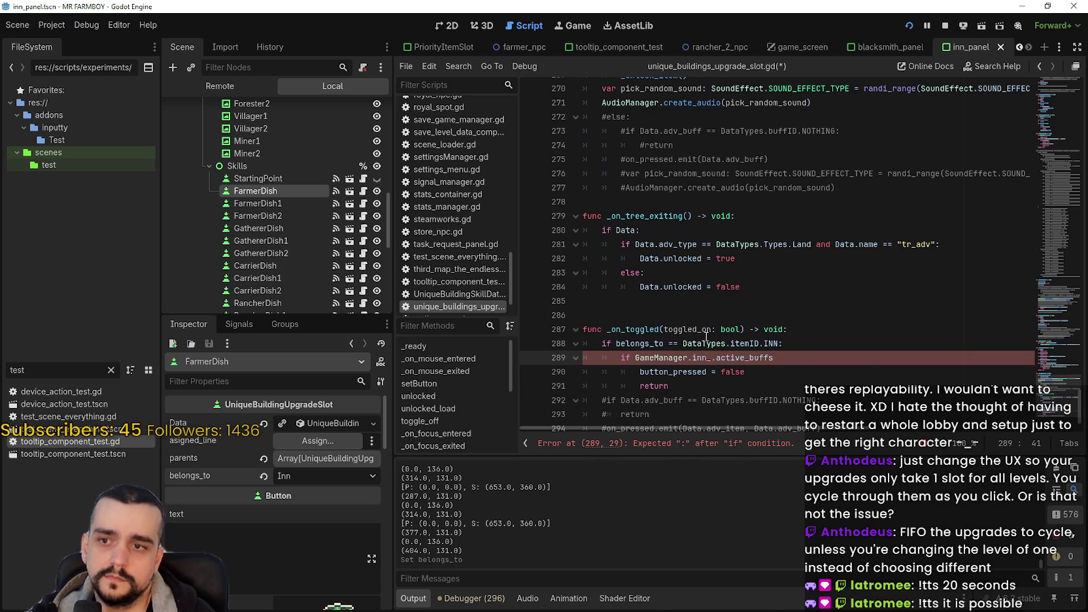
pyautogui.write(' =')
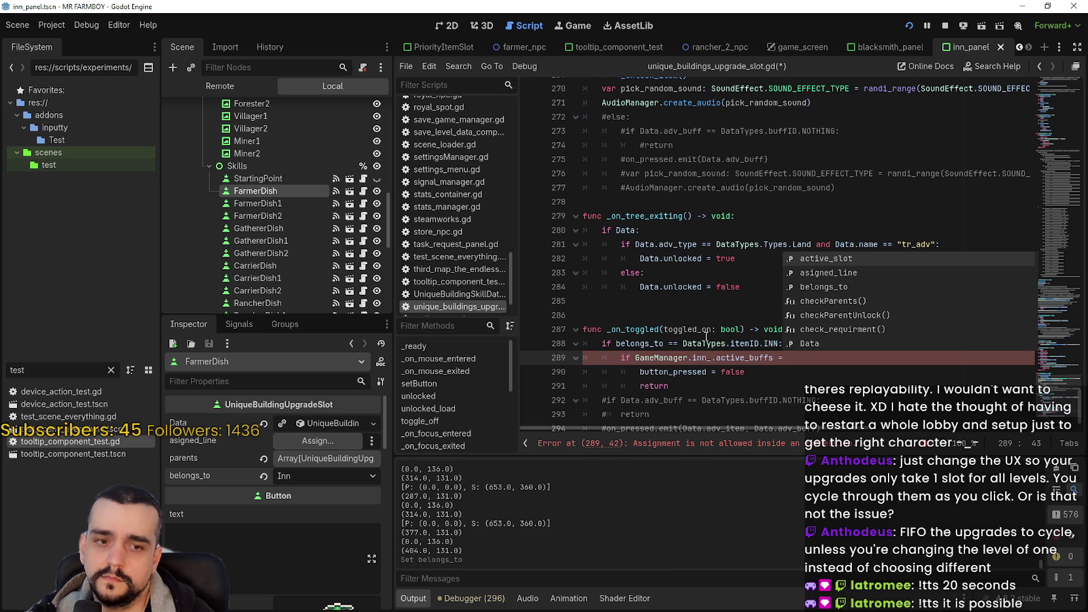
pyautogui.press('BackSpace')
pyautogui.press('BackSpace')
# Complete the condition as .size() > GameManager.inn_.slot_limit
pyautogui.write('.si')
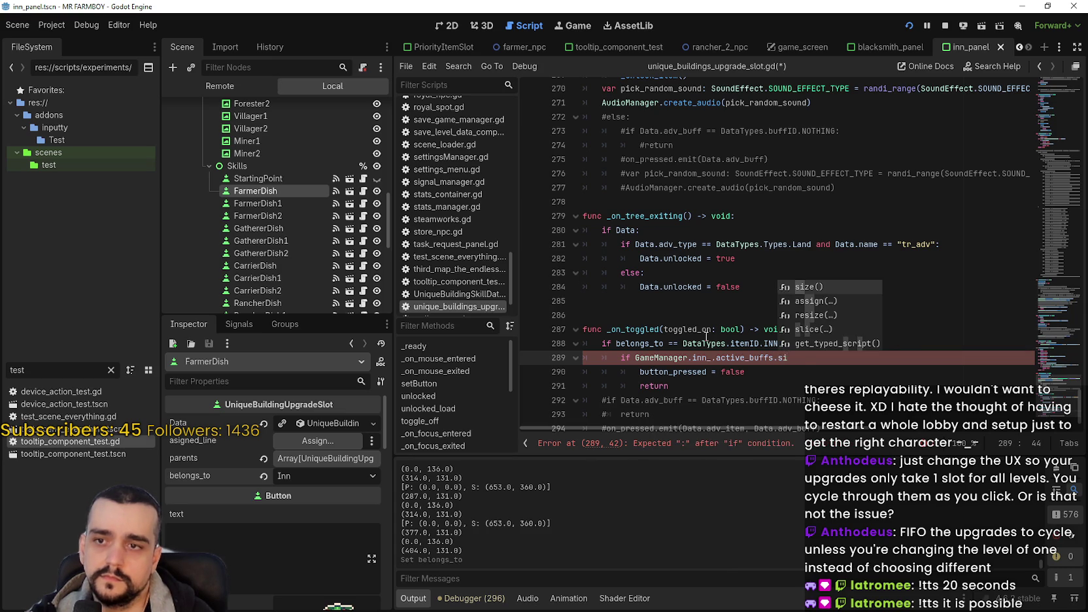
pyautogui.press('Return')
pyautogui.write('> ')
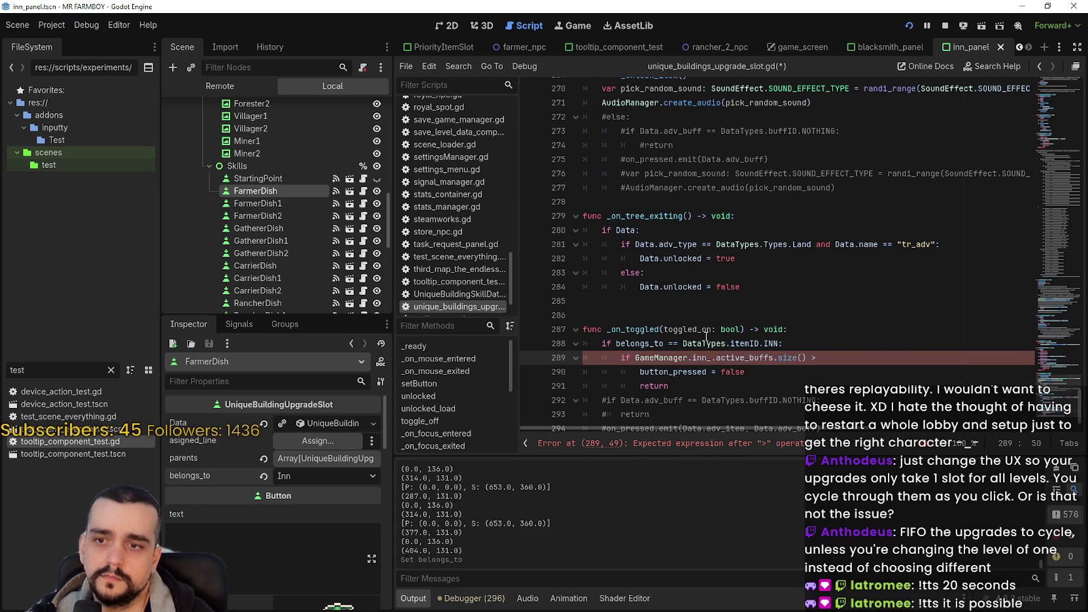
pyautogui.write('GameM')
pyautogui.press('Return')
pyautogui.write('.inn_')
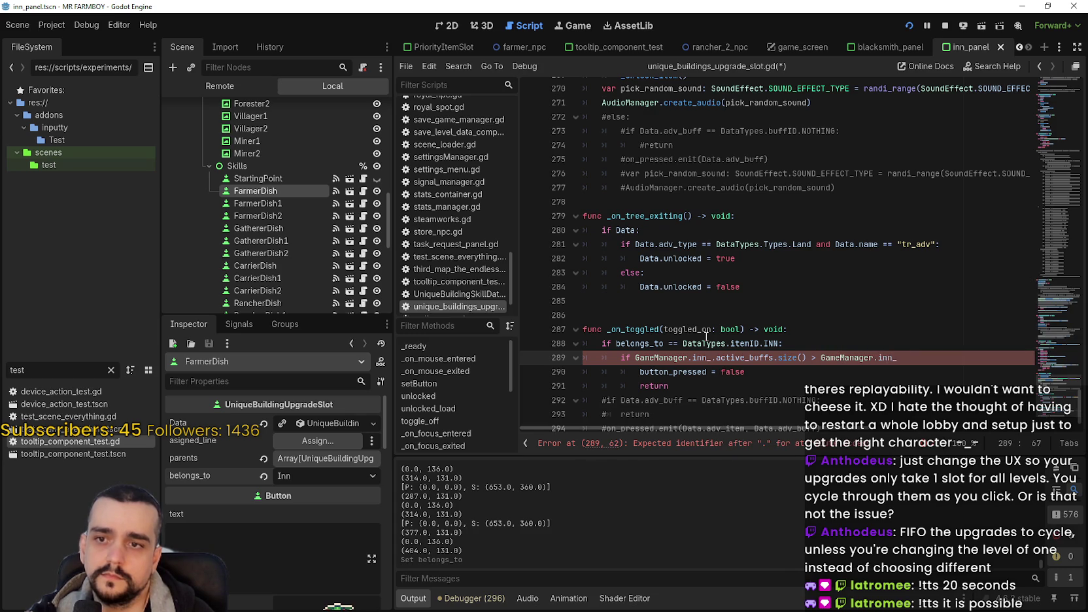
pyautogui.write('.')
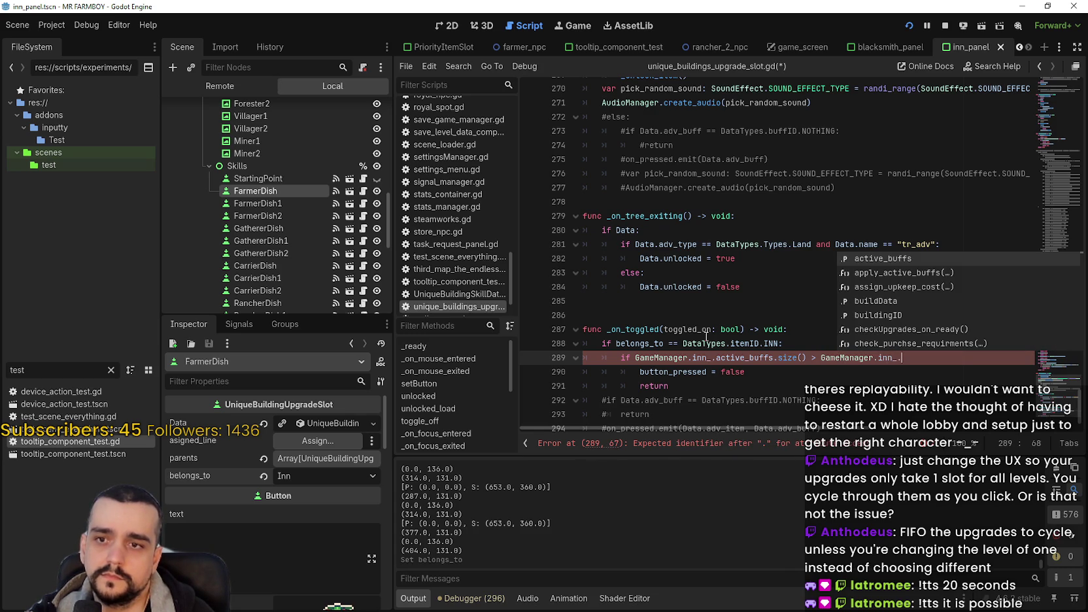
pyautogui.write('slot')
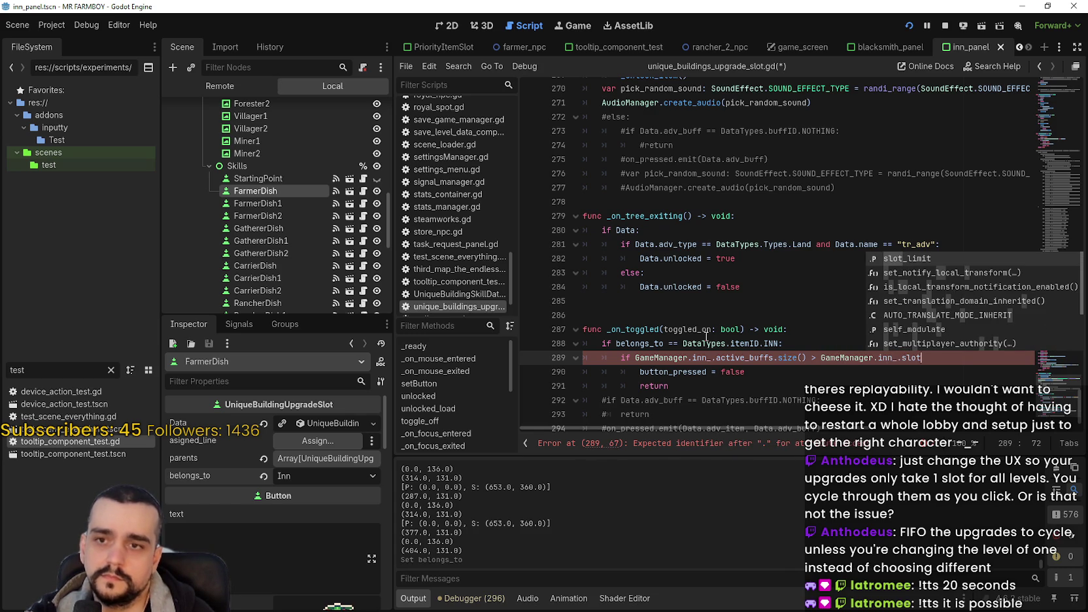
pyautogui.press('Return')
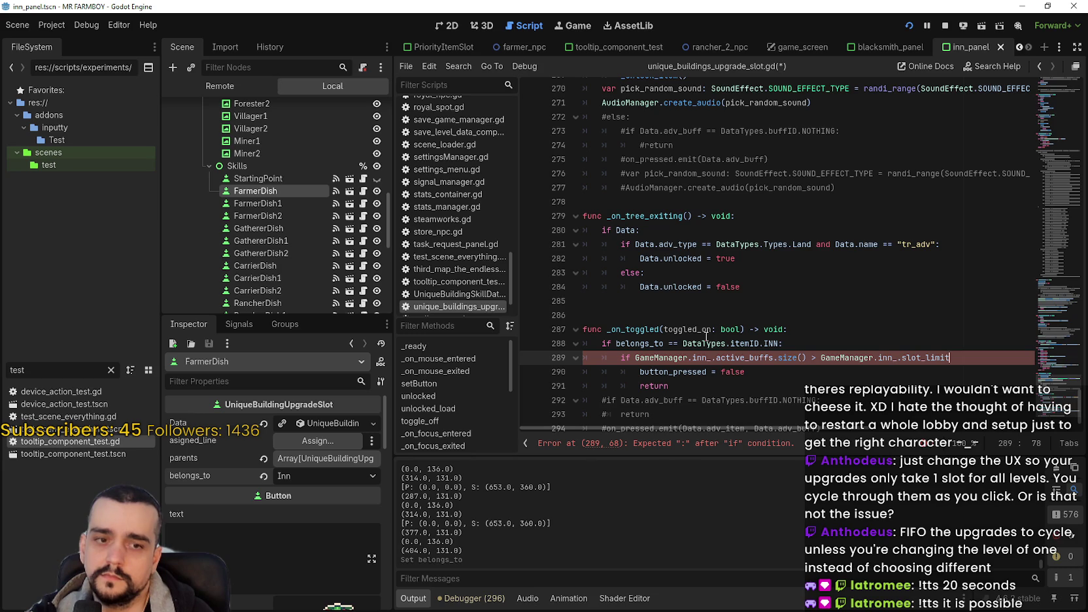
# Change the comparison's greater-than sign to >= on line 289
pyautogui.click(725, 372)
pyautogui.press('Up')
pyautogui.hotkey('shift', 'End')
pyautogui.keyDown('shift'); pyautogui.click(635, 358); pyautogui.keyUp('shift')
pyautogui.moveTo(664, 343)
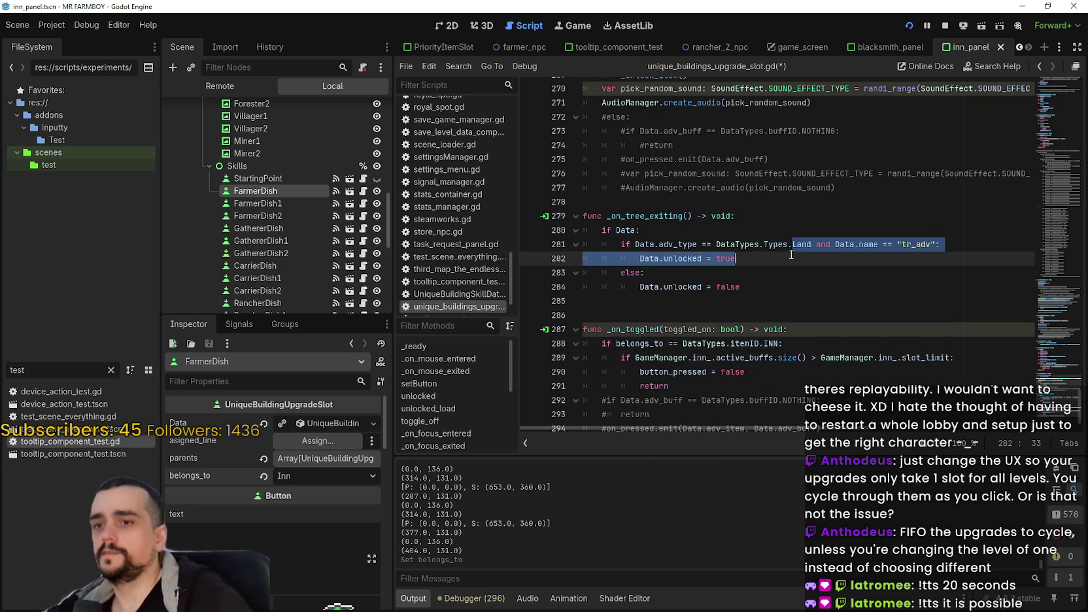
pyautogui.click(812, 358)
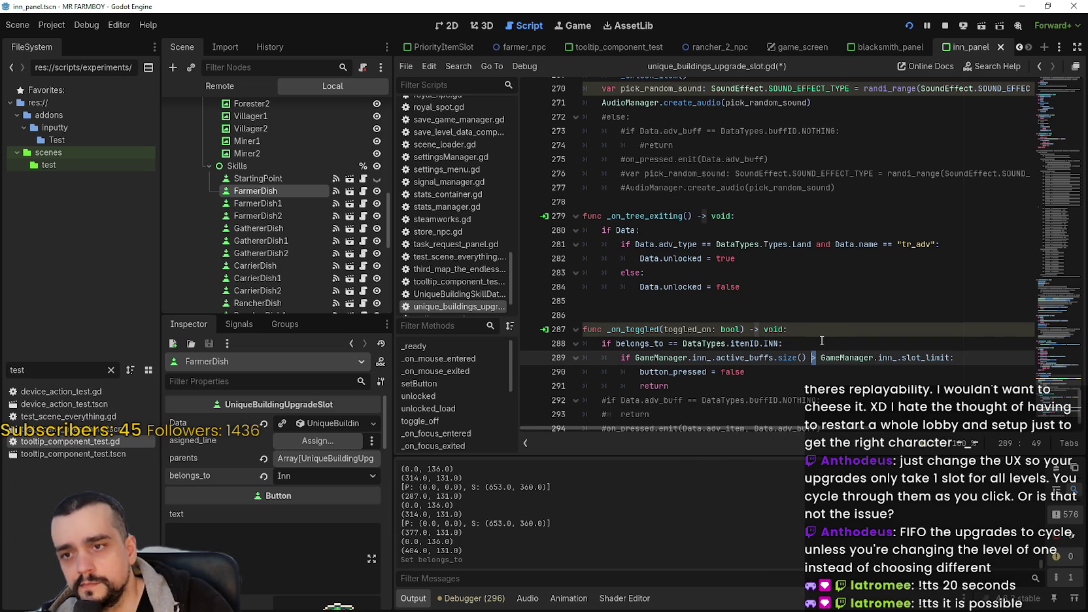
pyautogui.moveTo(950, 358); pyautogui.dragTo(823, 359)
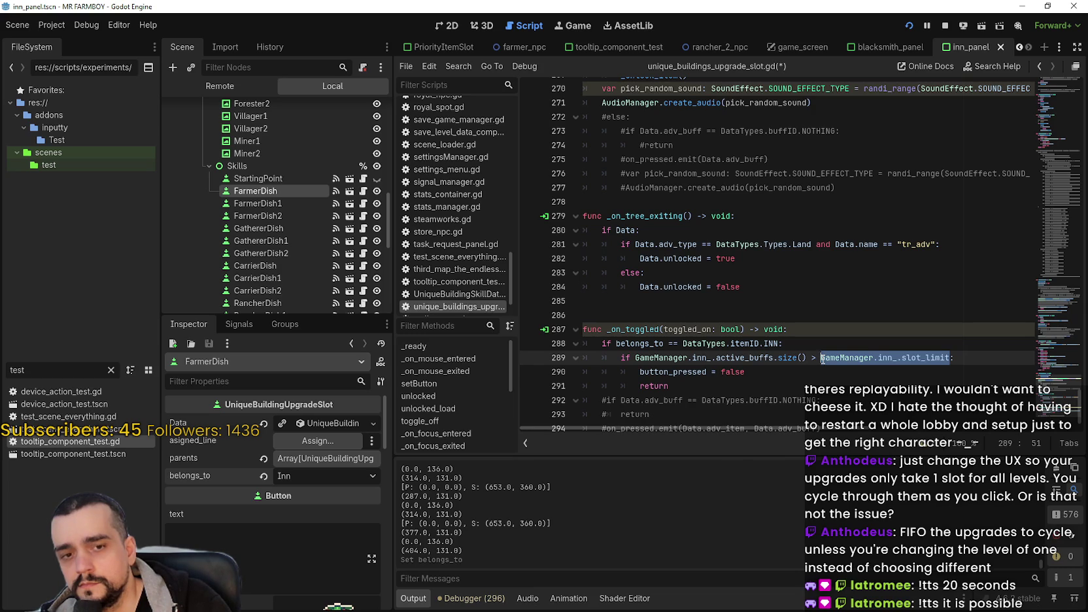
pyautogui.click(813, 358)
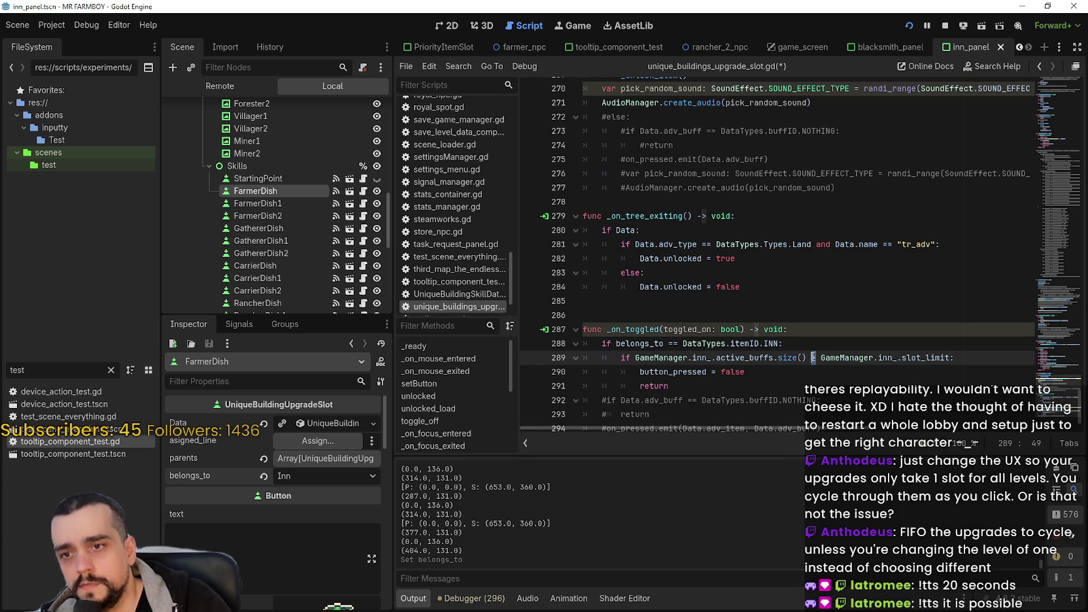
pyautogui.click(815, 358)
pyautogui.write('=')
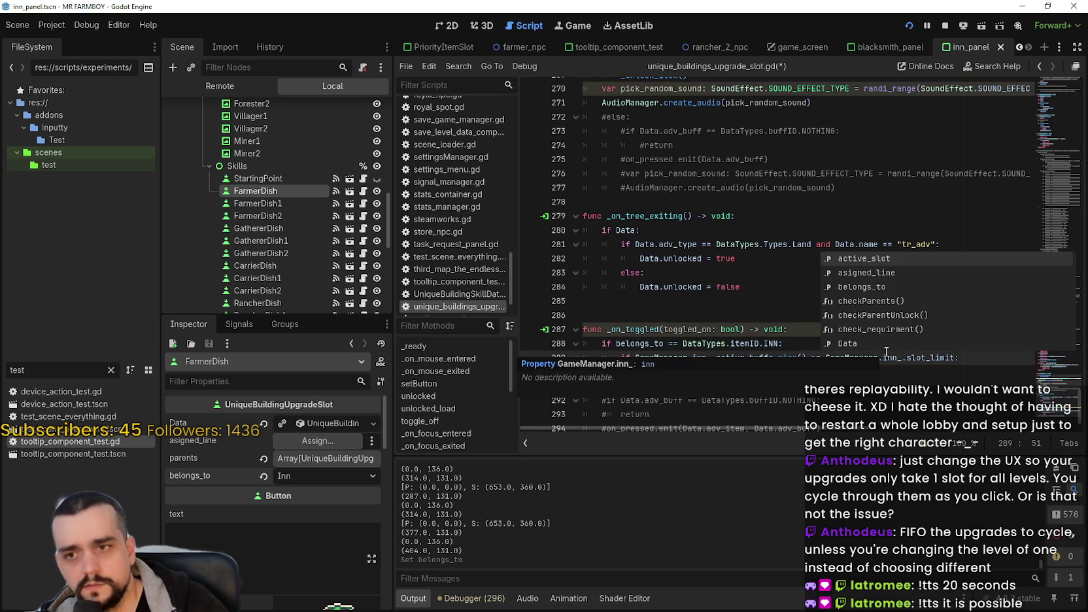
pyautogui.press('Escape')
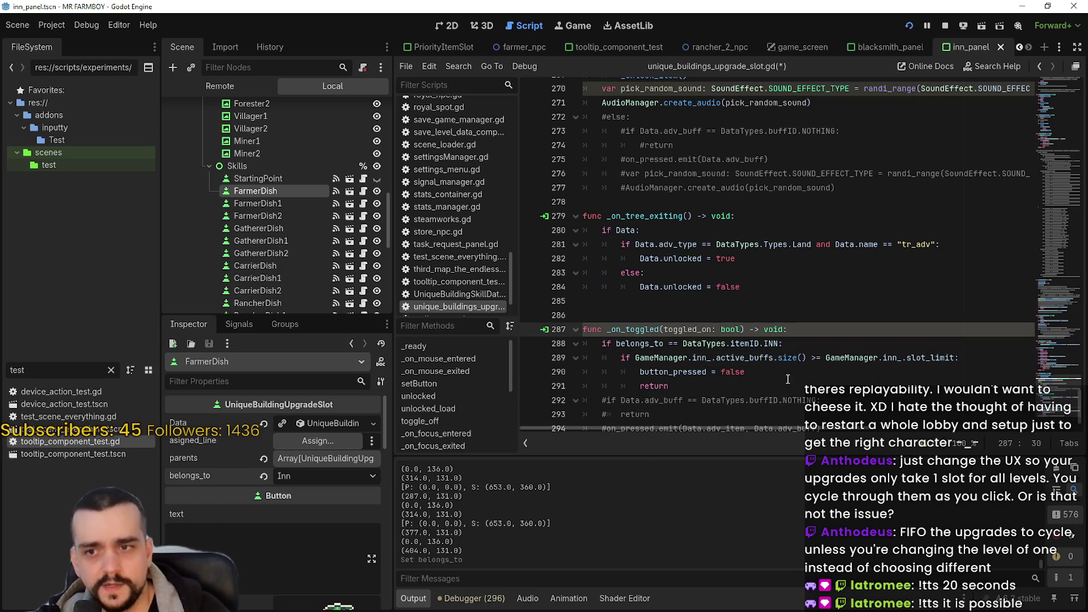
# Add the keyword 'and' before GameManager on line 289
pyautogui.click(786, 373)
pyautogui.click(634, 360)
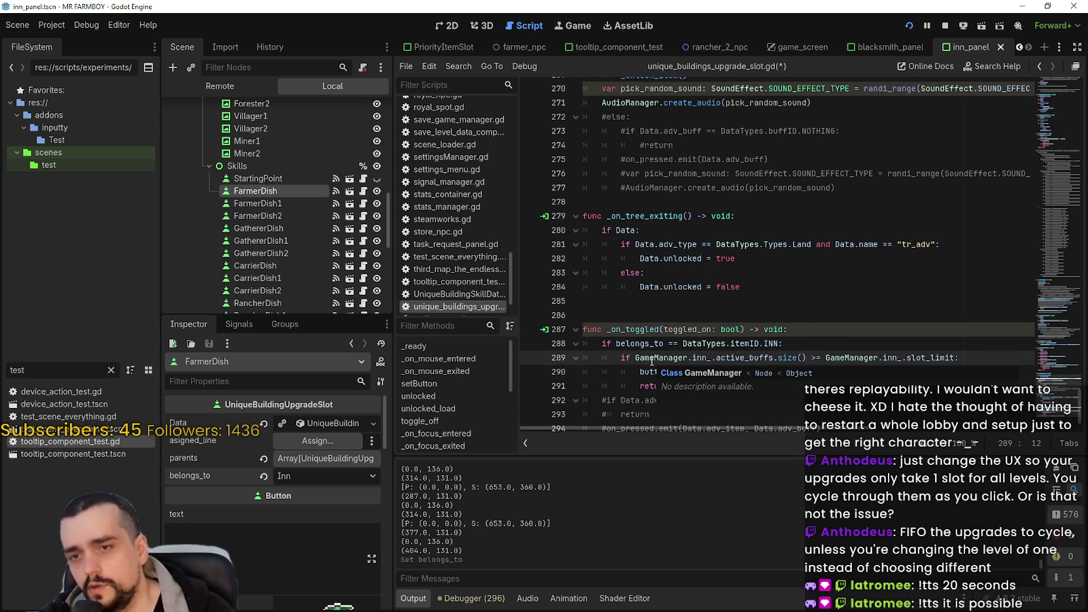
pyautogui.write('and')
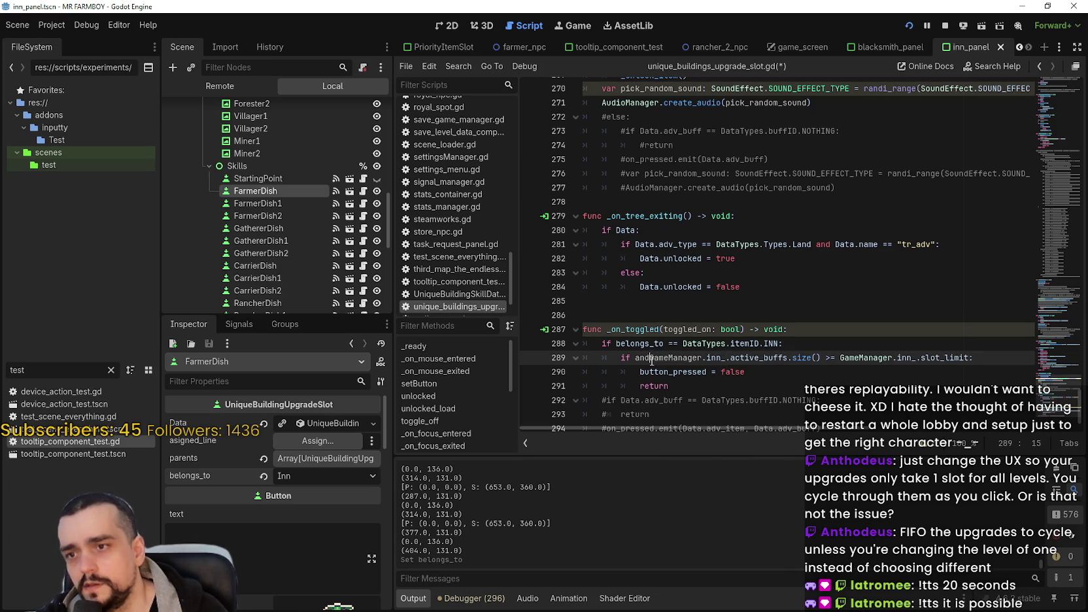
pyautogui.press('Down')
pyautogui.press('Down')
pyautogui.press('Up')
pyautogui.press('Up')
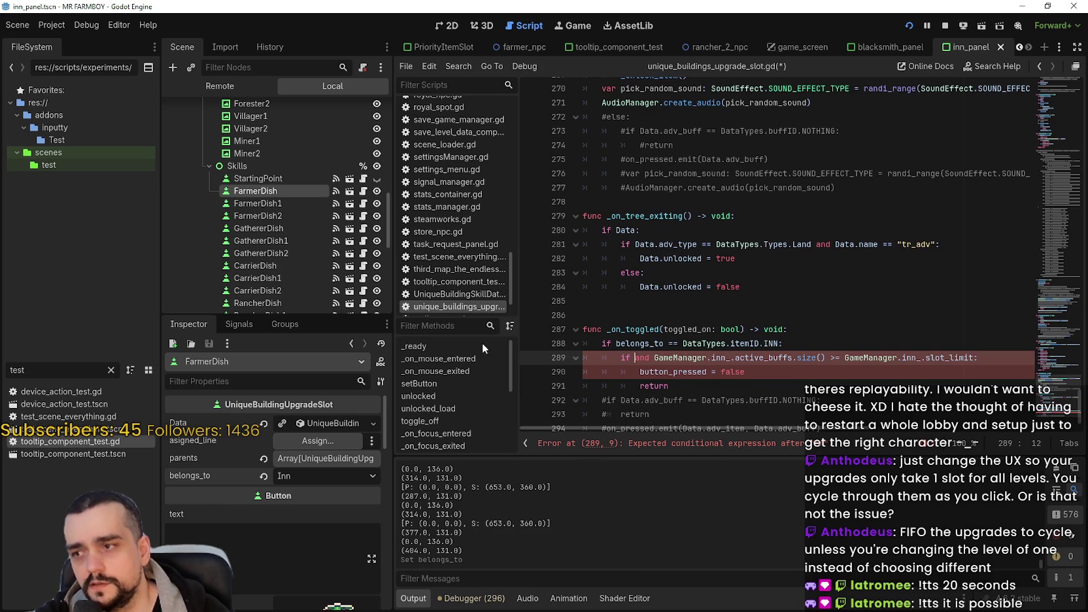
# Check the FarmerDish1 slot, return to FarmerDish, and copy GameManager.inn_.active_buffs
pyautogui.click(280, 199)
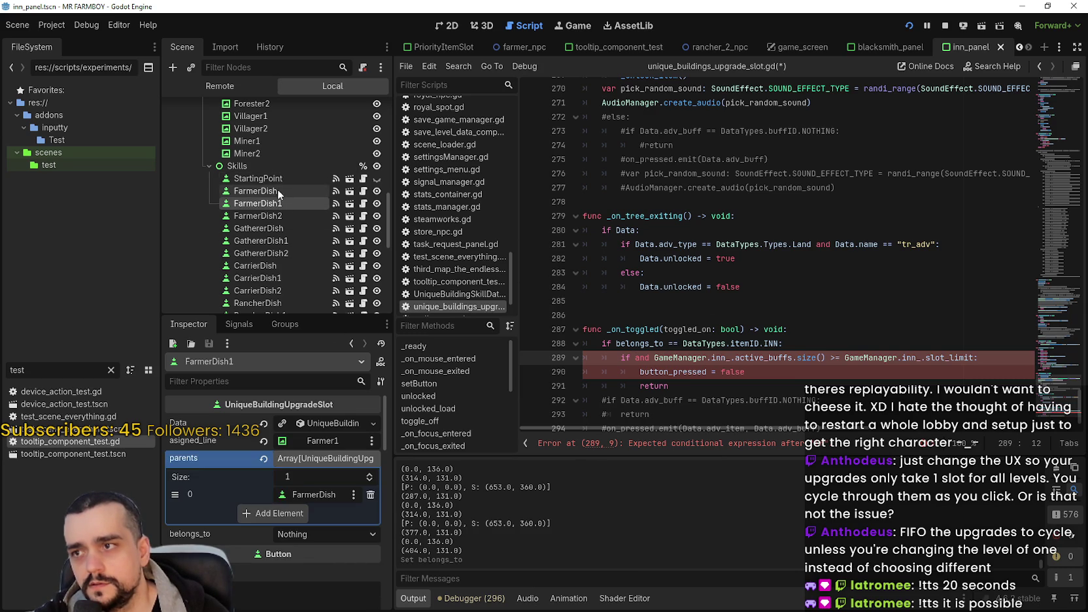
pyautogui.click(278, 189)
pyautogui.click(636, 356)
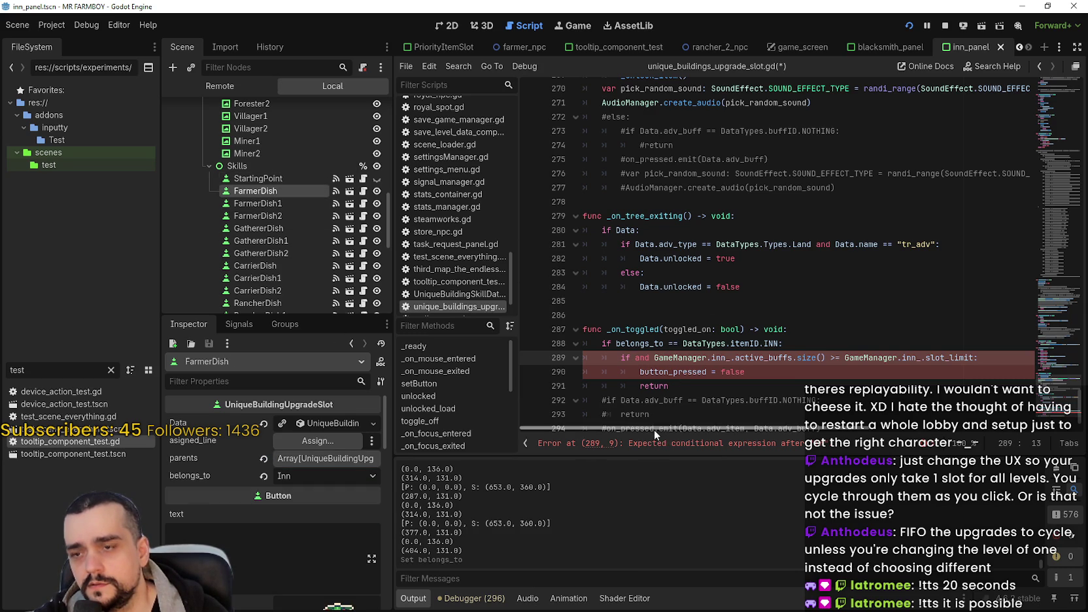
pyautogui.click(694, 358)
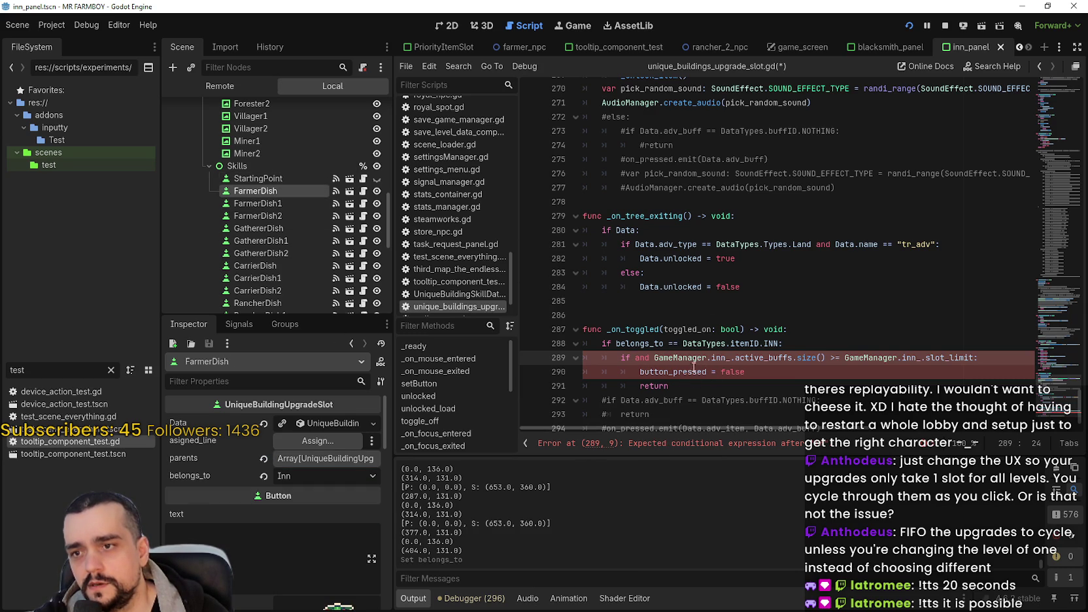
pyautogui.doubleClick(699, 359)
pyautogui.hotkey('ctrl', 'c')
pyautogui.click(633, 358)
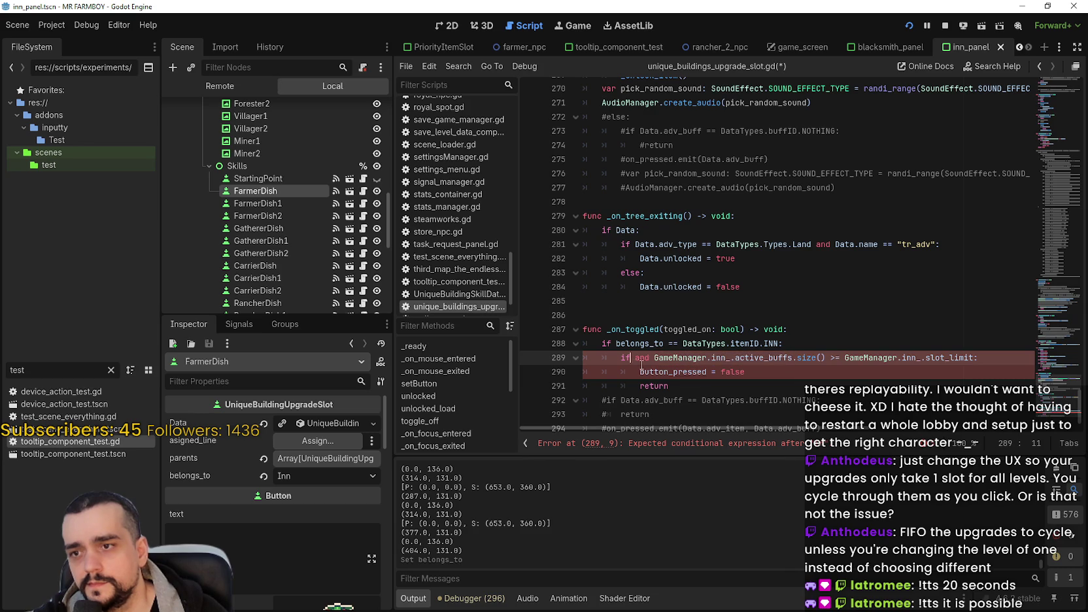
# Prefix line 289's condition with '!GameManager.inn_.active_buffs.has(Data.adv_buff) and'
pyautogui.hotkey('ctrl', 'v')
pyautogui.write('.has()')
pyautogui.press('Left')
pyautogui.press('Left')
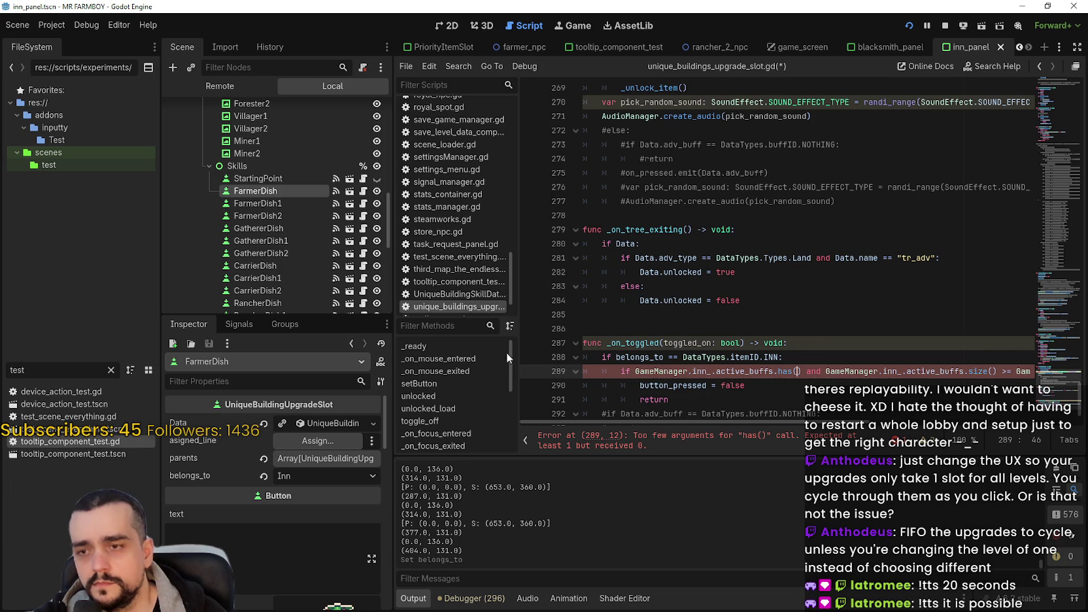
pyautogui.write('Data')
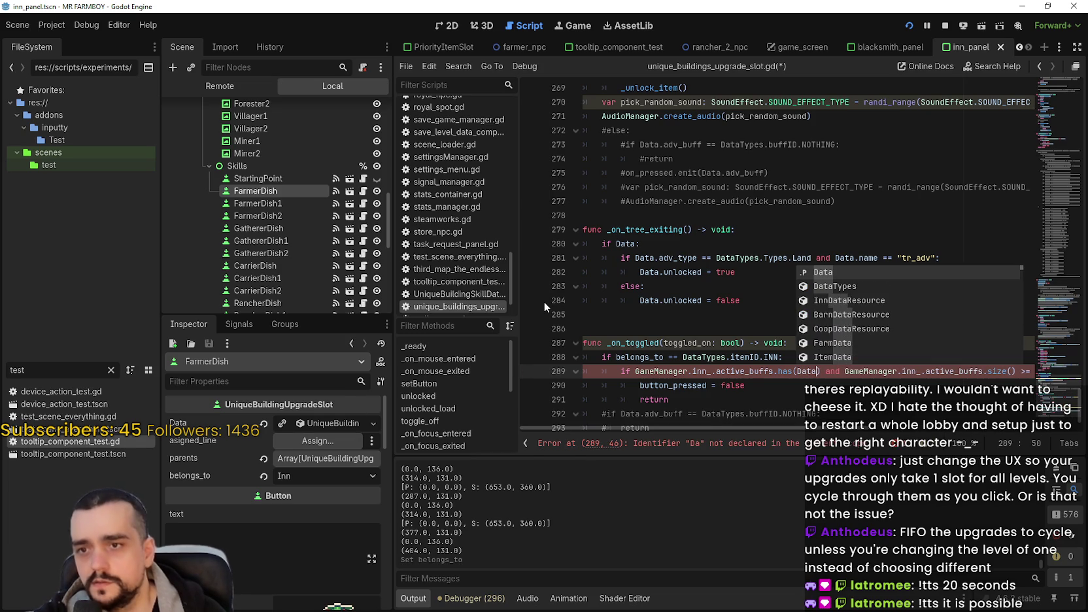
pyautogui.write('.')
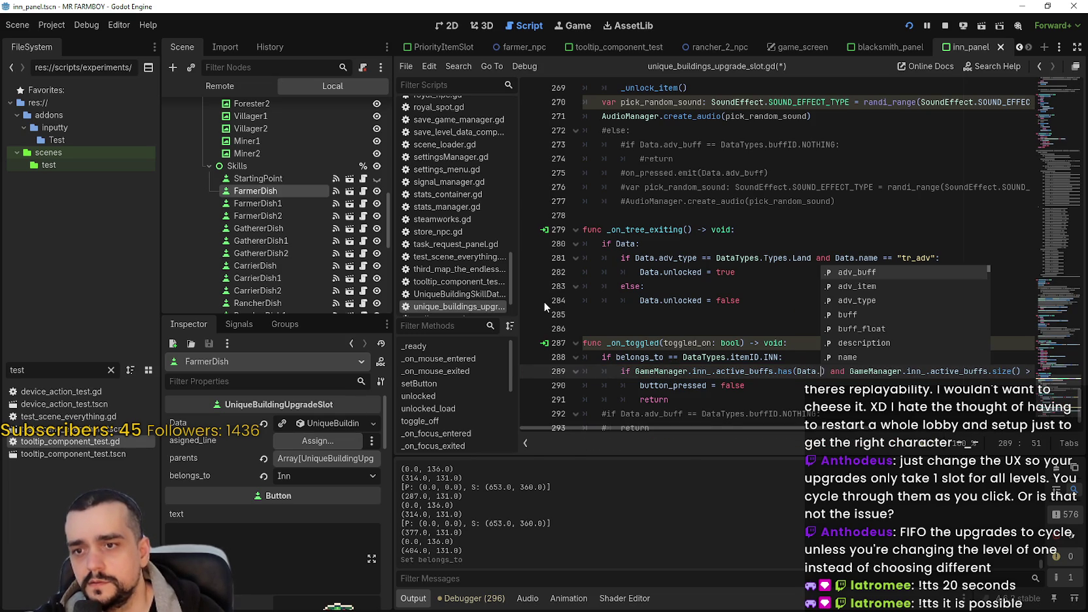
pyautogui.press('Down')
pyautogui.press('Down')
pyautogui.press('Up')
pyautogui.press('Down')
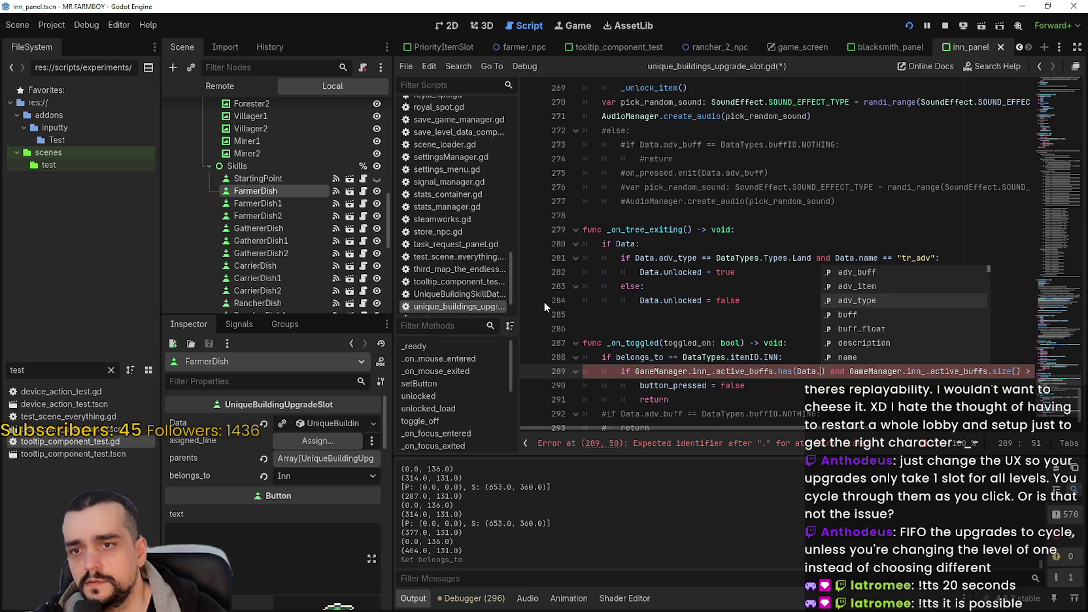
pyautogui.press('Up')
pyautogui.press('Up')
pyautogui.press('Return')
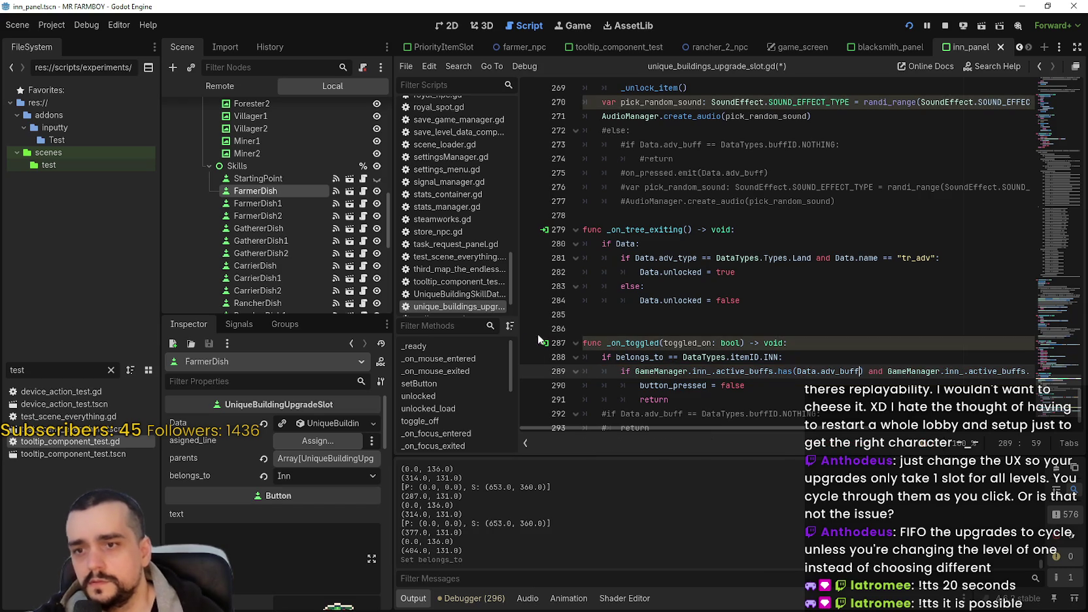
pyautogui.click(635, 371)
pyautogui.write('!')
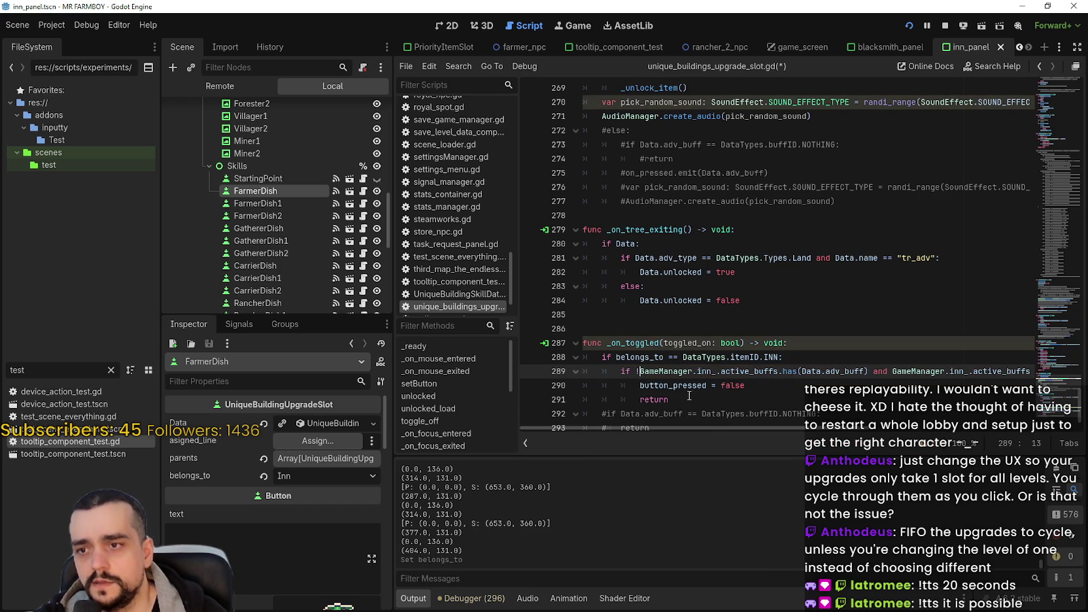
pyautogui.click(688, 395)
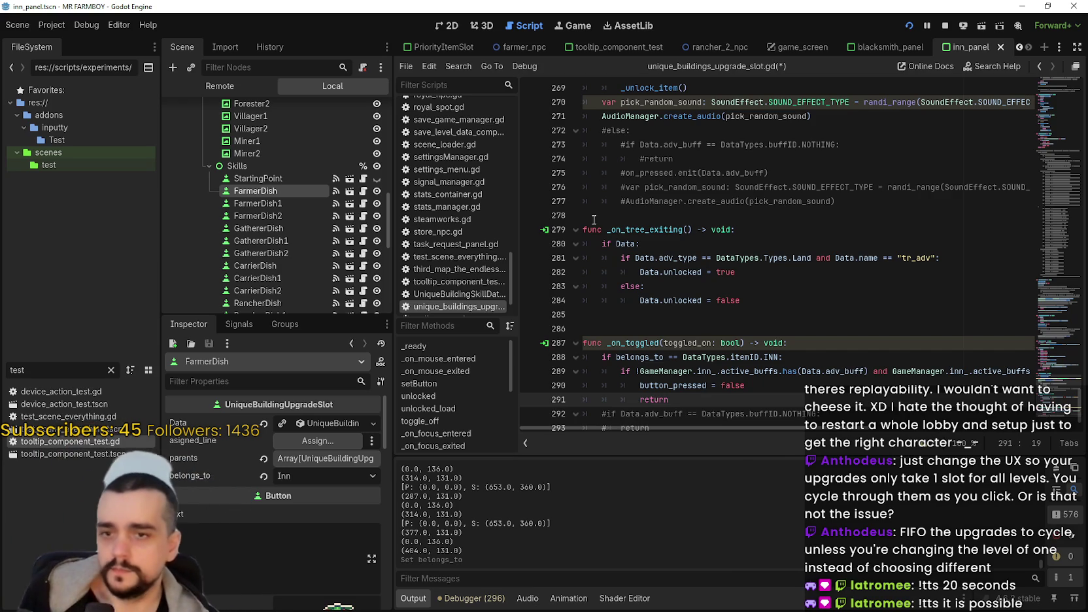
# Duplicate the Inn check block, lines 288–291, onto a new line below it
pyautogui.hscroll(5, 762, 428)
pyautogui.hscroll(-5, 761, 428)
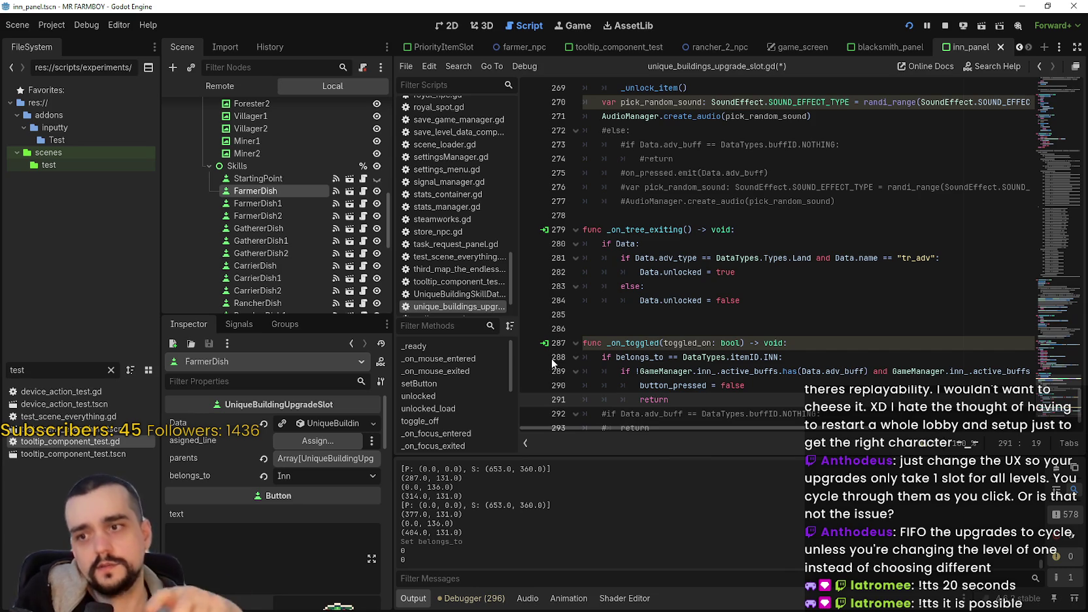
pyautogui.press('Return')
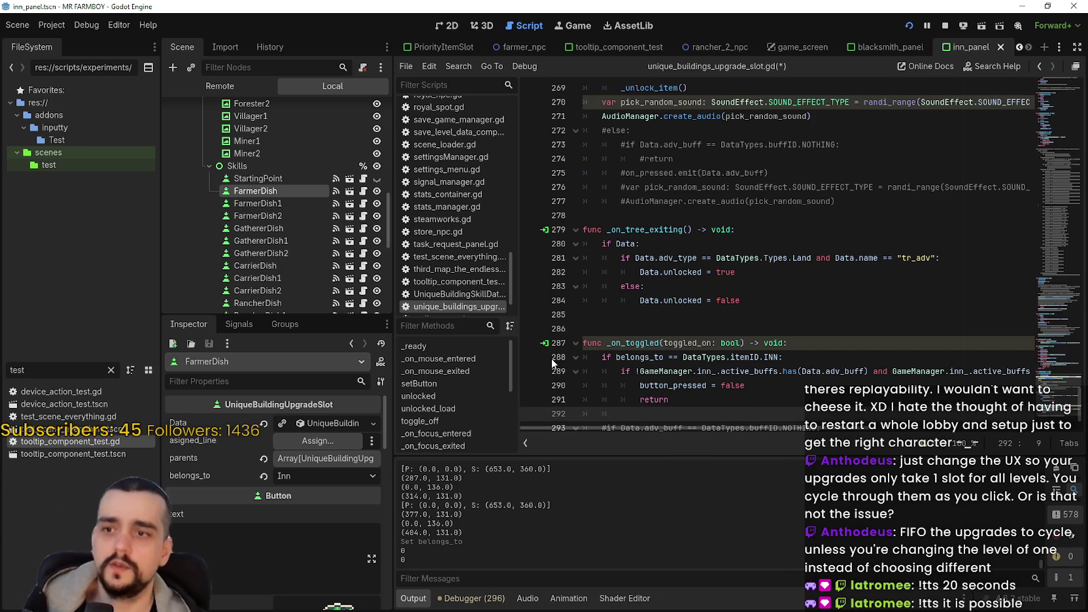
pyautogui.moveTo(694, 404); pyautogui.dragTo(583, 359)
pyautogui.hotkey('ctrl', 'c')
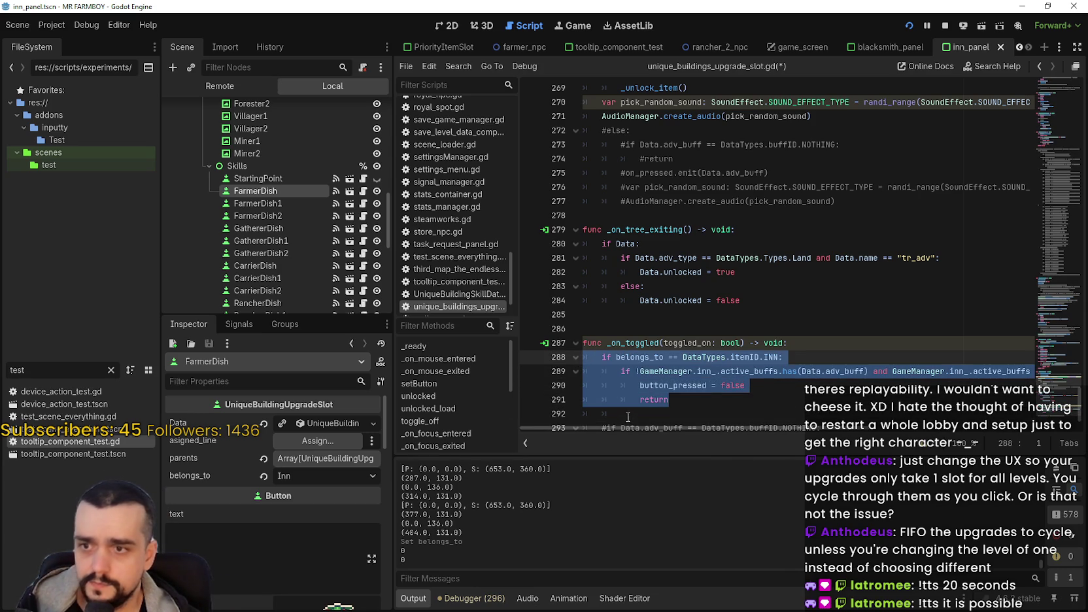
pyautogui.click(670, 413)
pyautogui.hotkey('ctrl', 'v')
# Change INN to BLACKSMITH in the duplicated check and save the scene
pyautogui.doubleClick(771, 371)
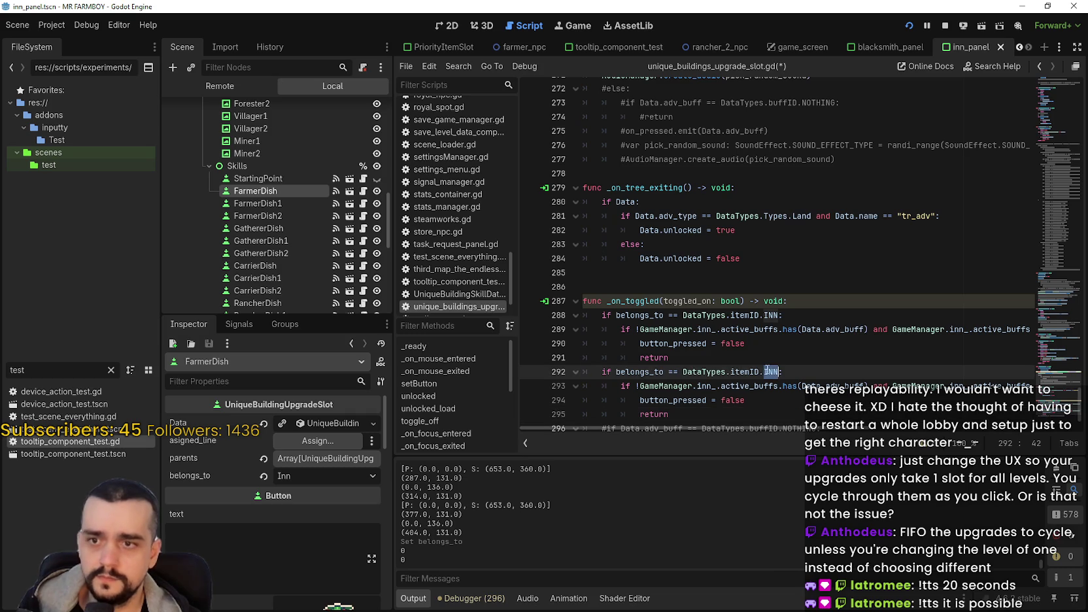
pyautogui.write('Black')
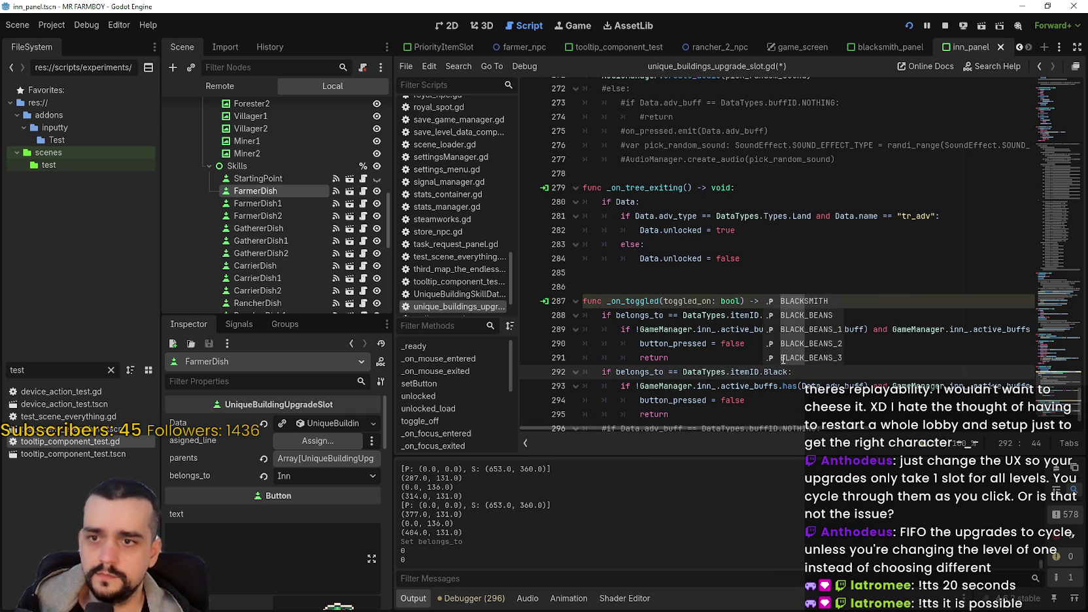
pyautogui.press('Return')
pyautogui.hotkey('ctrl', 's')
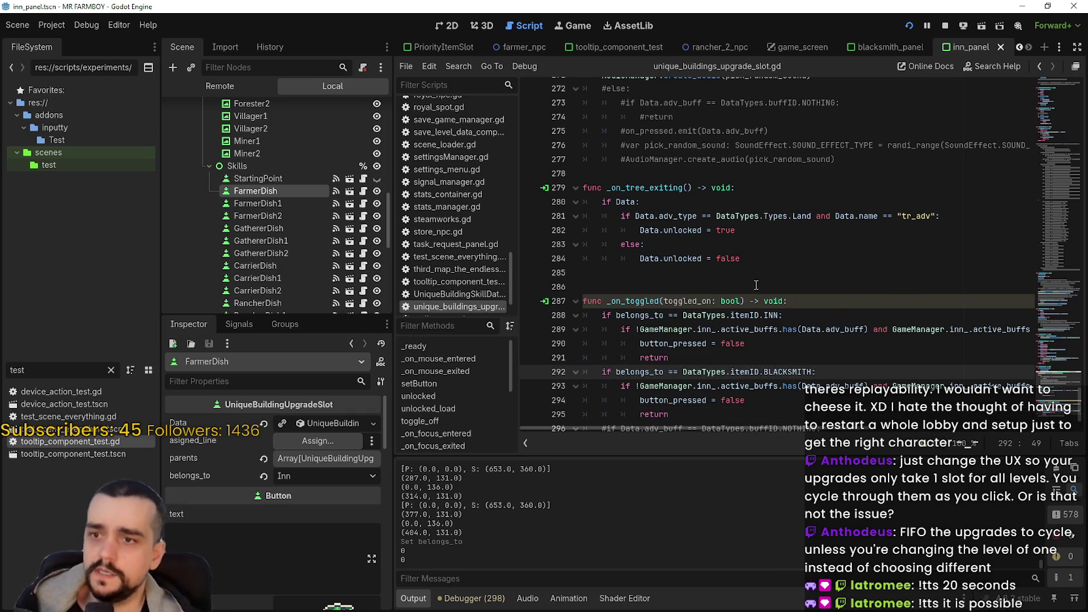
pyautogui.press('Up')
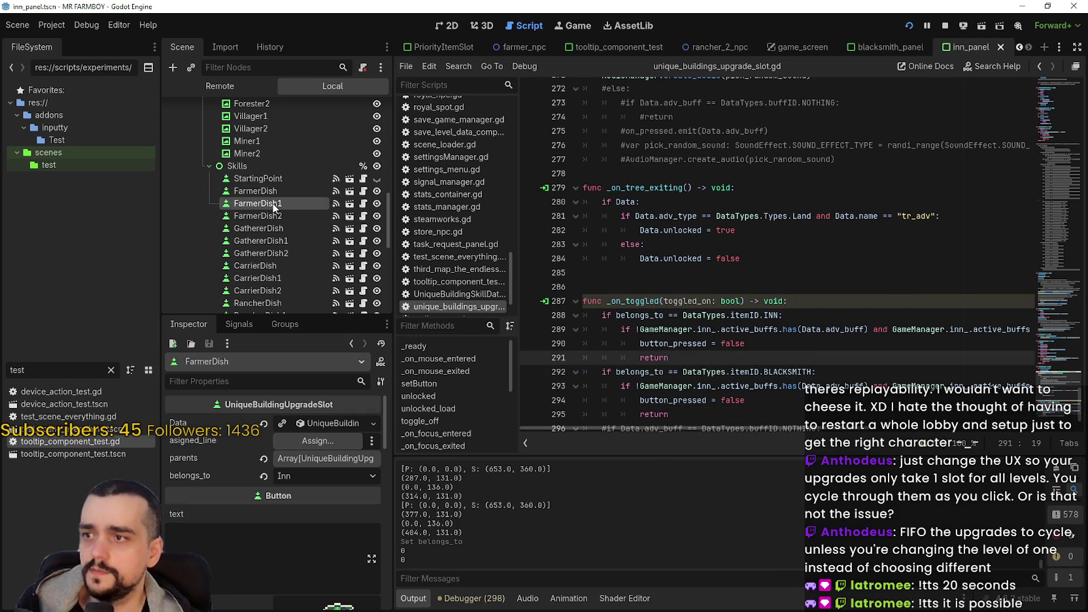
# Set belongs_to to Inn on the FarmerDish1 and FarmerDish2 upgrade slots
pyautogui.click(275, 205)
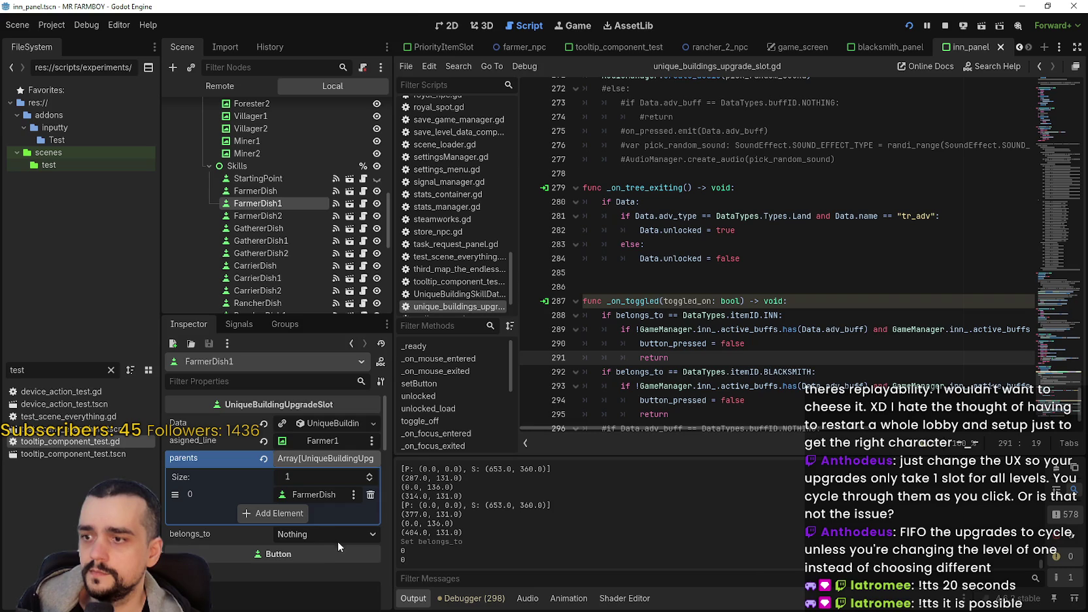
pyautogui.click(340, 535)
pyautogui.write('inn')
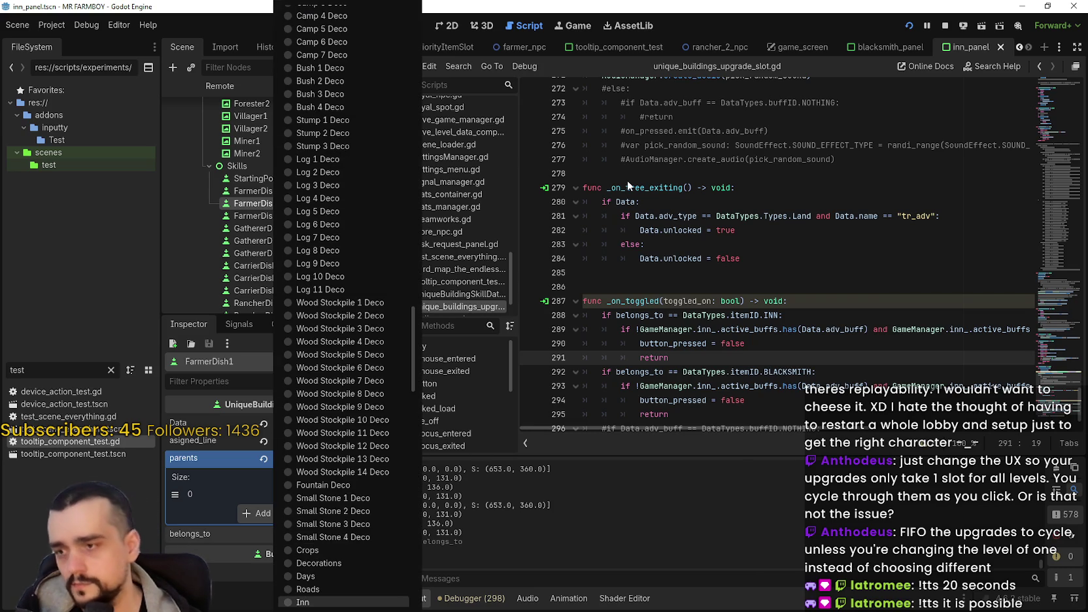
pyautogui.click(307, 602)
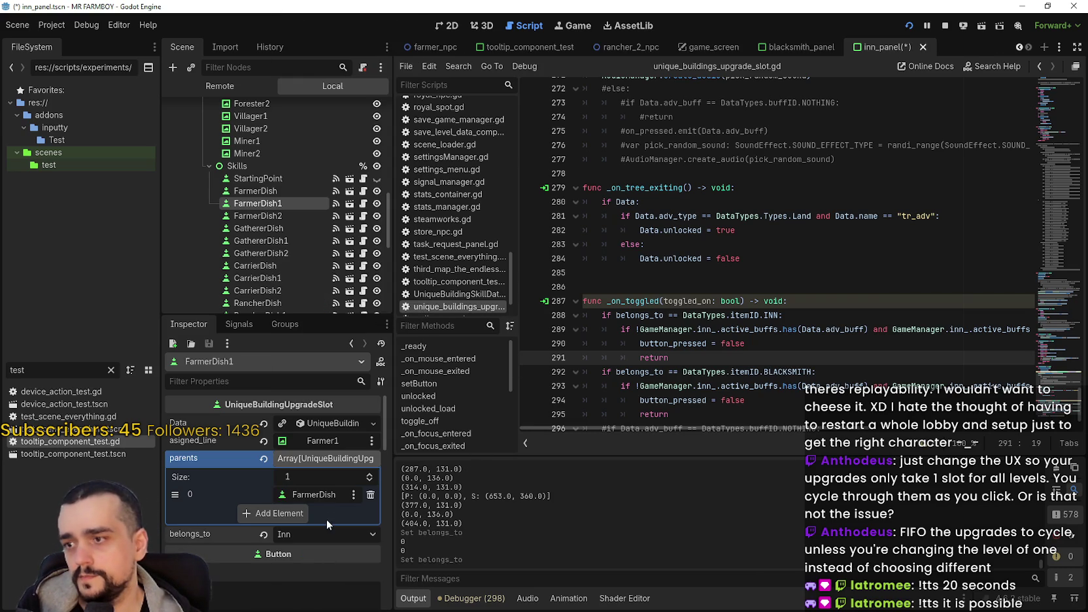
pyautogui.click(268, 216)
pyautogui.click(317, 471)
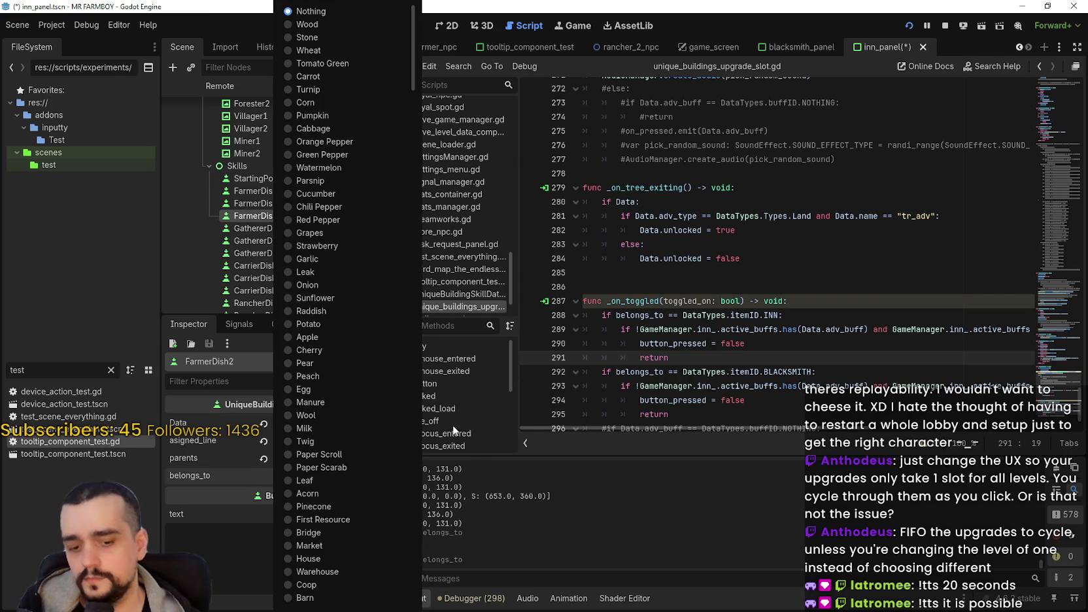
pyautogui.write('inn')
pyautogui.press('Return')
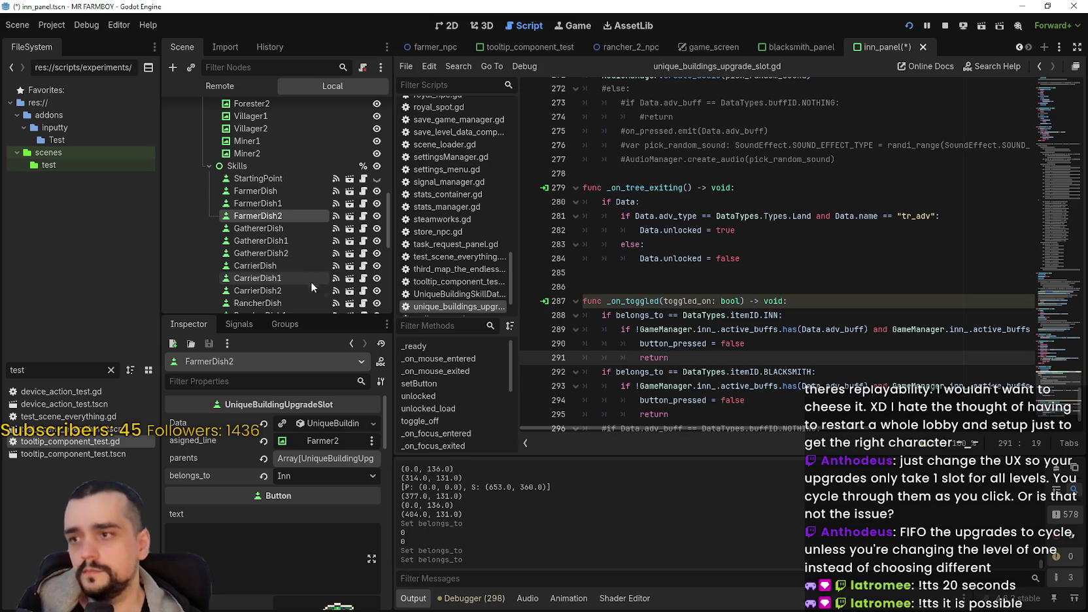
# Set belongs_to to Inn on the GathererDish and GathererDish1 slots
pyautogui.click(296, 228)
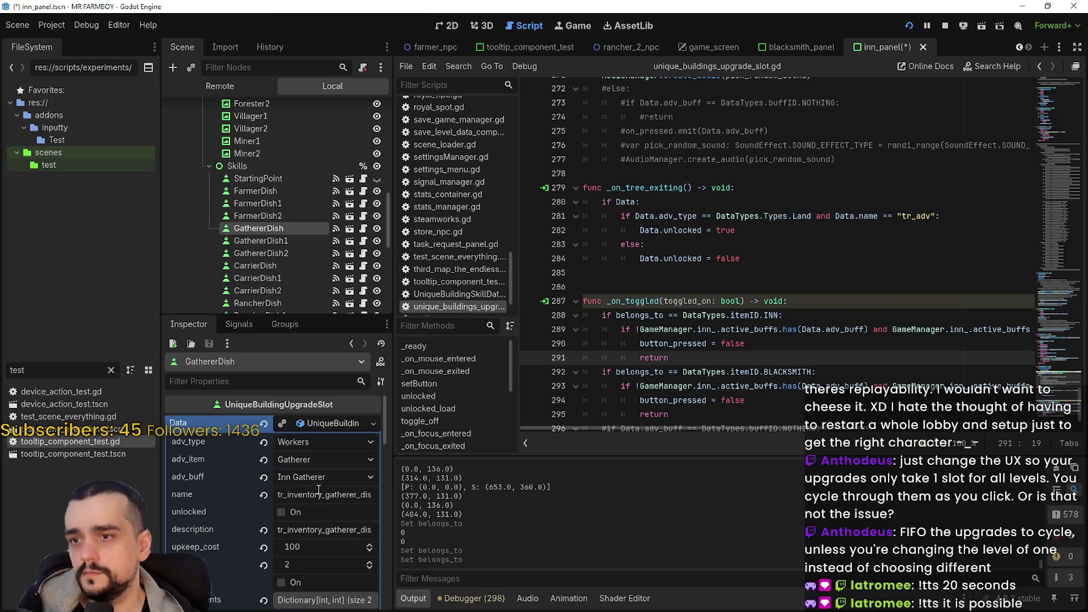
pyautogui.click(319, 428)
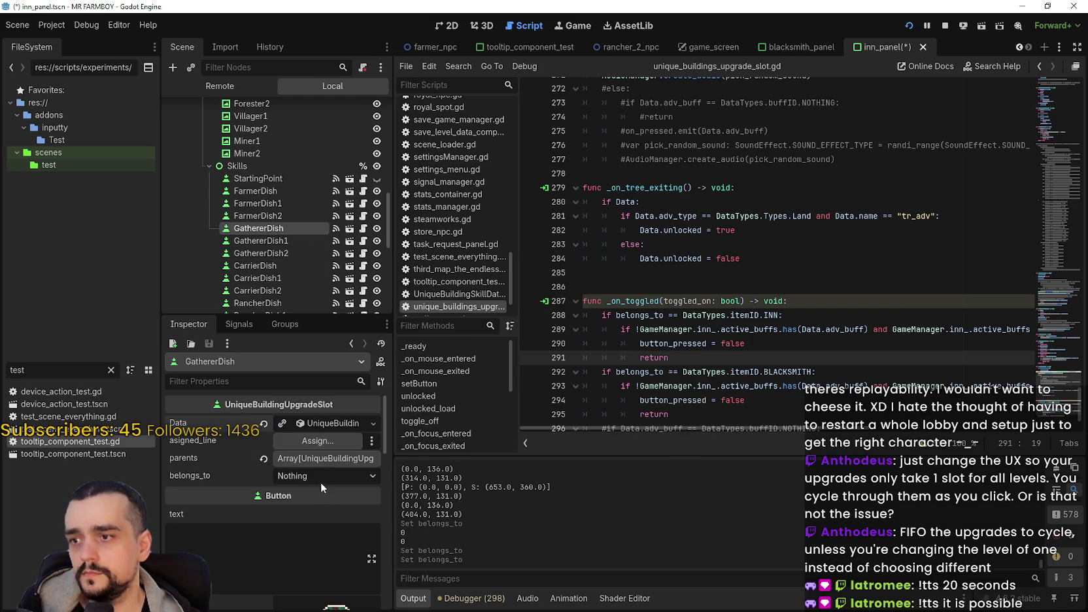
pyautogui.click(321, 478)
pyautogui.scroll(-5, 354, 426)
pyautogui.press('Return')
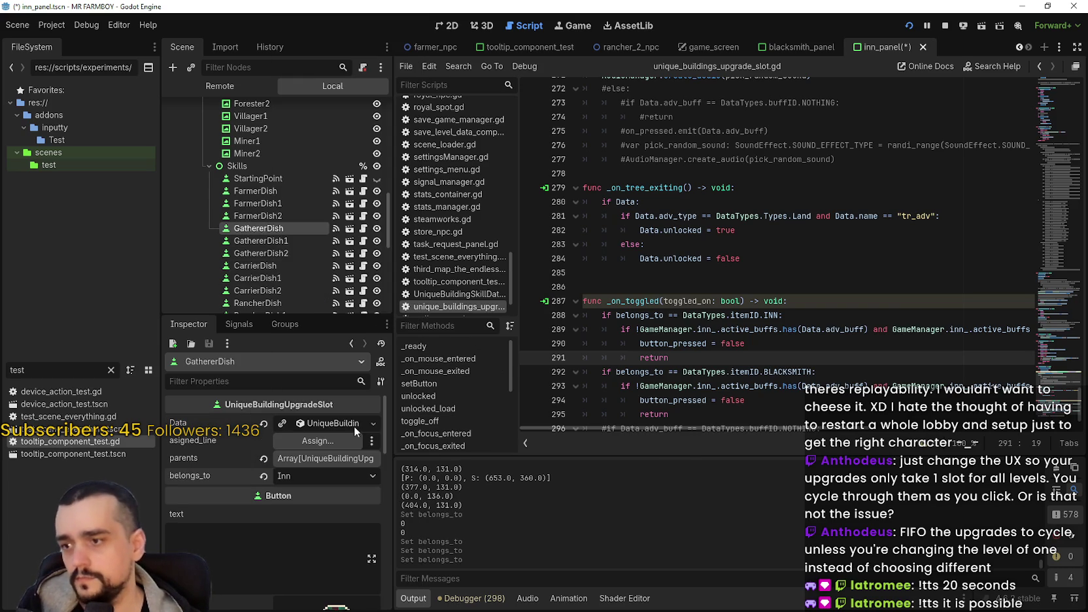
pyautogui.click(289, 241)
pyautogui.click(332, 425)
pyautogui.click(322, 470)
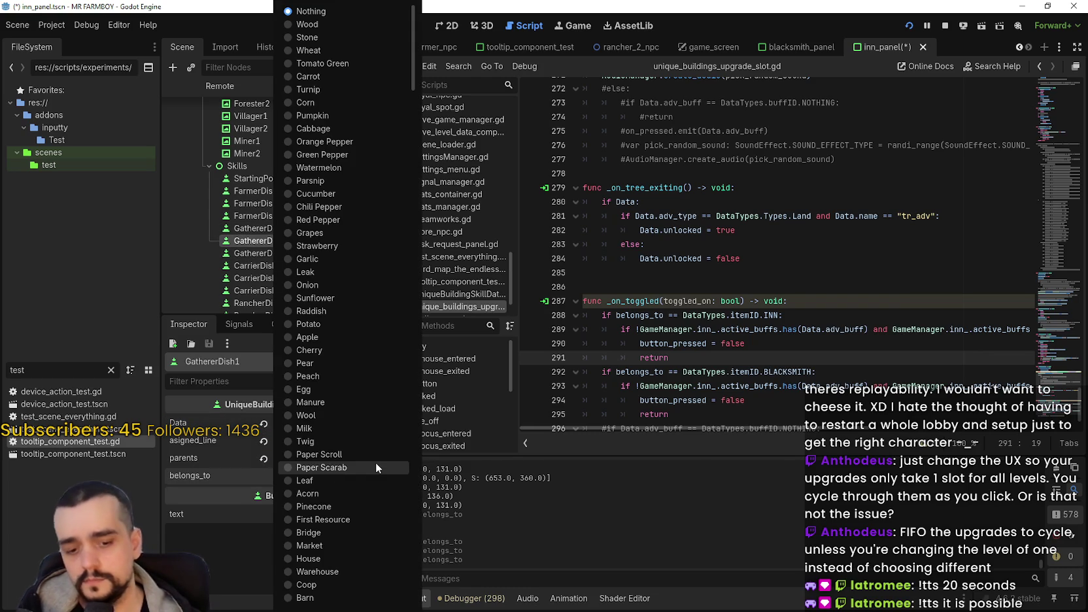
pyautogui.scroll(-10, 376, 462)
pyautogui.click(376, 462)
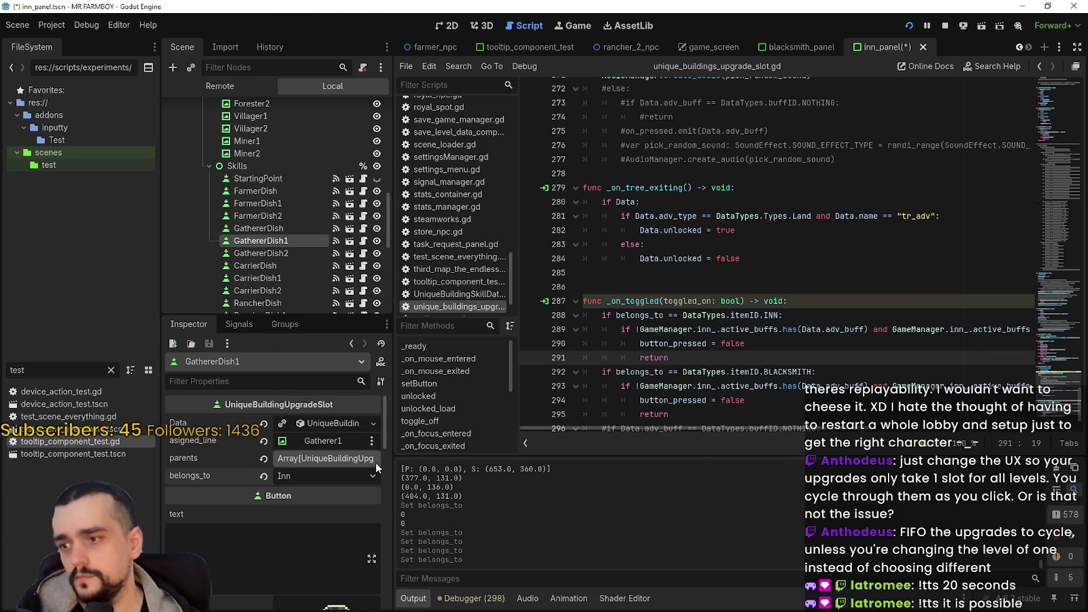
# Set GathererDish2's belongs_to to Inn
pyautogui.click(291, 254)
pyautogui.click(323, 426)
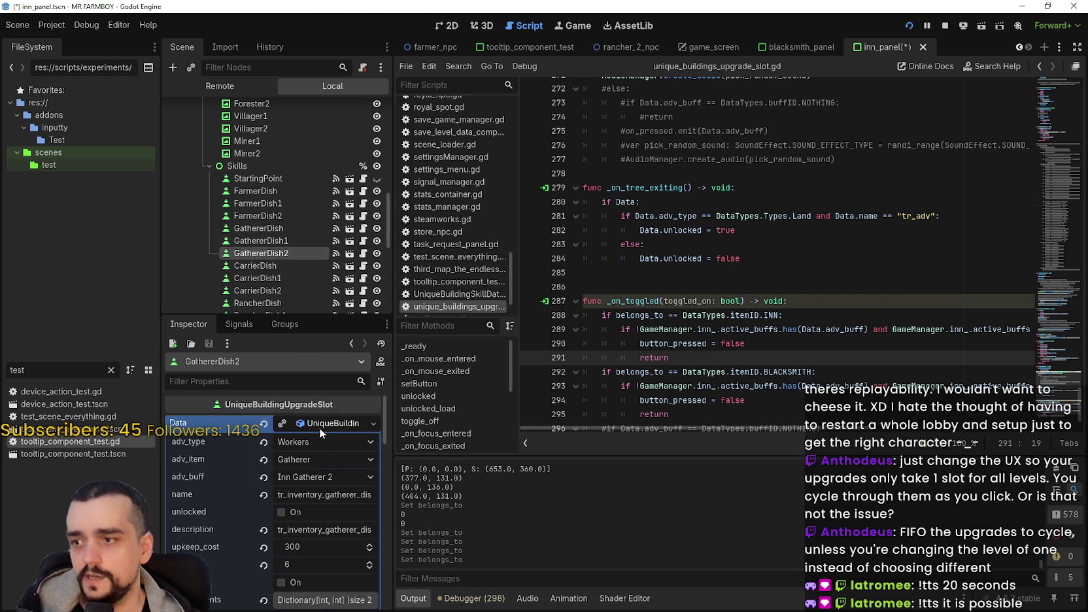
pyautogui.click(319, 424)
pyautogui.click(319, 472)
pyautogui.scroll(-10, 377, 437)
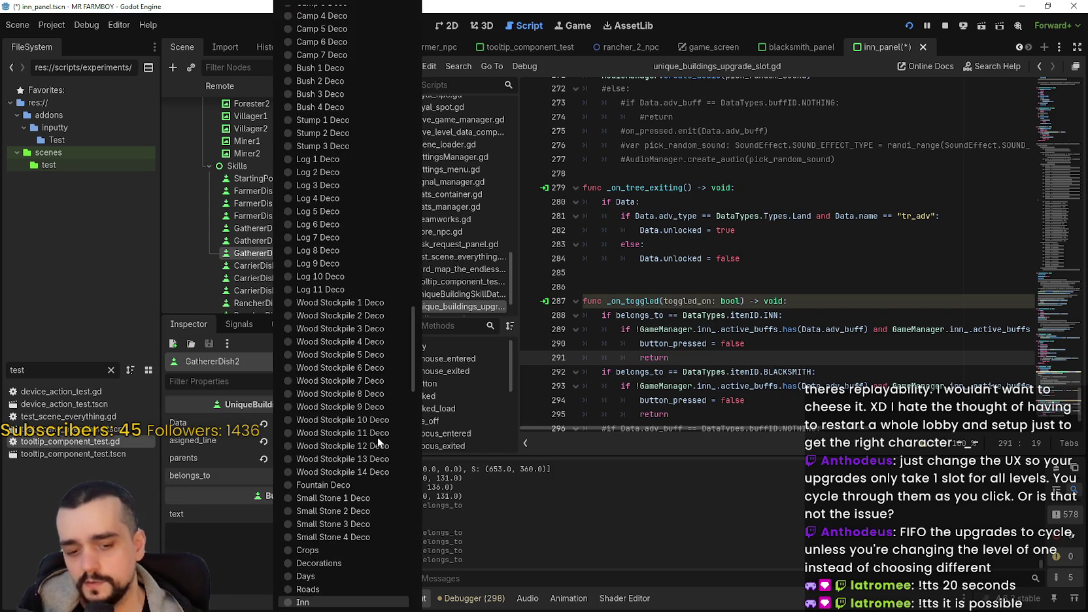
pyautogui.press('Escape')
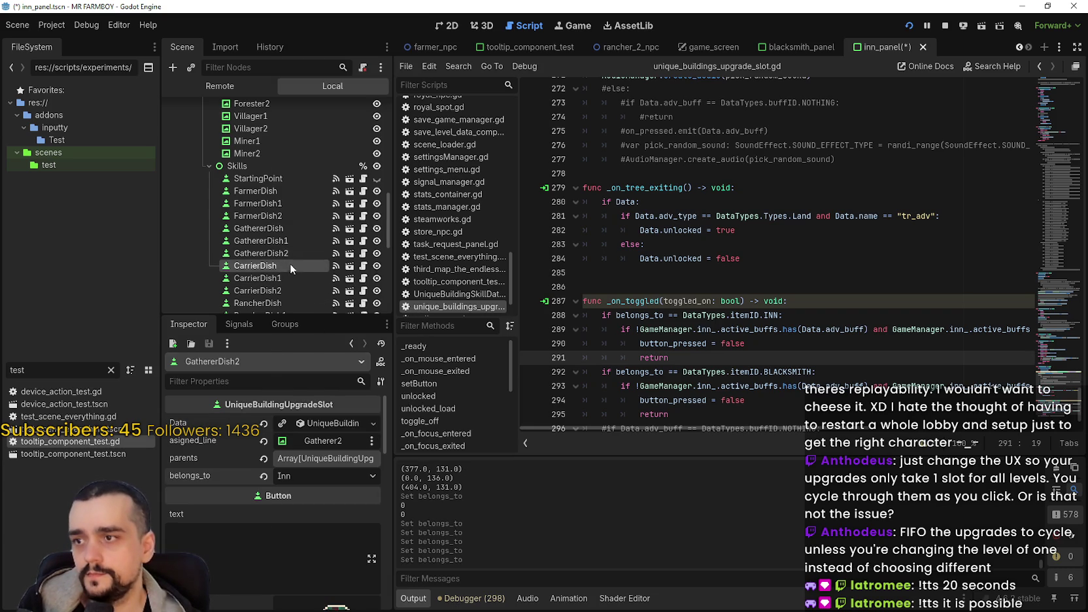
# Set belongs_to to Inn on CarrierDish, CarrierDish1 and CarrierDish2
pyautogui.click(292, 264)
pyautogui.click(309, 424)
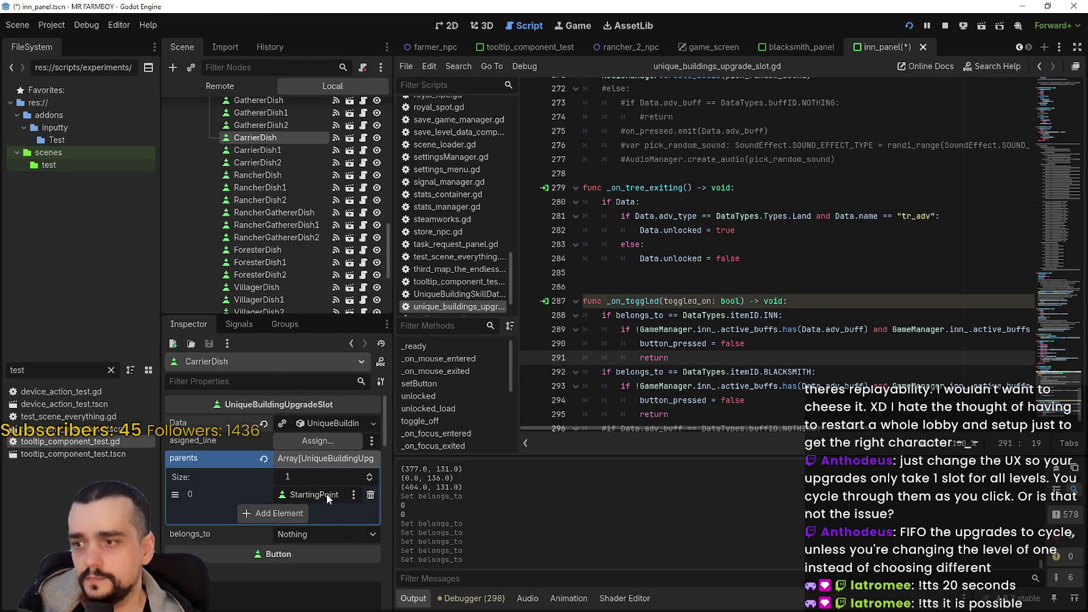
pyautogui.click(317, 532)
pyautogui.scroll(-5, 366, 496)
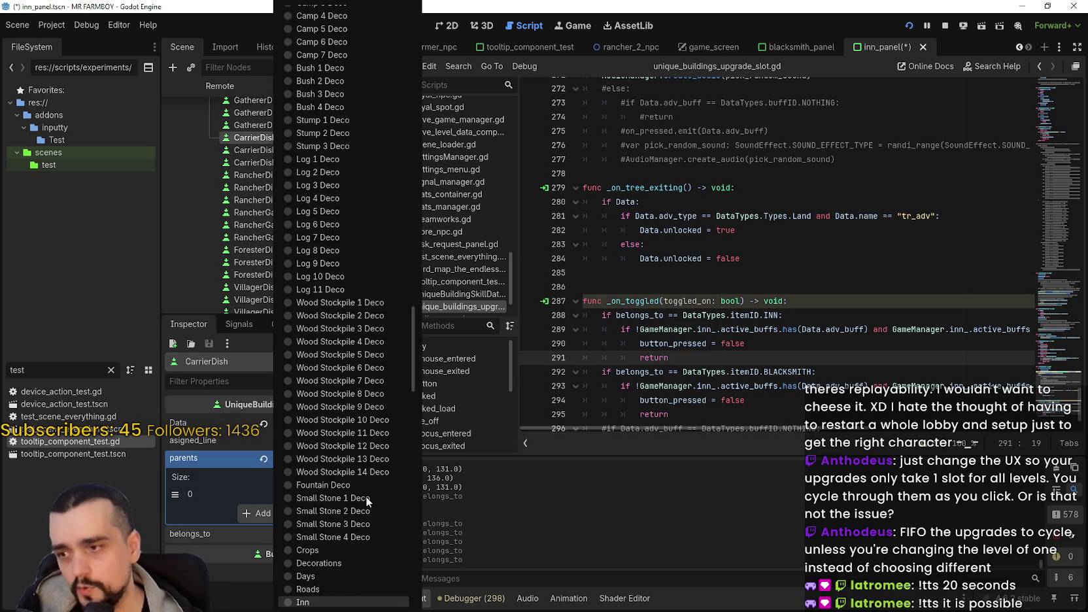
pyautogui.click(366, 496)
pyautogui.click(281, 149)
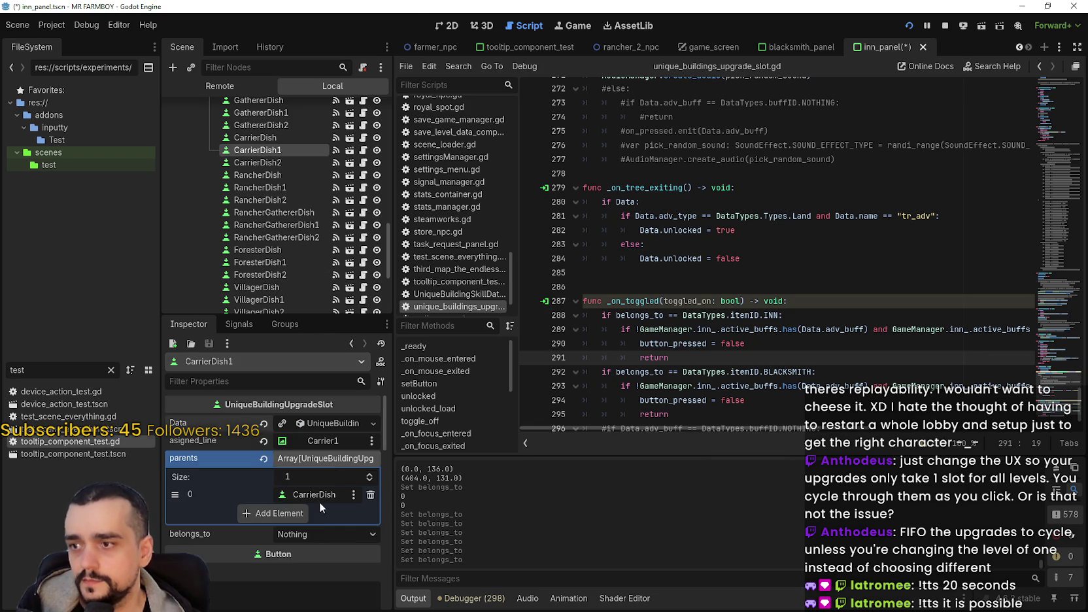
pyautogui.click(329, 536)
pyautogui.scroll(-5, 417, 480)
pyautogui.click(417, 480)
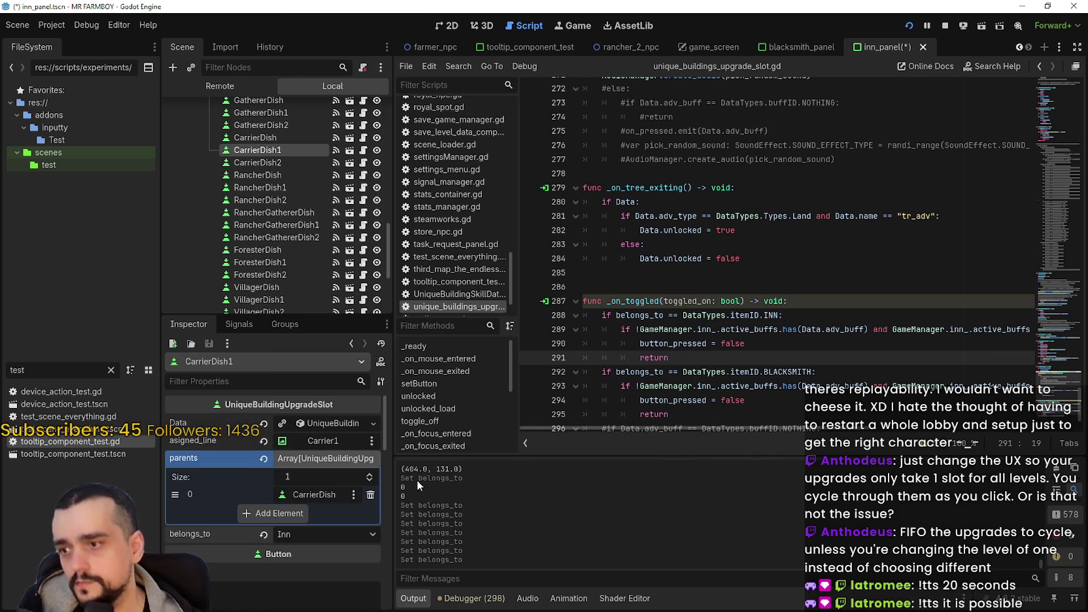
pyautogui.click(281, 162)
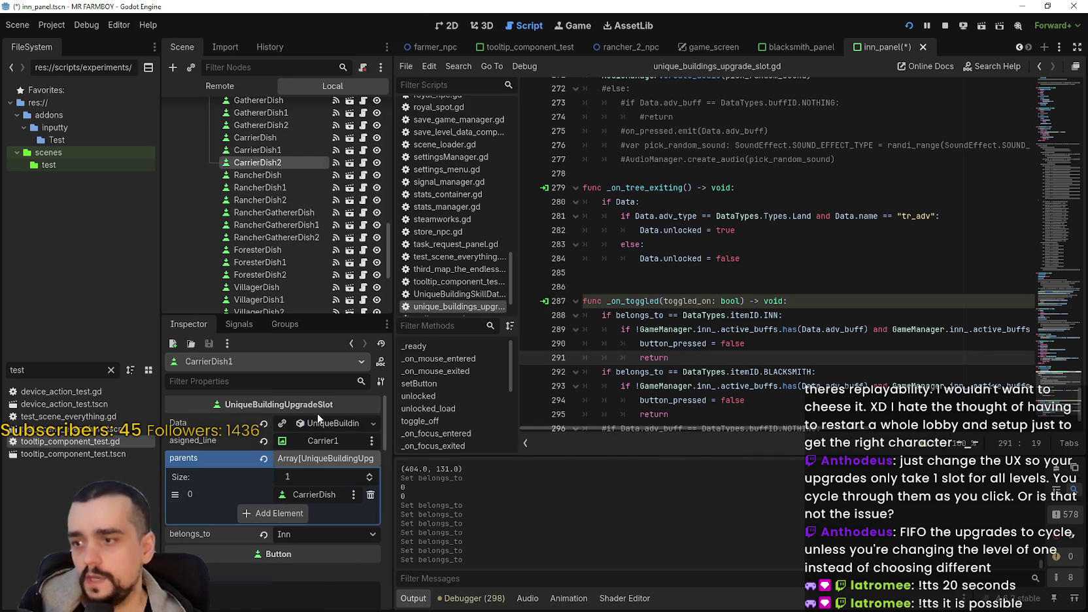
pyautogui.click(322, 533)
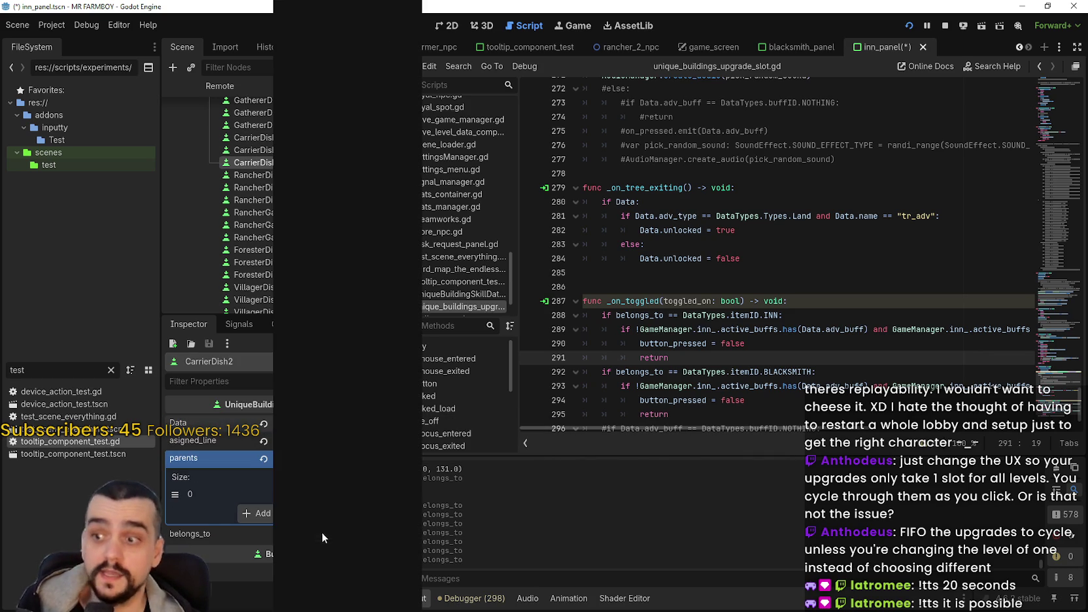
pyautogui.scroll(-10, 425, 450)
pyautogui.click(425, 450)
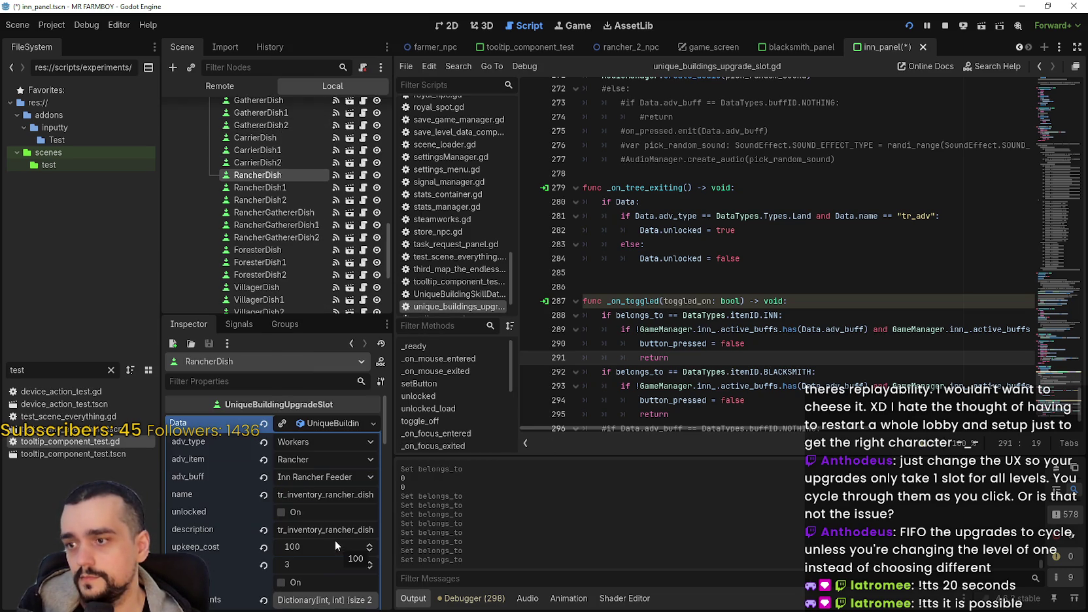
# Set belongs_to to Inn on RancherDish, RancherDish1 and RancherDish2
pyautogui.click(317, 431)
pyautogui.click(319, 476)
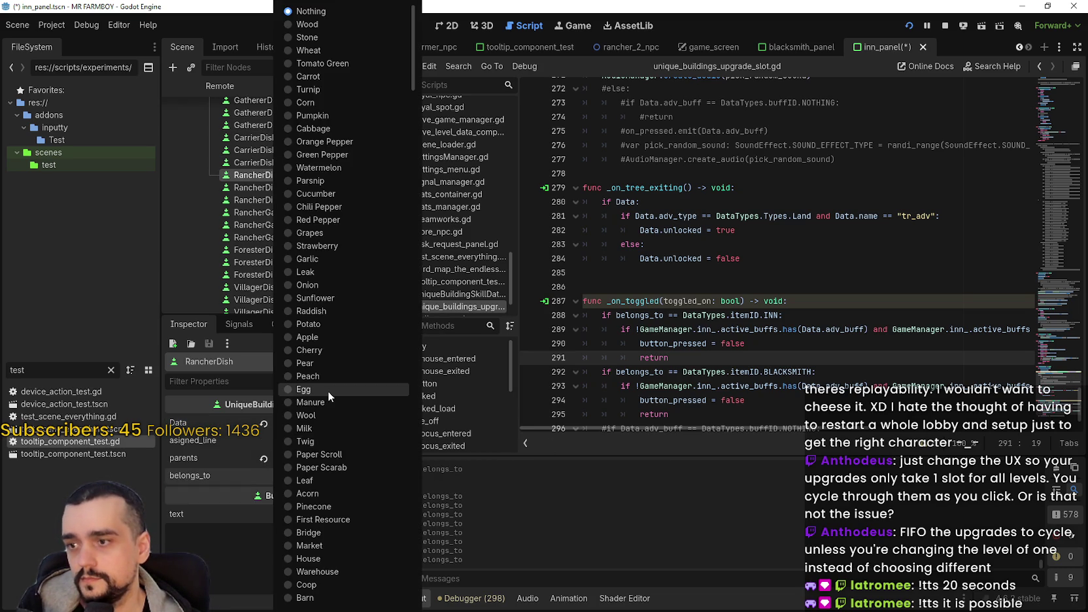
pyautogui.click(327, 390)
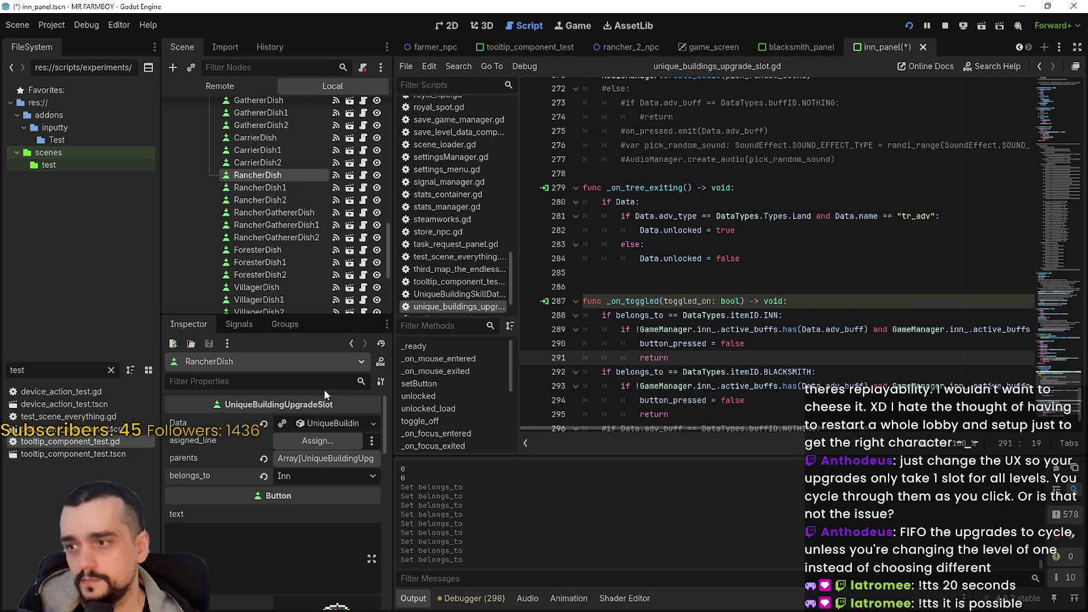
pyautogui.click(280, 190)
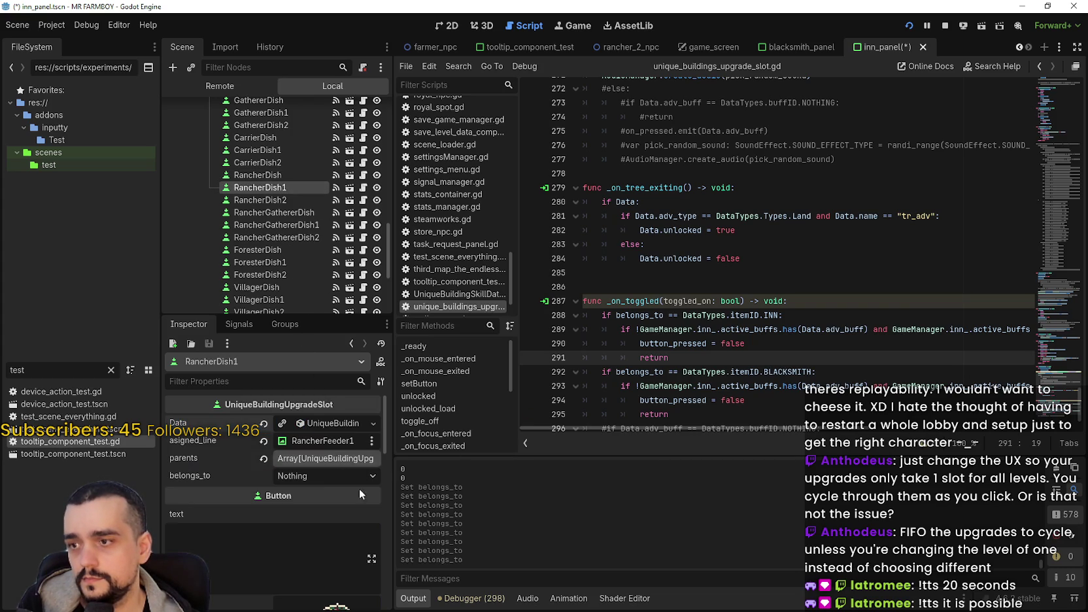
pyautogui.click(353, 476)
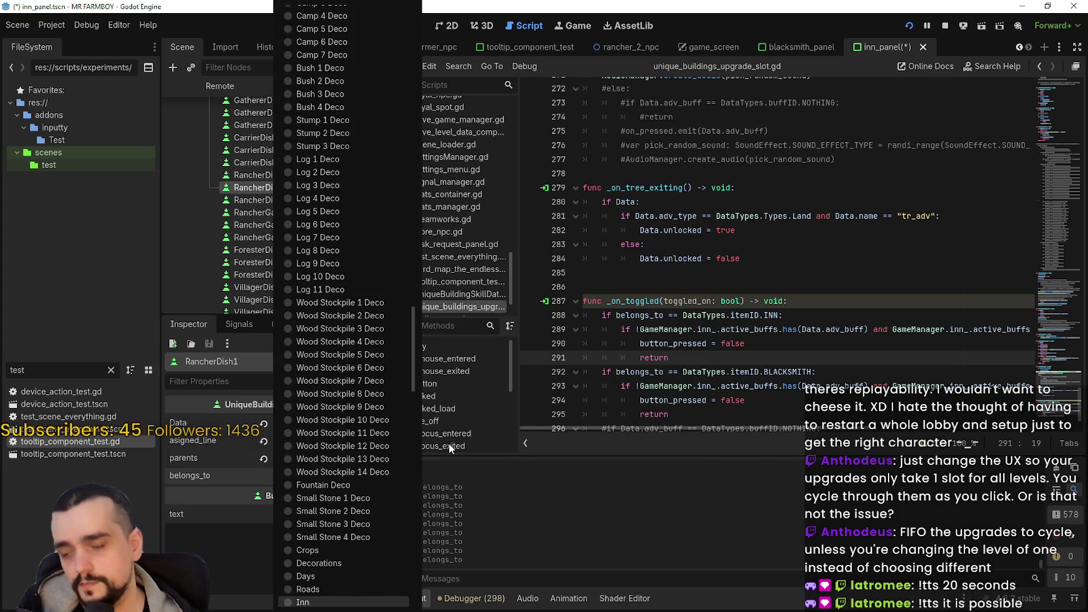
pyautogui.press('Return')
pyautogui.click(317, 199)
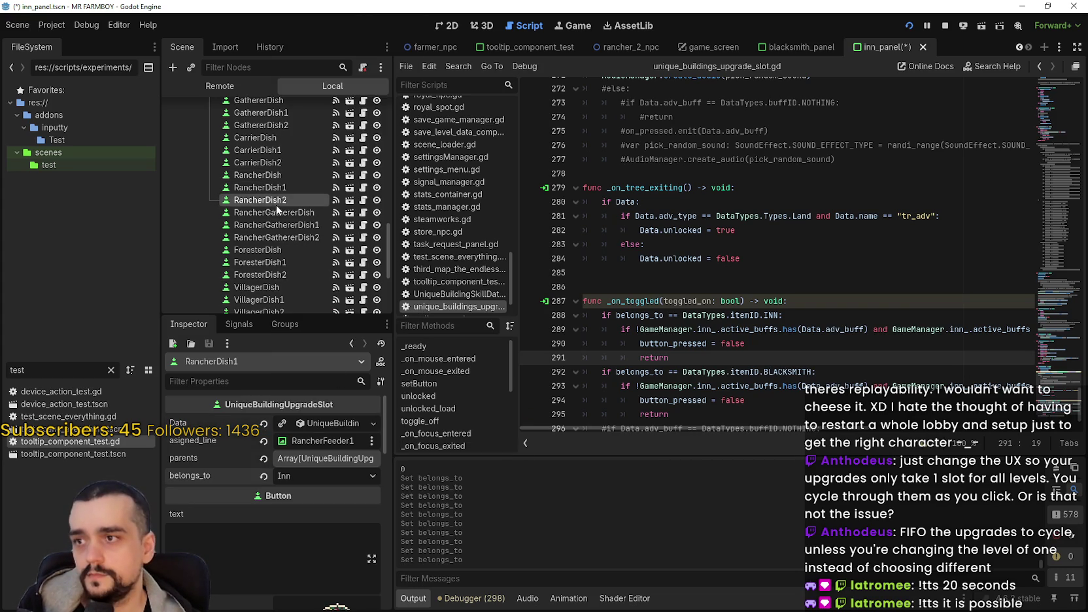
pyautogui.click(328, 477)
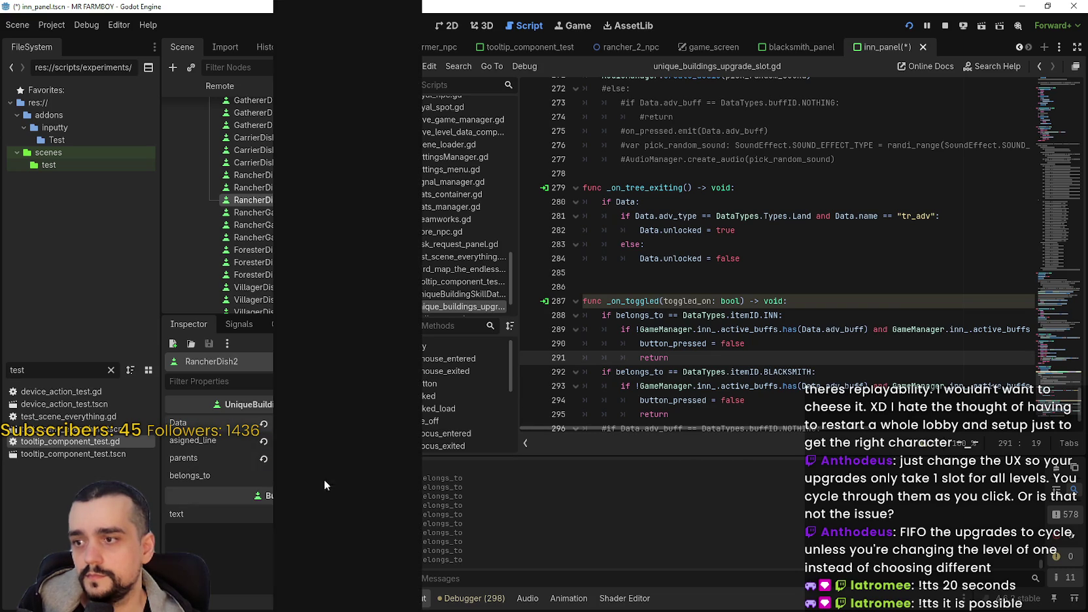
pyautogui.write('inn')
pyautogui.press('Return')
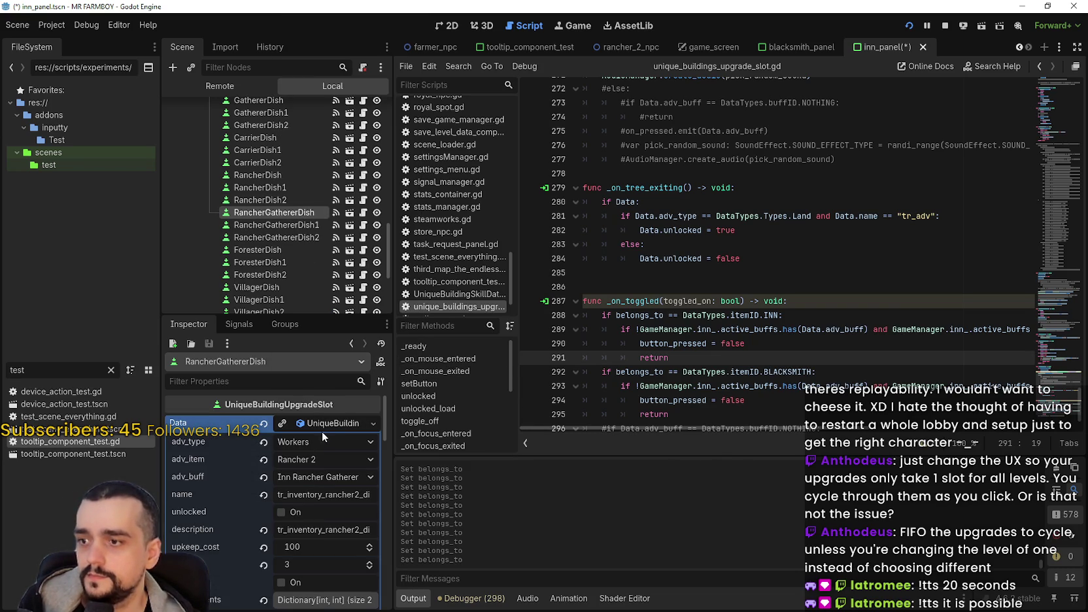
# Set belongs_to to Inn on RancherGathererDish, RancherGathererDish1 and RancherGathererDish2
pyautogui.click(312, 476)
pyautogui.scroll(-5, 355, 474)
pyautogui.click(355, 474)
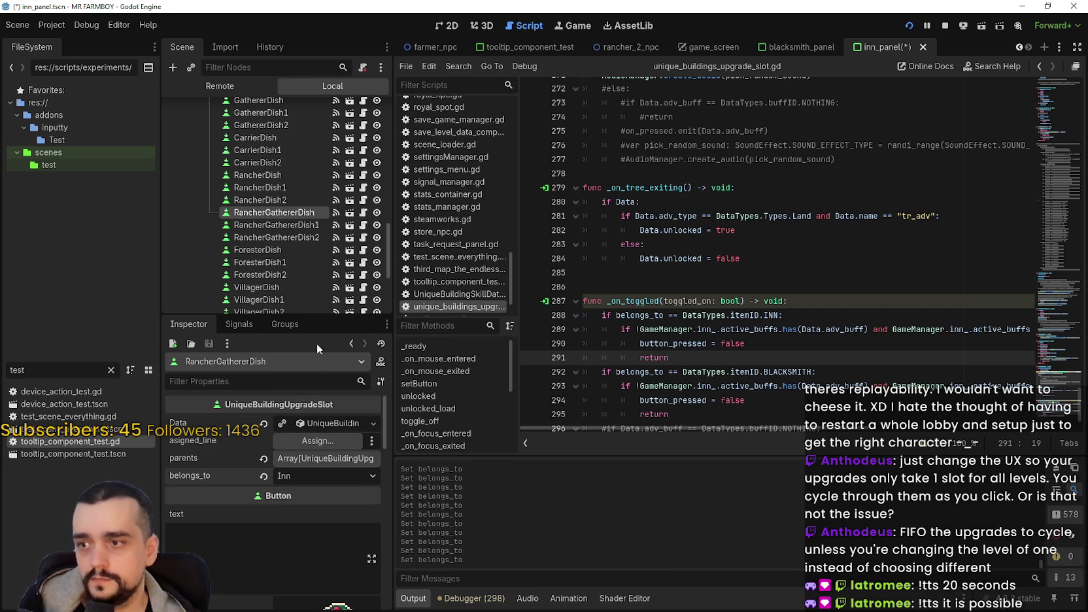
pyautogui.click(306, 429)
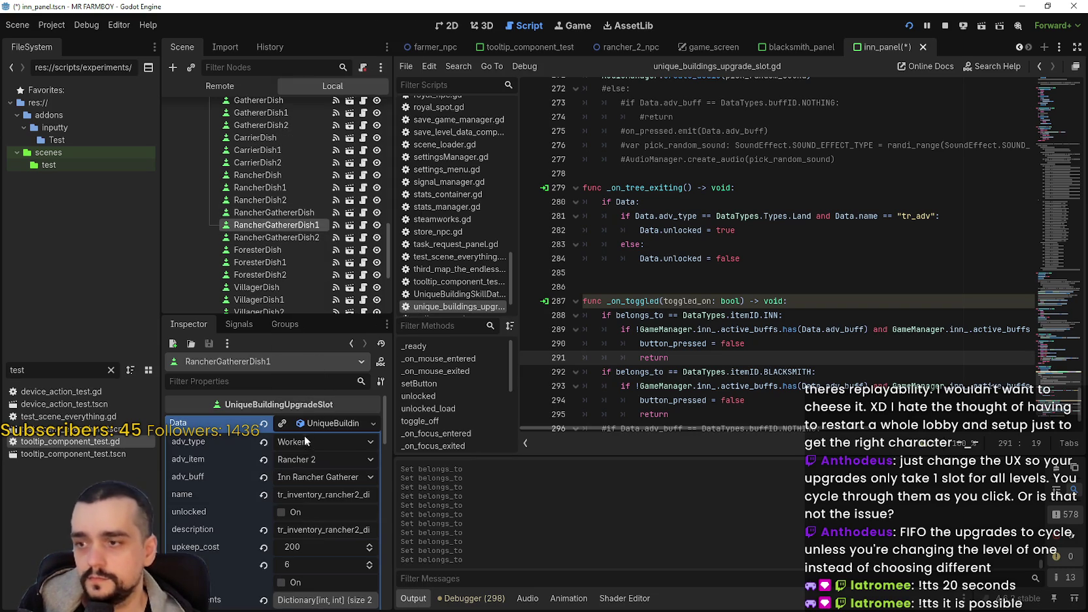
pyautogui.click(307, 423)
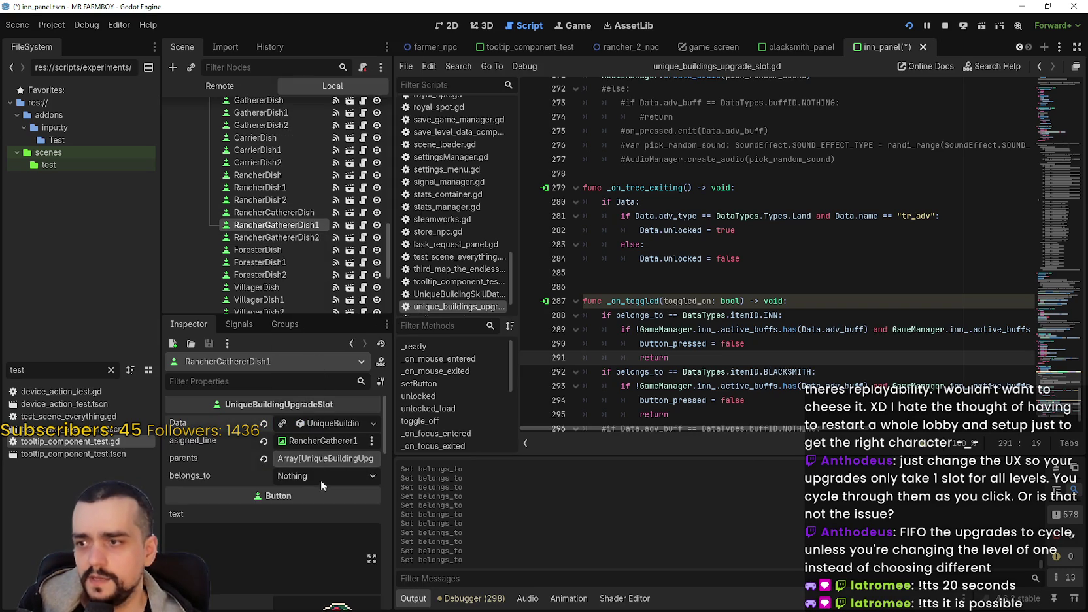
pyautogui.click(322, 476)
pyautogui.press('i')
pyautogui.press('Return')
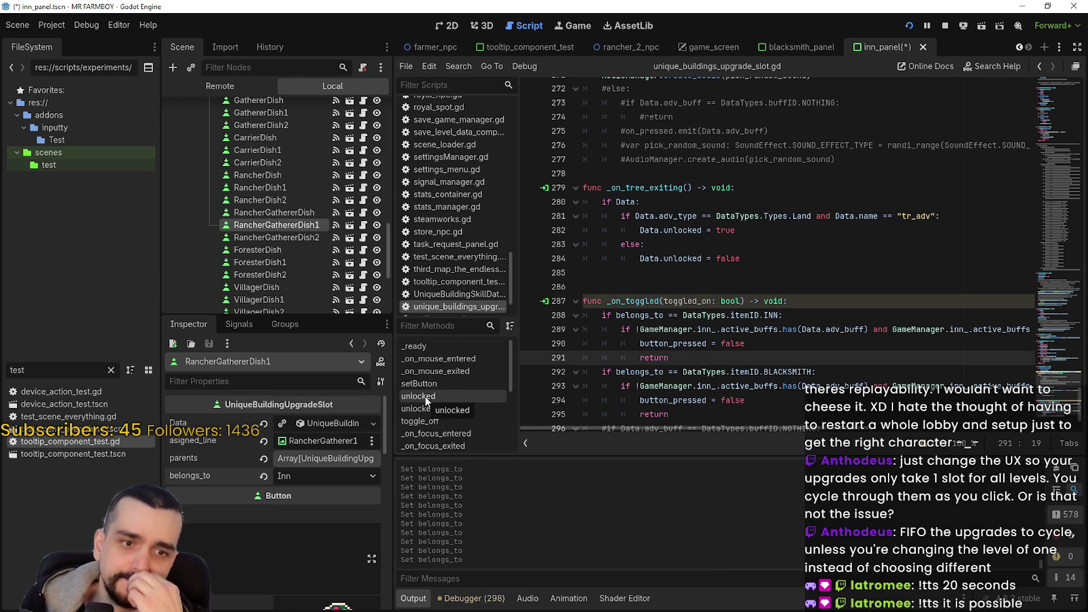
pyautogui.scroll(-1, 321, 249)
pyautogui.click(309, 212)
pyautogui.click(308, 423)
pyautogui.click(317, 426)
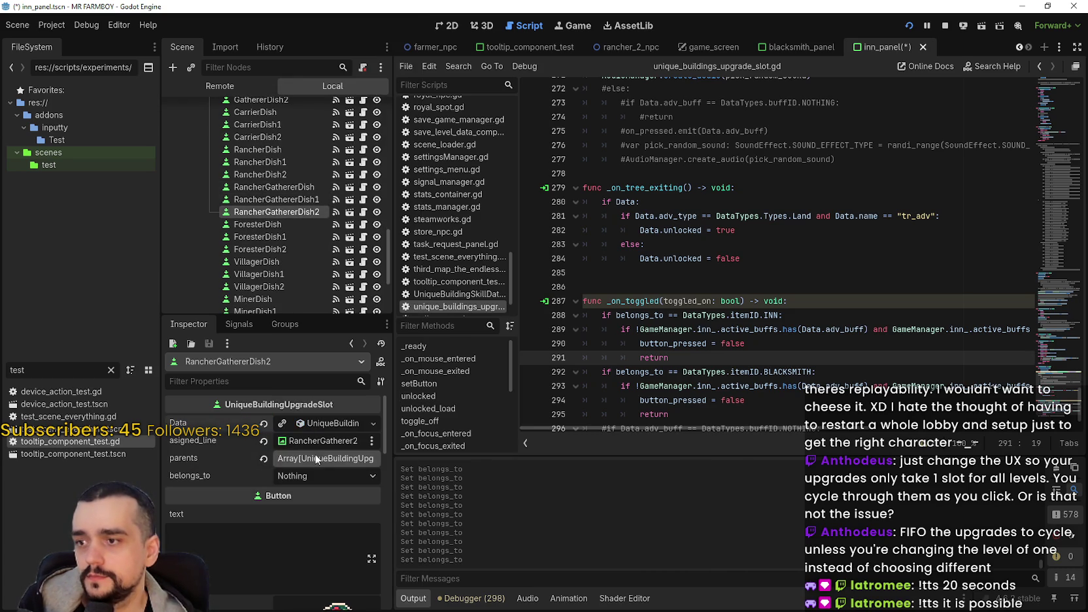
pyautogui.click(329, 476)
pyautogui.scroll(-5, 397, 421)
pyautogui.press('Return')
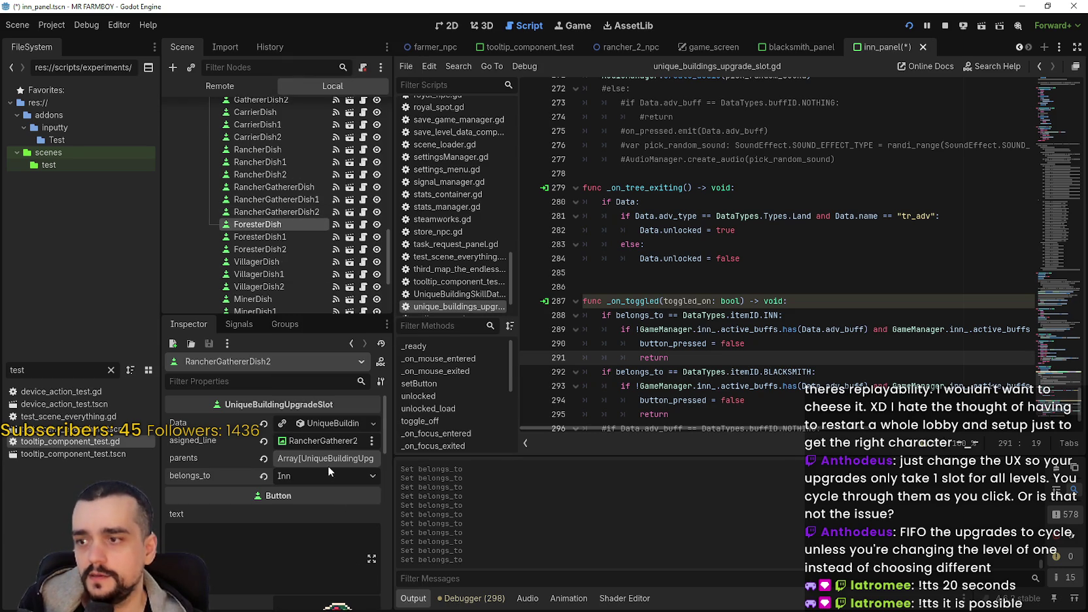
# Set ForesterDish's belongs_to to Inn and bring up ForesterDish1's belongs_to field
pyautogui.click(329, 473)
pyautogui.scroll(-5, 400, 430)
pyautogui.click(400, 431)
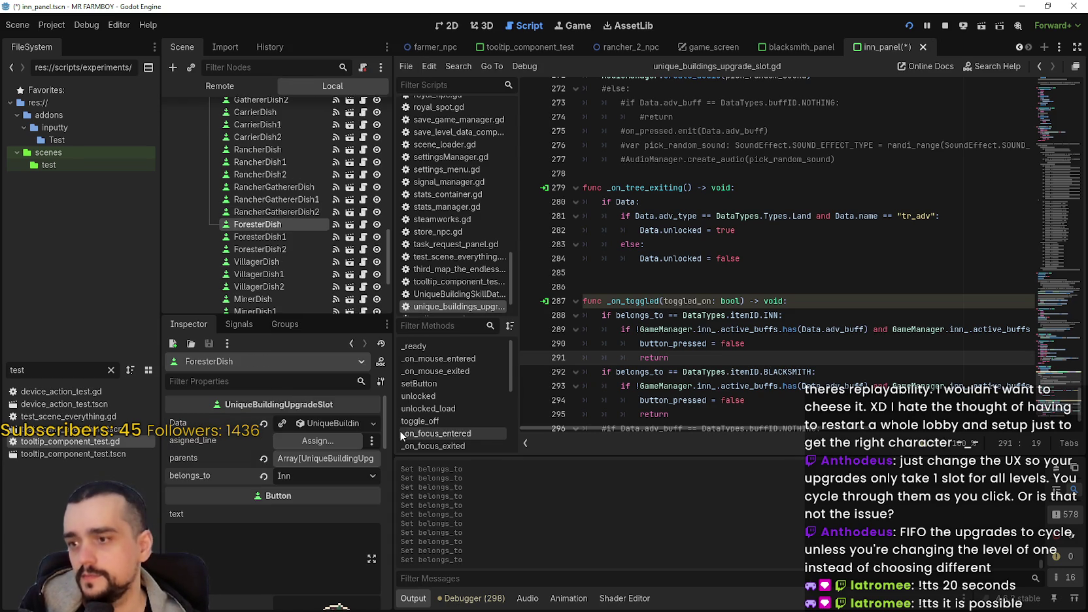
pyautogui.click(244, 236)
pyautogui.click(321, 423)
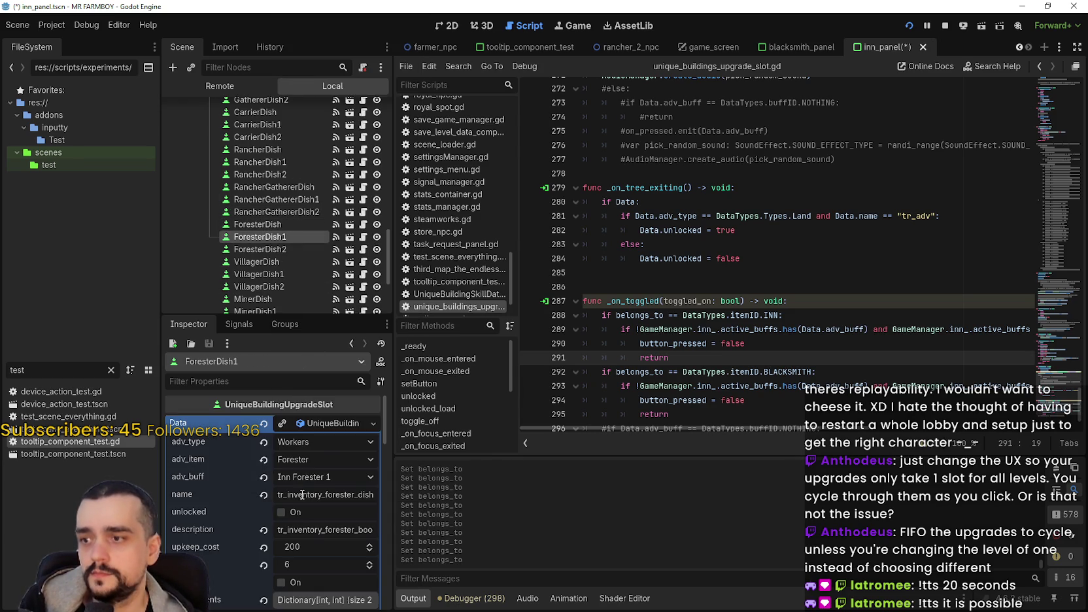
pyautogui.click(325, 427)
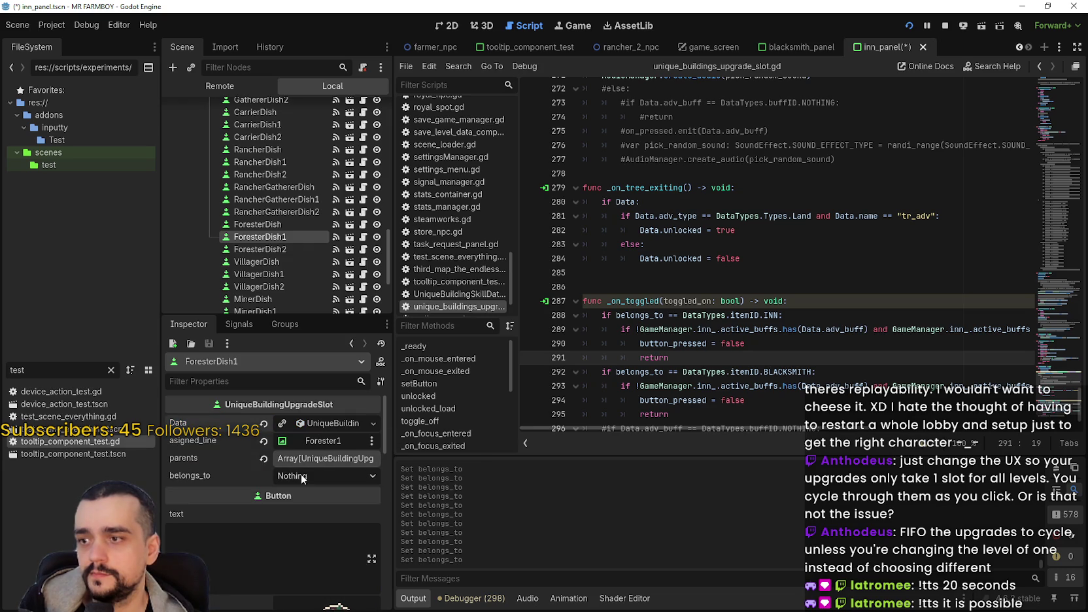
pyautogui.press('Up')
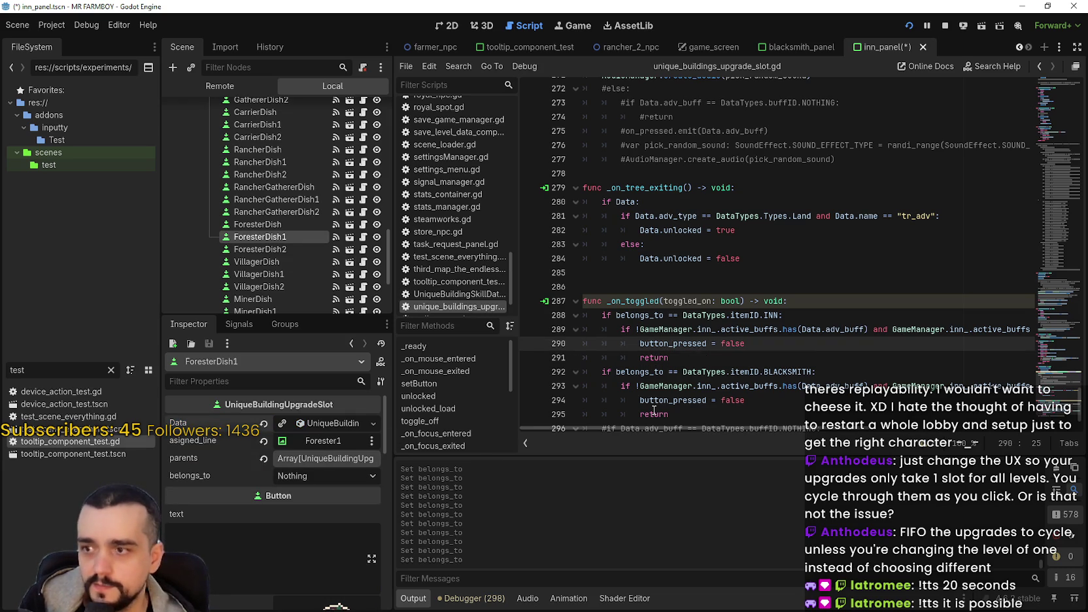
pyautogui.scroll(6, 851, 262)
# Move the belongs_to declaration to the blank line above slot_type in the slot script
pyautogui.moveTo(1062, 341); pyautogui.dragTo(1063, 142)
pyautogui.scroll(15, 1063, 142)
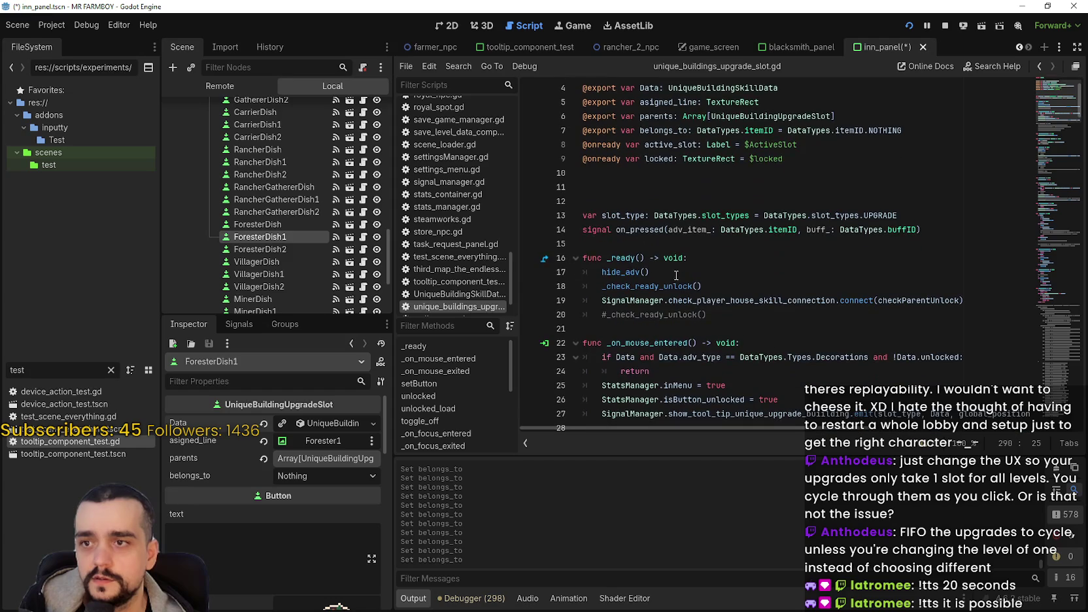
pyautogui.scroll(1, 654, 203)
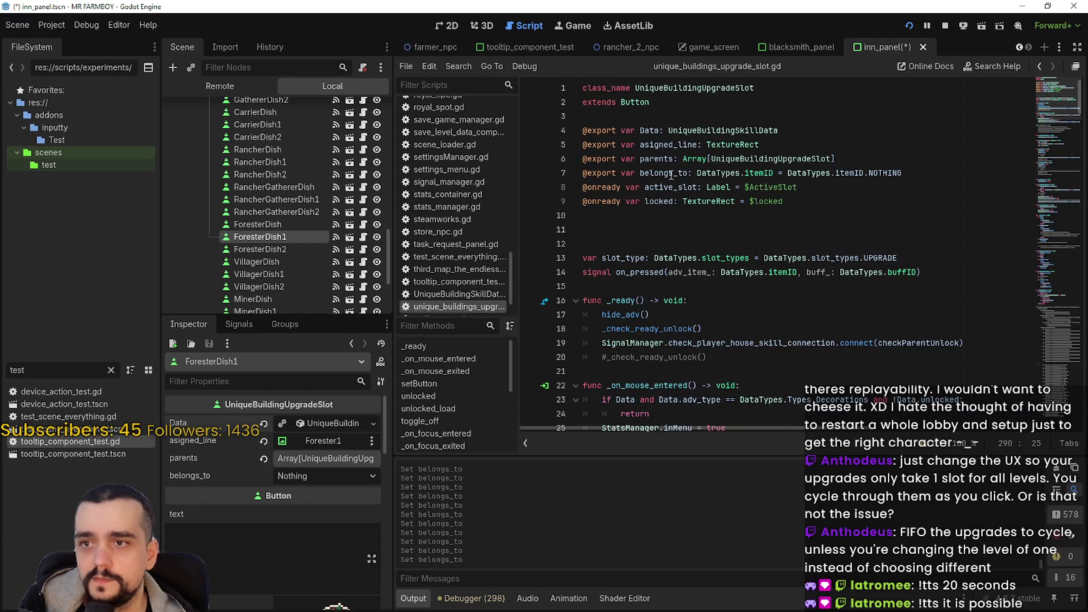
pyautogui.click(815, 213)
pyautogui.click(777, 238)
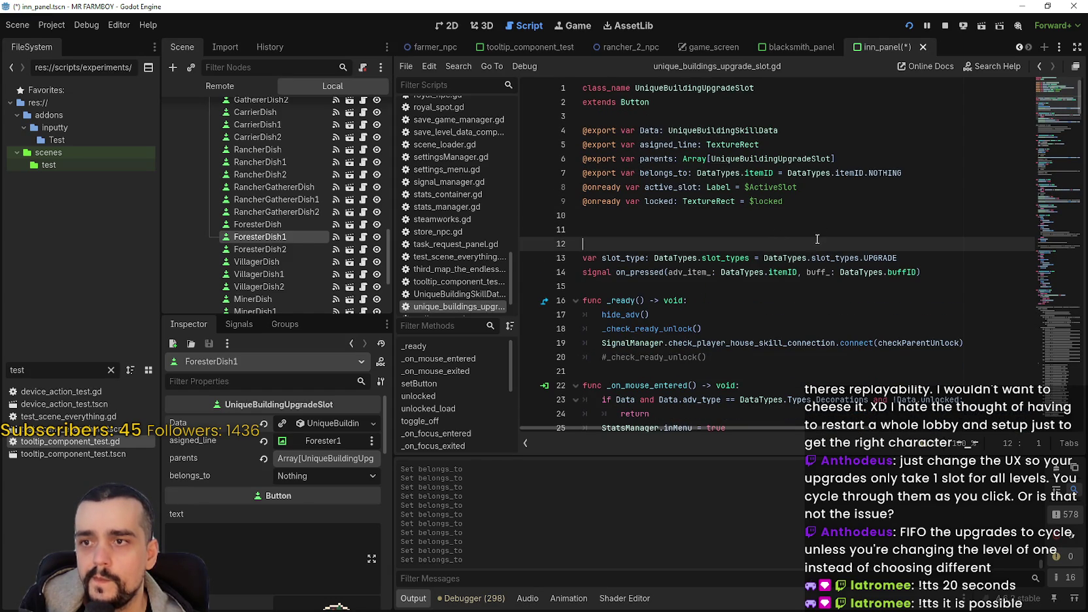
pyautogui.tripleClick(908, 174)
pyautogui.hotkey('ctrl', 'c')
pyautogui.press('BackSpace')
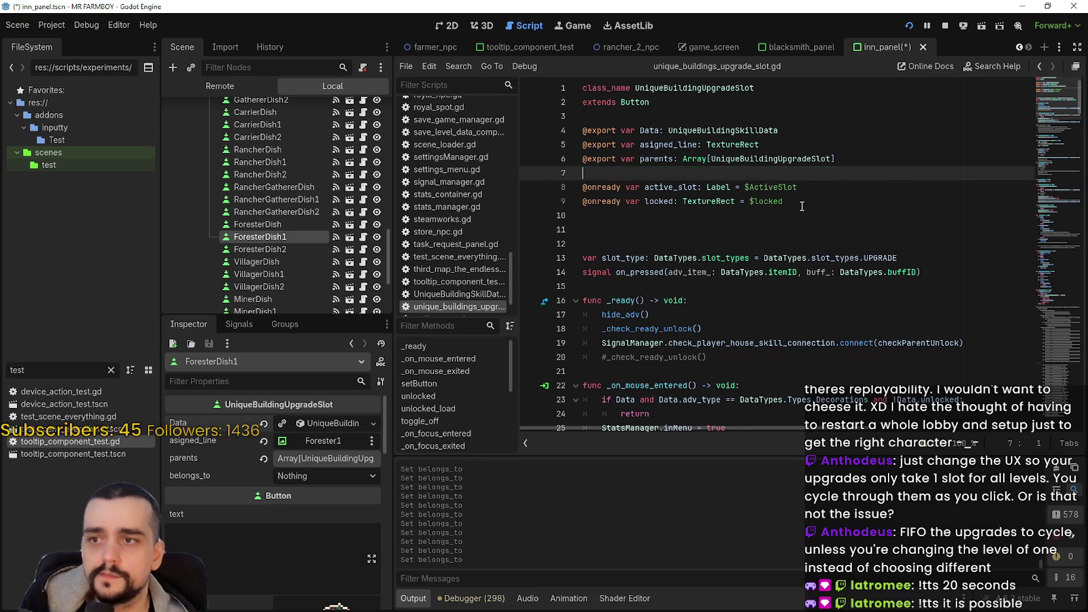
pyautogui.press('BackSpace')
pyautogui.click(696, 234)
pyautogui.hotkey('ctrl', 'v')
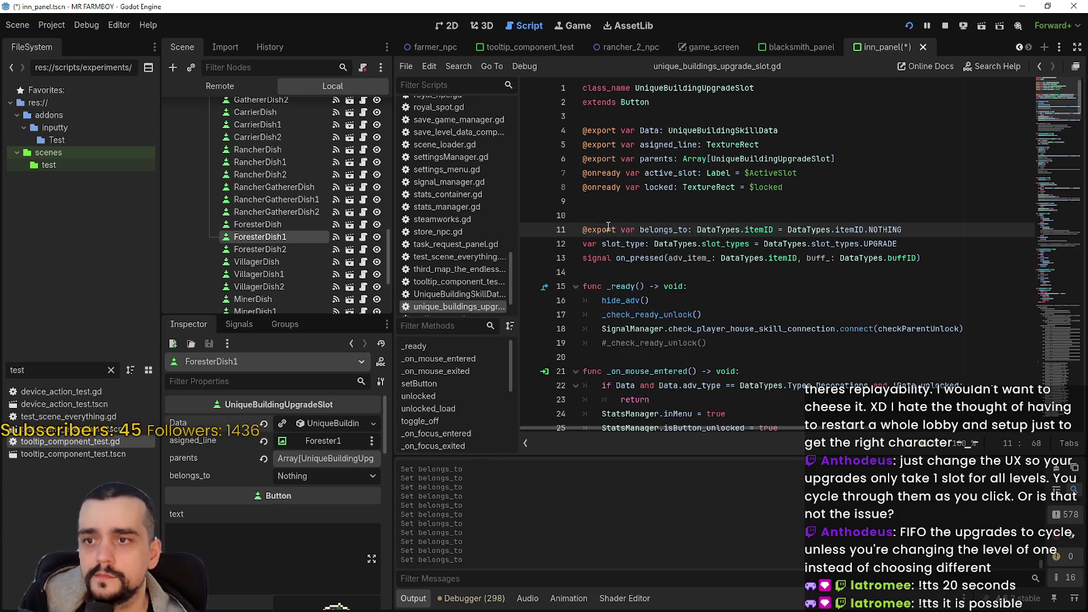
pyautogui.doubleClick(597, 229)
pyautogui.press('BackSpace')
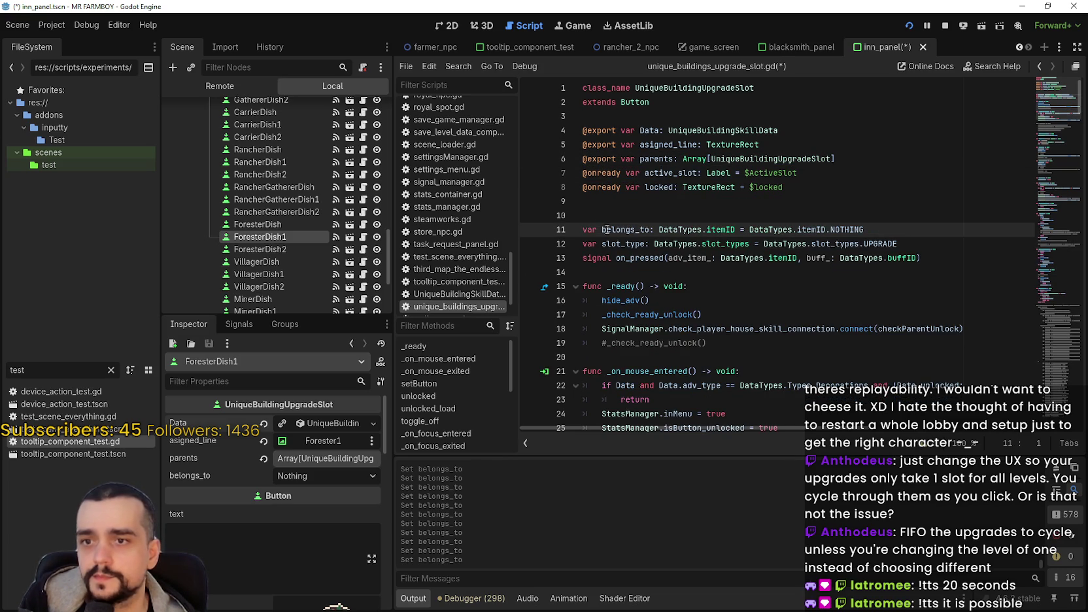
pyautogui.doubleClick(636, 231)
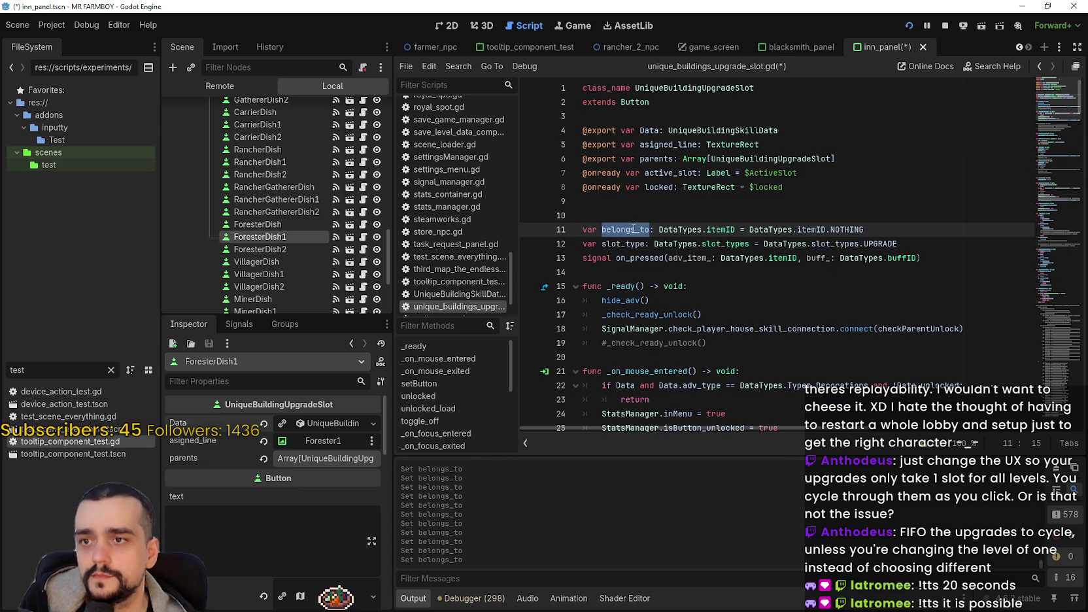
pyautogui.click(635, 218)
pyautogui.hotkey('ctrl', 's')
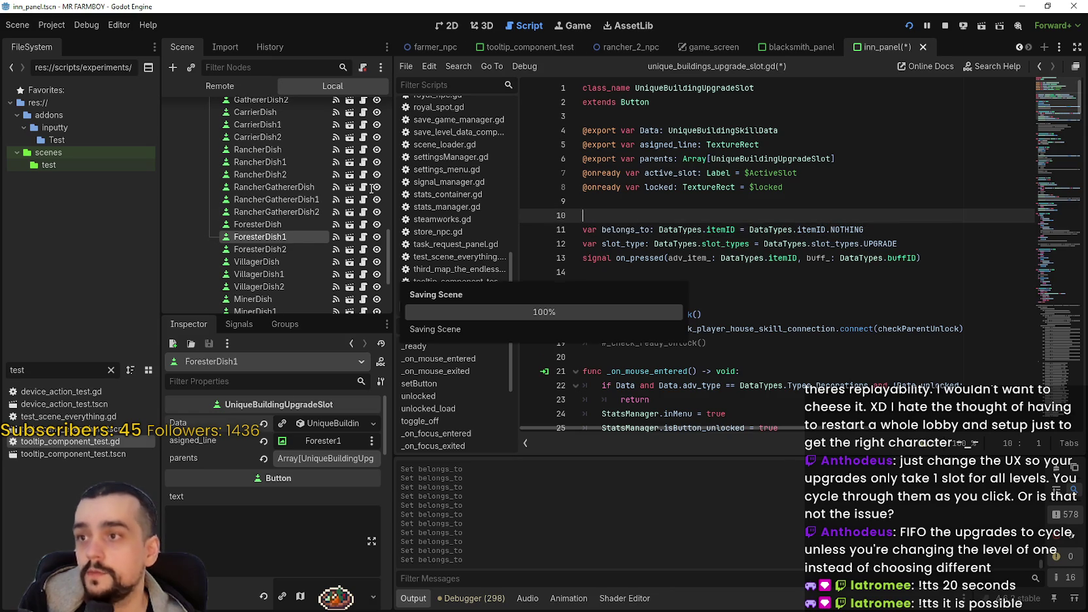
pyautogui.scroll(10, 365, 196)
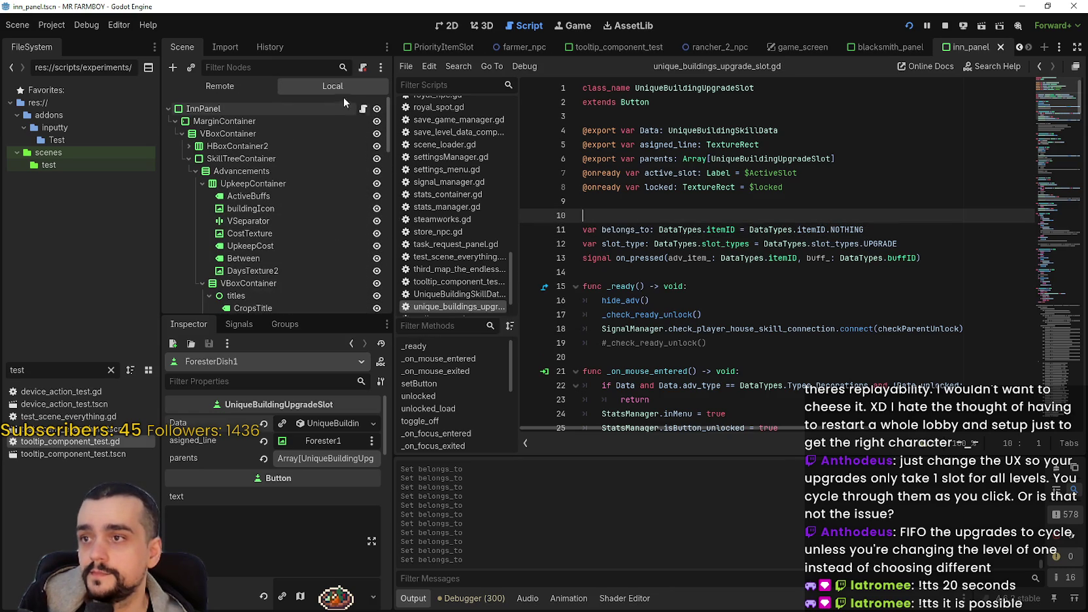
pyautogui.click(363, 110)
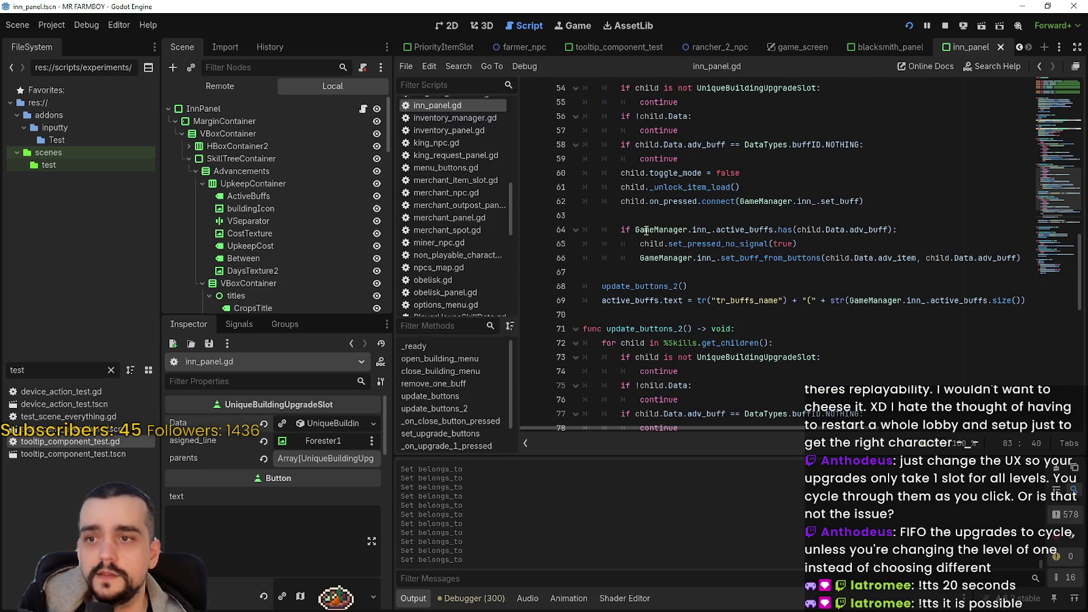
# Add 'child.belongs_to = DataTypes.itemID.INN' after the toggle_mode line in inn_panel.gd and save
pyautogui.click(825, 203)
pyautogui.scroll(-1, 770, 187)
pyautogui.scroll(1, 769, 187)
pyautogui.click(775, 174)
pyautogui.scroll(1, 777, 175)
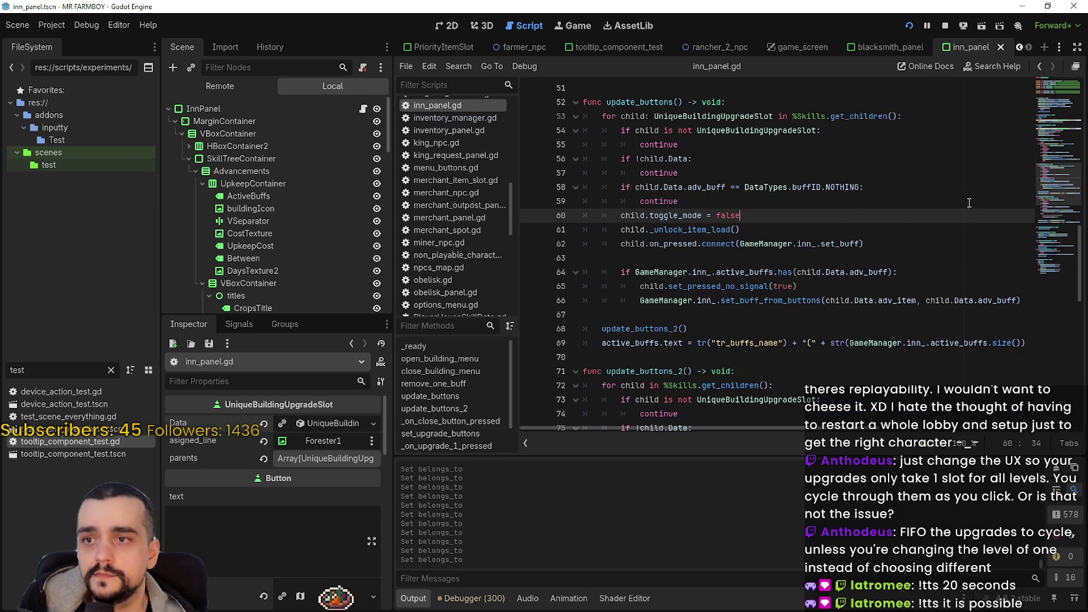
pyautogui.press('Return')
pyautogui.write('belongs_to')
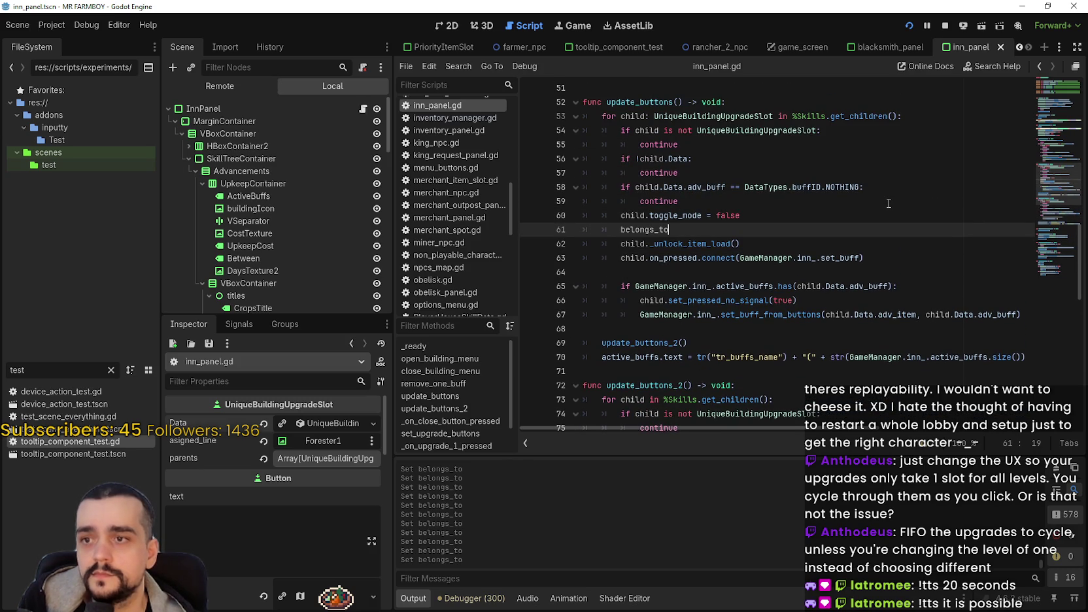
pyautogui.hotkey('ctrl', 'BackSpace')
pyautogui.write('hild.belongs_to = ')
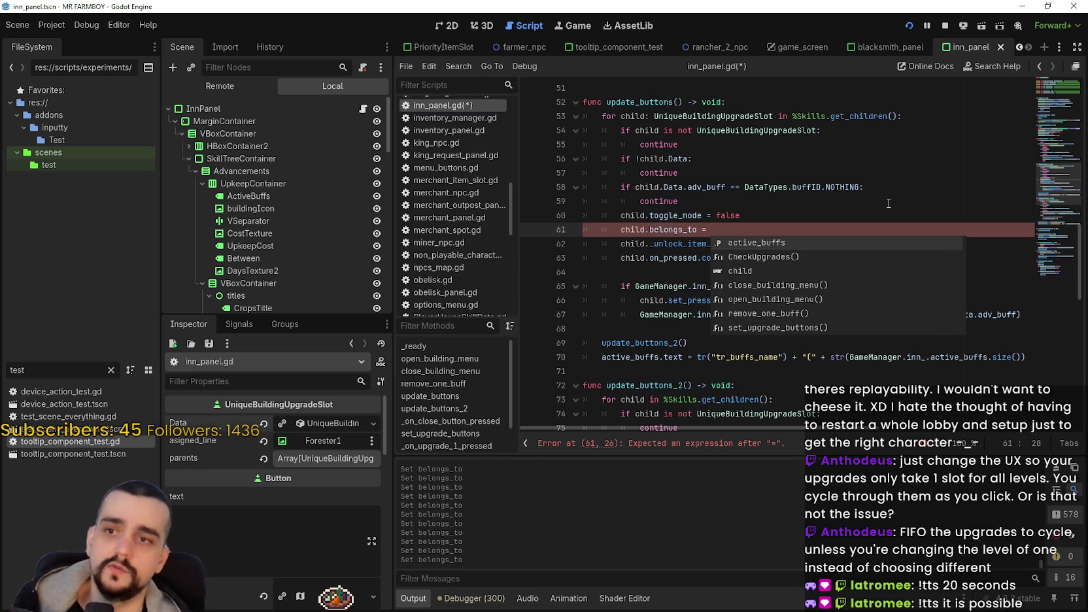
pyautogui.write('Data')
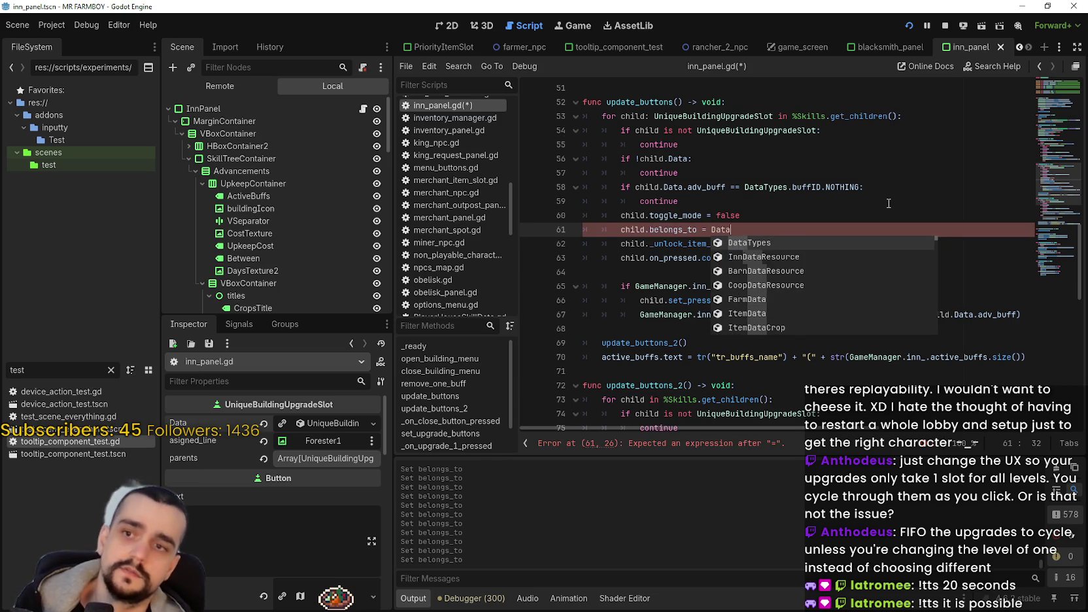
pyautogui.write('Types.item')
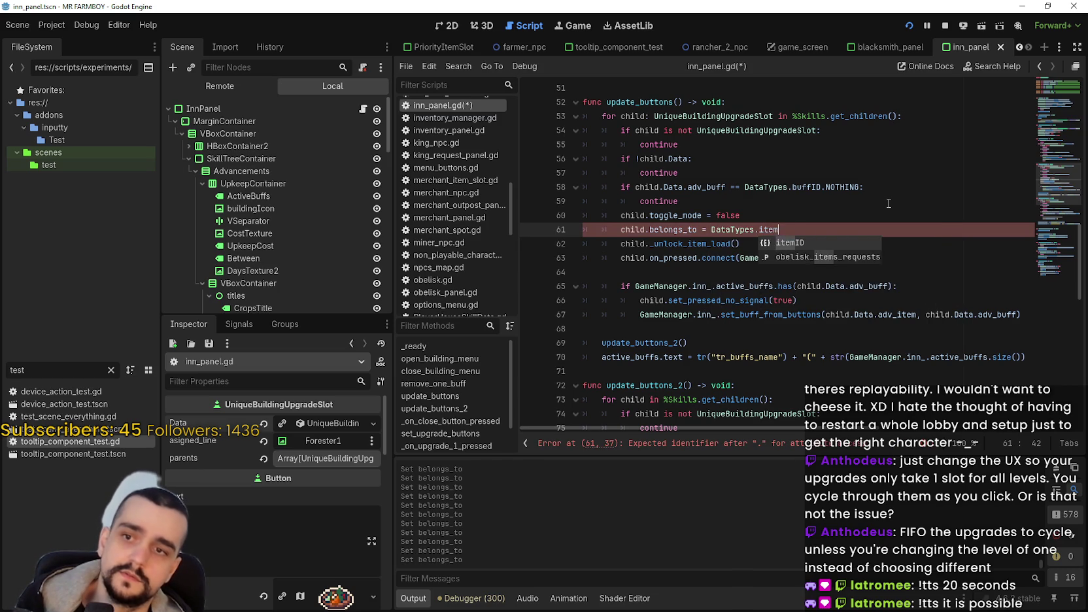
pyautogui.write('ID.INN')
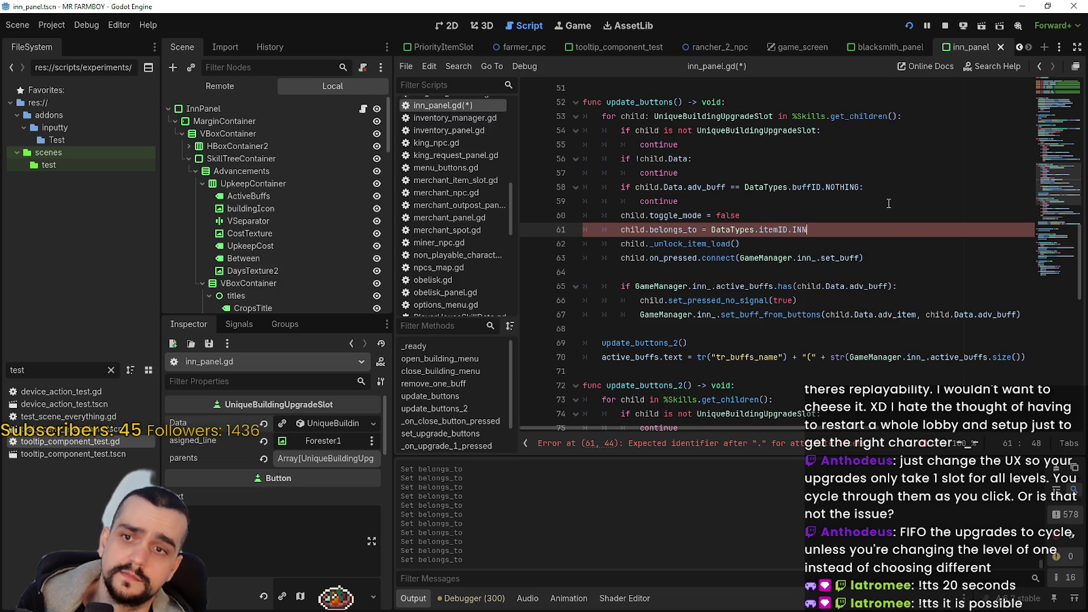
pyautogui.moveTo(808, 230); pyautogui.dragTo(621, 229)
pyautogui.hotkey('ctrl', 's')
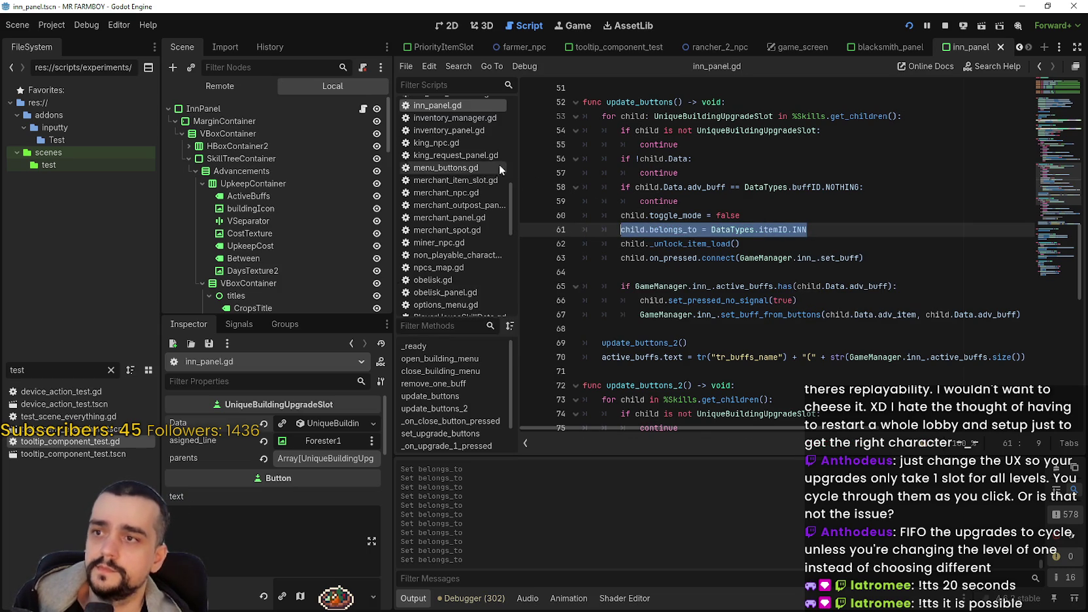
# In blacksmith_panel.gd, add 'child.belongs_to = DataTypes.itemID.BLACKSMITH' after toggle_mode and save
pyautogui.scroll(2, 475, 157)
pyautogui.scroll(3, 478, 210)
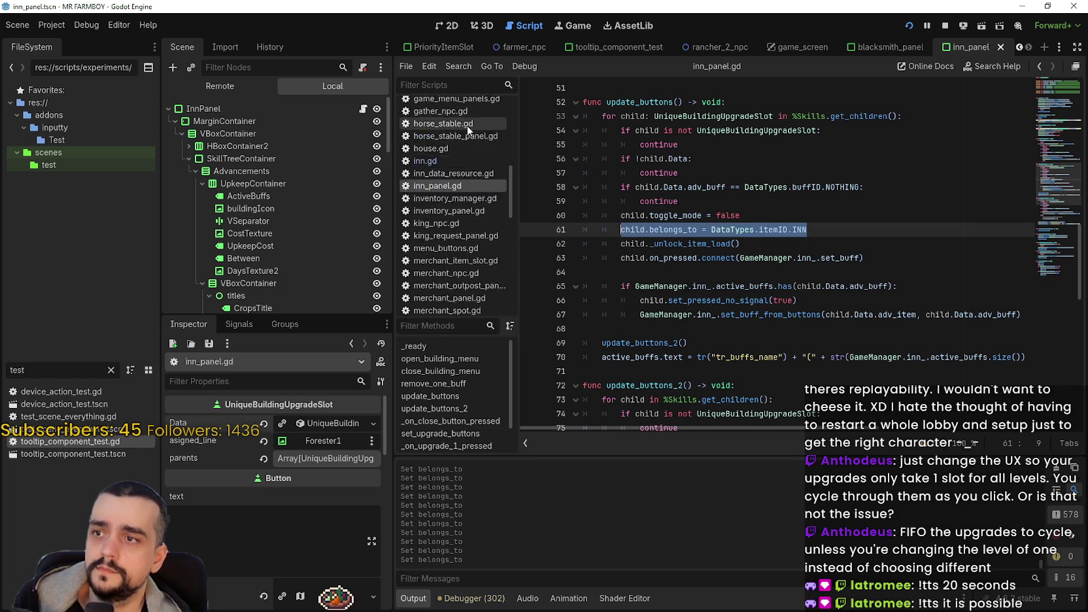
pyautogui.click(890, 47)
pyautogui.scroll(10, 842, 285)
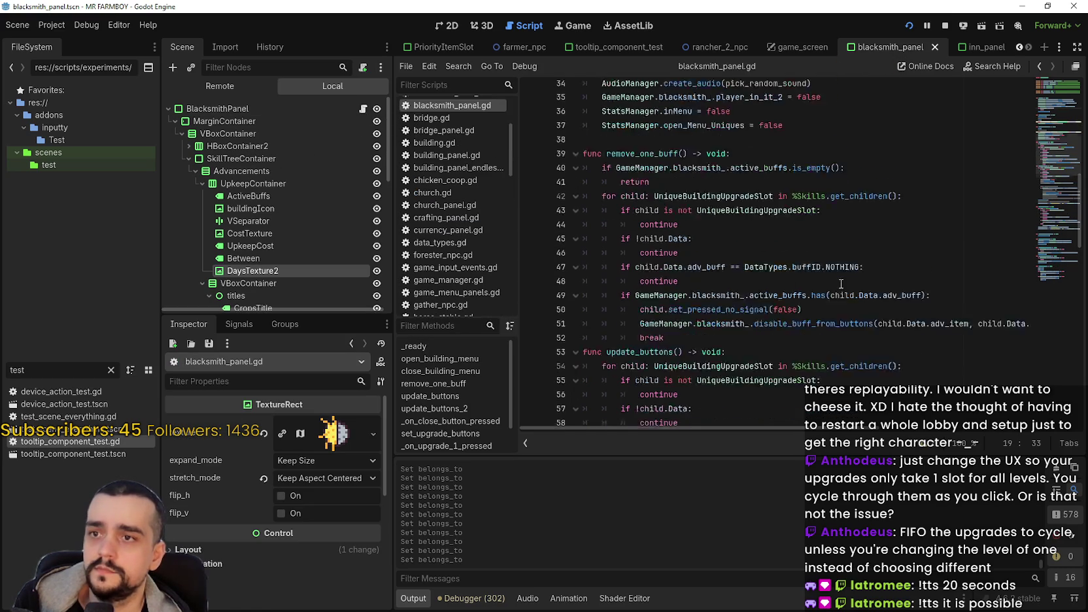
pyautogui.scroll(-11, 1068, 166)
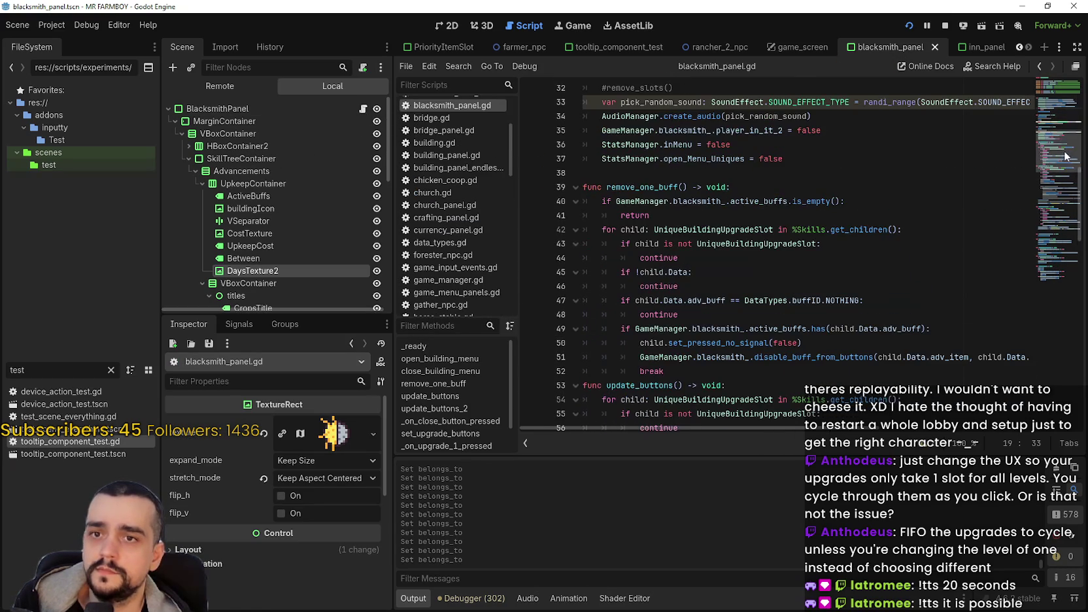
pyautogui.scroll(-5, 1064, 174)
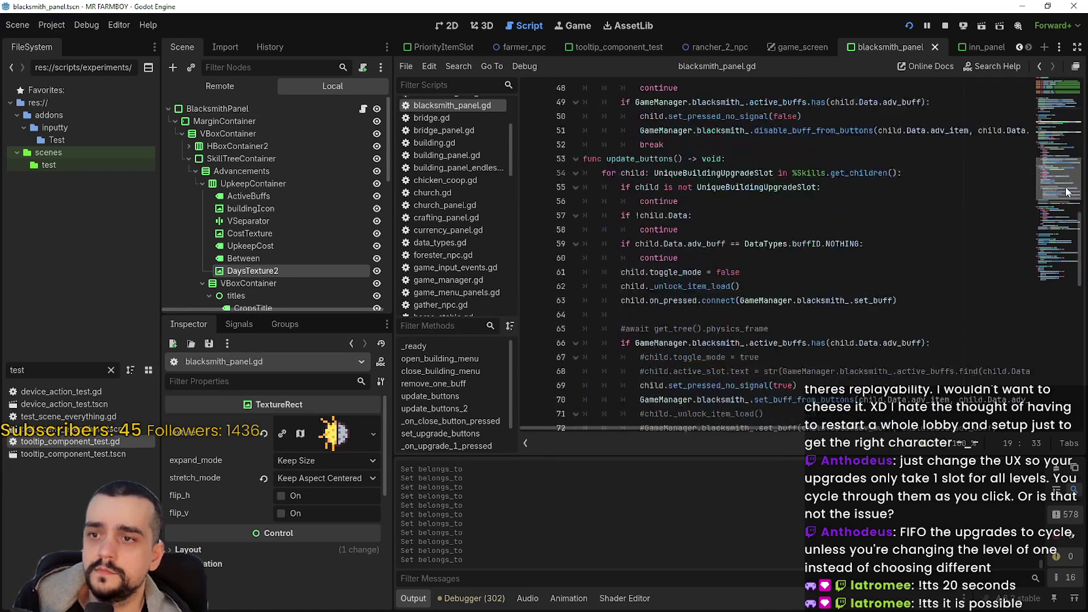
pyautogui.click(811, 244)
pyautogui.hotkey('ctrl', 'z')
pyautogui.hotkey('ctrl', 'z')
pyautogui.hotkey('ctrl', 'z')
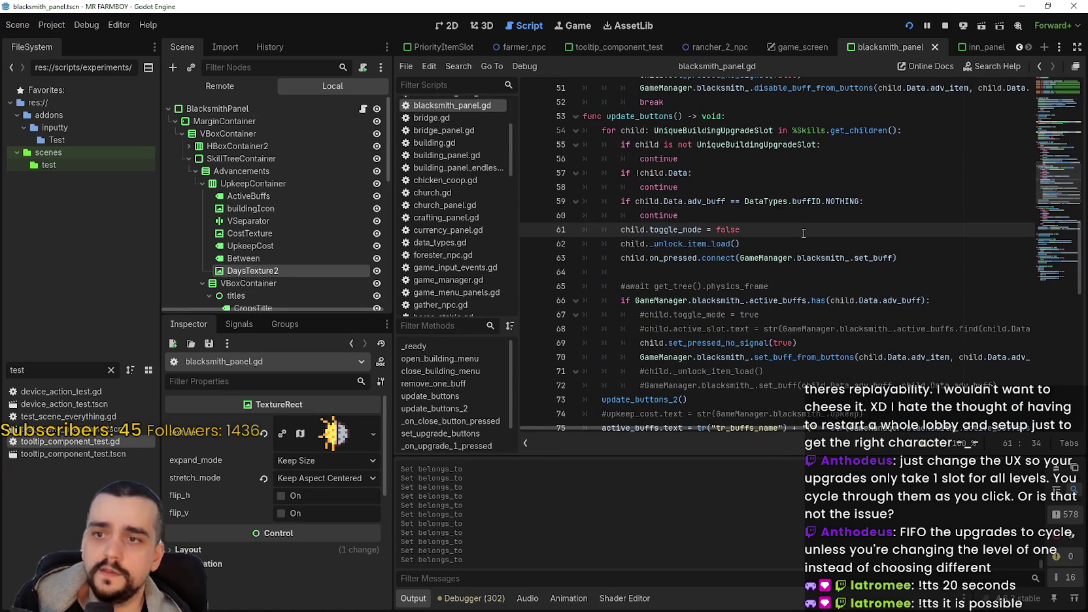
pyautogui.click(811, 240)
pyautogui.press('BackSpace')
pyautogui.press('BackSpace')
pyautogui.press('BackSpace')
pyautogui.write('Black')
pyautogui.press('Return')
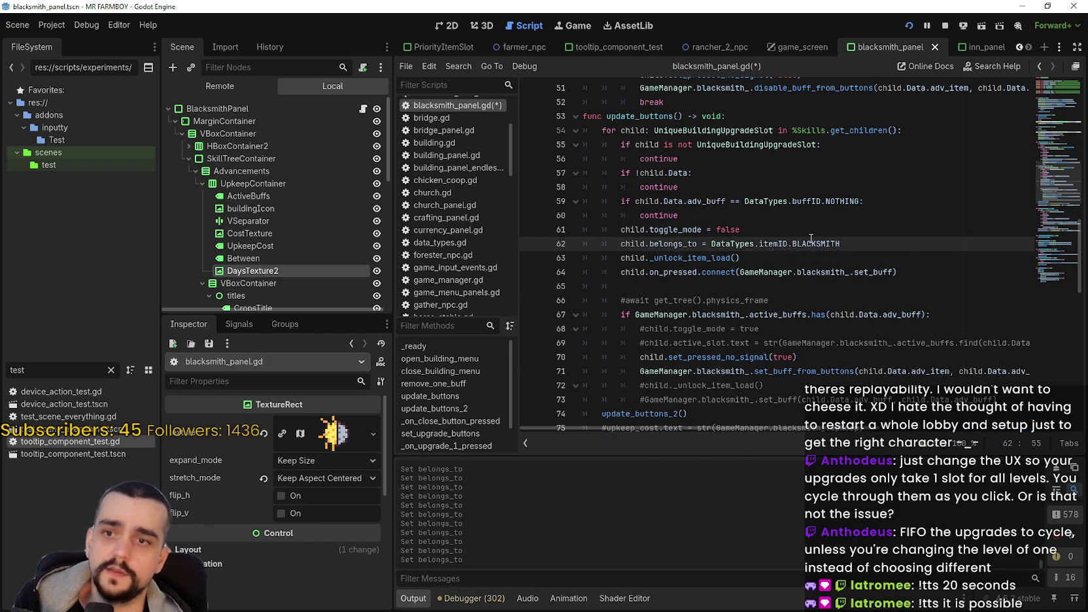
pyautogui.hotkey('ctrl', 's')
# Open the upgrade slot script and bring its _on_toggled function into view
pyautogui.scroll(-3, 270, 227)
pyautogui.scroll(-3, 270, 227)
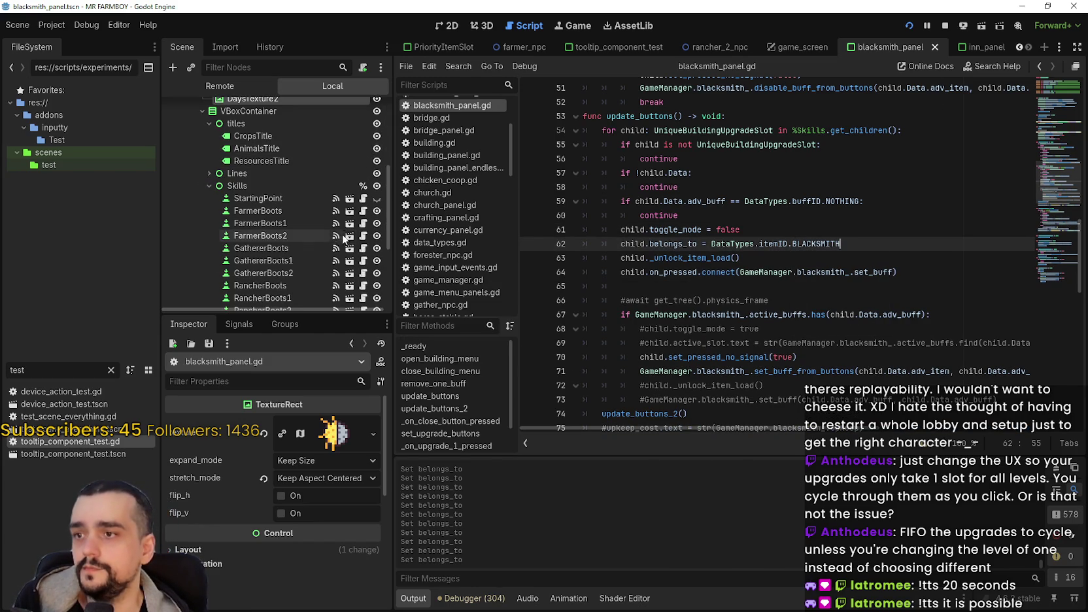
pyautogui.click(364, 248)
pyautogui.moveTo(1070, 341); pyautogui.dragTo(1070, 418)
# Change the first two inn_ references on the BLACKSMITH condition line to blacksmith_
pyautogui.click(794, 300)
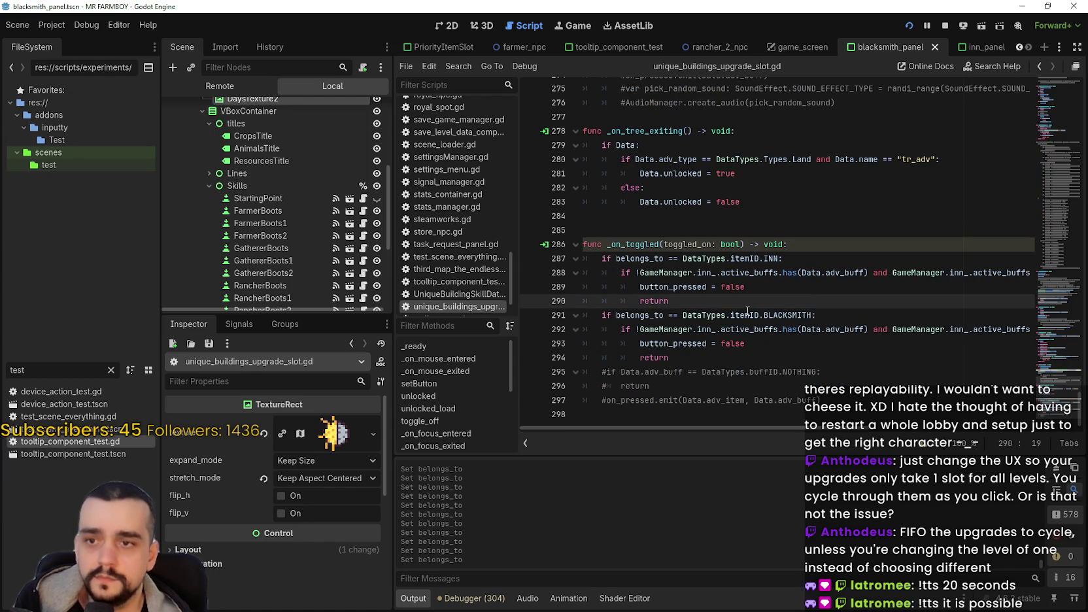
pyautogui.click(792, 329)
pyautogui.doubleClick(748, 329)
pyautogui.click(709, 273)
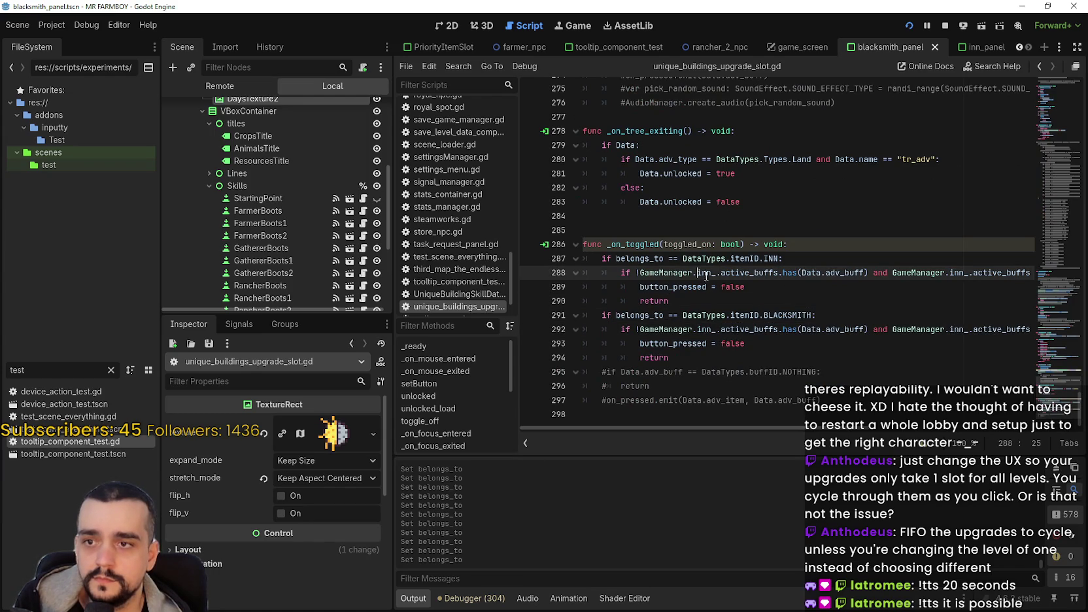
pyautogui.doubleClick(708, 329)
pyautogui.write('black')
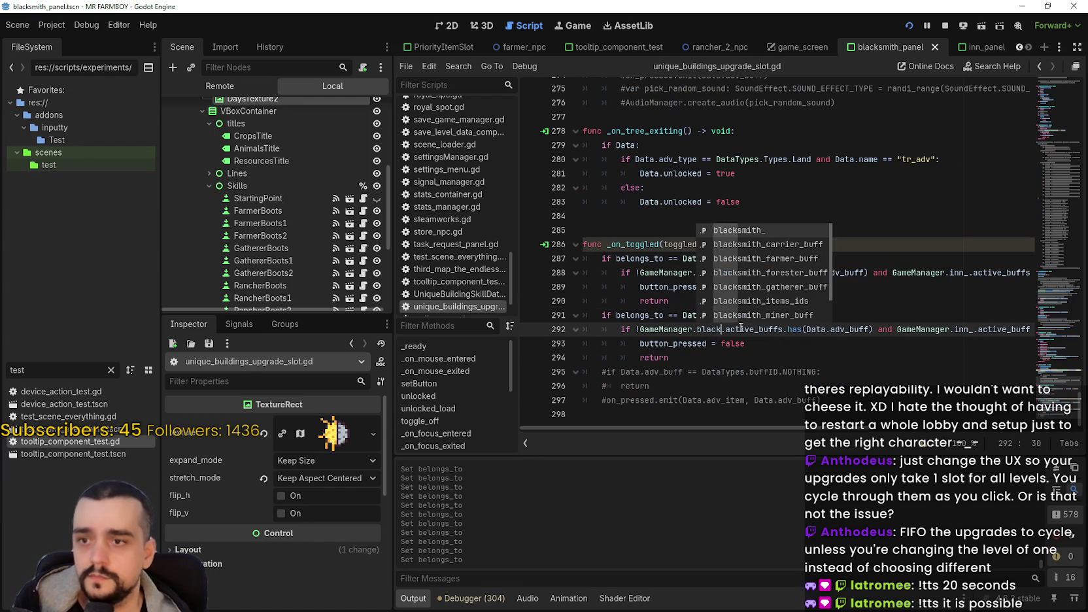
pyautogui.press('Return')
pyautogui.doubleClick(991, 329)
pyautogui.write('black')
pyautogui.press('Return')
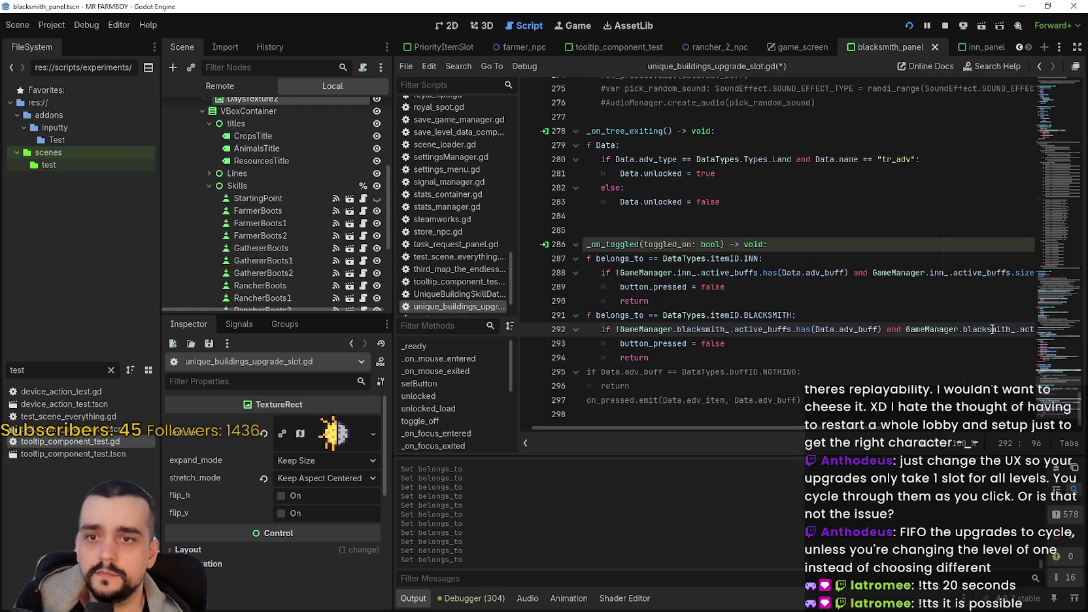
# Change the inn_ before slot_limit to blacksmith_, then save the slot script
pyautogui.hscroll(5, 1013, 403)
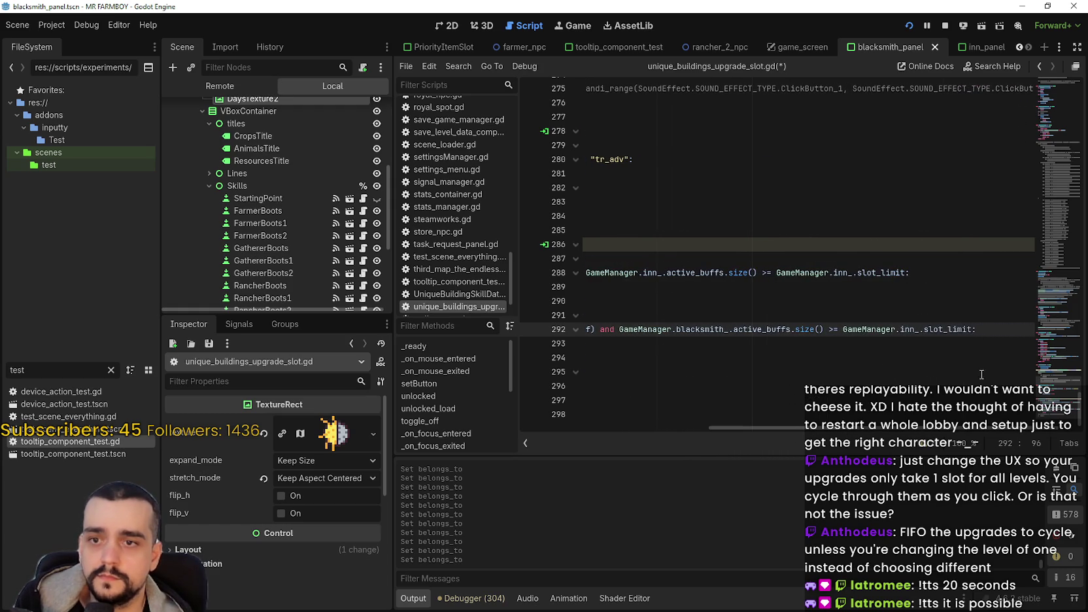
pyautogui.doubleClick(908, 329)
pyautogui.write('black')
pyautogui.press('Return')
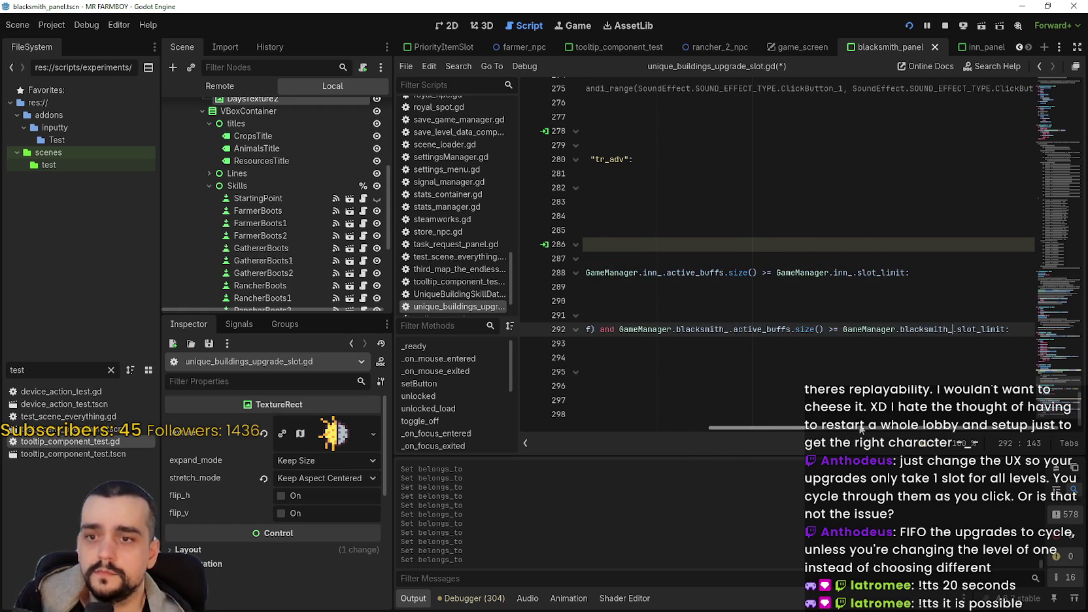
pyautogui.hscroll(-5, 851, 392)
pyautogui.click(707, 358)
pyautogui.hotkey('ctrl', 's')
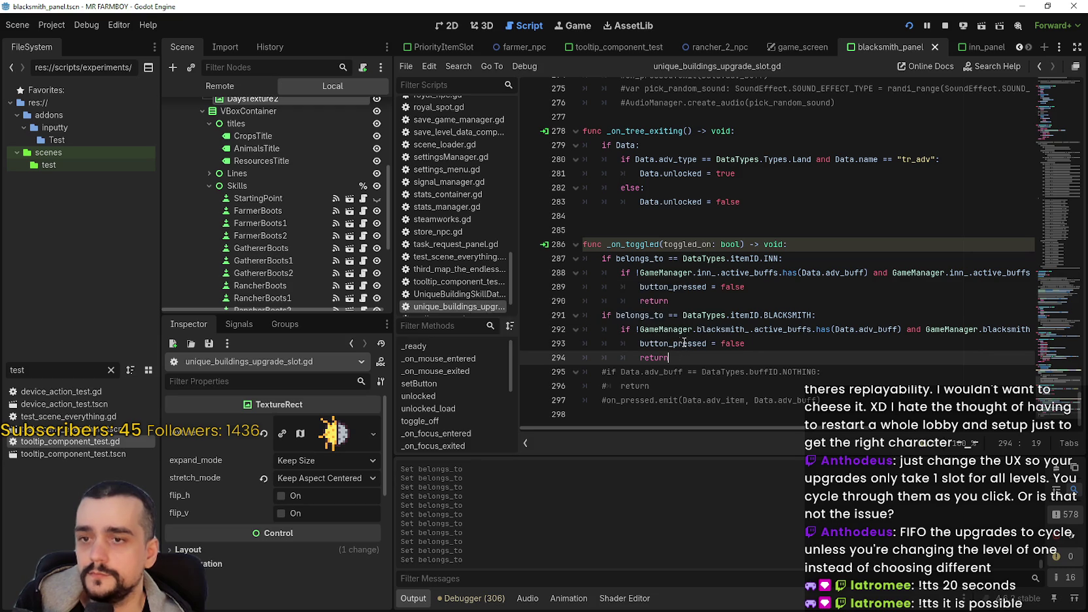
pyautogui.moveTo(668, 357); pyautogui.dragTo(538, 310)
pyautogui.hotkey('ctrl', 'c')
pyautogui.click(704, 344)
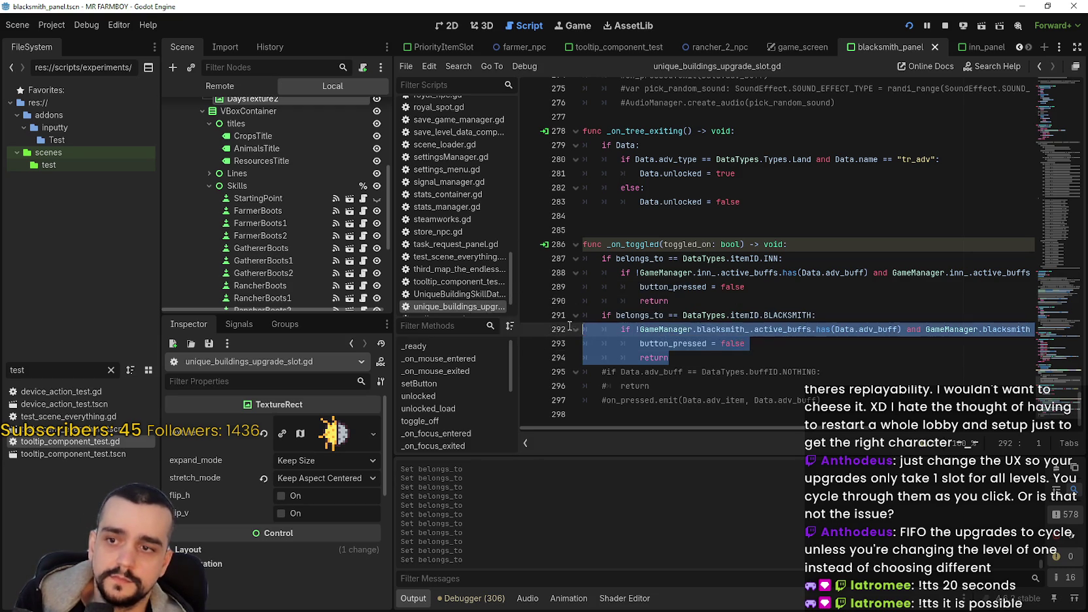
pyautogui.click(690, 361)
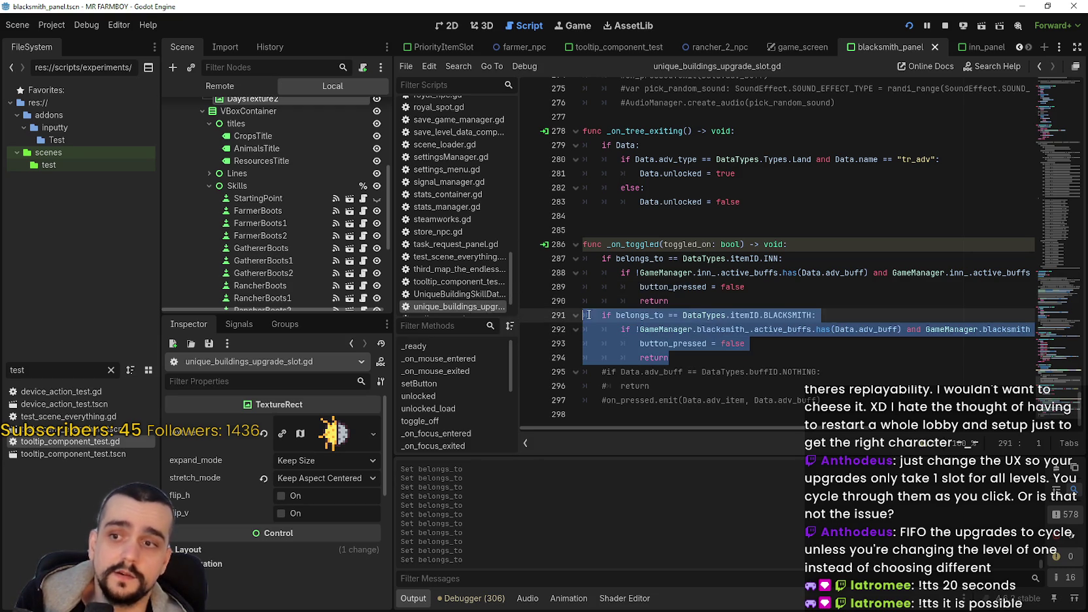
# Paste a copy of the BLACKSMITH branch below it and change its condition to CHURCH
pyautogui.click(694, 360)
pyautogui.press('Return')
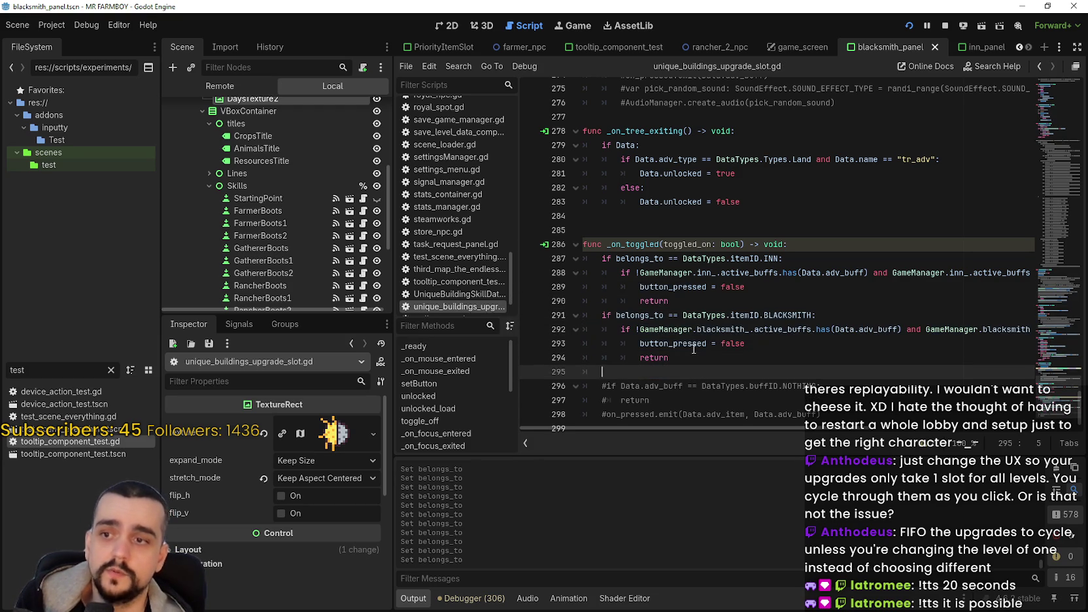
pyautogui.hotkey('ctrl', 'v')
pyautogui.scroll(-1, 714, 310)
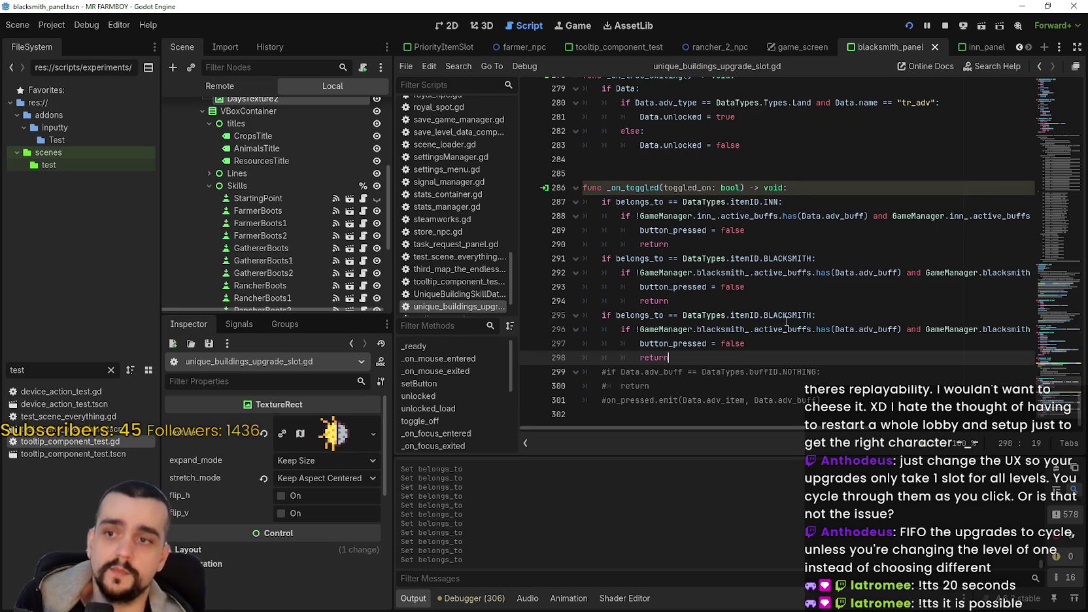
pyautogui.click(787, 321)
pyautogui.doubleClick(787, 321)
pyautogui.write('Chu')
pyautogui.press('Return')
# Replace each blacksmith_ reference in the copied branch with church_, including the slot_limit check
pyautogui.doubleClick(730, 329)
pyautogui.write('church')
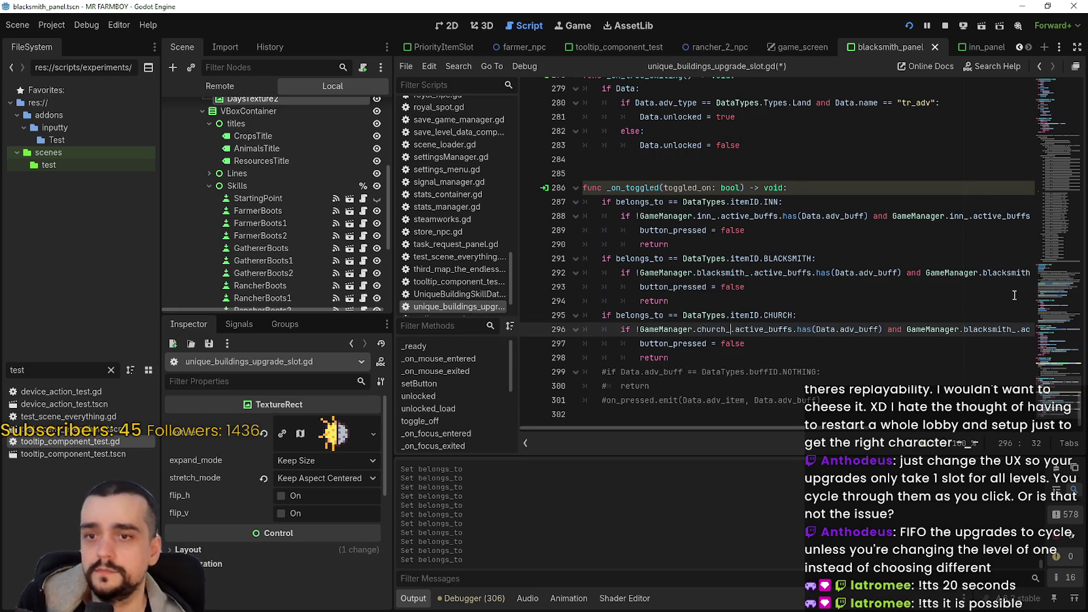
pyautogui.doubleClick(992, 329)
pyautogui.write('chur')
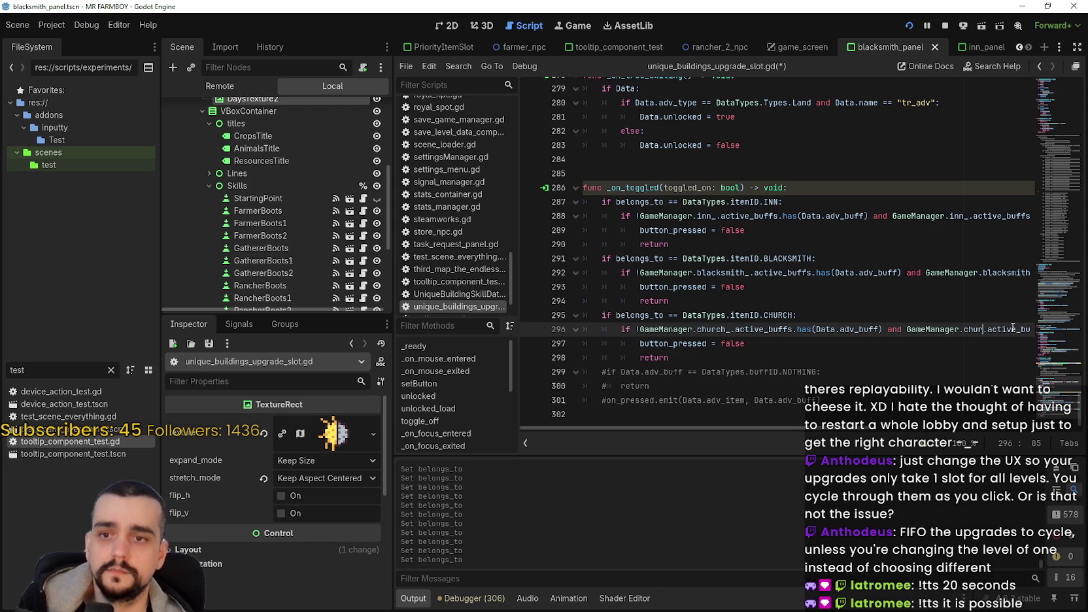
pyautogui.write('ch_')
pyautogui.moveTo(1012, 329); pyautogui.dragTo(847, 340)
pyautogui.moveTo(914, 330); pyautogui.dragTo(1047, 335)
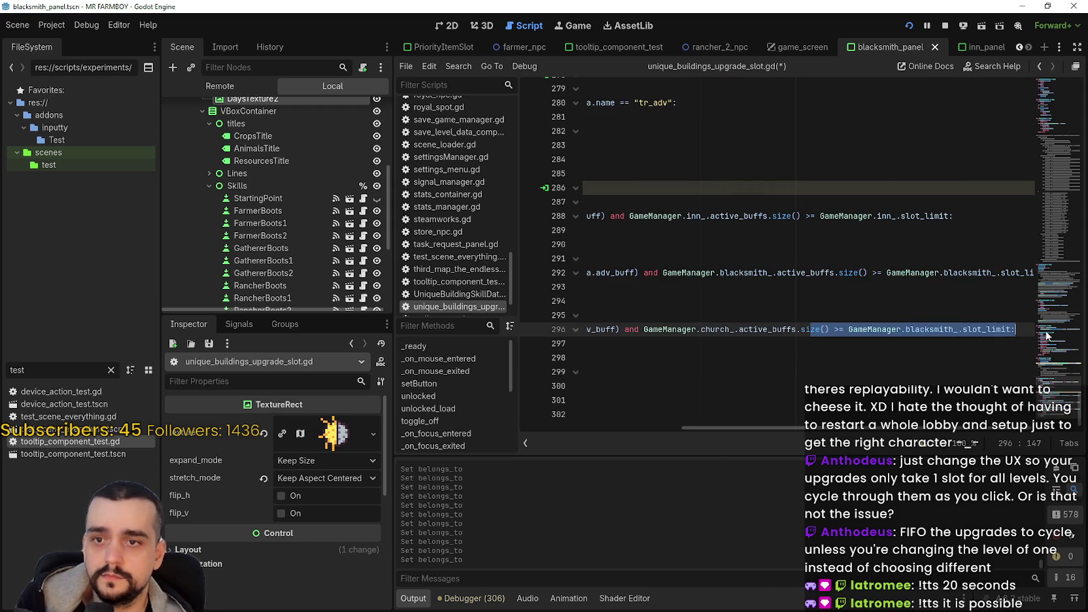
pyautogui.doubleClick(959, 329)
pyautogui.write('church_')
pyautogui.press('Escape')
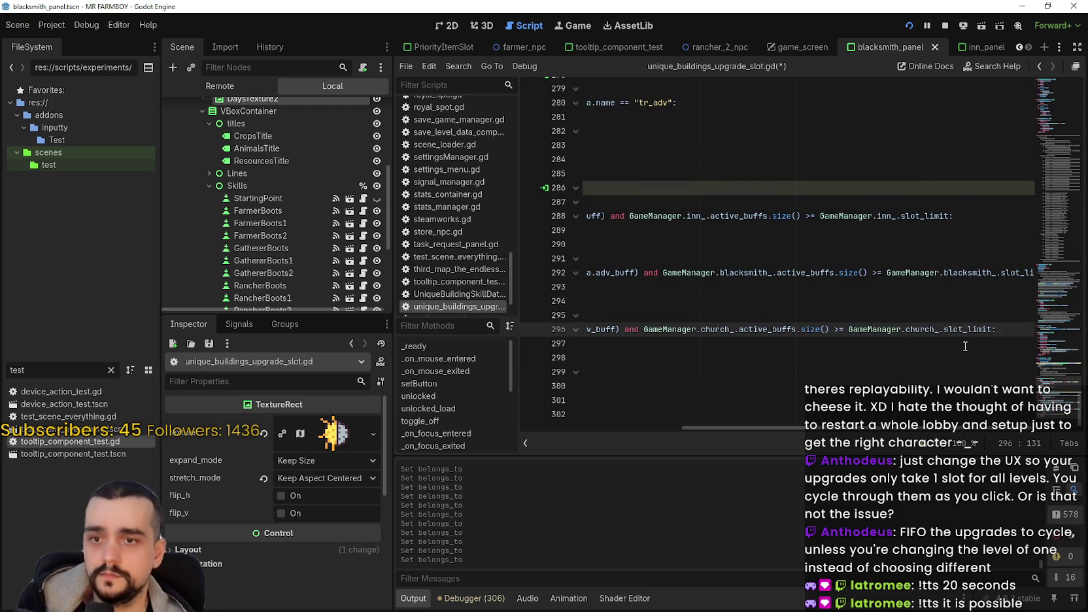
pyautogui.moveTo(965, 347); pyautogui.dragTo(677, 353)
# Save the upgrade slot script and stop the running game
pyautogui.hotkey('ctrl', 's')
pyautogui.click(752, 301)
pyautogui.scroll(2, 736, 296)
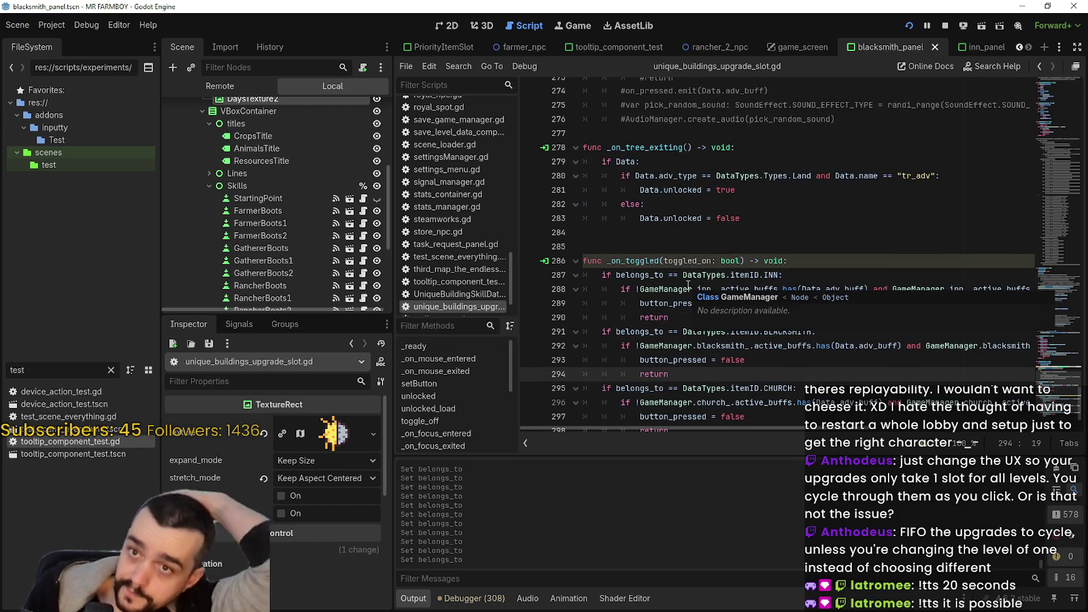
pyautogui.click(945, 26)
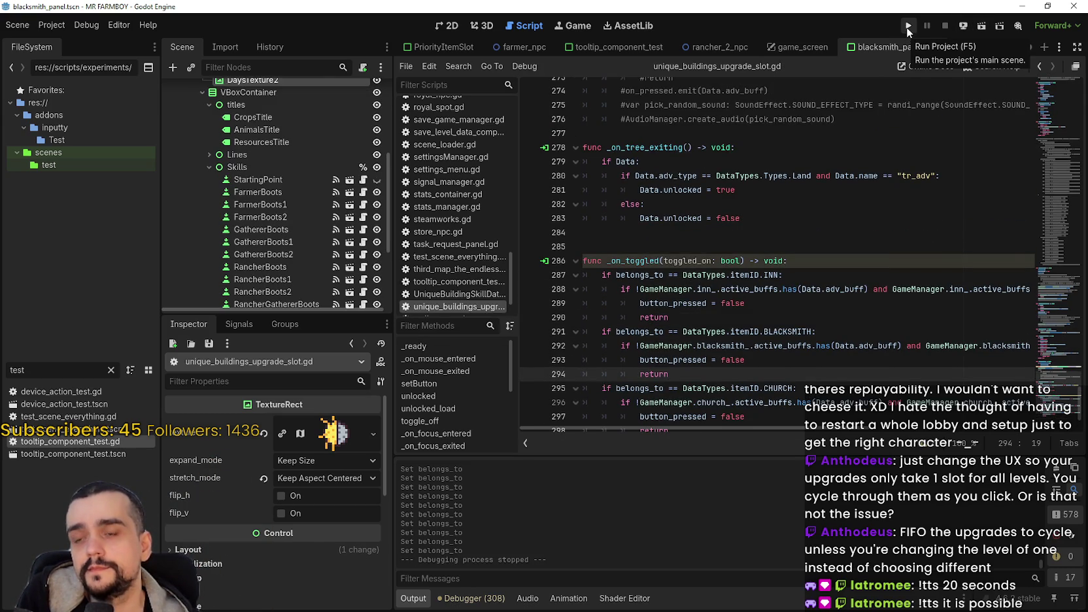
# Launch the project with F5, load Save 1, and maximize the game window
pyautogui.click(908, 26)
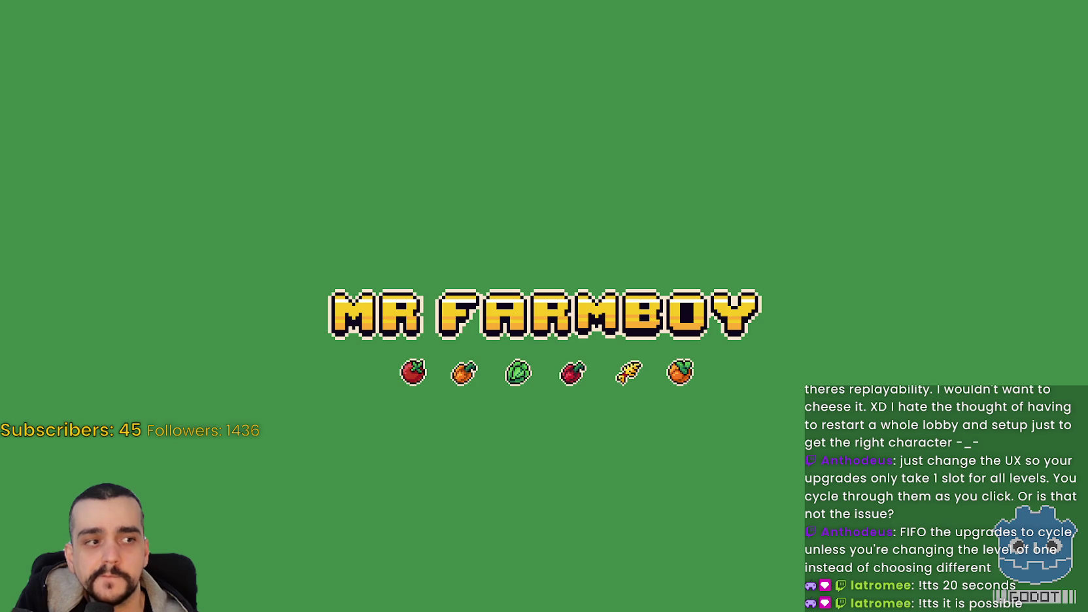
pyautogui.press('F5')
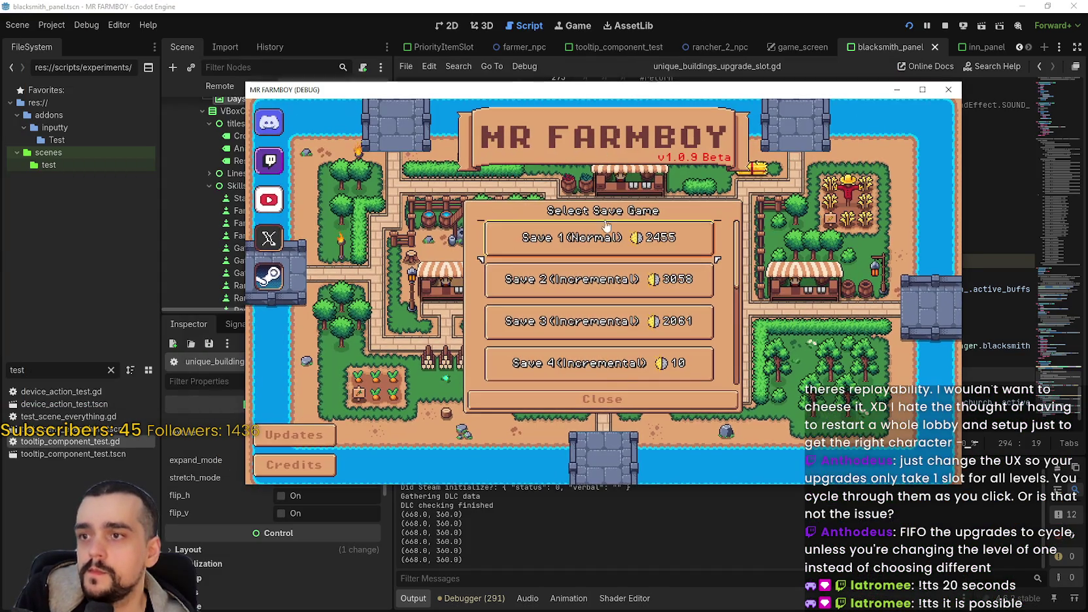
pyautogui.click(596, 219)
pyautogui.click(554, 244)
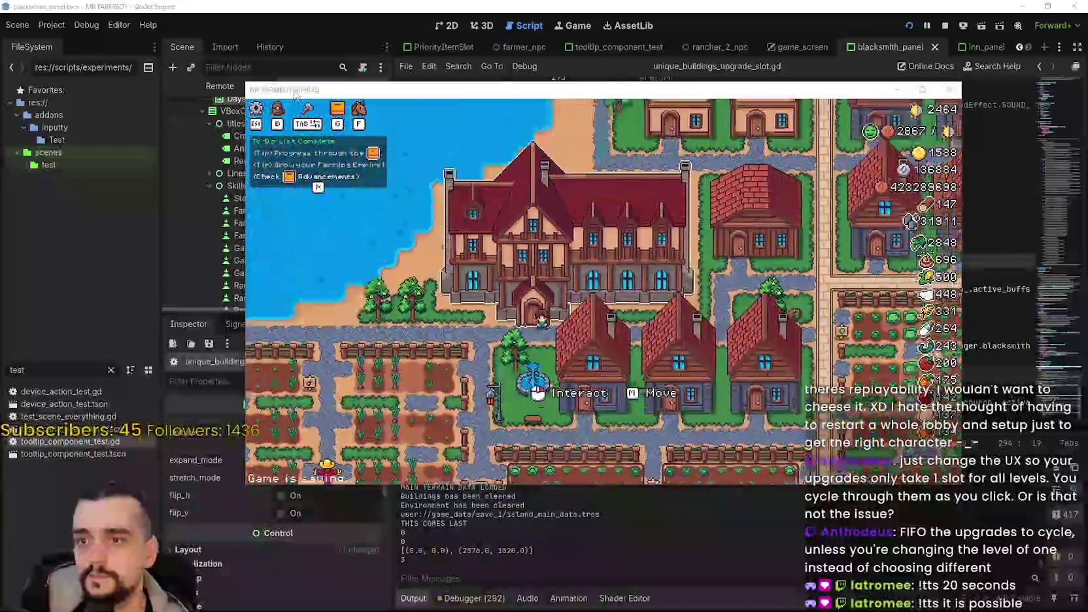
pyautogui.moveTo(294, 94); pyautogui.dragTo(358, 51)
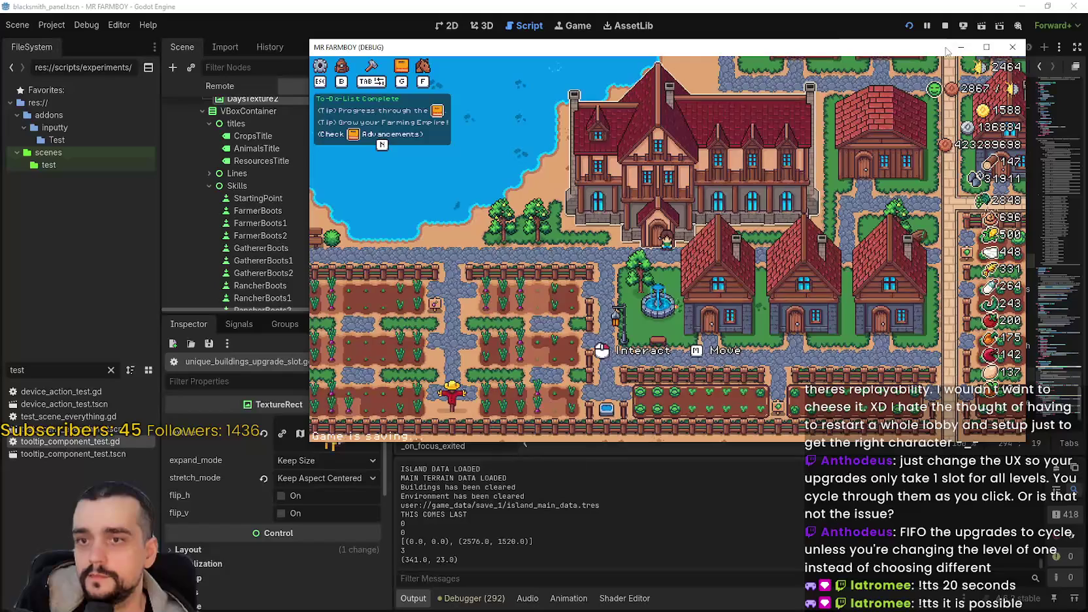
pyautogui.click(985, 47)
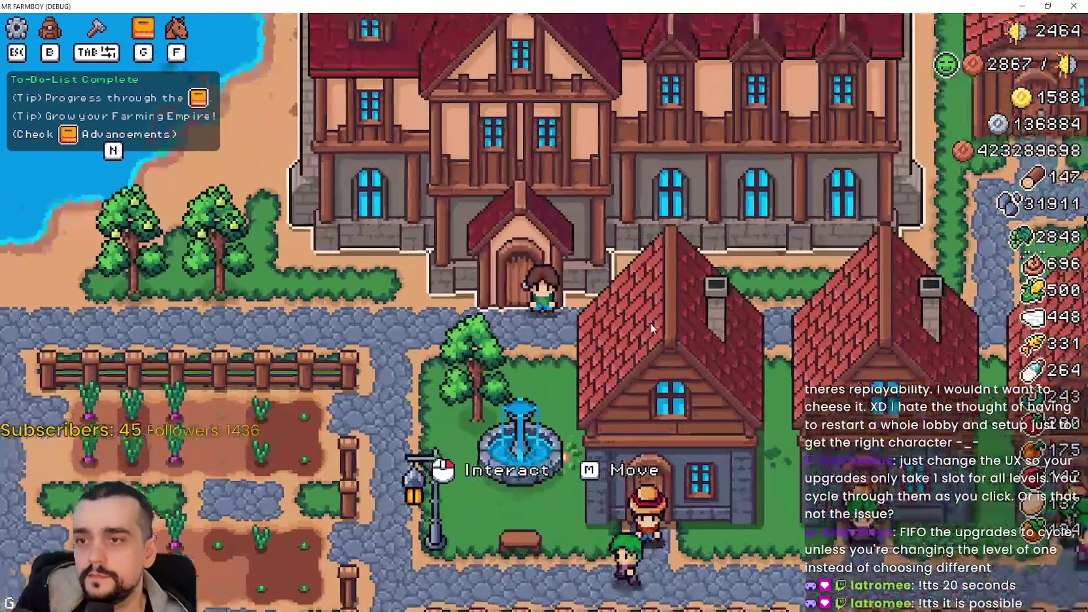
# Open the Inn upgrades panel and buy the remaining locked Crops dish slots
pyautogui.click(694, 356)
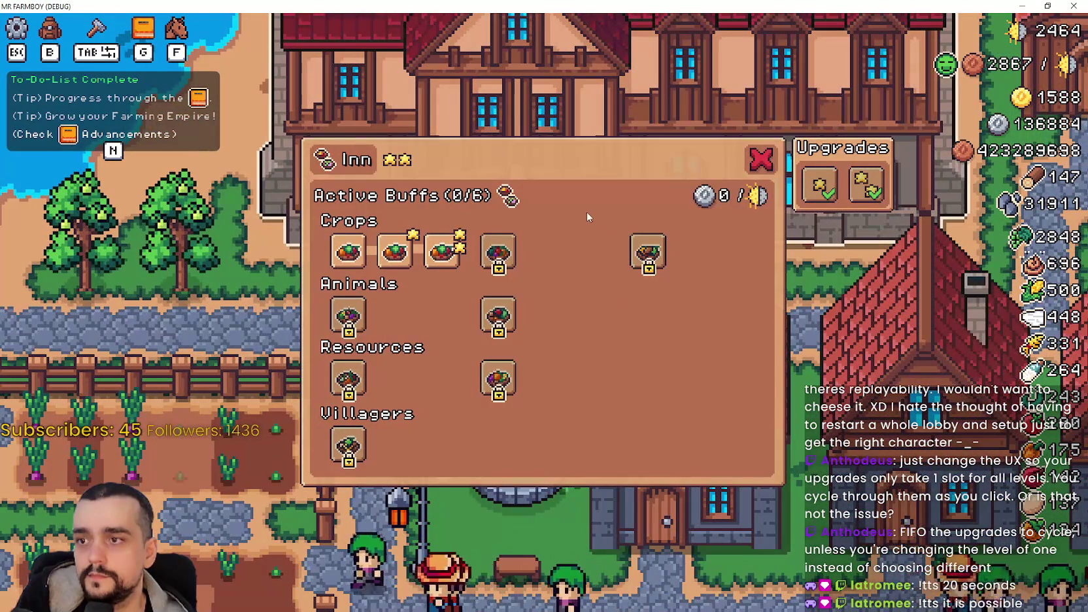
pyautogui.click(499, 252)
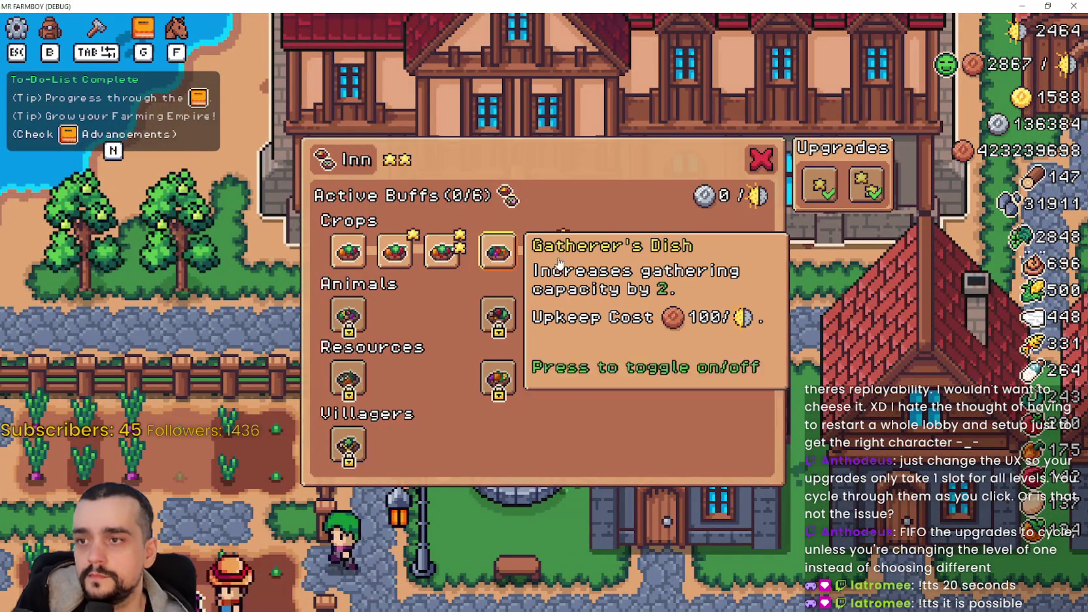
pyautogui.click(666, 270)
pyautogui.click(549, 258)
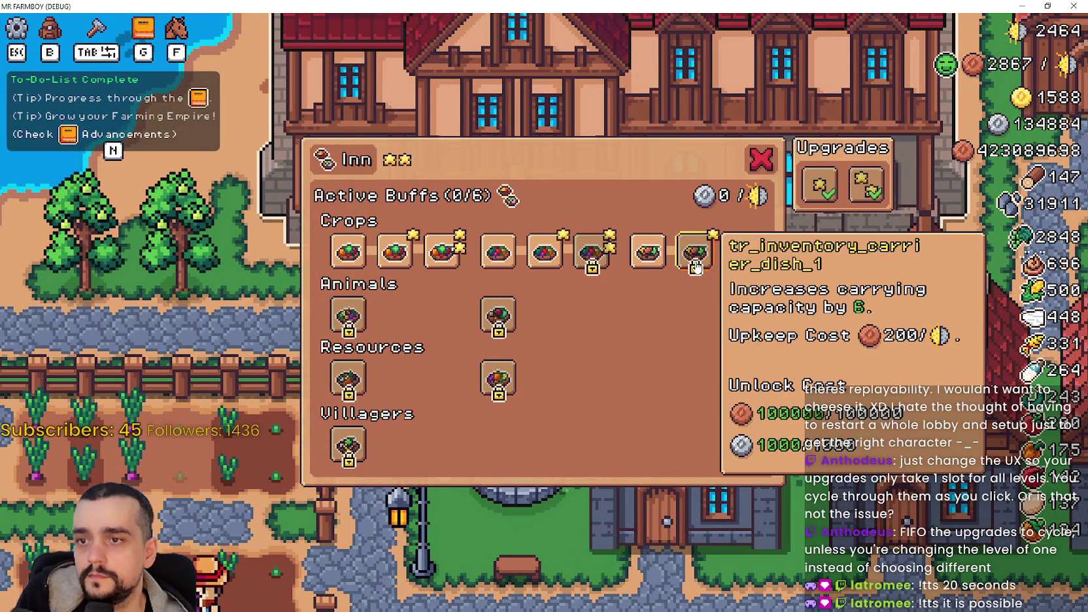
pyautogui.click(696, 257)
pyautogui.click(741, 252)
pyautogui.click(592, 252)
pyautogui.click(498, 315)
pyautogui.click(544, 315)
# Buy all the remaining locked Animals and Resources dish slots
pyautogui.click(592, 315)
pyautogui.click(349, 315)
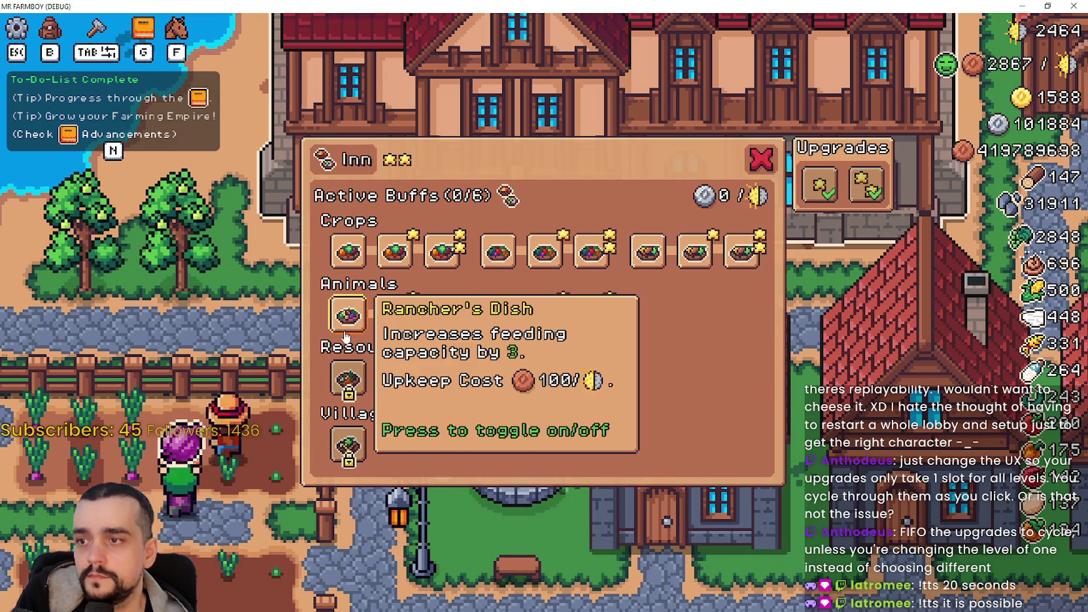
pyautogui.click(395, 315)
pyautogui.click(442, 315)
pyautogui.click(349, 378)
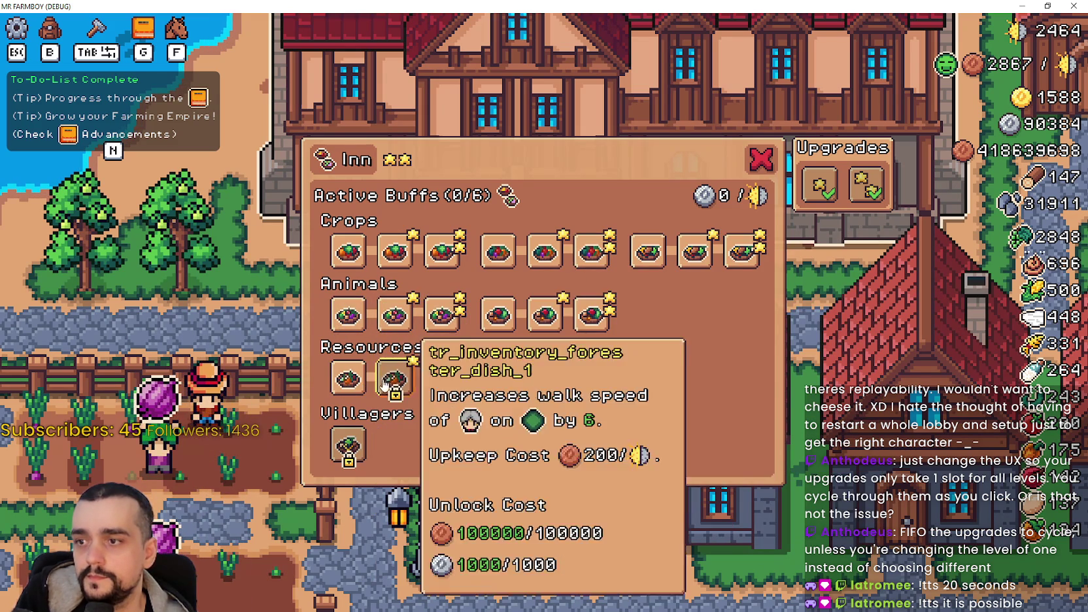
pyautogui.click(395, 378)
pyautogui.click(496, 380)
pyautogui.click(545, 379)
pyautogui.click(592, 379)
# Buy the three Villagers dish slots and restore the game window from maximized
pyautogui.click(348, 444)
pyautogui.click(395, 445)
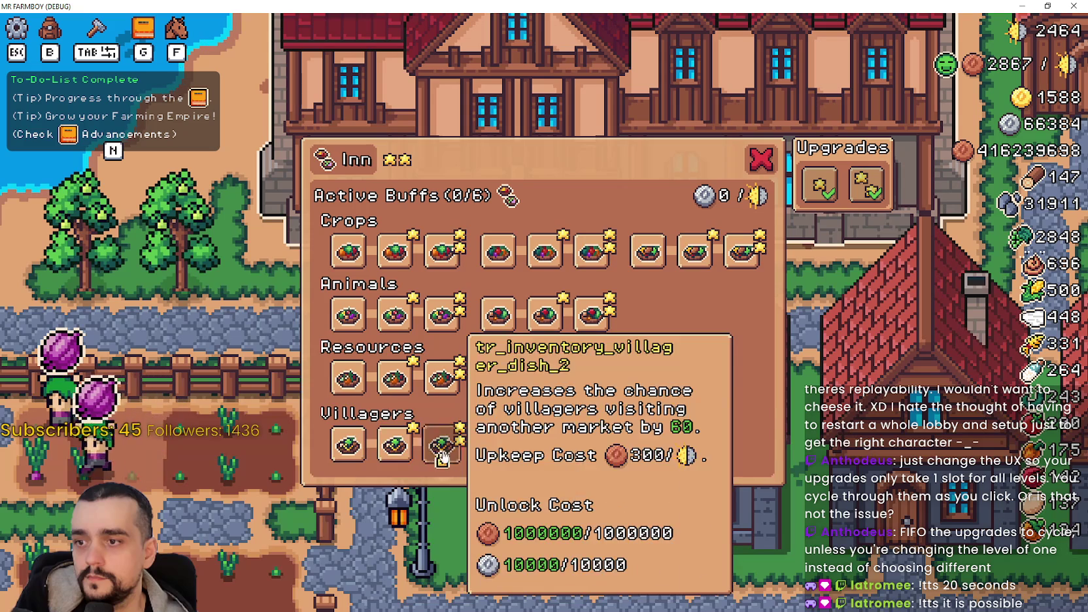
pyautogui.click(442, 445)
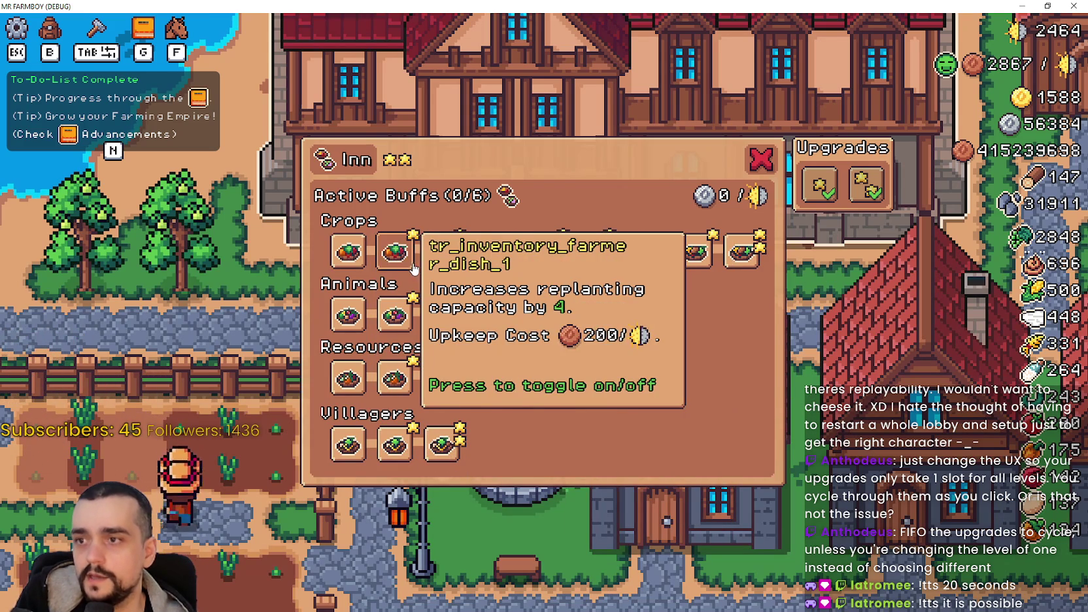
pyautogui.click(1048, 6)
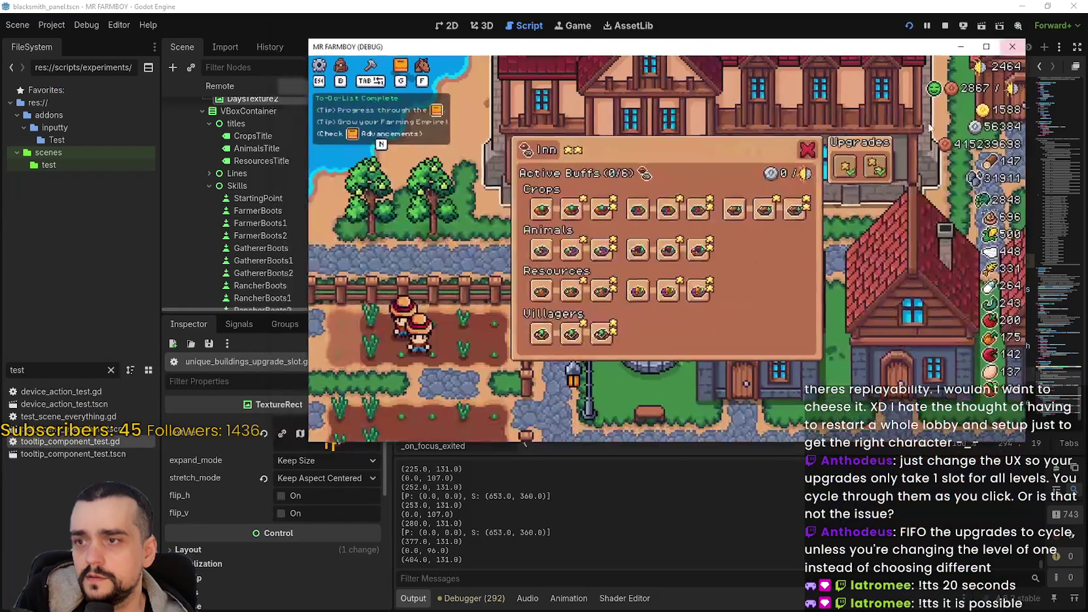
# Uncomment on_pressed.emit on line 301 of unique_buildings_upgrade_slot.gd and save the script
pyautogui.moveTo(777, 53); pyautogui.dragTo(539, 79)
pyautogui.moveTo(370, 242)
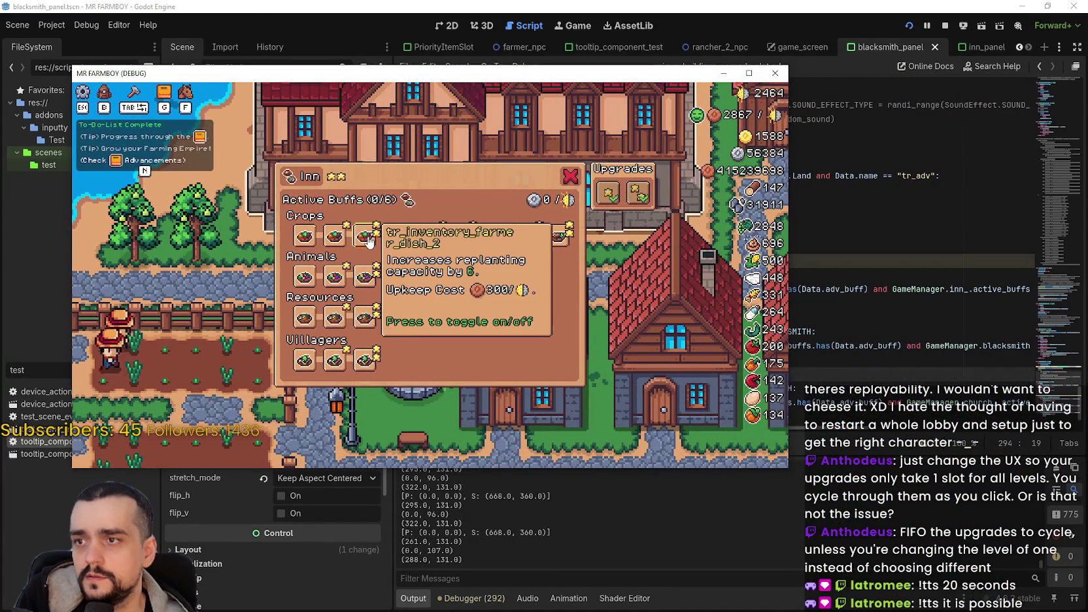
pyautogui.click(898, 317)
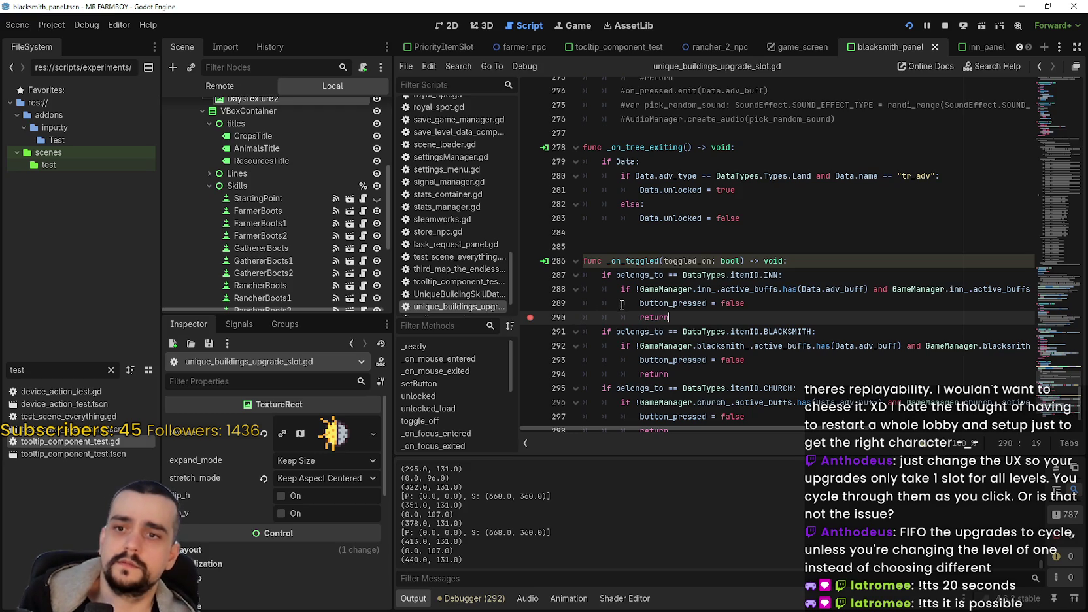
pyautogui.hotkey('alt', 'Tab')
pyautogui.moveTo(331, 245)
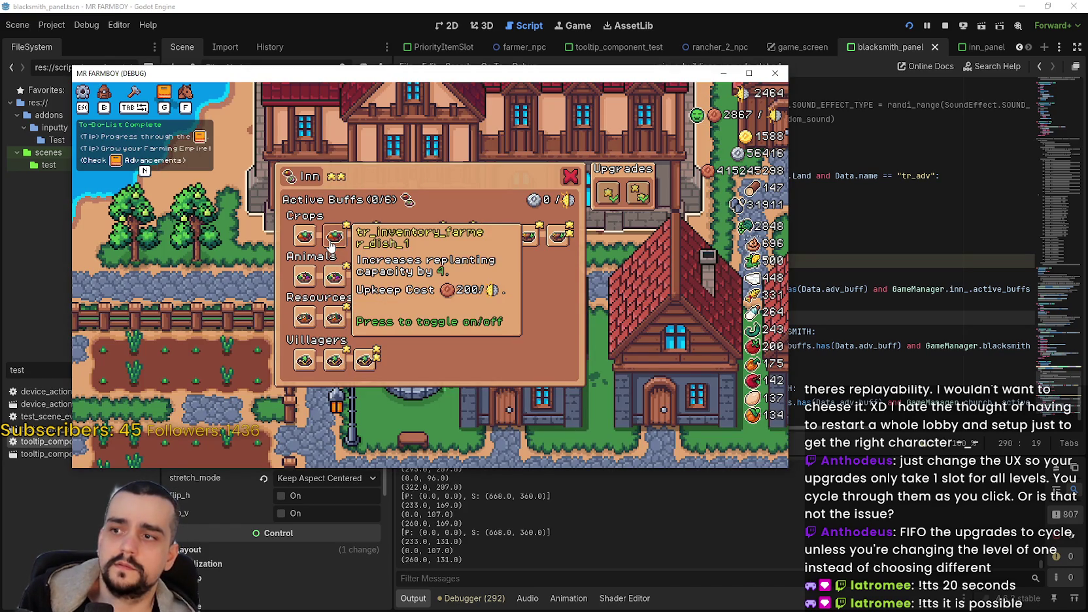
pyautogui.hotkey('alt', 'Tab')
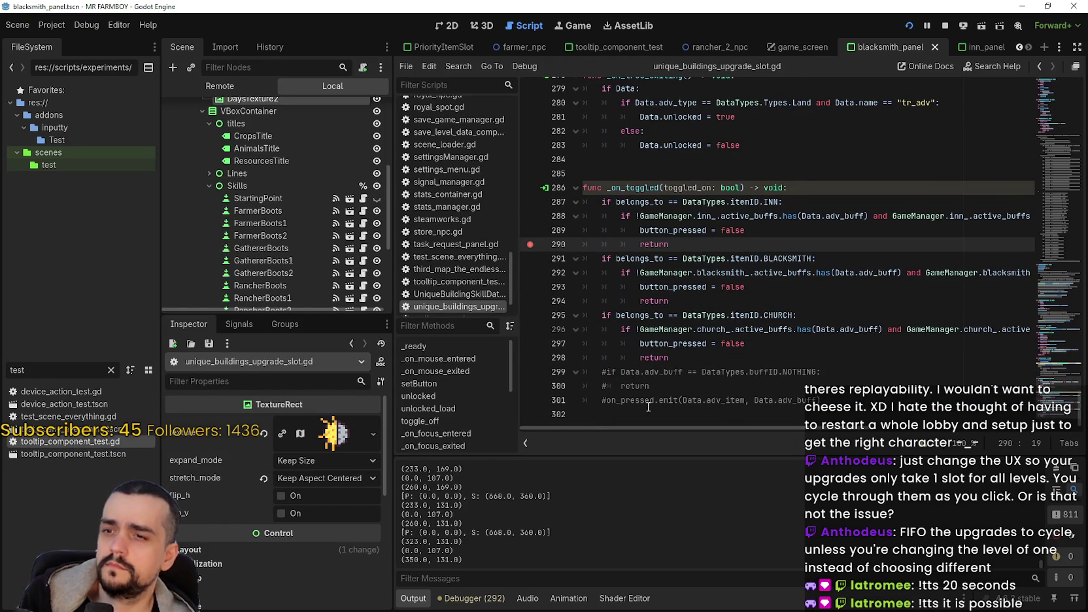
pyautogui.click(607, 401)
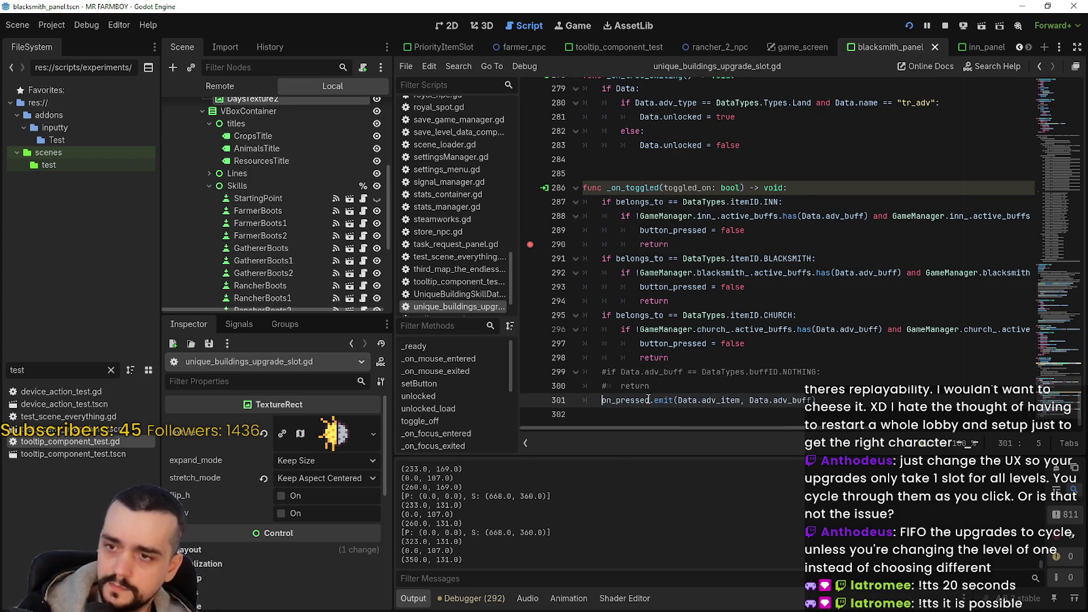
pyautogui.click(757, 385)
pyautogui.hotkey('ctrl', 's')
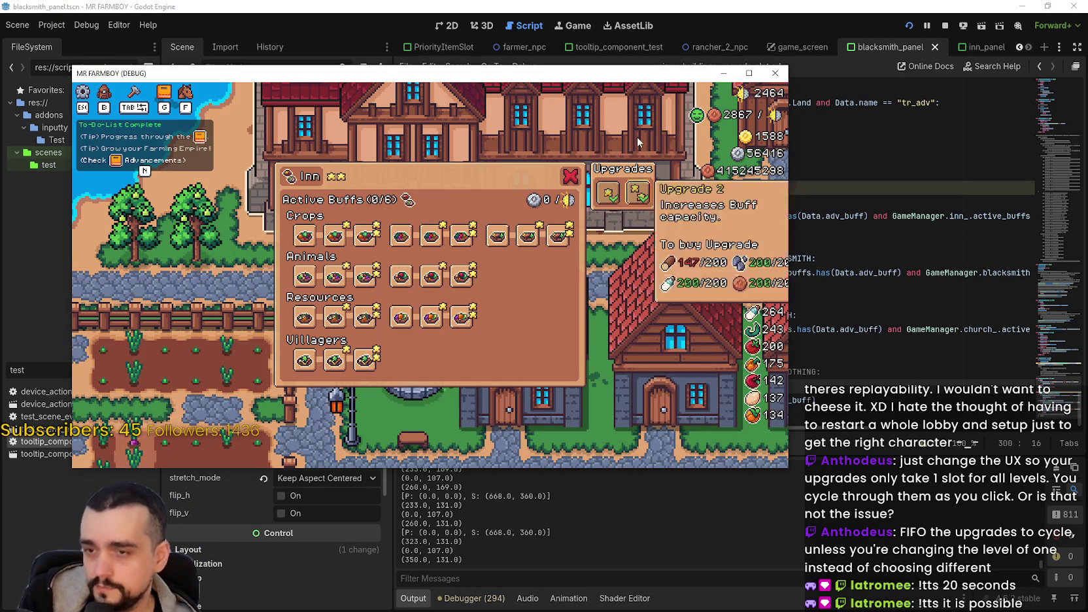
pyautogui.moveTo(643, 69); pyautogui.dragTo(785, 69)
# Activate Crops, Animals and Resources dishes until Active Buffs reads 6/6
pyautogui.click(476, 237)
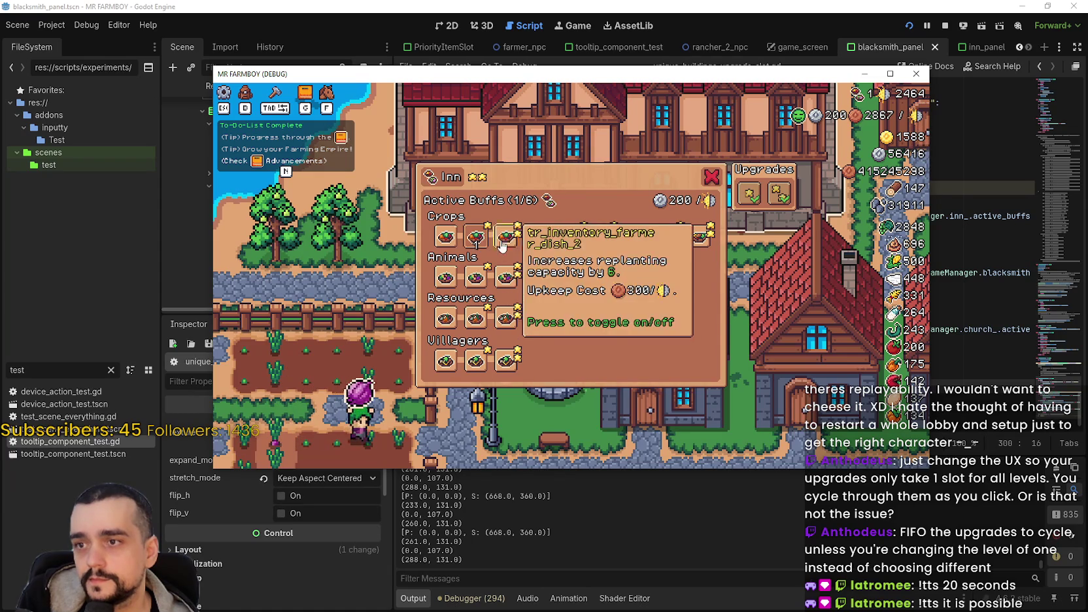
pyautogui.click(507, 239)
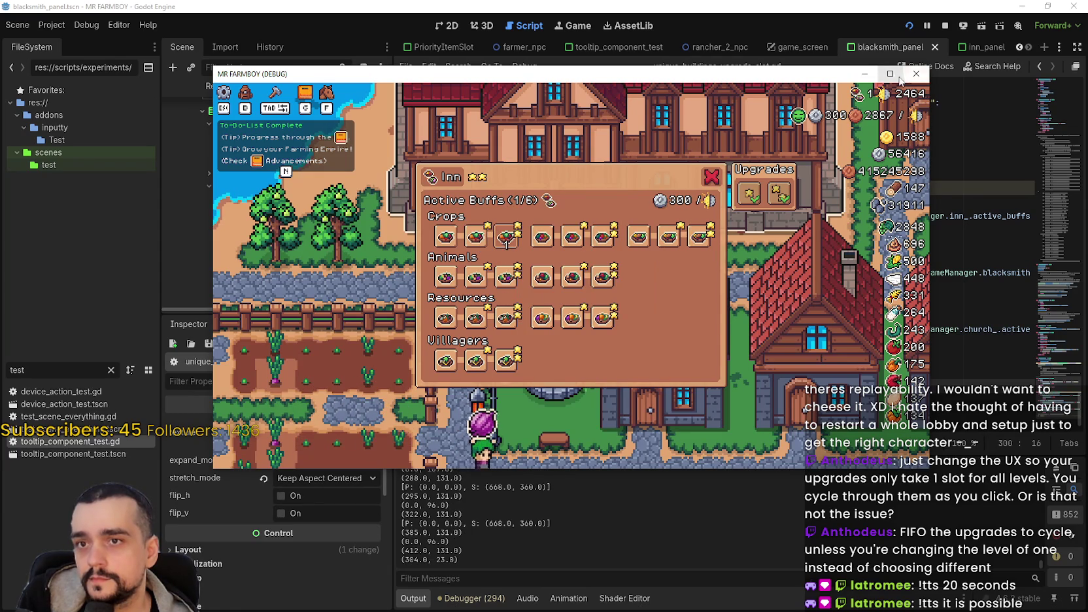
pyautogui.click(890, 73)
pyautogui.click(592, 252)
pyautogui.click(742, 252)
pyautogui.click(443, 314)
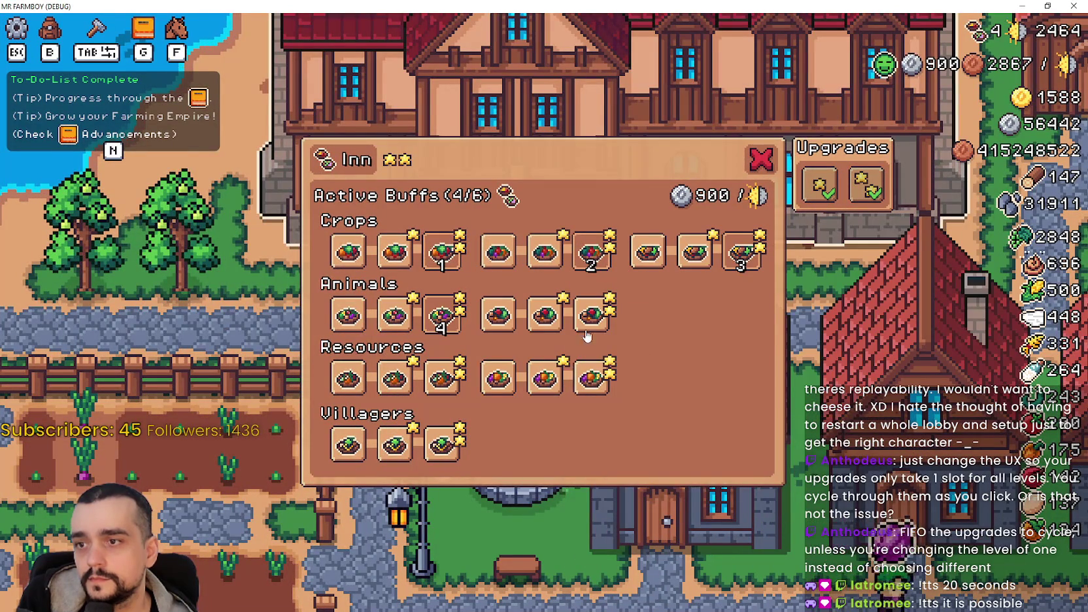
pyautogui.click(591, 314)
pyautogui.click(458, 391)
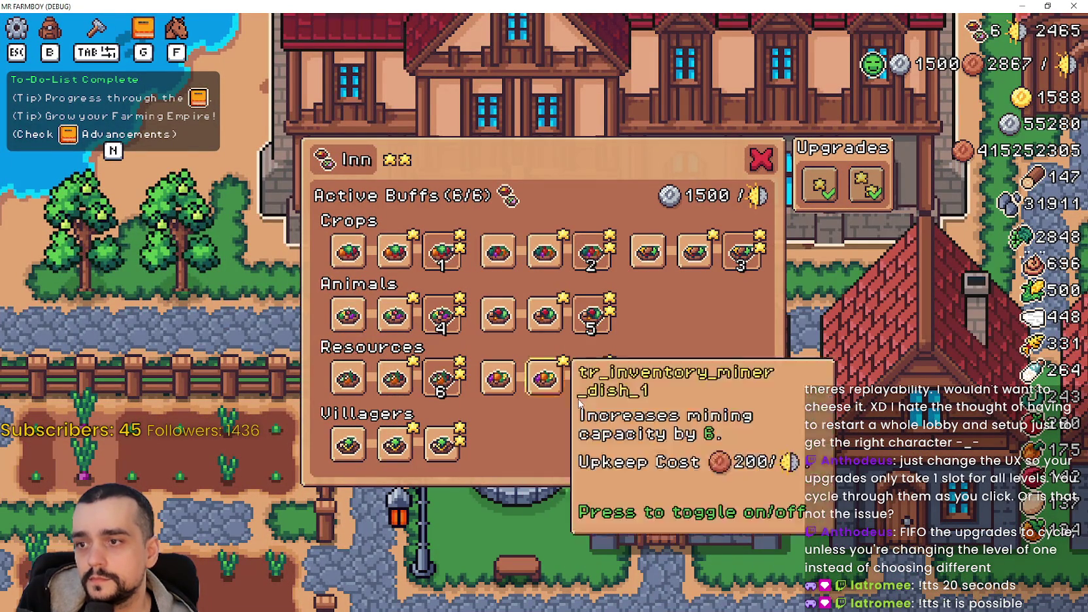
# Try a seventh dish past the six-buff limit and continue past the line 290 breakpoint
pyautogui.click(596, 391)
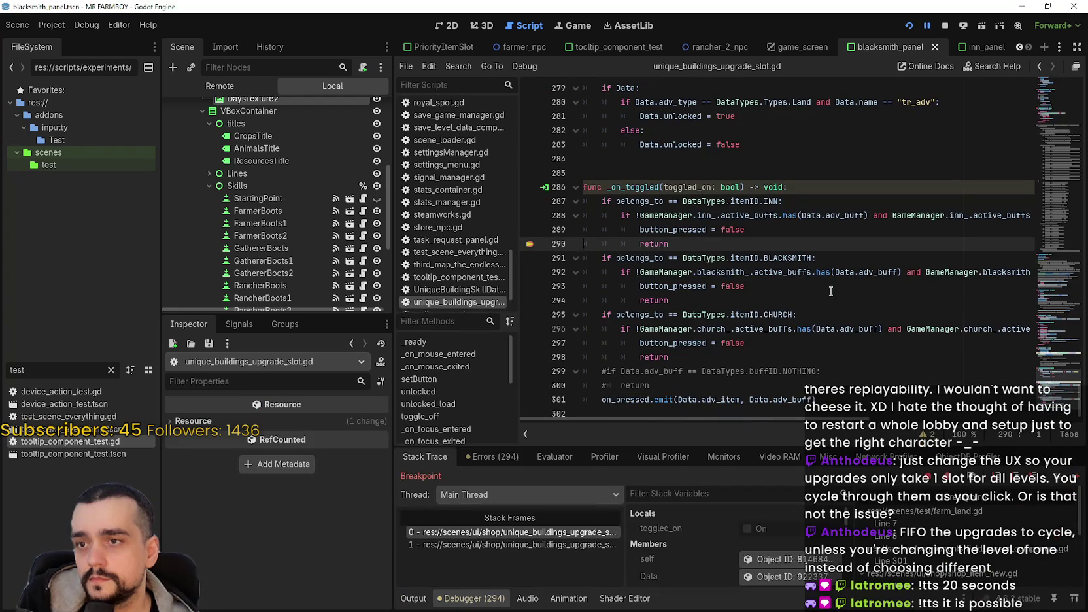
pyautogui.click(1073, 479)
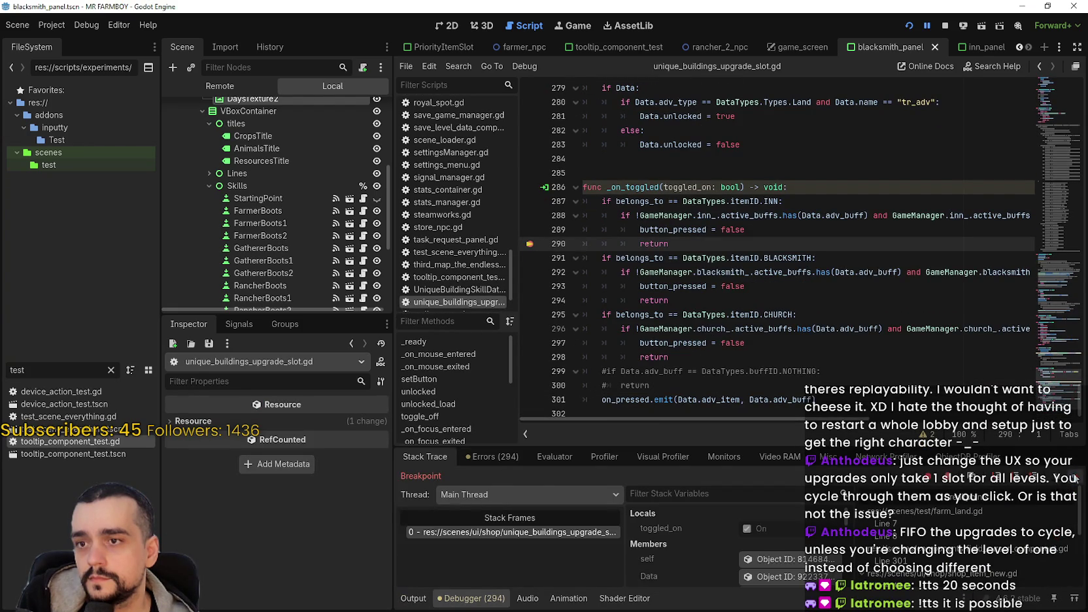
pyautogui.click(1076, 479)
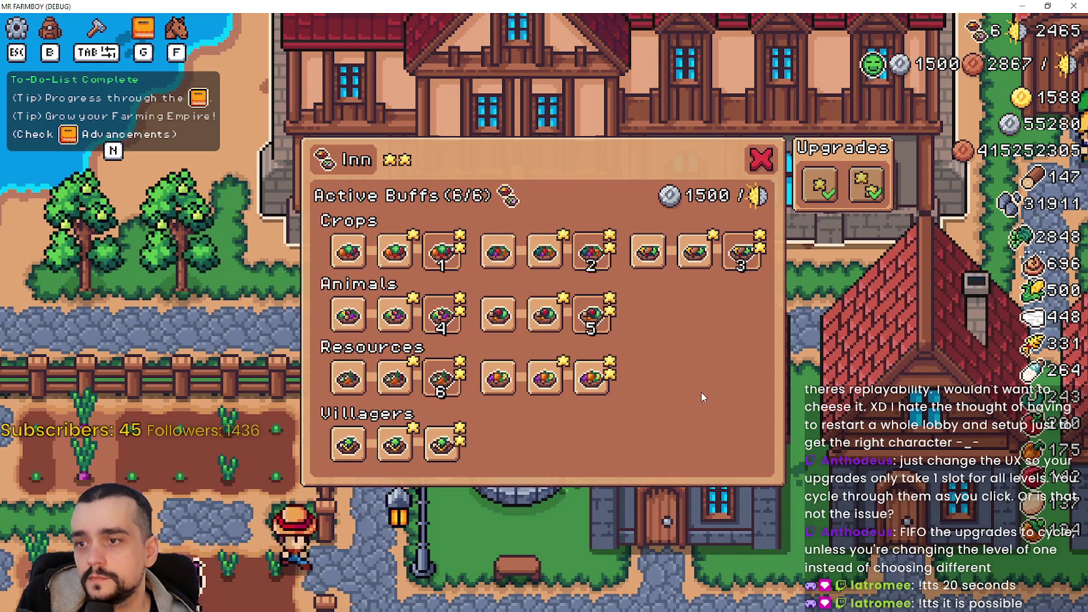
# Swap the Resources buff for the third Villagers dish, then turn that dish back off
pyautogui.hotkey('alt', 'Tab')
pyautogui.hotkey('alt', 'Tab')
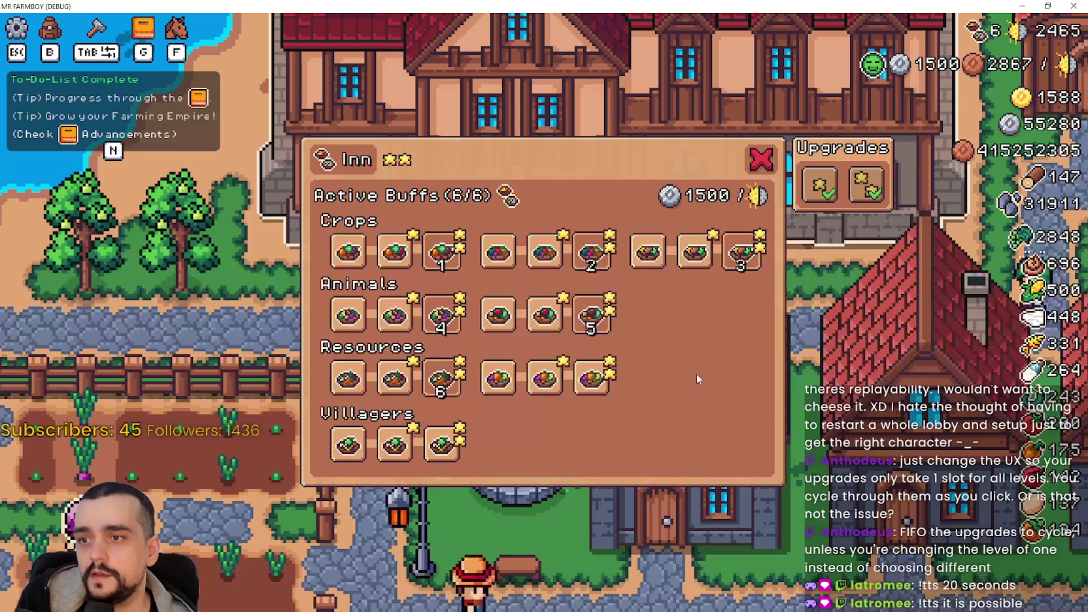
pyautogui.moveTo(601, 395)
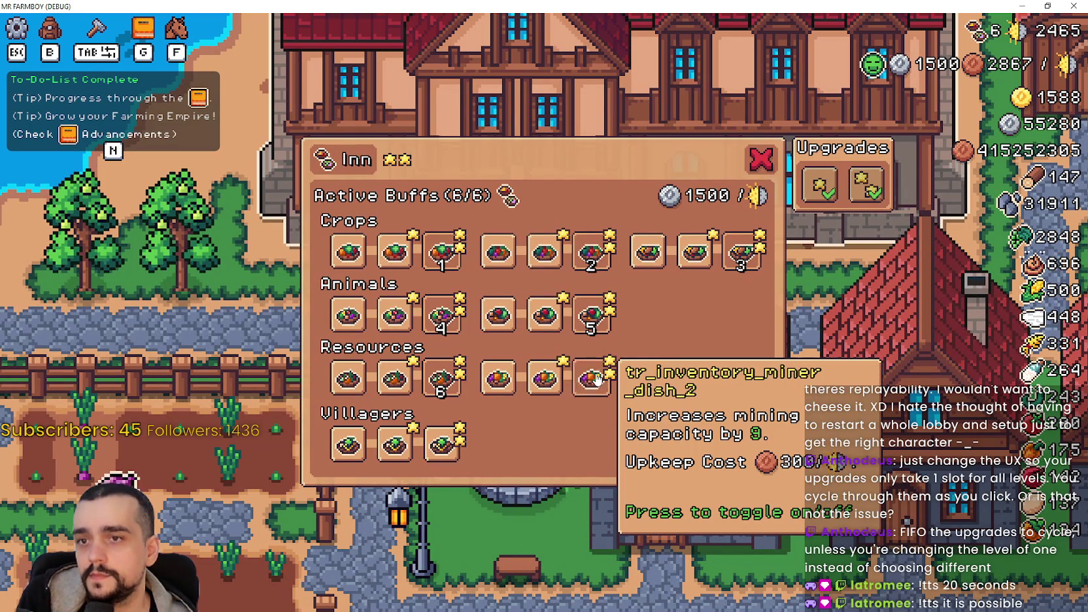
pyautogui.moveTo(353, 447)
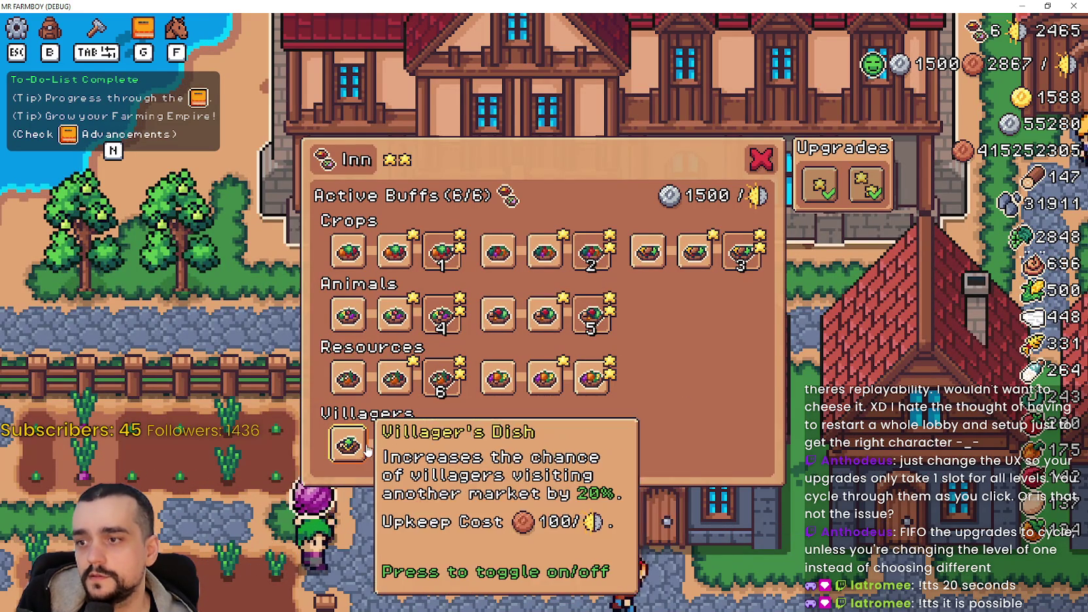
pyautogui.click(440, 377)
pyautogui.moveTo(584, 327)
pyautogui.click(442, 444)
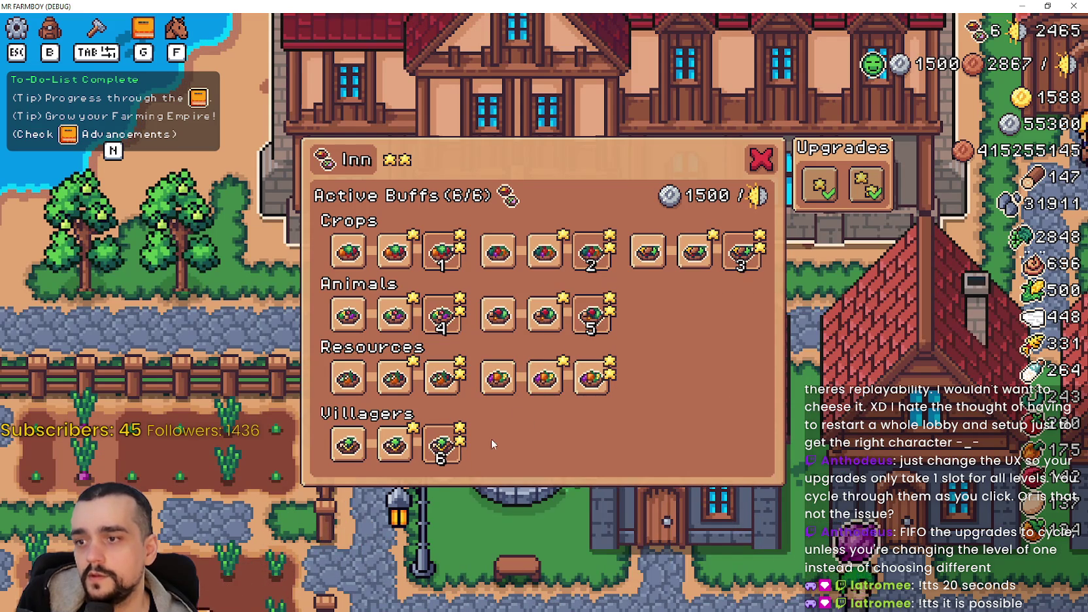
pyautogui.moveTo(443, 379)
pyautogui.click(442, 445)
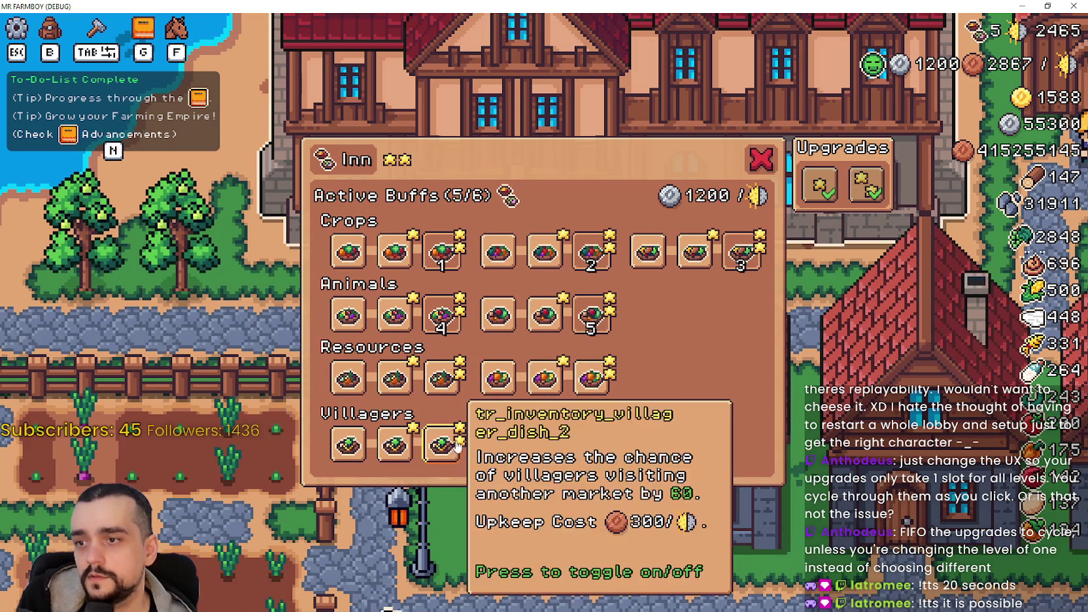
# Turn off the remaining buffs, then reactivate the third and sixth Animals and eighth and sixth Crops dishes
pyautogui.click(442, 316)
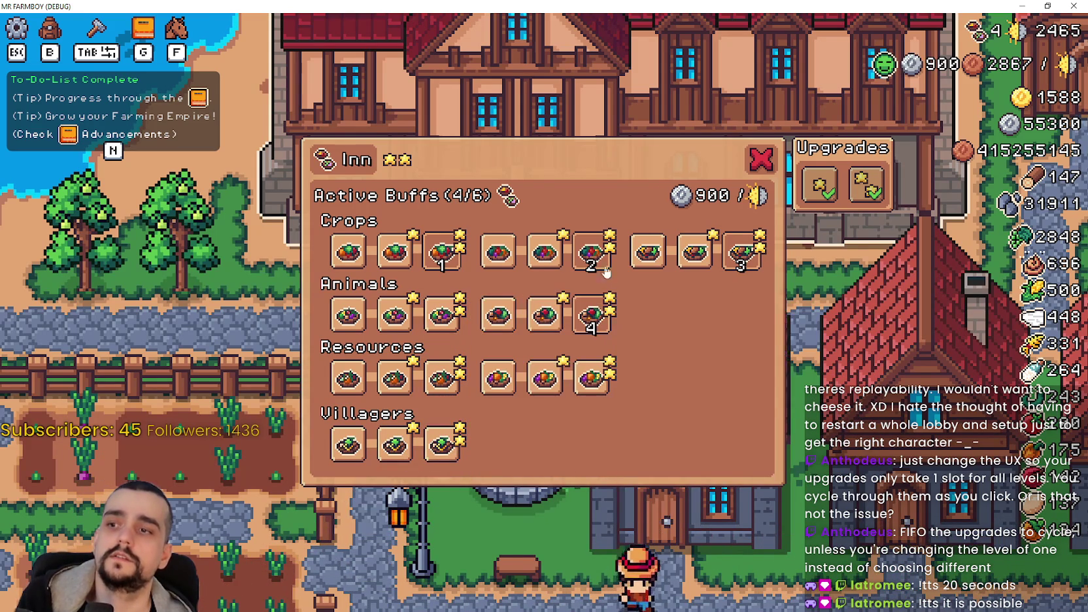
pyautogui.click(592, 252)
pyautogui.click(723, 269)
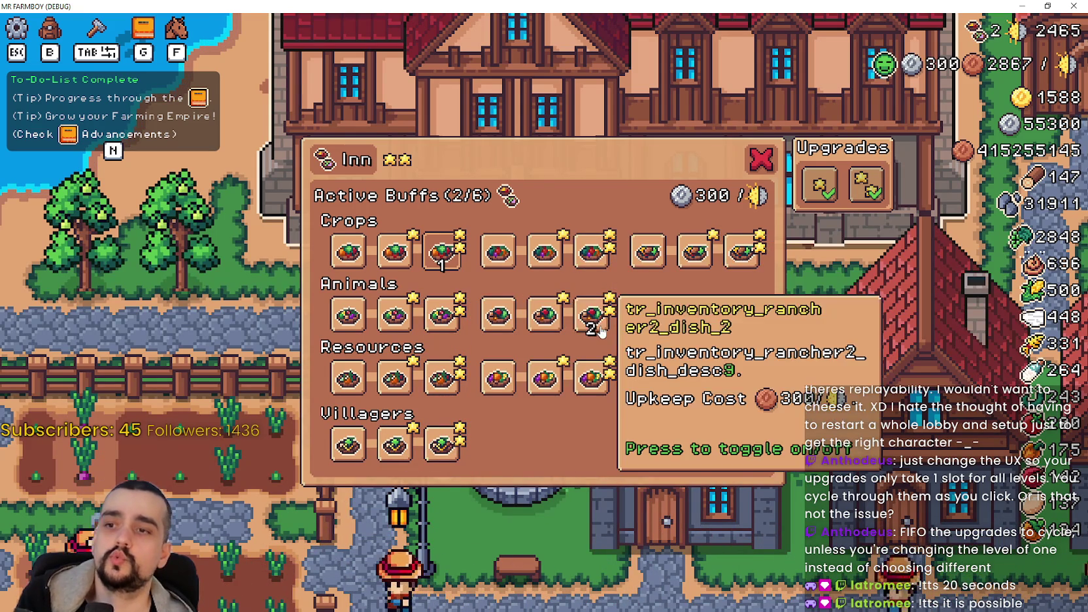
pyautogui.click(592, 316)
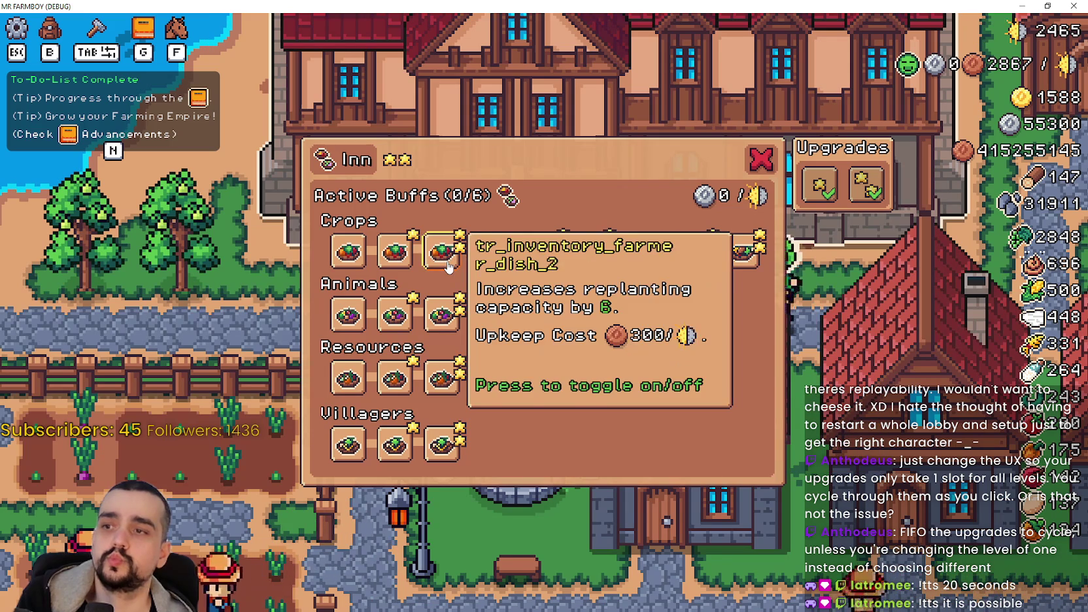
pyautogui.click(438, 315)
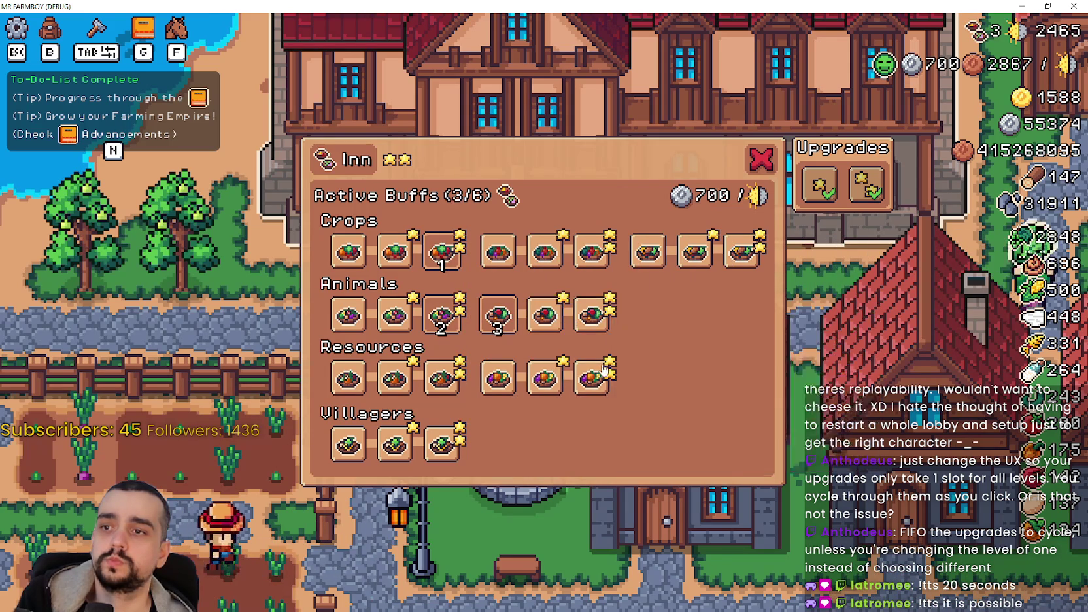
pyautogui.click(592, 319)
pyautogui.click(694, 252)
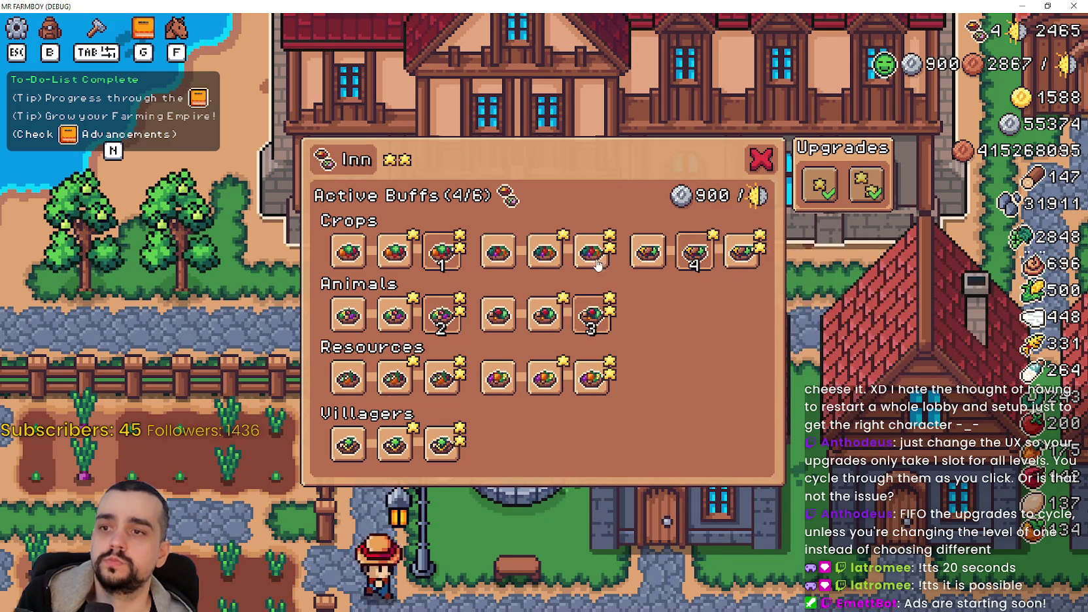
pyautogui.click(592, 252)
# Make the third Villagers dish buff 6 instead of the Resources dish, then close the Inn panel
pyautogui.click(607, 392)
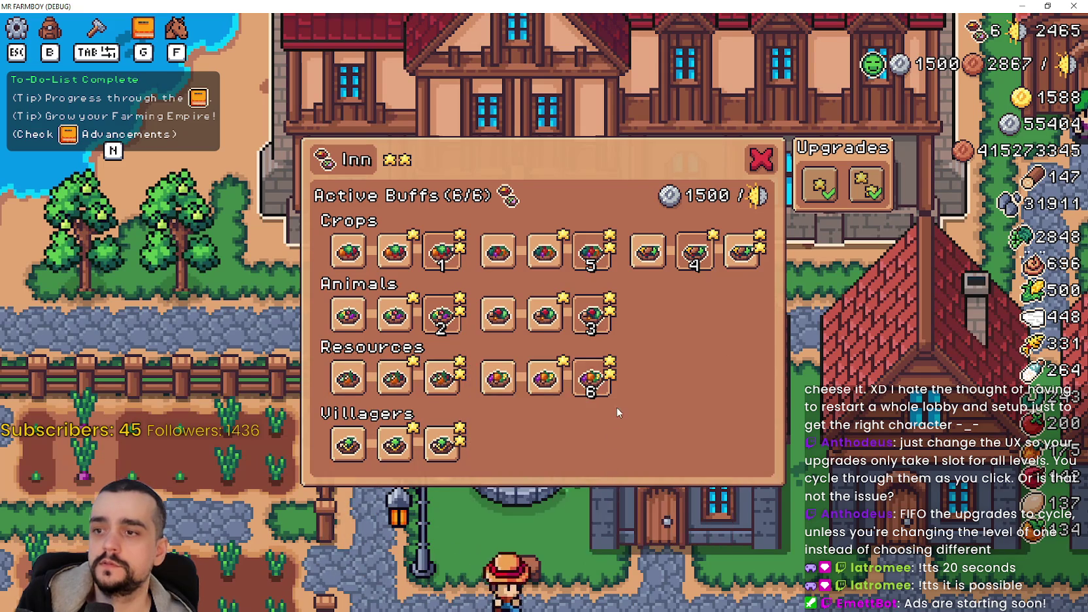
pyautogui.click(592, 378)
pyautogui.click(443, 445)
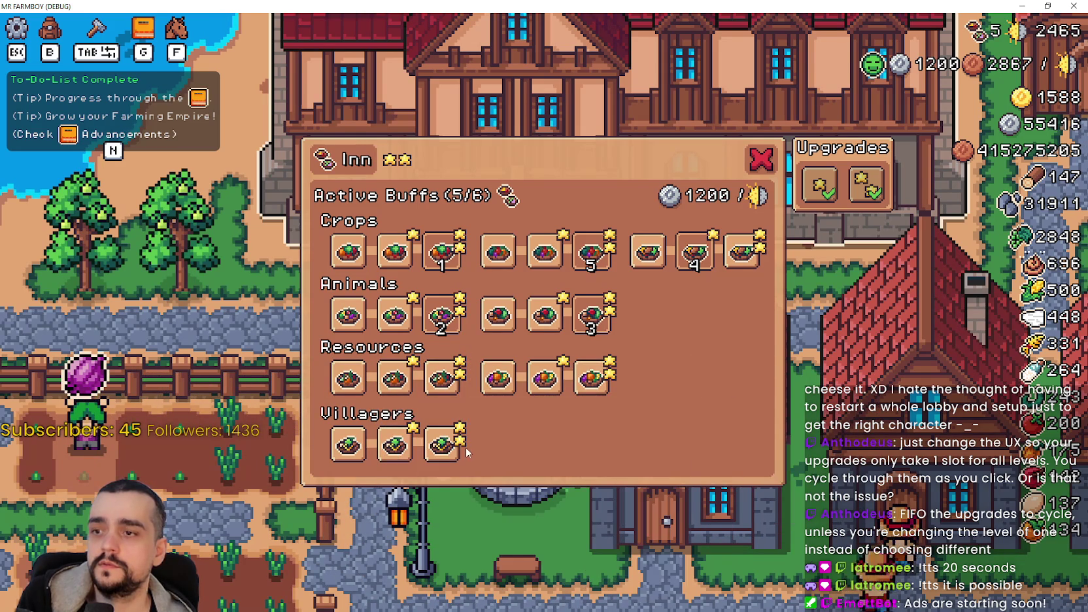
pyautogui.click(443, 445)
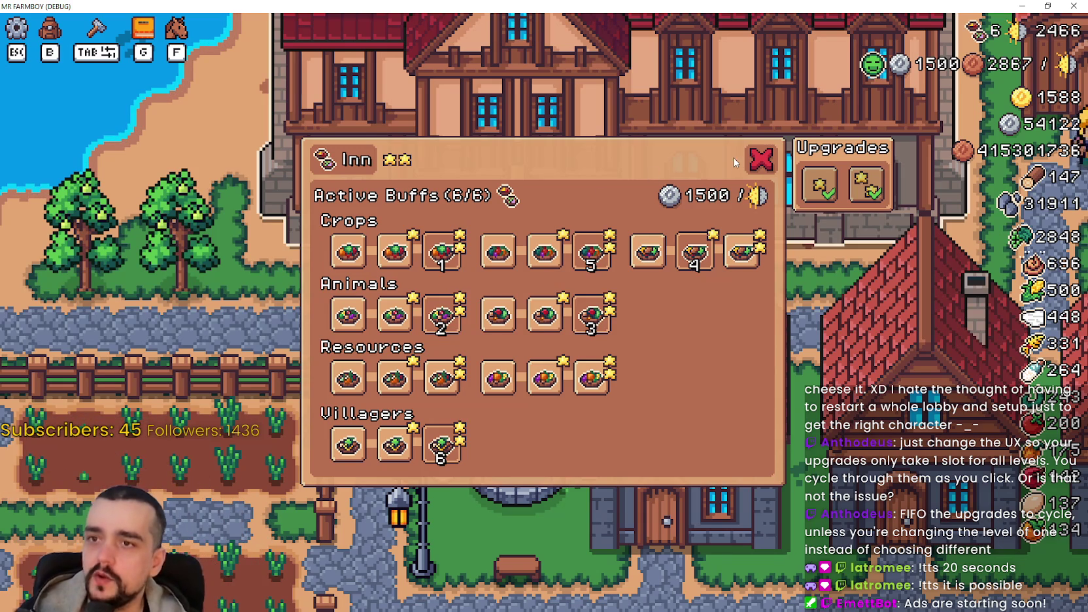
pyautogui.click(758, 161)
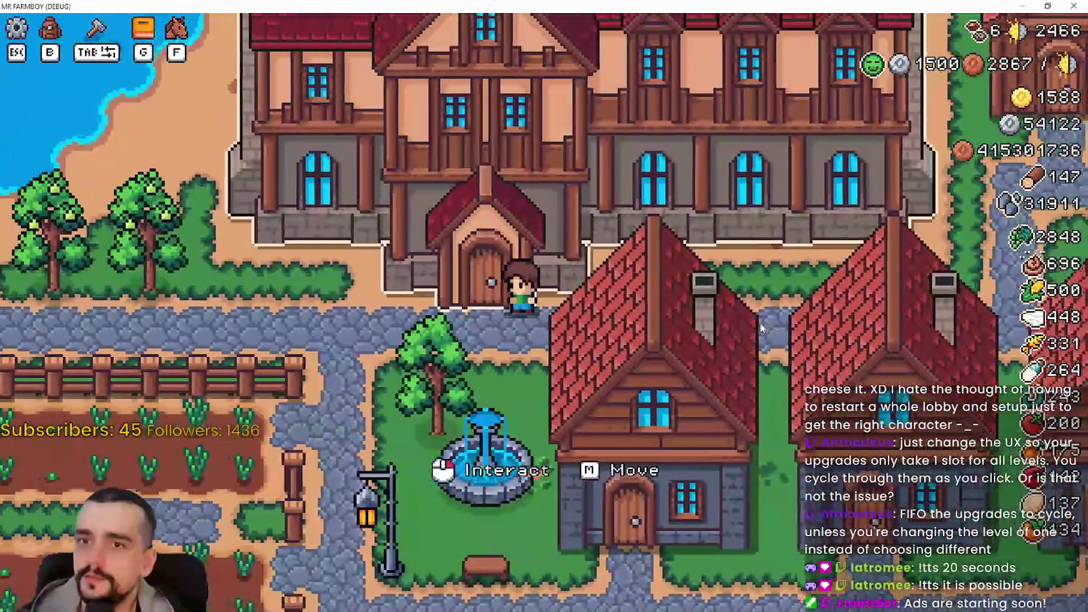
pyautogui.click(762, 303)
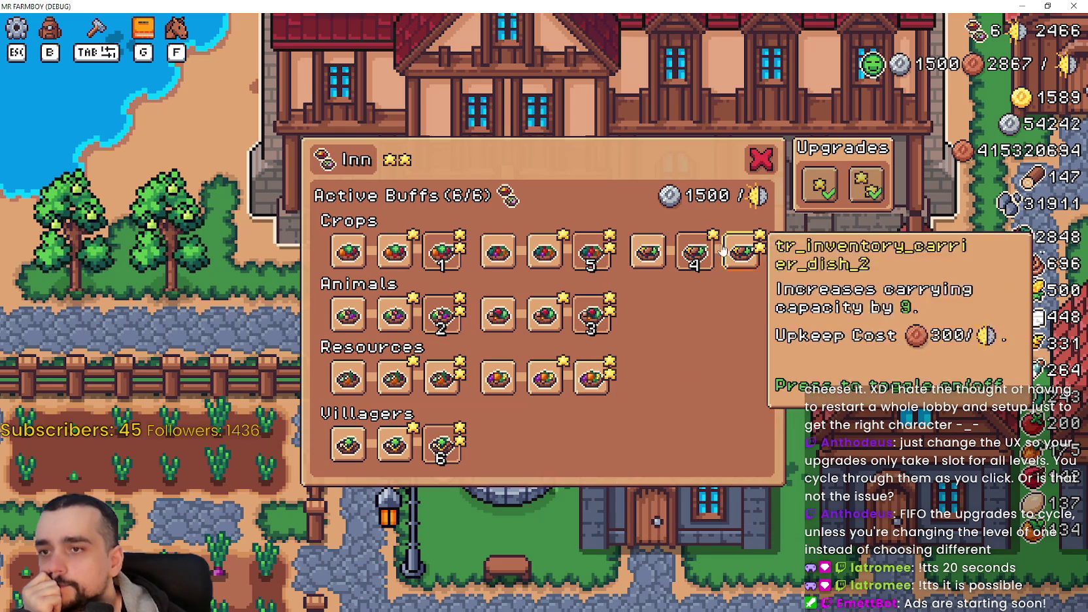
# Toggle off all six active Inn dish buffs until Active Buffs reads 0/6 at 0 upkeep
pyautogui.click(695, 252)
pyautogui.click(443, 314)
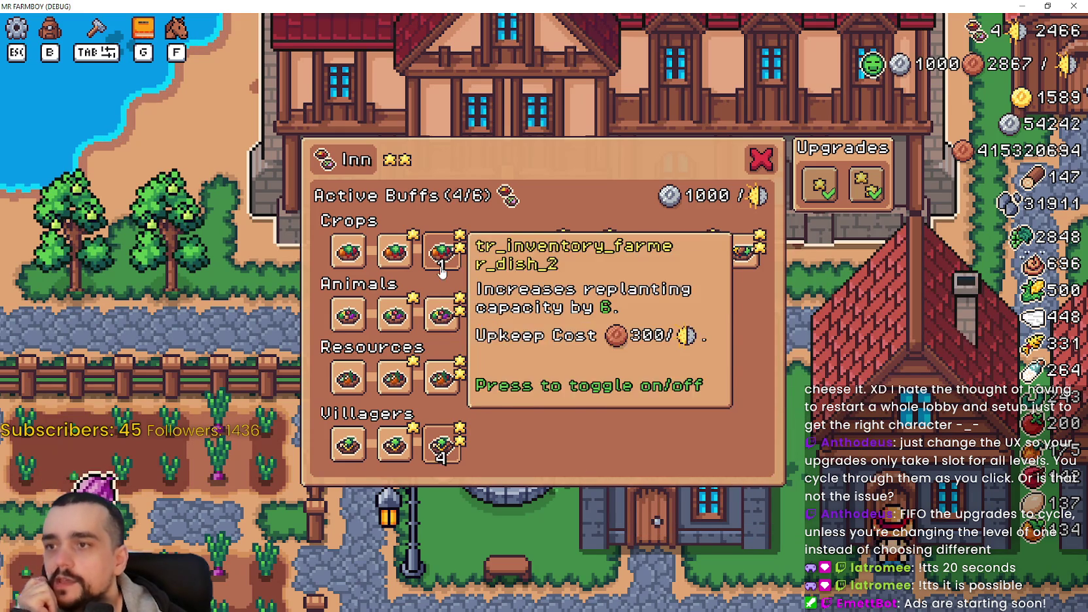
pyautogui.click(443, 252)
pyautogui.click(592, 314)
pyautogui.click(592, 252)
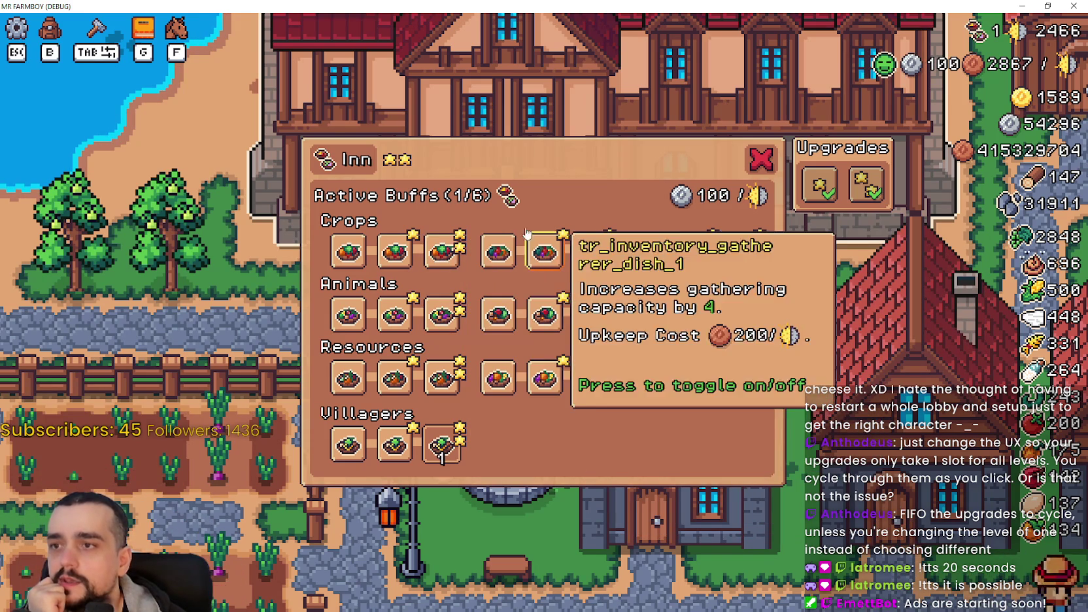
pyautogui.click(442, 445)
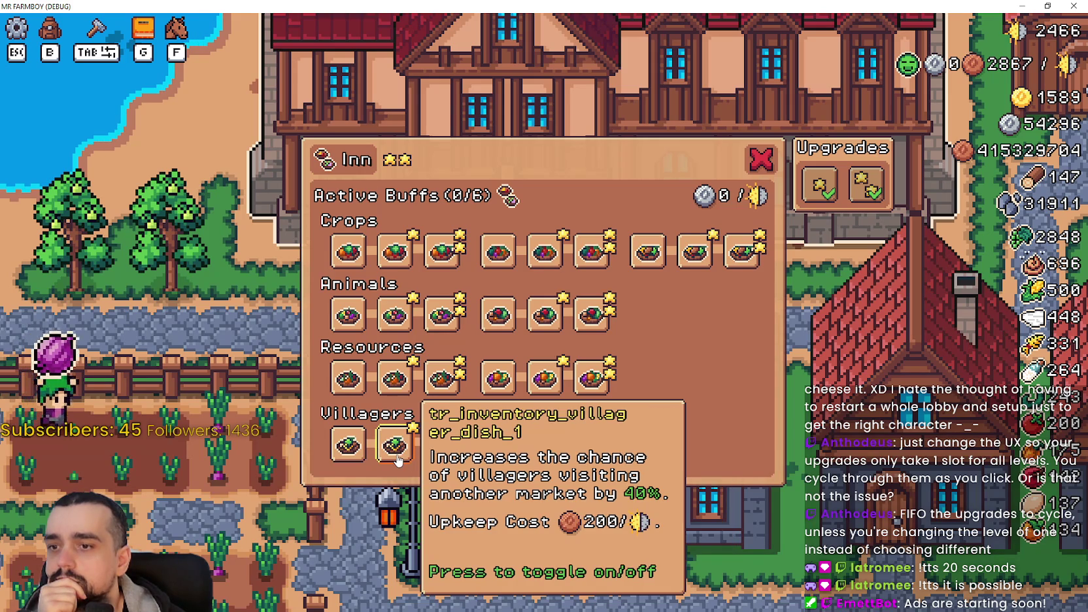
# Walk the character across the field and return to the Godot editor
pyautogui.press('d')
pyautogui.press('s')
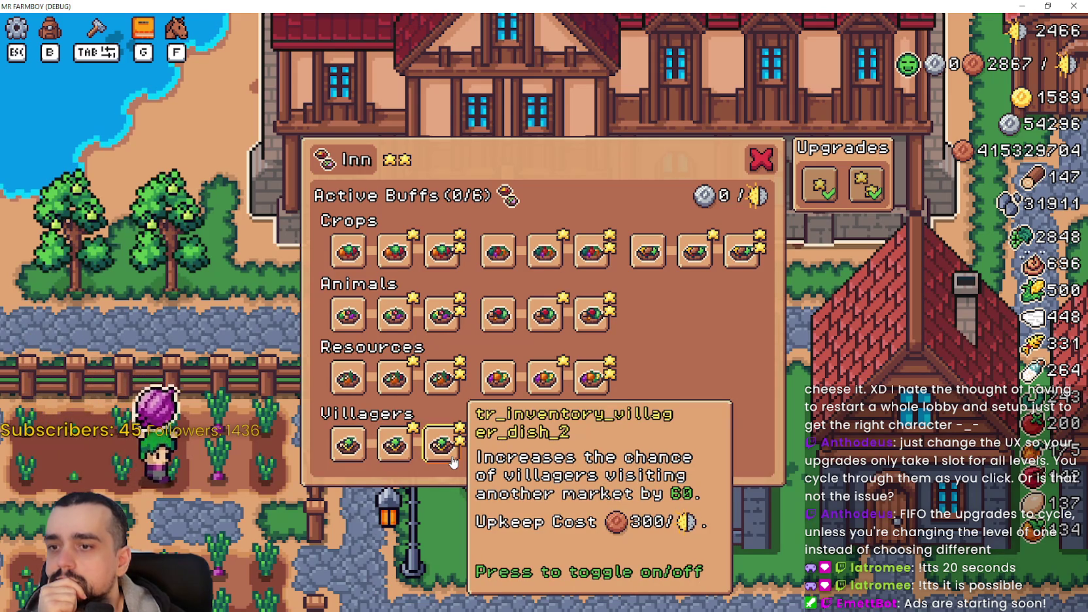
pyautogui.hotkey('alt', 'Tab')
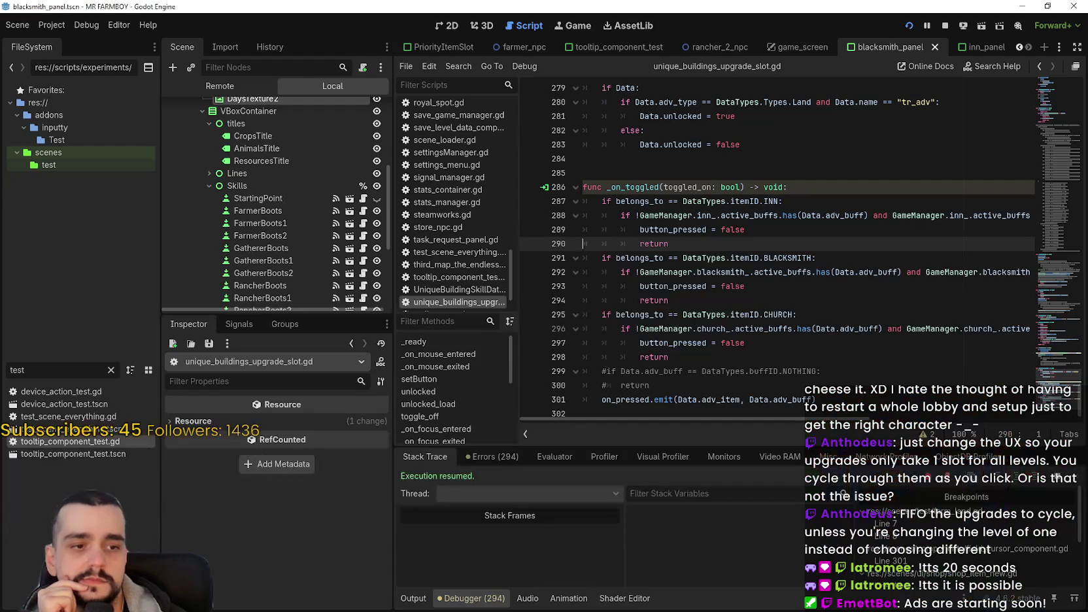
# Enable buff_float on VillagerDish2's upgrade data in inn_panel and check its 300-upkeep, 60% tooltip in-game
pyautogui.scroll(-5, 295, 247)
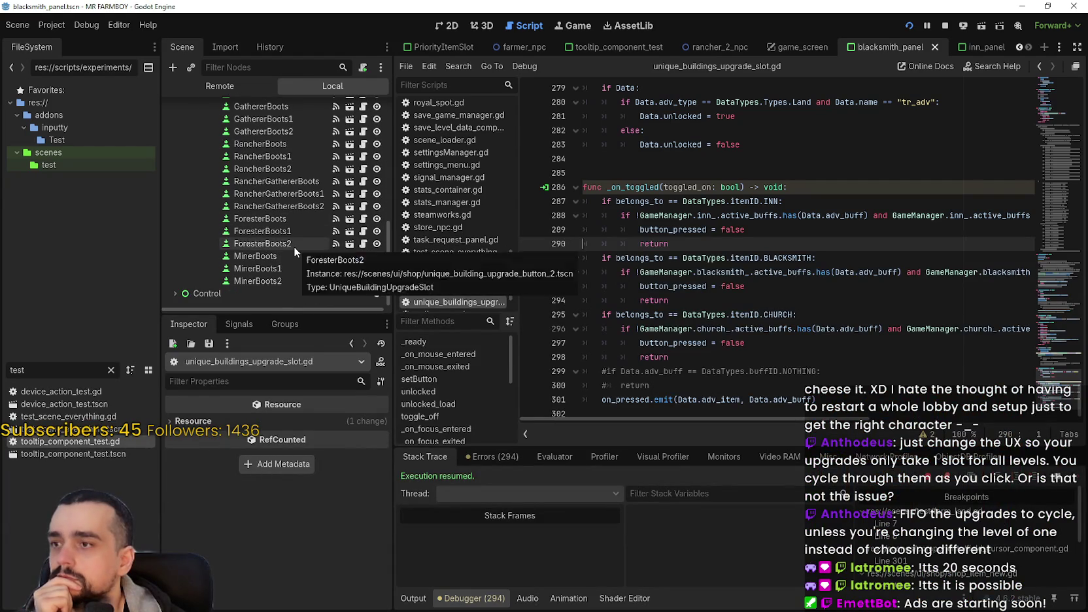
pyautogui.click(288, 242)
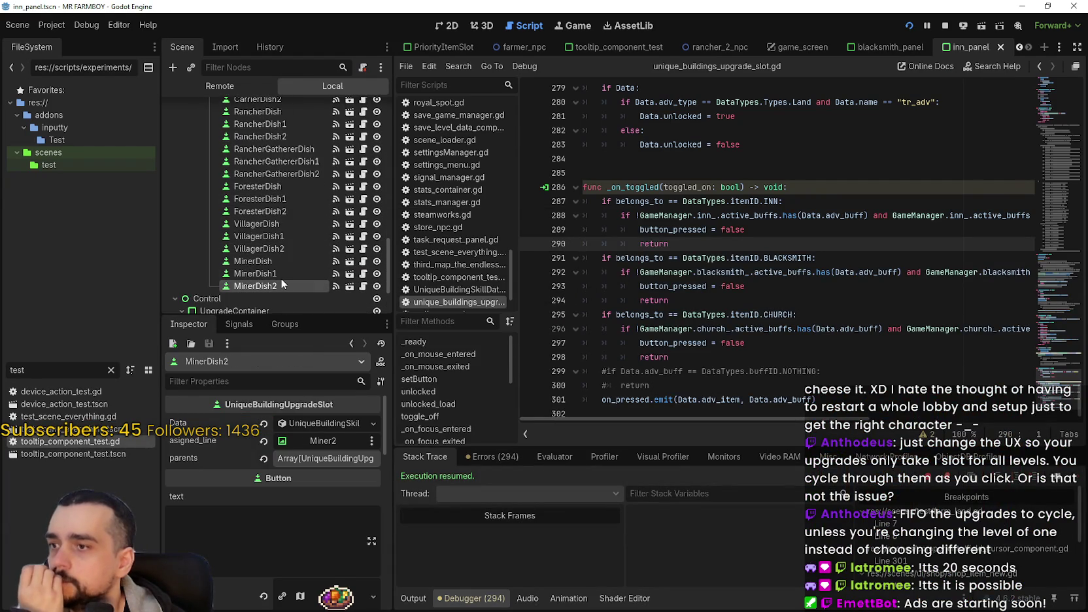
pyautogui.click(277, 249)
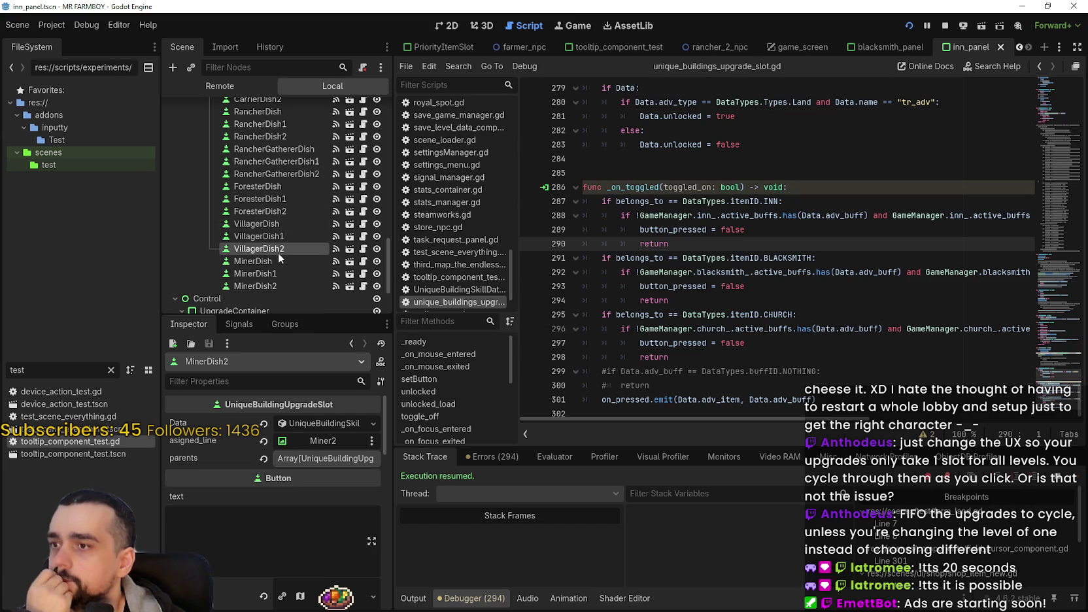
pyautogui.scroll(-3, 238, 522)
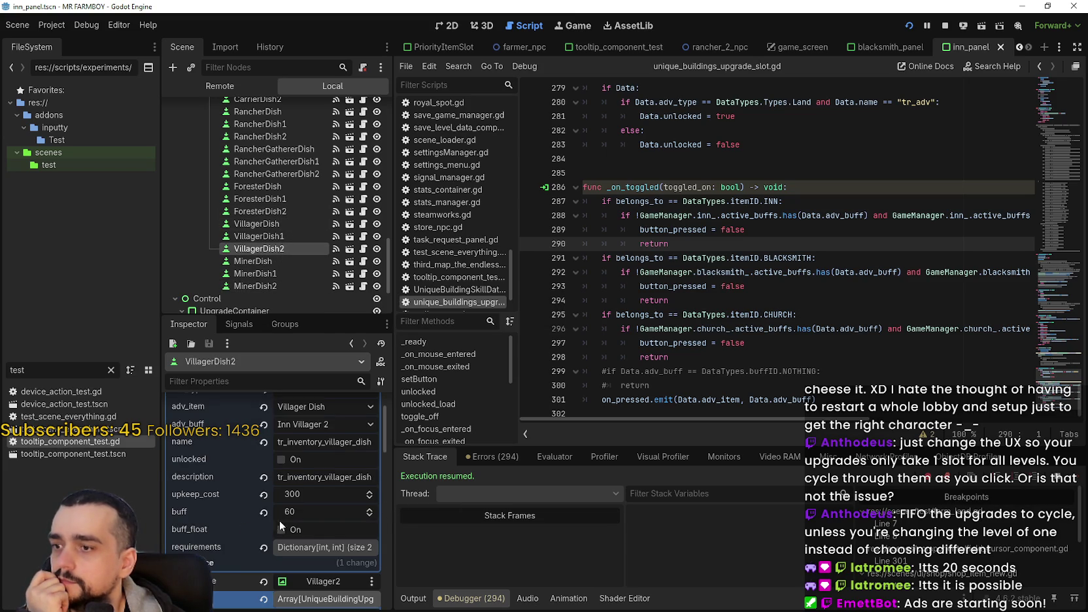
pyautogui.click(306, 527)
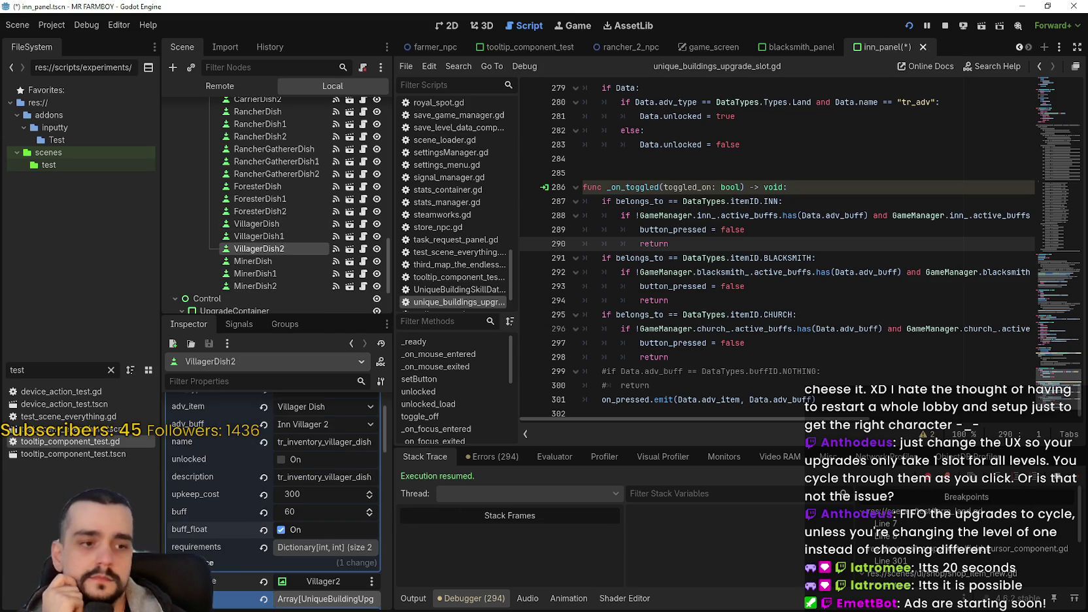
pyautogui.hotkey('alt', 'Tab')
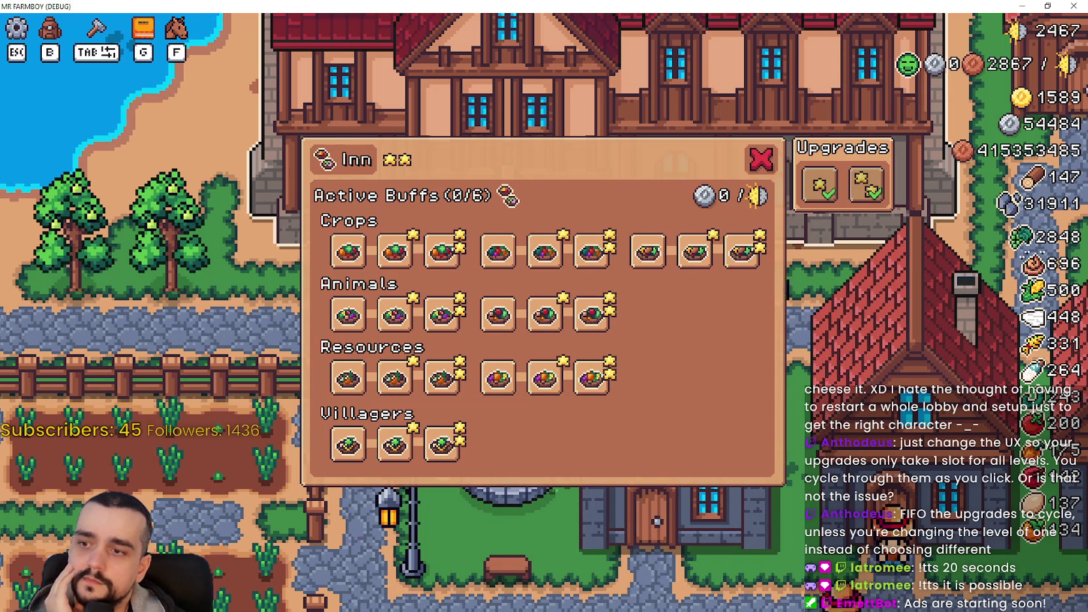
pyautogui.hotkey('alt', 'Tab')
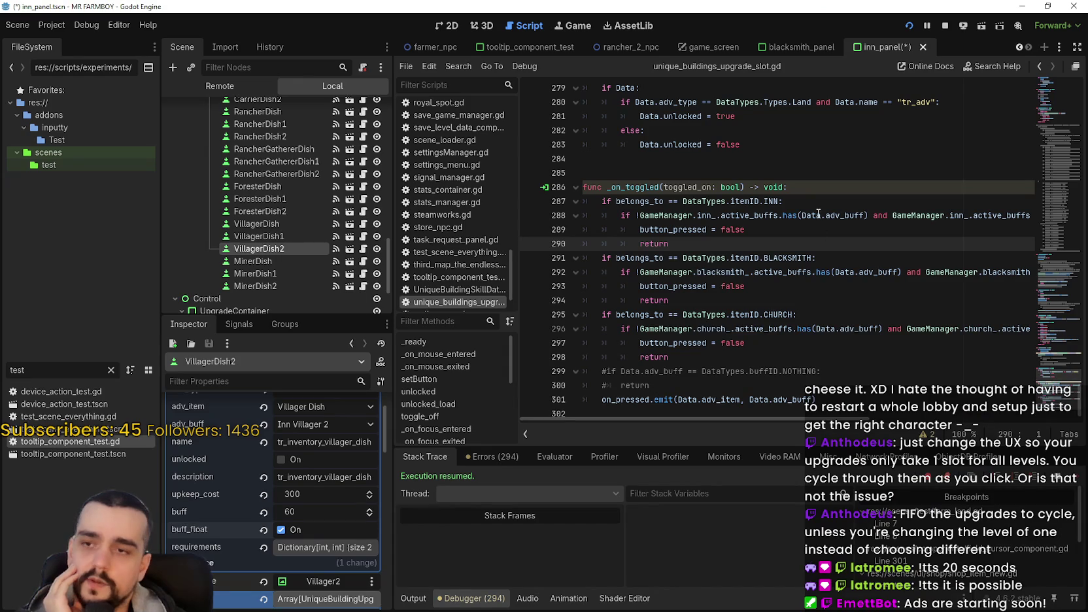
# Open tooltip_component_test.gd and go to setTooltipUniqueBuildingUpgrade on line 733
pyautogui.click(819, 215)
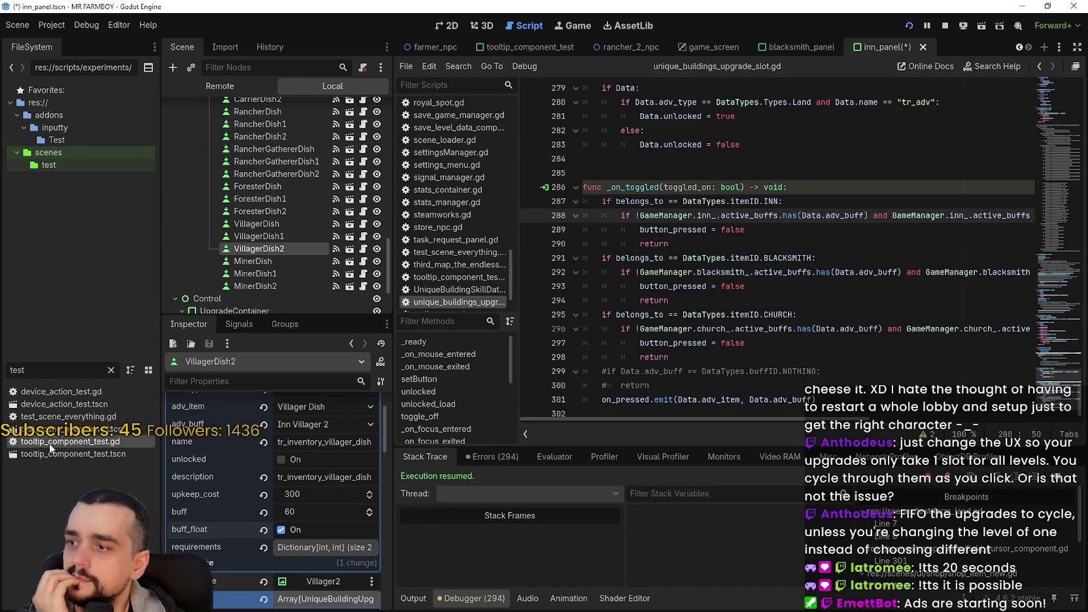
pyautogui.doubleClick(140, 442)
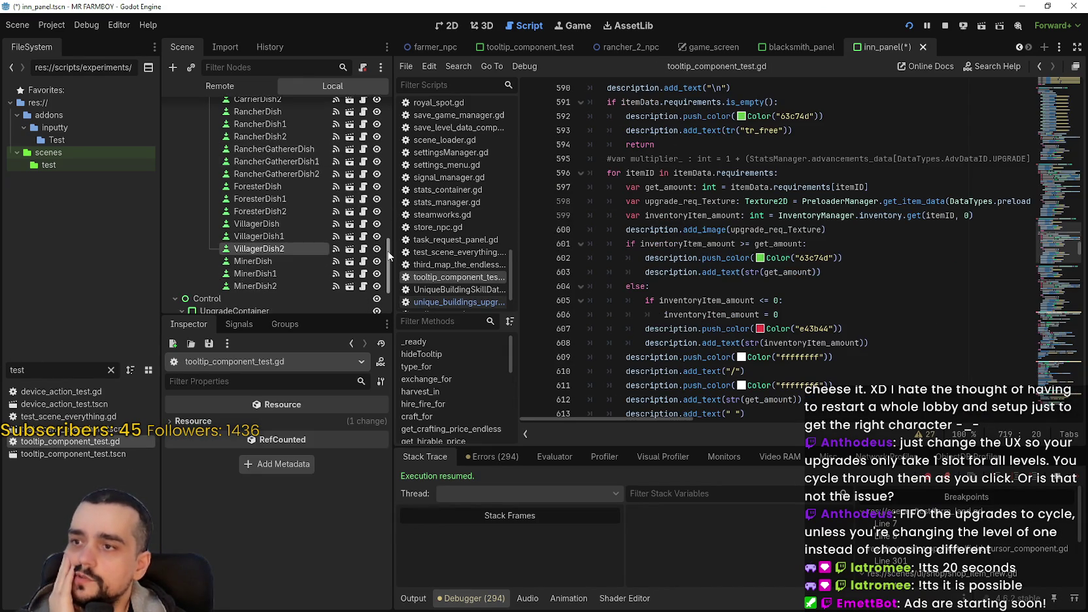
pyautogui.moveTo(391, 241); pyautogui.dragTo(393, 157)
pyautogui.click(810, 294)
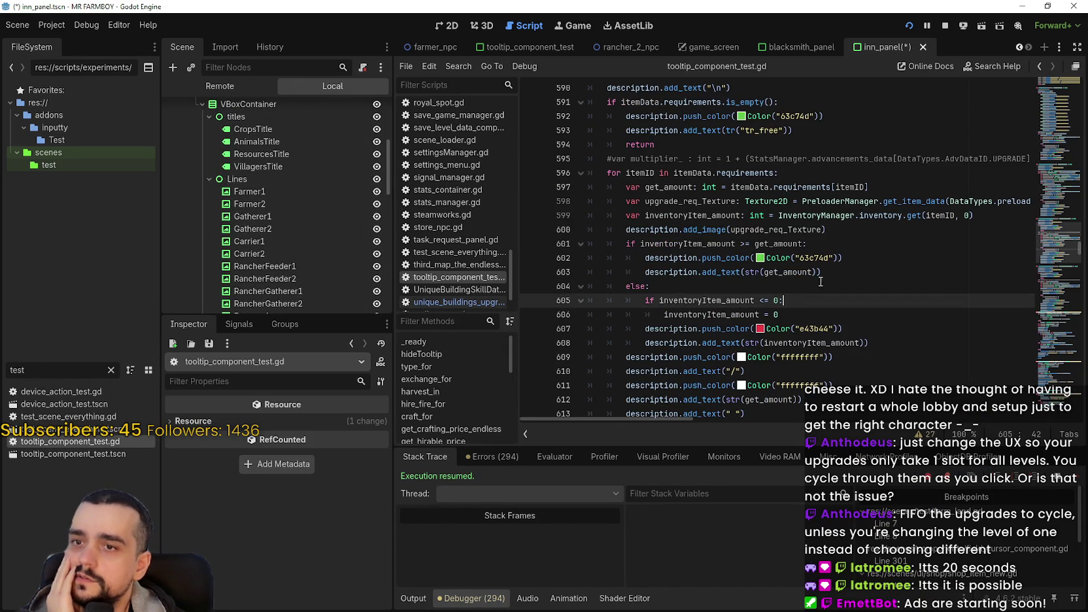
pyautogui.click(803, 201)
pyautogui.scroll(-2, 936, 282)
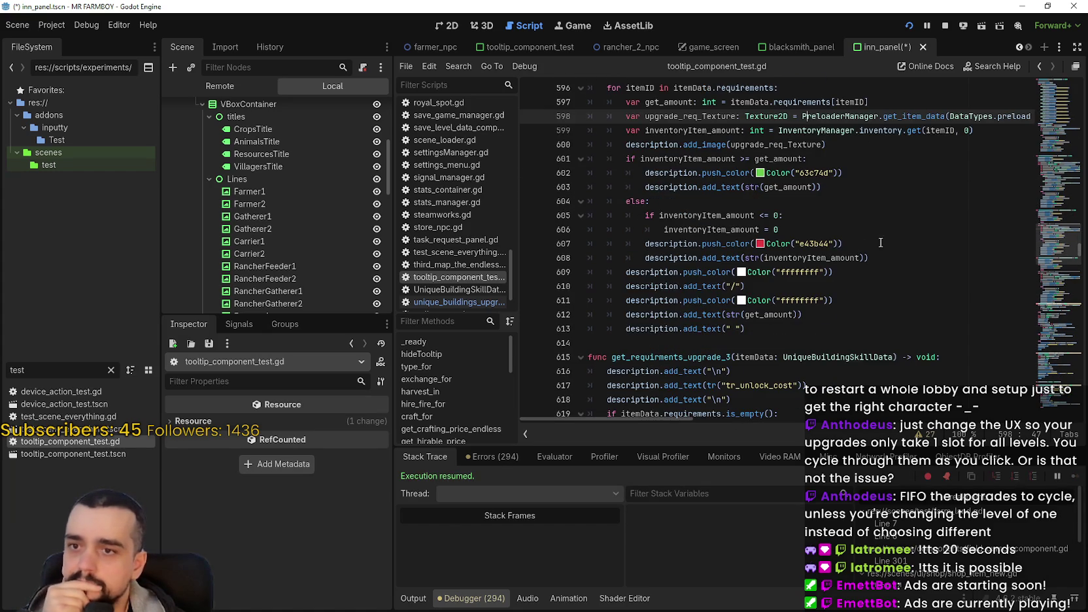
pyautogui.click(857, 258)
pyautogui.scroll(4, 889, 269)
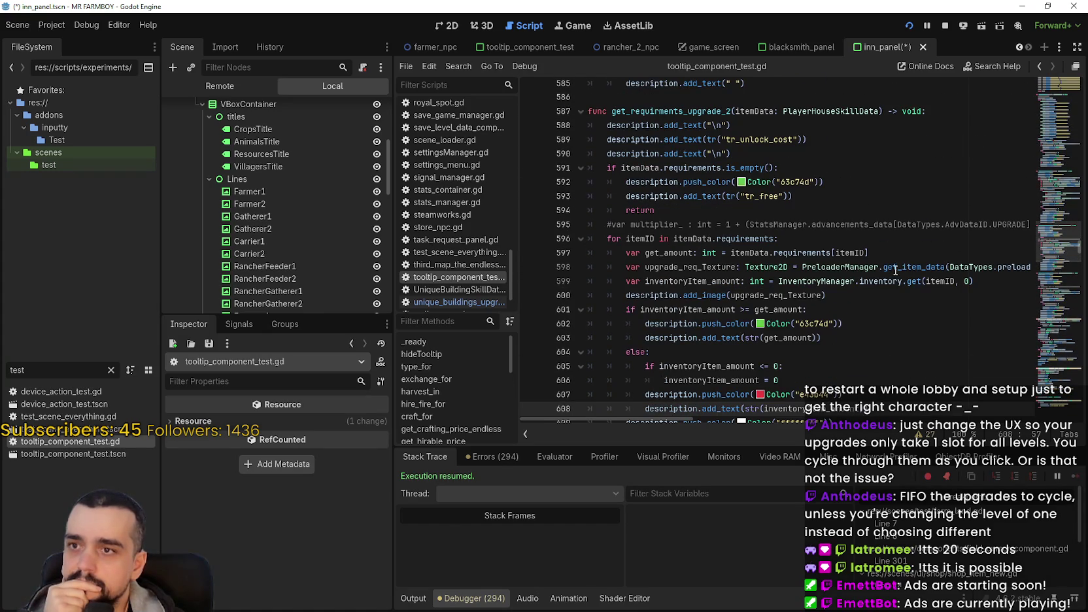
pyautogui.click(1064, 142)
pyautogui.scroll(-20, 1060, 113)
pyautogui.click(782, 271)
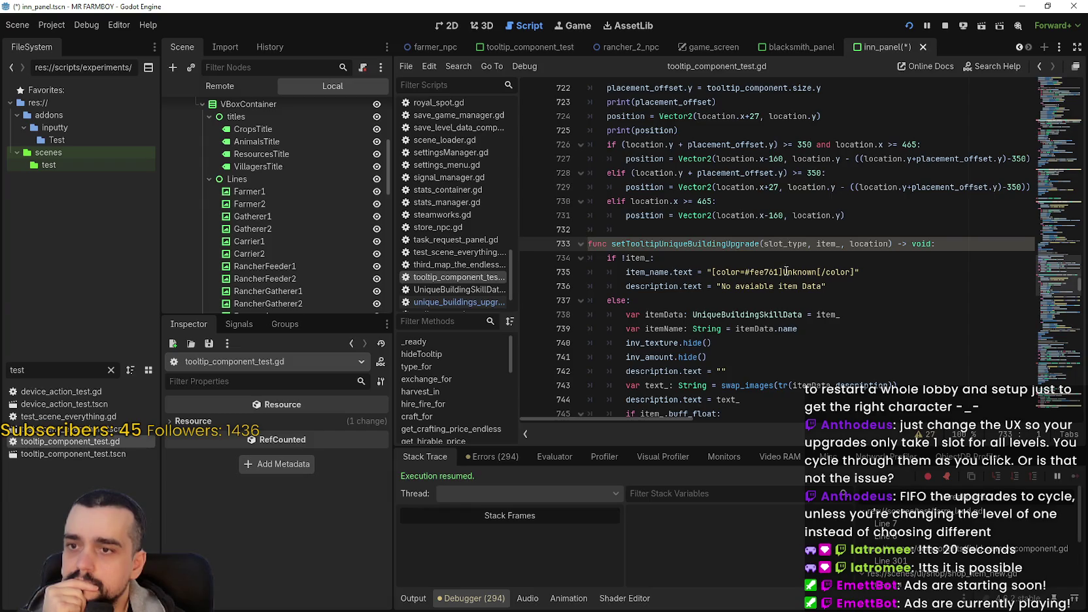
# Select the function's item_ parameter and show the CarrierDish2 upgrade slot's properties
pyautogui.doubleClick(827, 244)
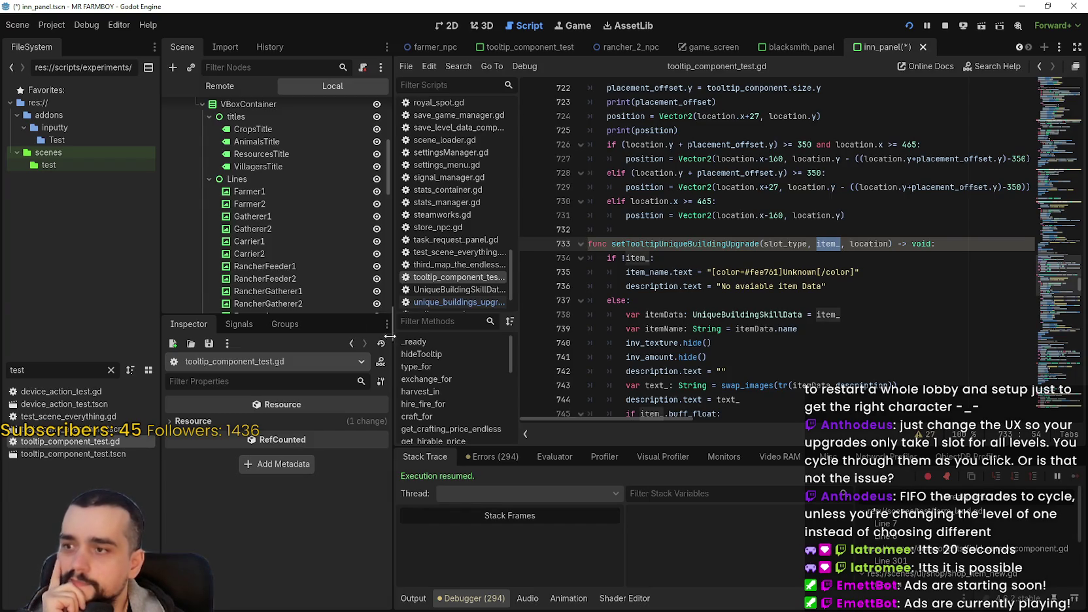
pyautogui.scroll(-10, 290, 238)
pyautogui.click(282, 259)
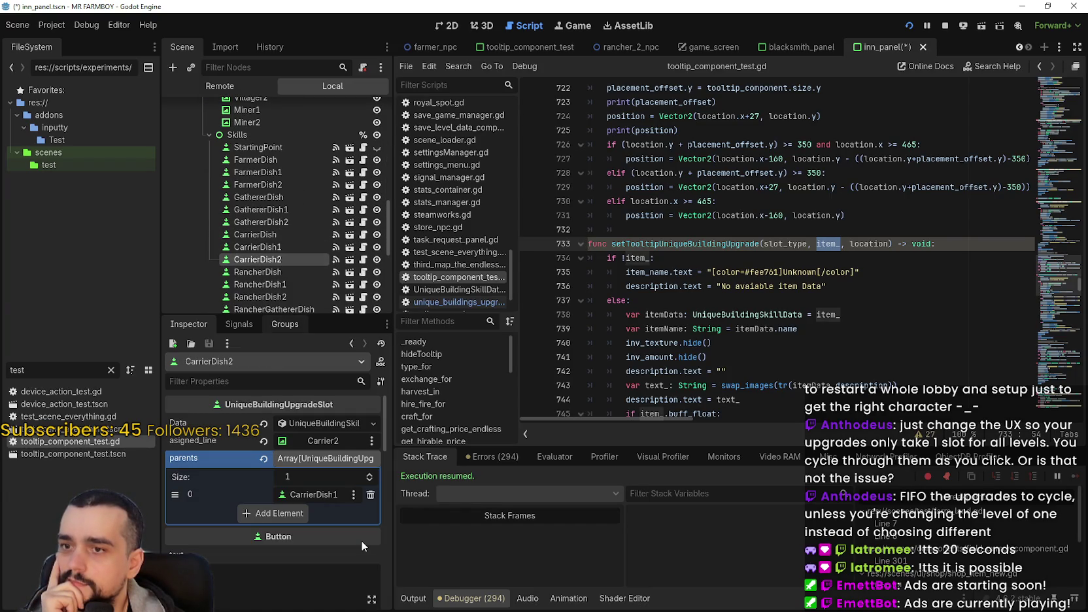
# Inspect CarrierDish2's Data requirements dictionary showing its Copper and Silver costs
pyautogui.click(324, 424)
pyautogui.scroll(-3, 319, 562)
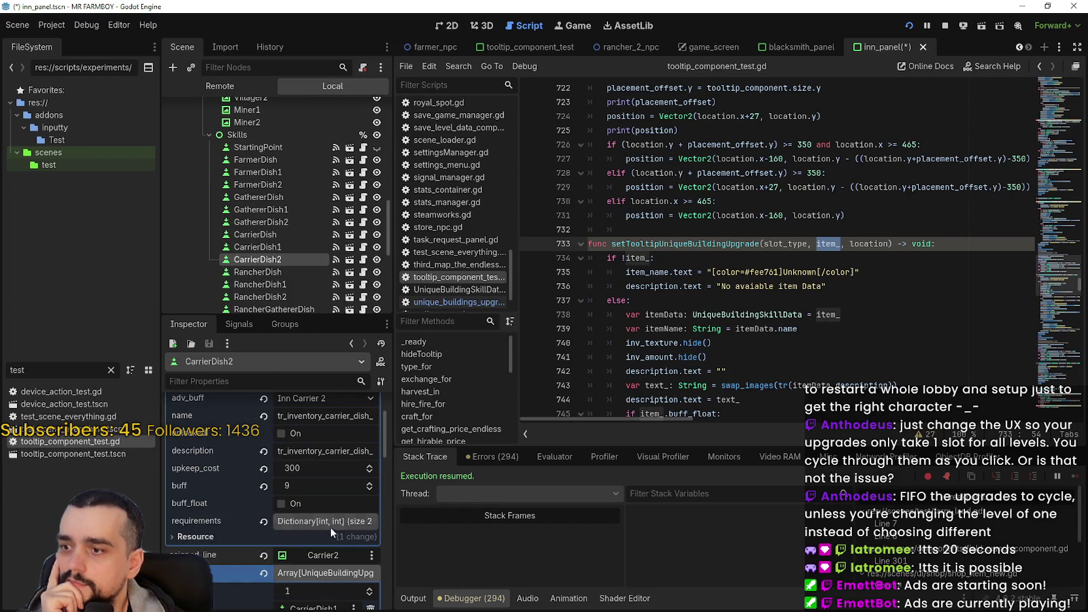
pyautogui.click(329, 518)
pyautogui.scroll(-1, 326, 519)
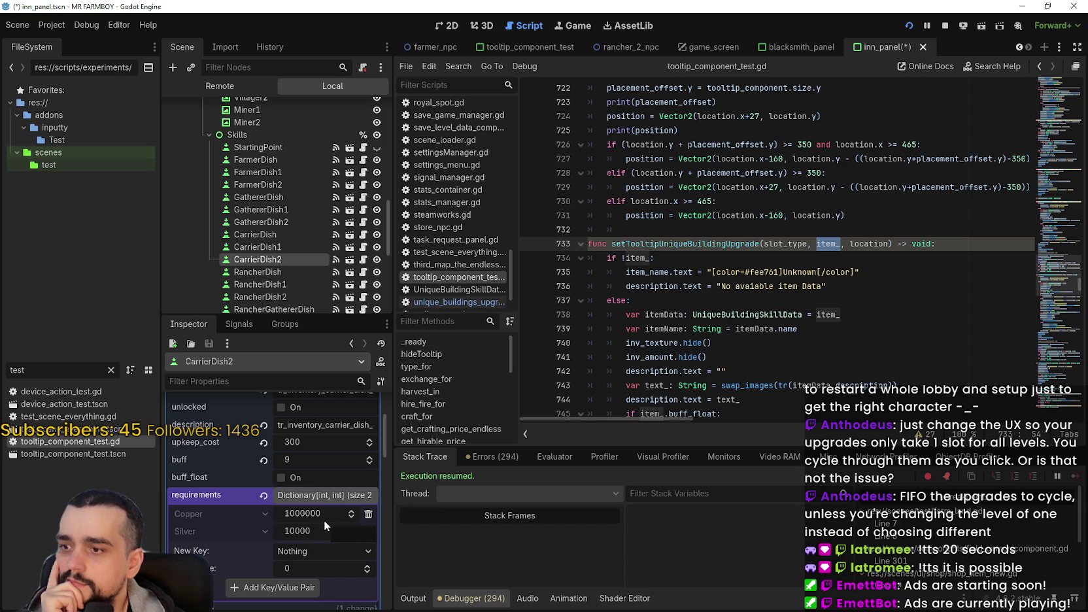
pyautogui.click(326, 497)
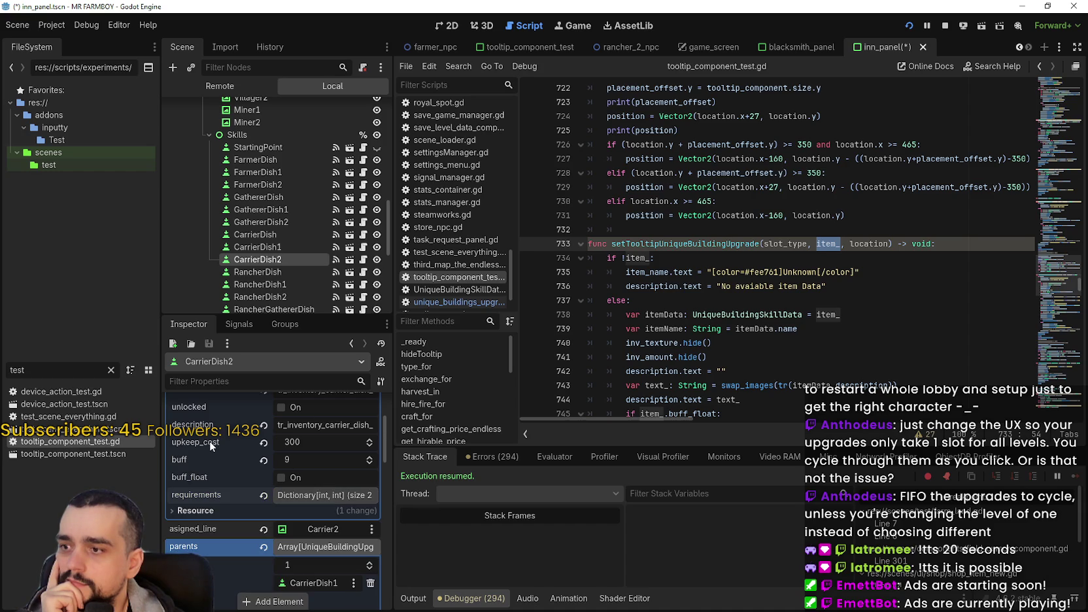
pyautogui.click(320, 497)
pyautogui.click(320, 497)
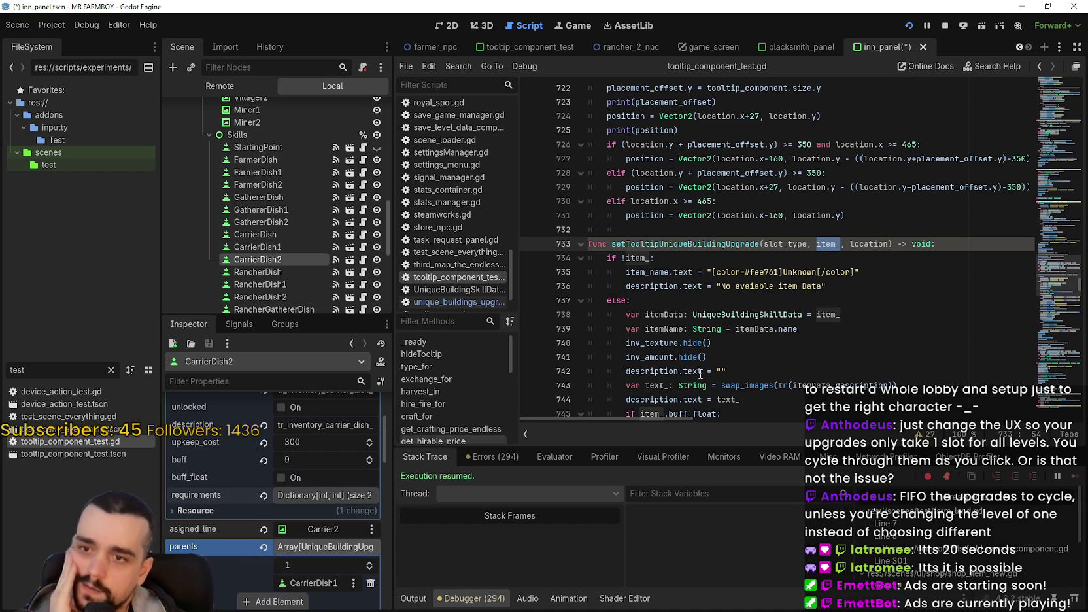
# Review the tooltip code around the COPPER coin texture line
pyautogui.click(777, 300)
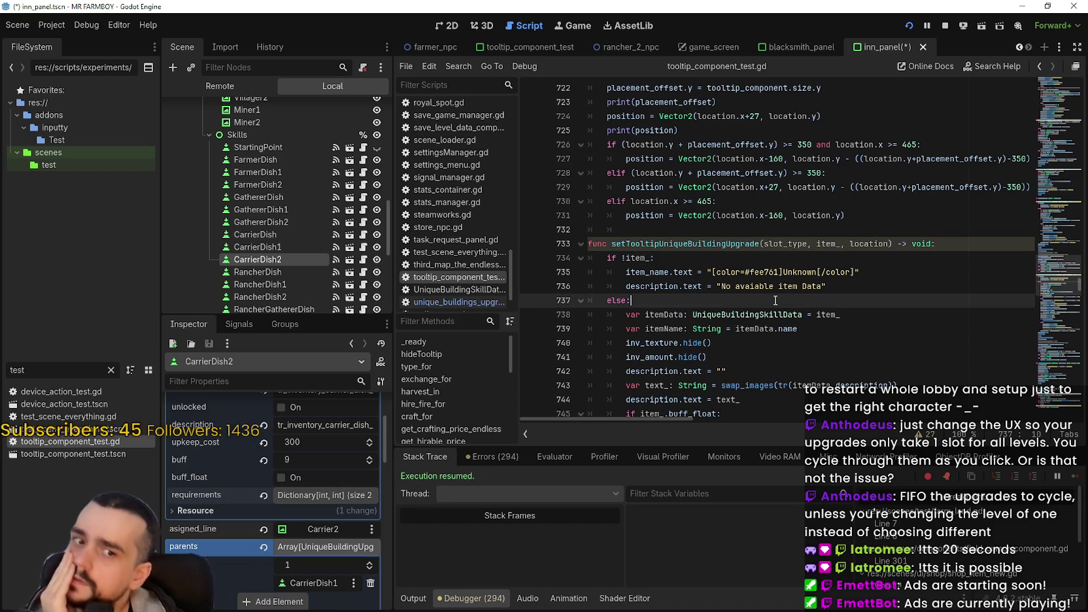
pyautogui.scroll(-2, 771, 302)
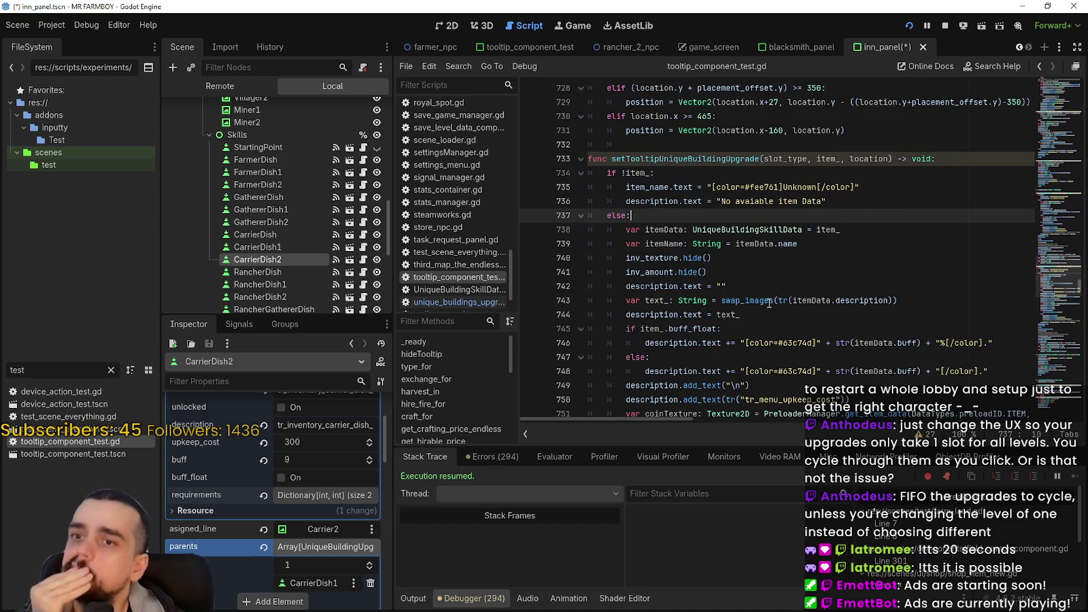
pyautogui.click(803, 286)
pyautogui.scroll(-2, 795, 284)
pyautogui.scroll(-2, 790, 284)
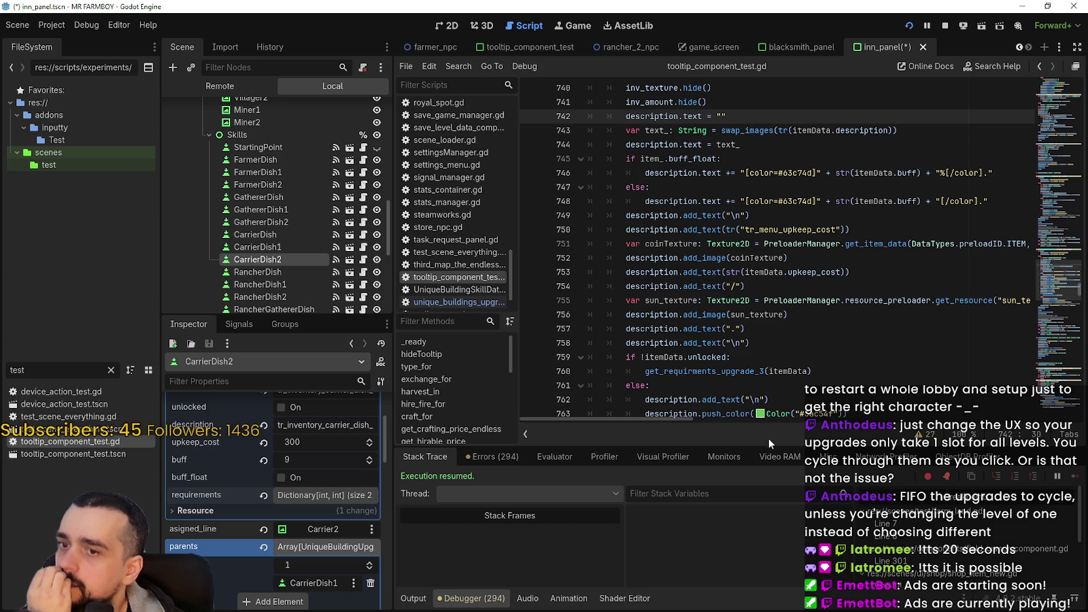
pyautogui.moveTo(686, 422); pyautogui.dragTo(793, 419)
pyautogui.doubleClick(759, 246)
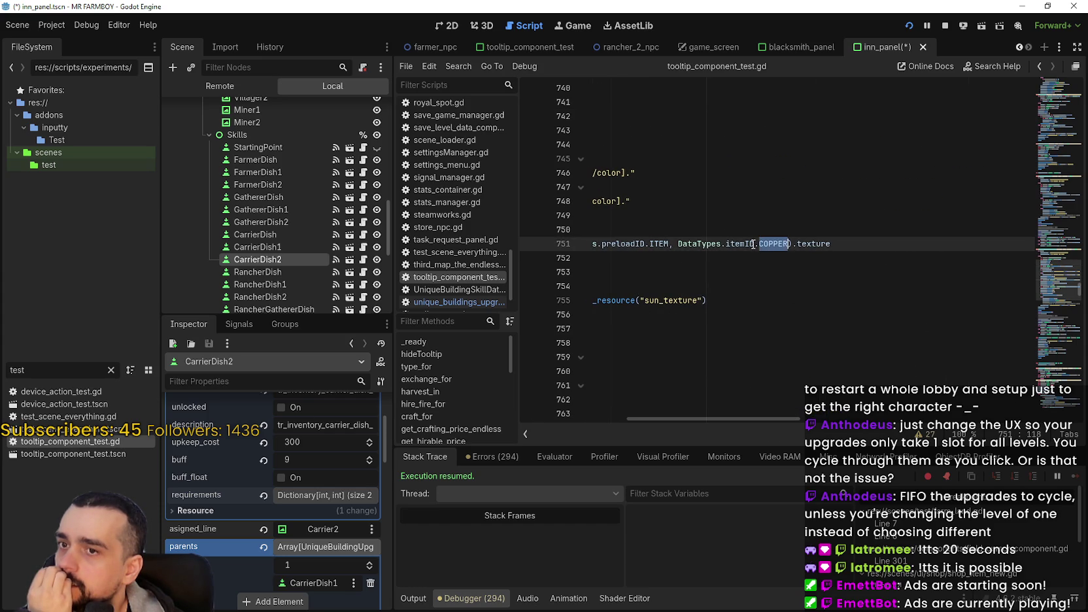
pyautogui.moveTo(778, 419); pyautogui.dragTo(592, 421)
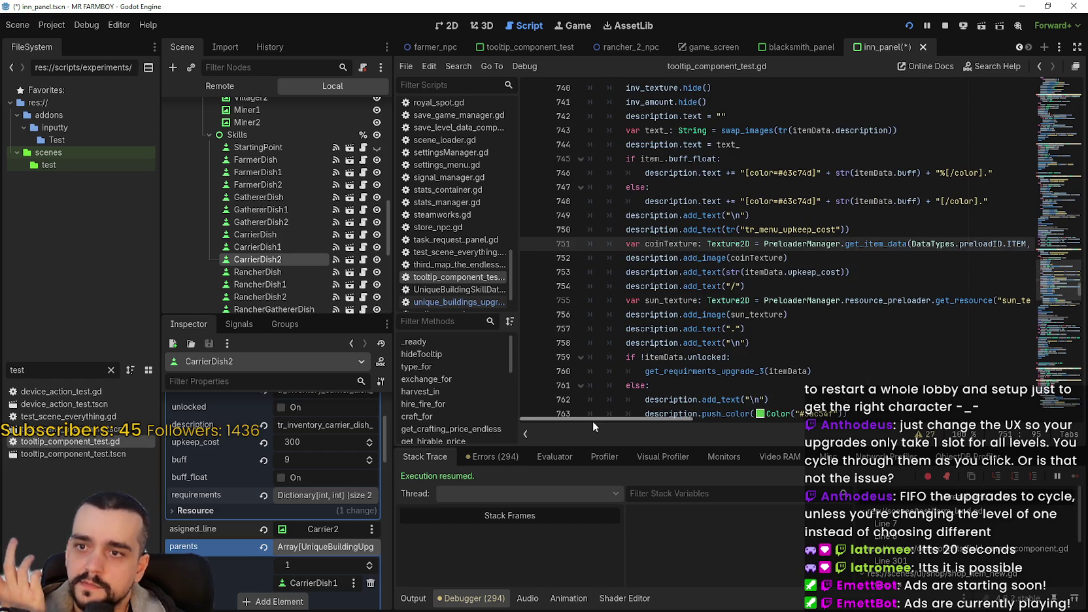
pyautogui.scroll(2, 323, 461)
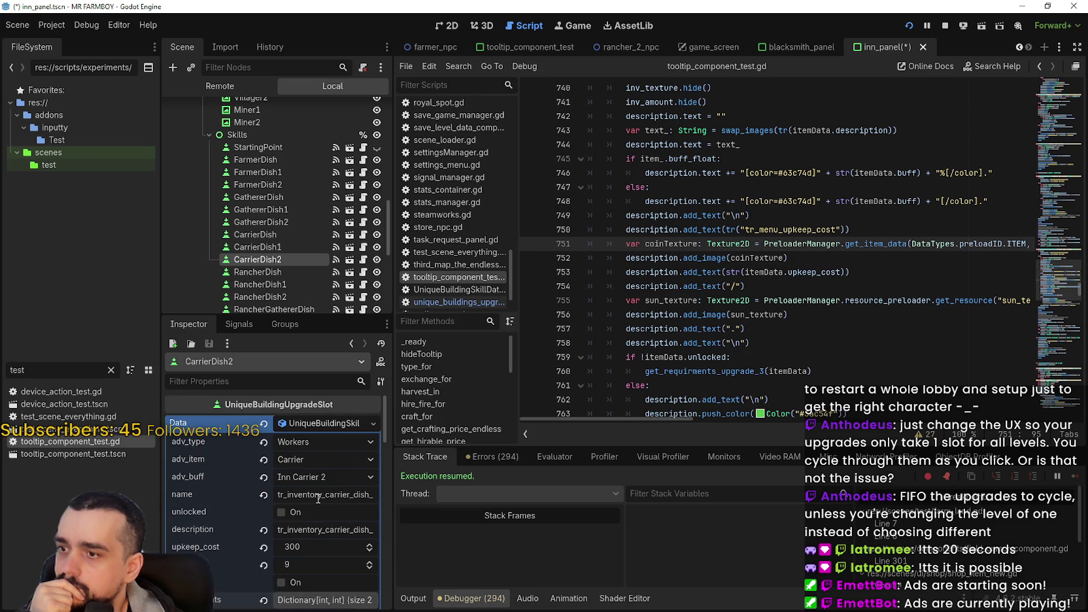
pyautogui.scroll(-1, 310, 464)
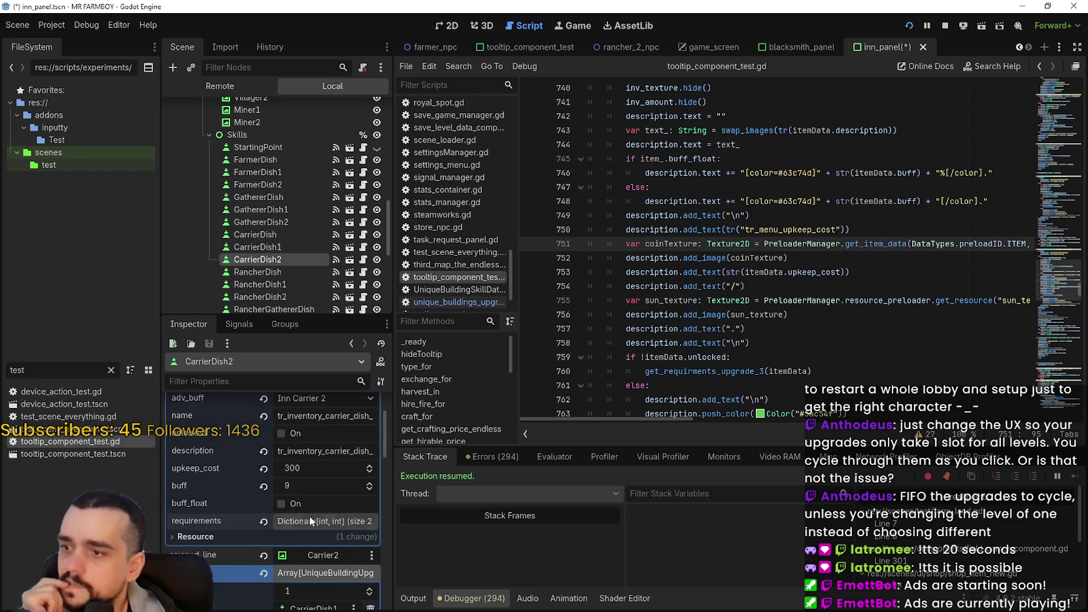
pyautogui.scroll(-4, 297, 466)
pyautogui.scroll(-8, 318, 545)
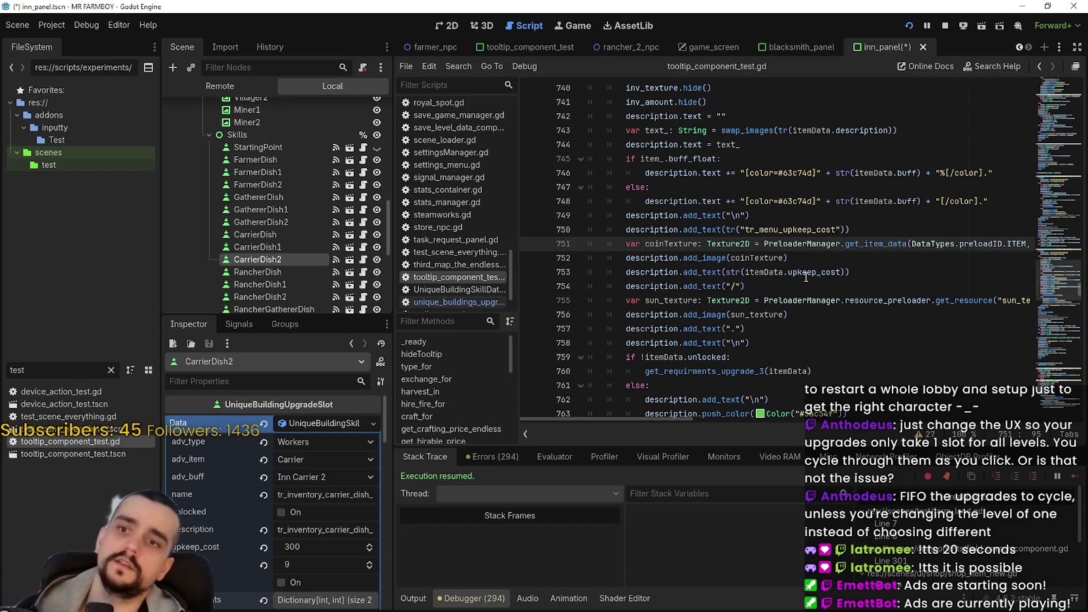
pyautogui.press('Down')
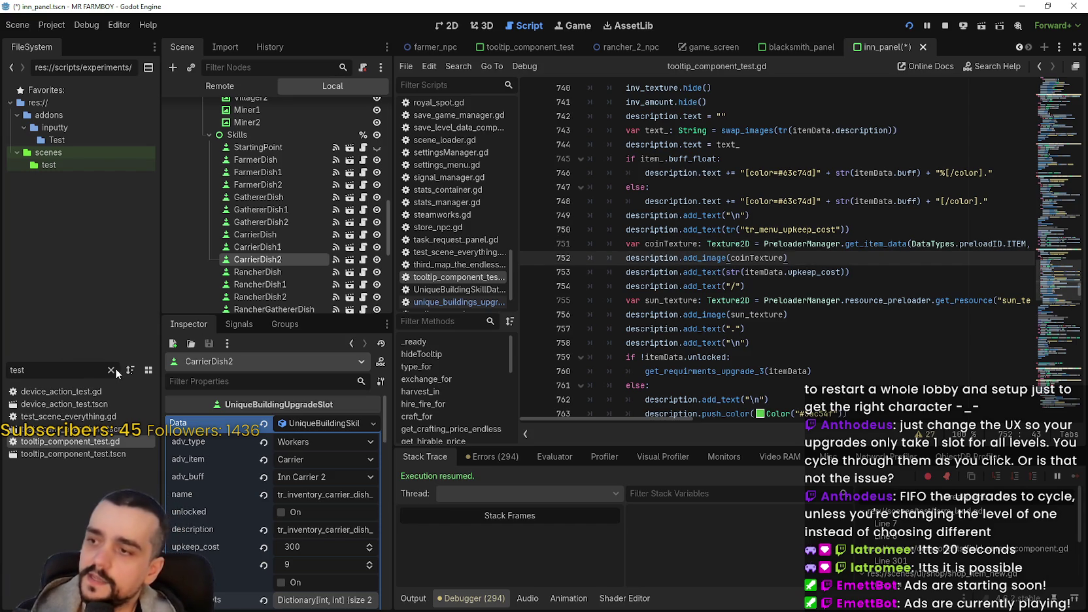
# Filter the FileSystem by 'unique' and open UniqueBuildingSkillData.gd
pyautogui.click(111, 369)
pyautogui.write('unique')
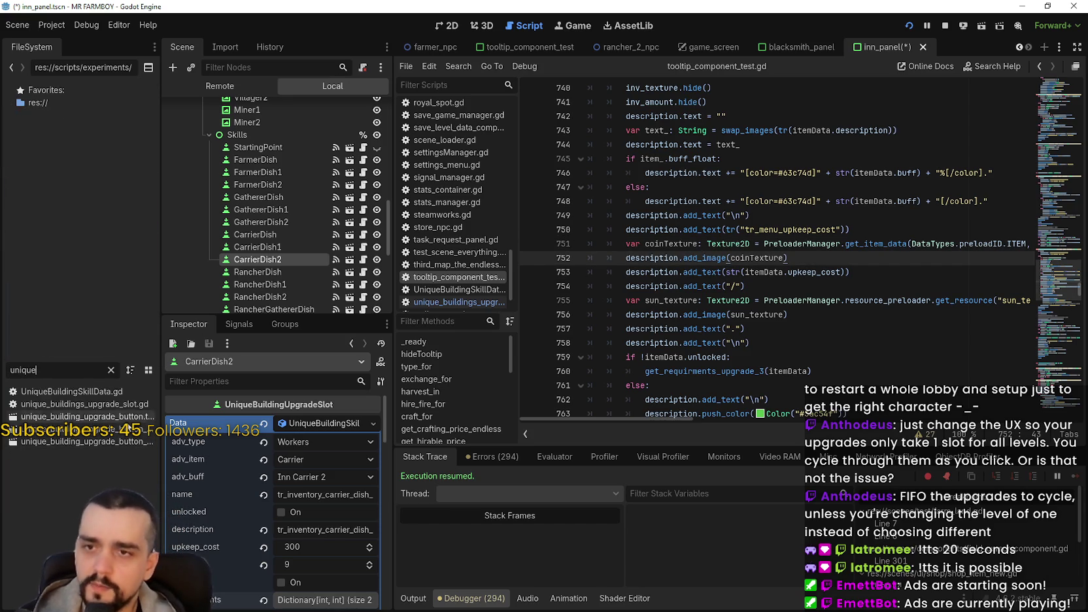
pyautogui.doubleClick(108, 392)
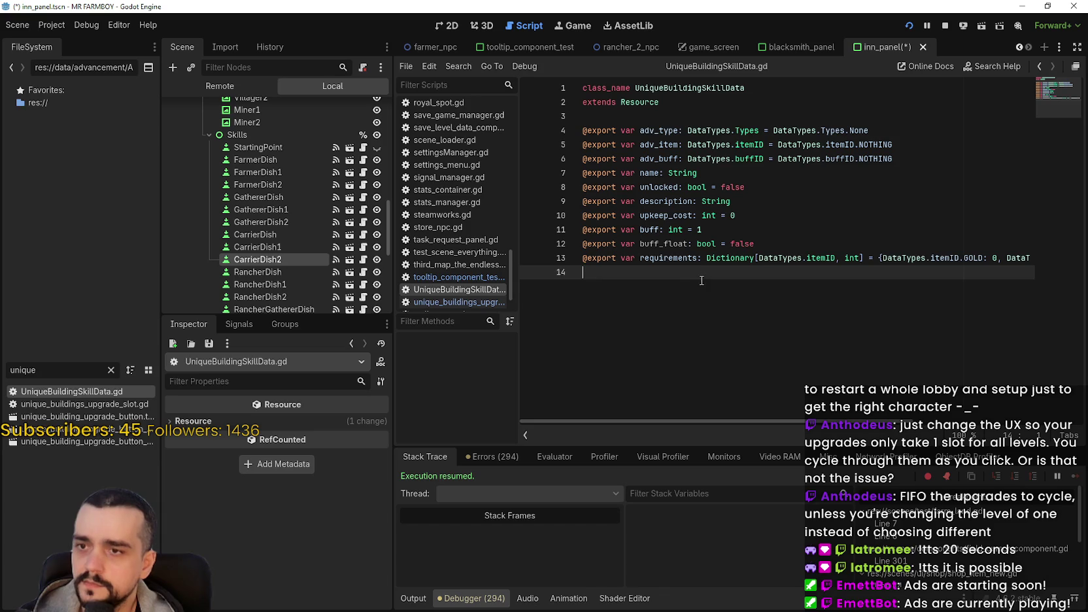
pyautogui.click(779, 230)
pyautogui.click(772, 216)
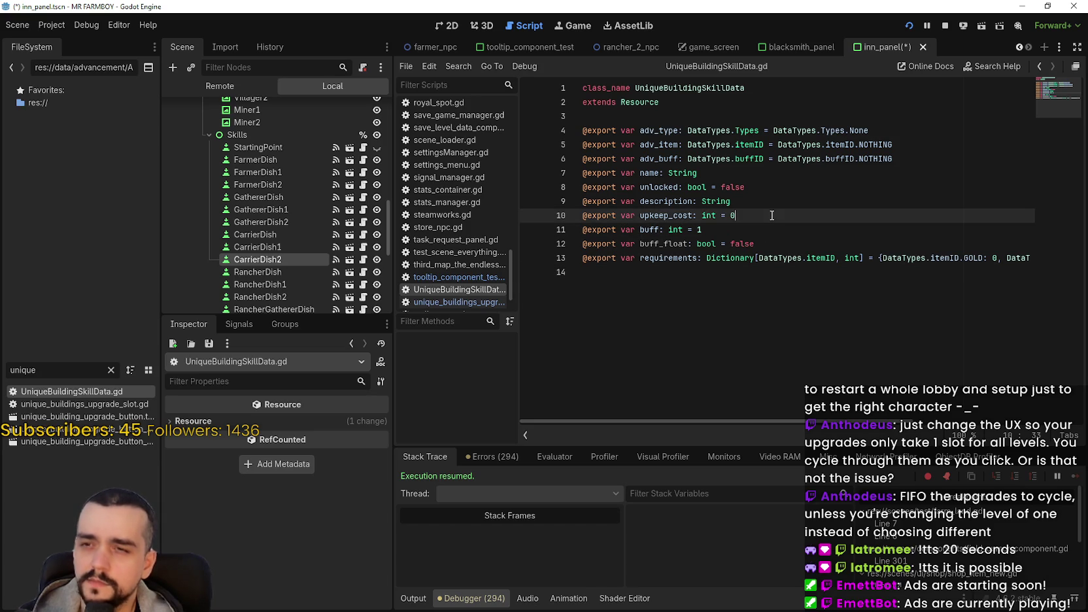
pyautogui.press('Return')
pyautogui.write('@exp')
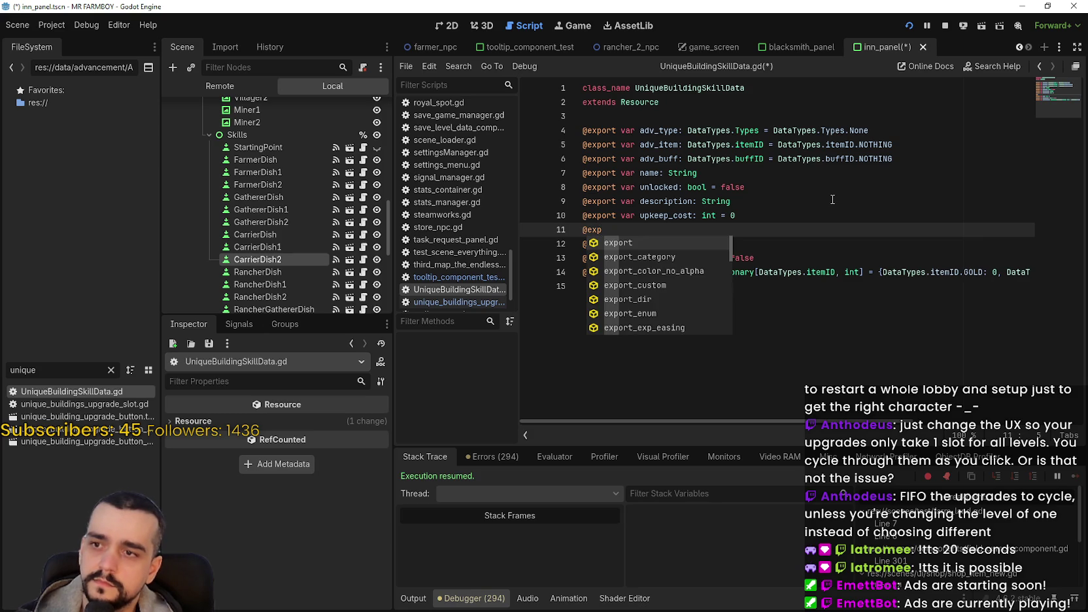
pyautogui.write('or')
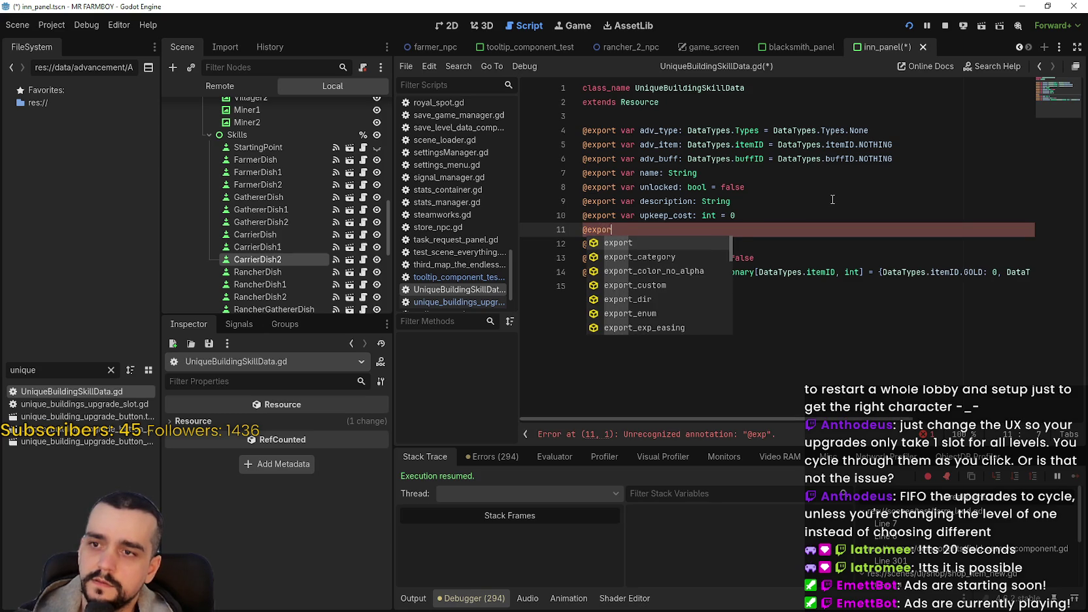
pyautogui.write('t va')
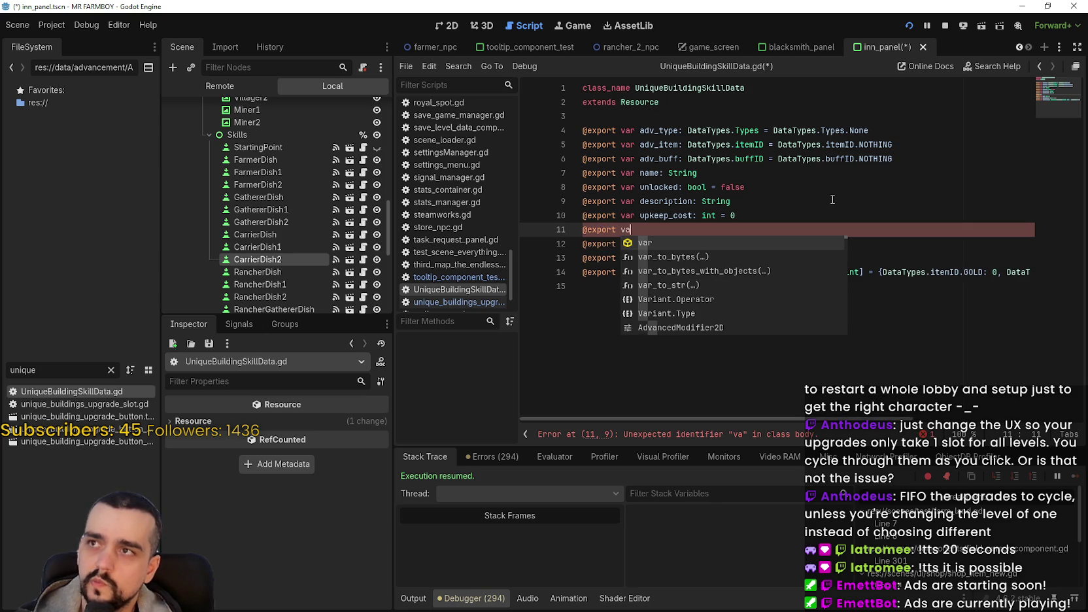
pyautogui.write('r upkeep_cost_type: da')
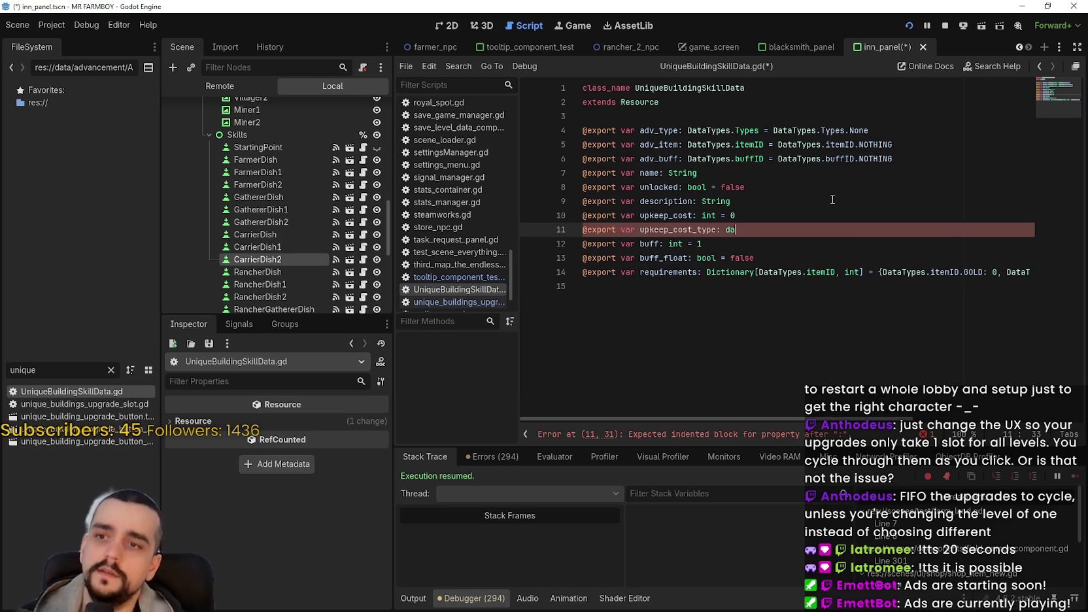
pyautogui.write('ta')
pyautogui.press('Return')
pyautogui.write('.itemID = Data')
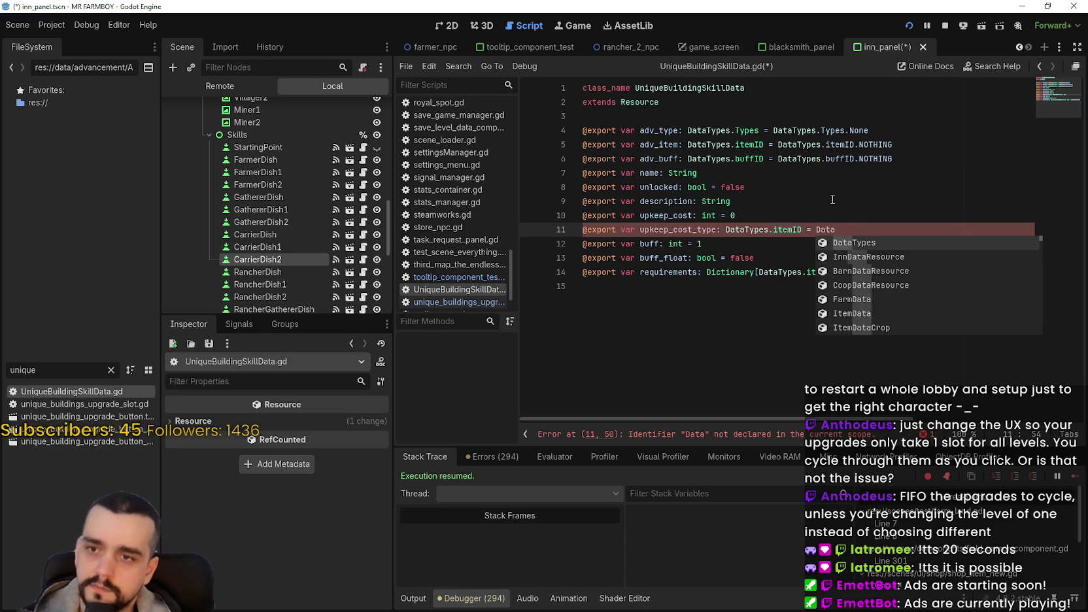
pyautogui.press('Return')
pyautogui.write('.item')
pyautogui.press('Return')
pyautogui.write('.Copp')
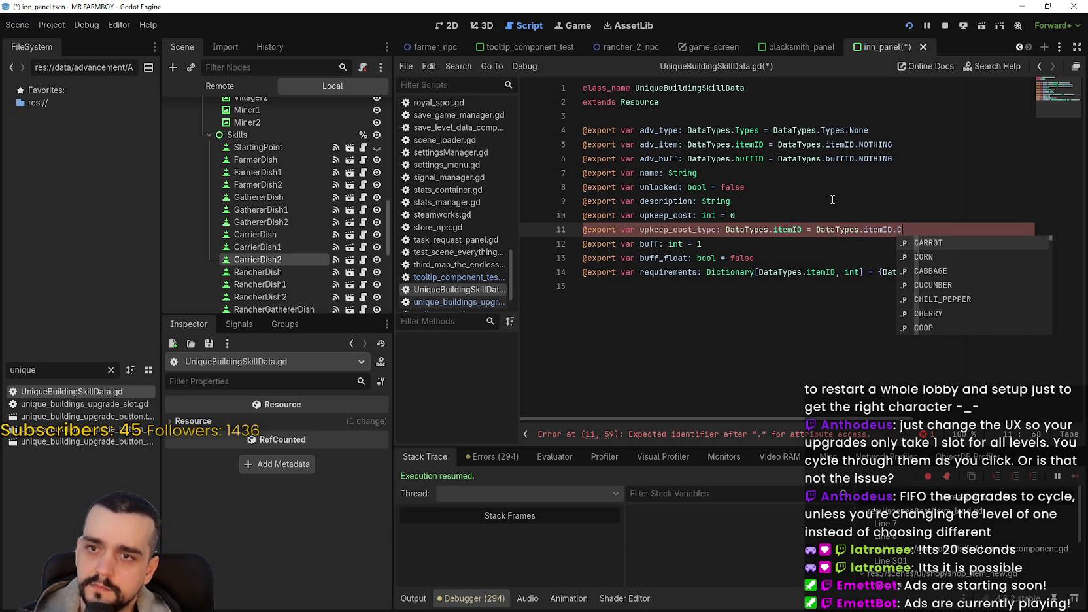
pyautogui.press('Return')
pyautogui.hotkey('ctrl', 's')
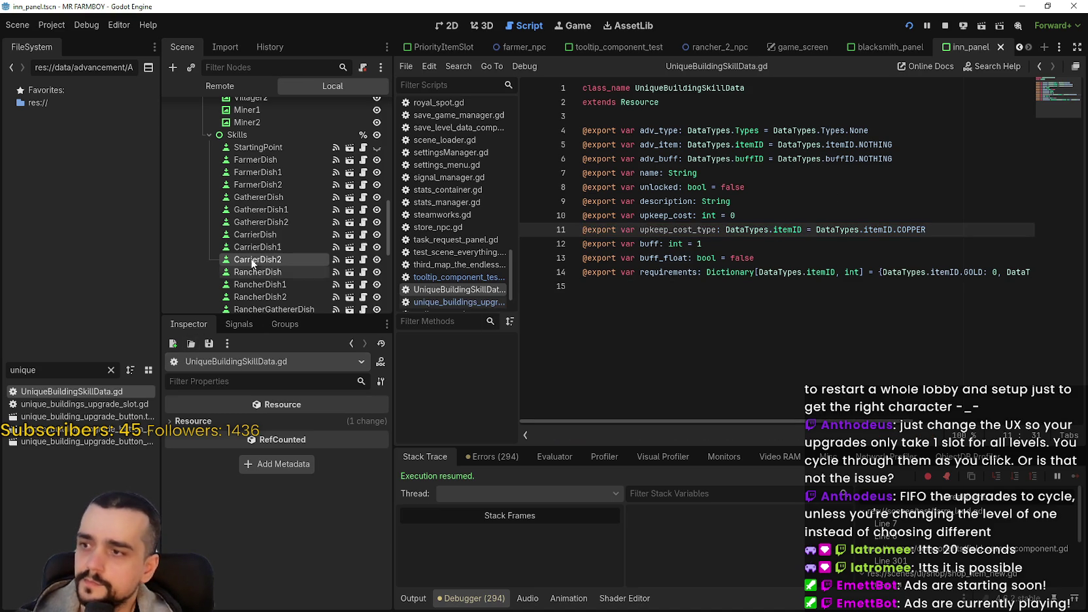
# Set FarmerDish's upkeep_cost_type to Silver and save the scene
pyautogui.click(264, 161)
pyautogui.scroll(-3, 281, 559)
pyautogui.scroll(-1, 280, 547)
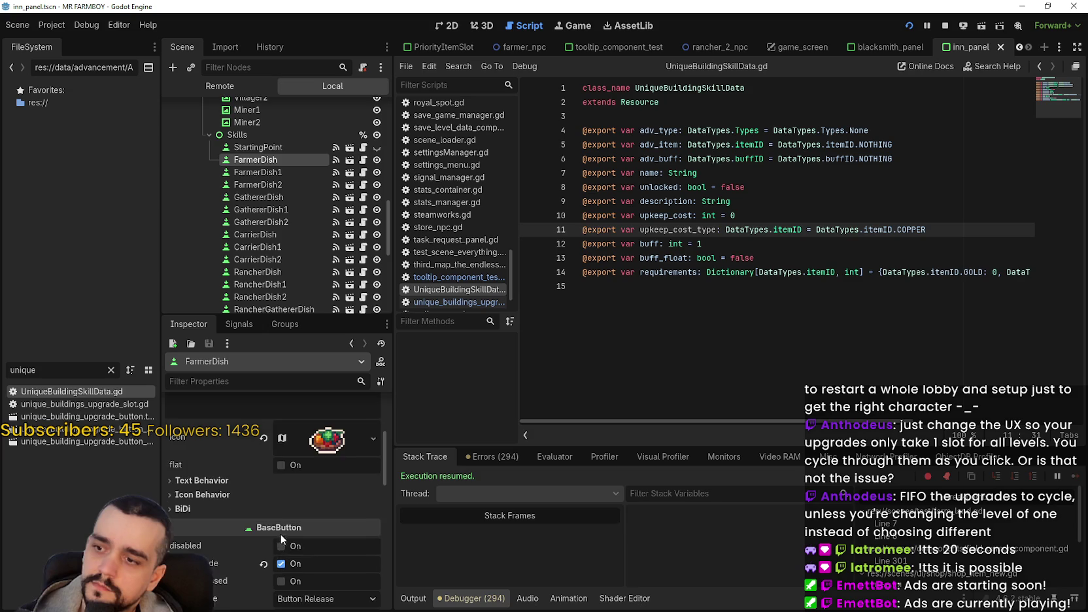
pyautogui.scroll(3, 287, 517)
pyautogui.click(317, 398)
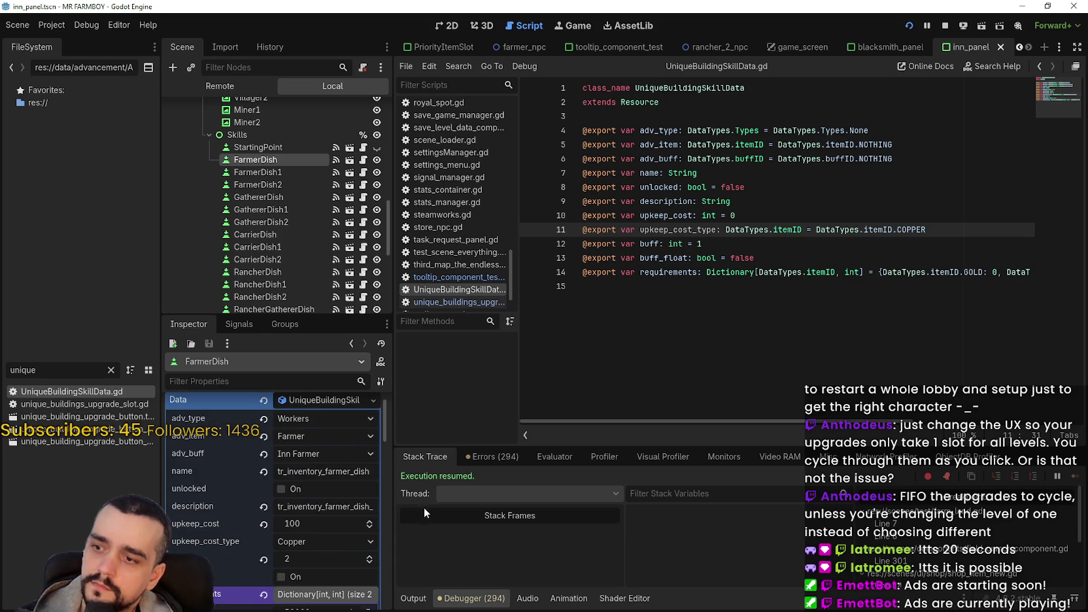
pyautogui.click(349, 542)
pyautogui.scroll(-2, 361, 482)
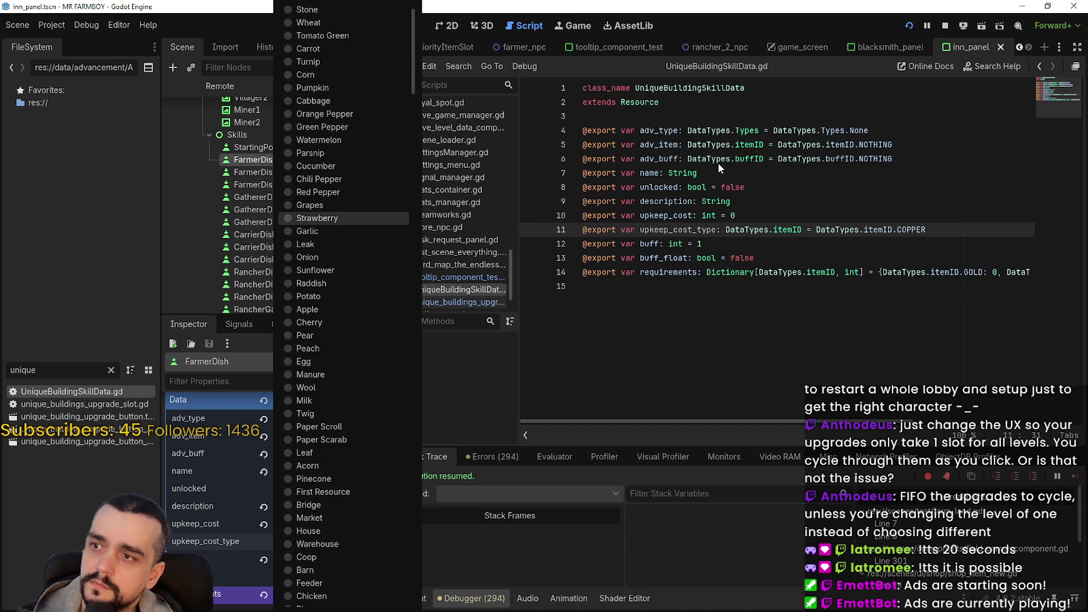
pyautogui.scroll(-1, 343, 589)
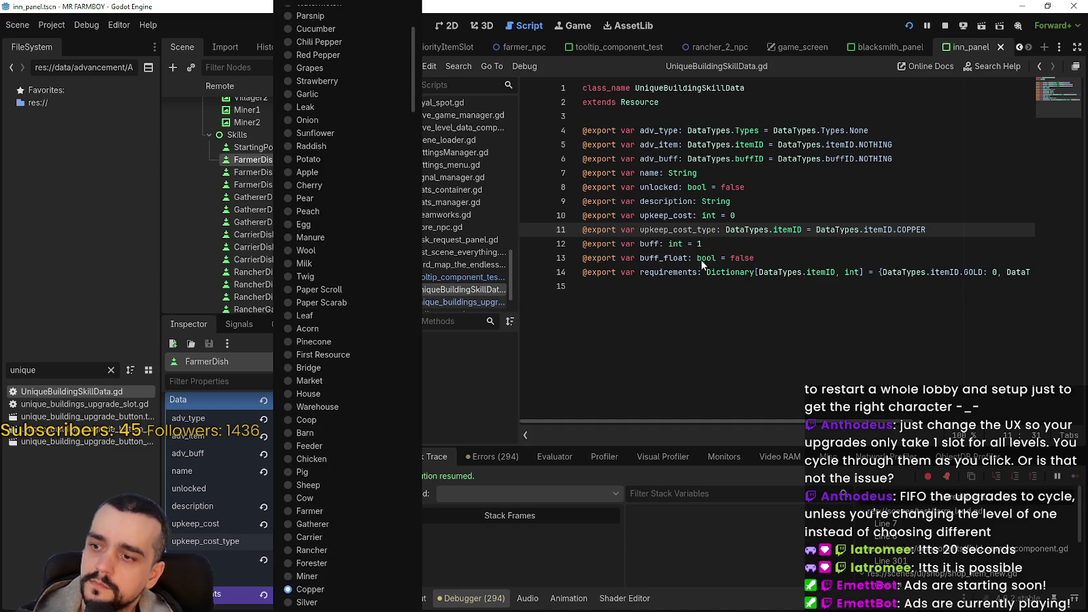
pyautogui.click(361, 600)
pyautogui.hotkey('ctrl', 's')
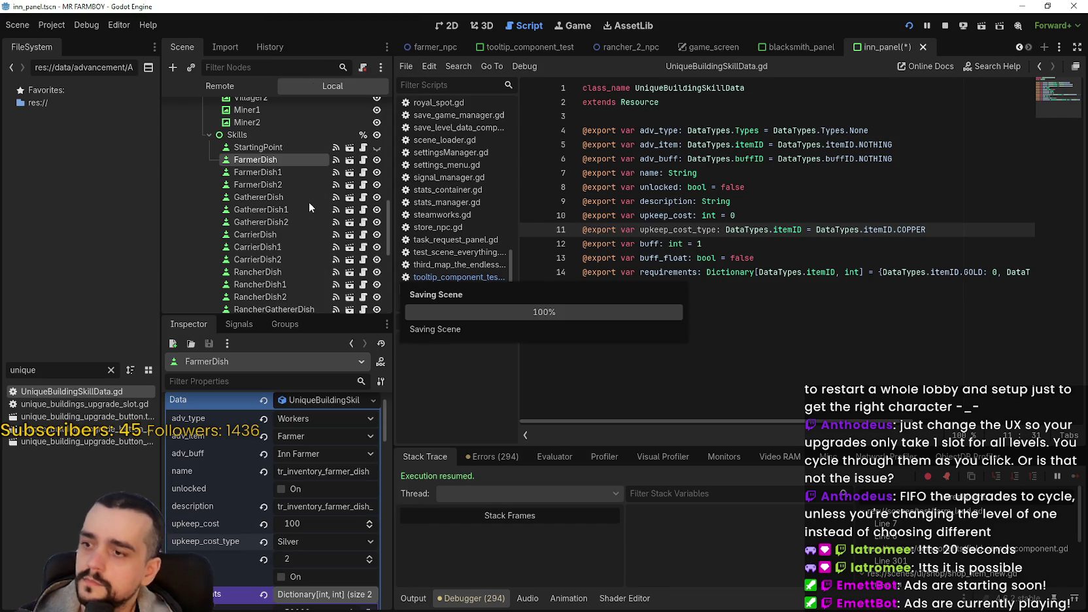
# Set FarmerDish1's upkeep_cost_type to Silver and save the scene
pyautogui.click(279, 172)
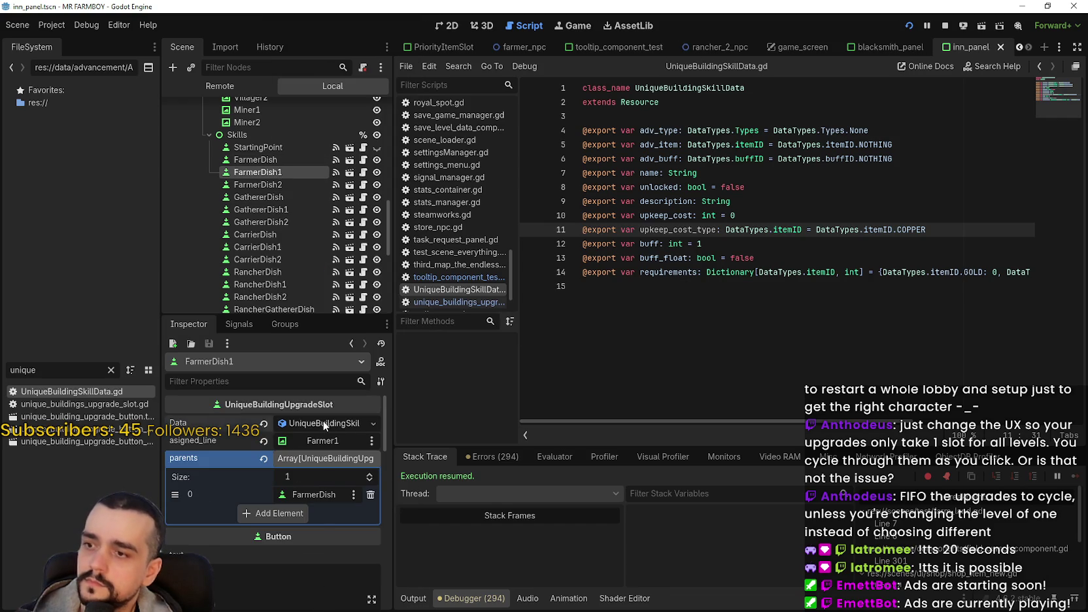
pyautogui.click(323, 421)
pyautogui.click(322, 567)
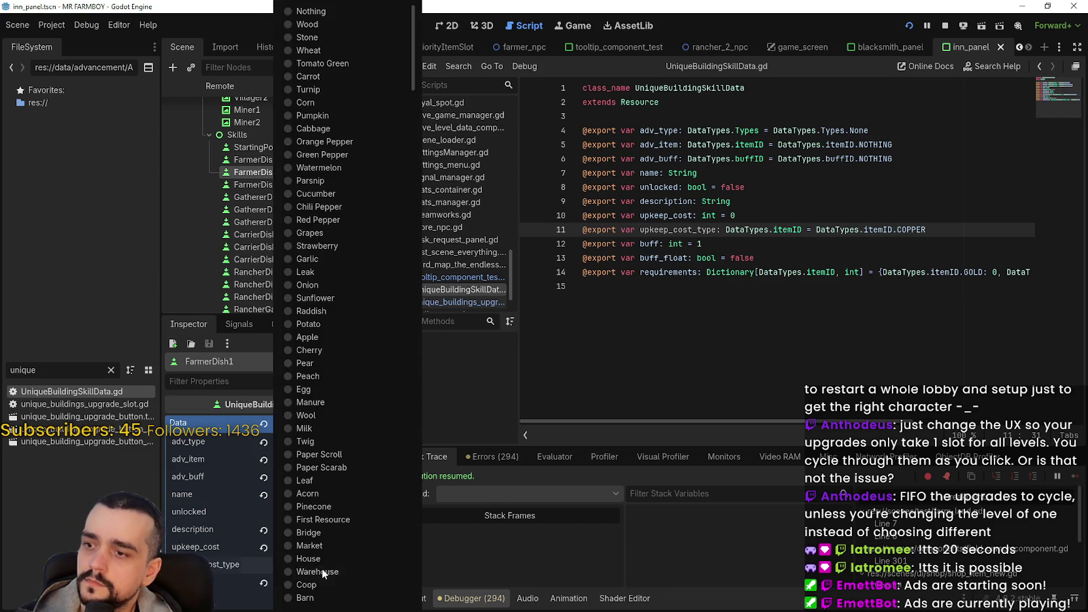
pyautogui.press('s')
pyautogui.press('s')
pyautogui.press('s')
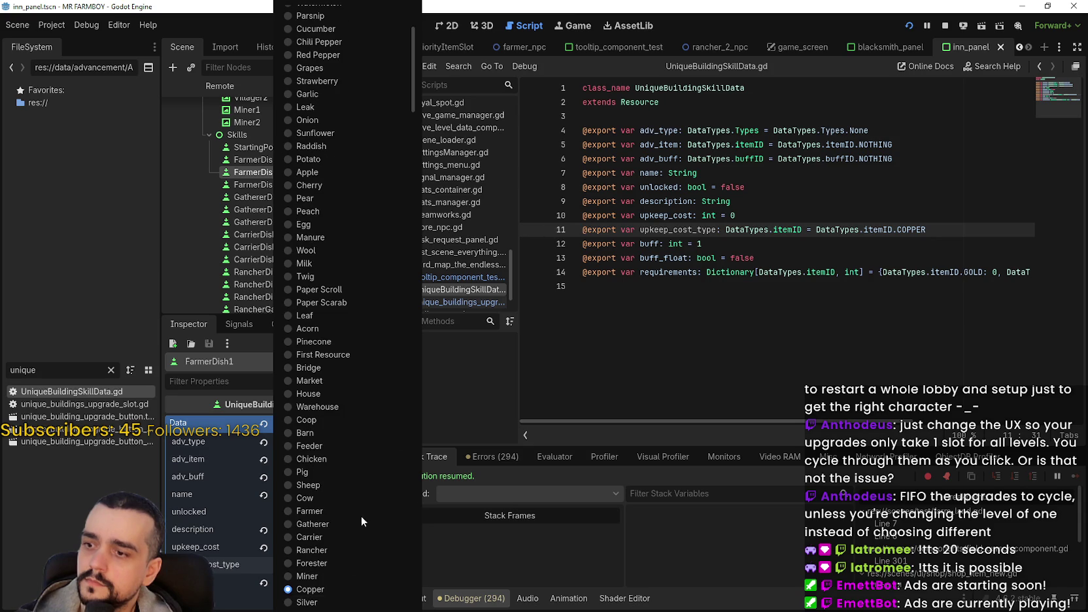
pyautogui.click(360, 602)
pyautogui.hotkey('ctrl', 's')
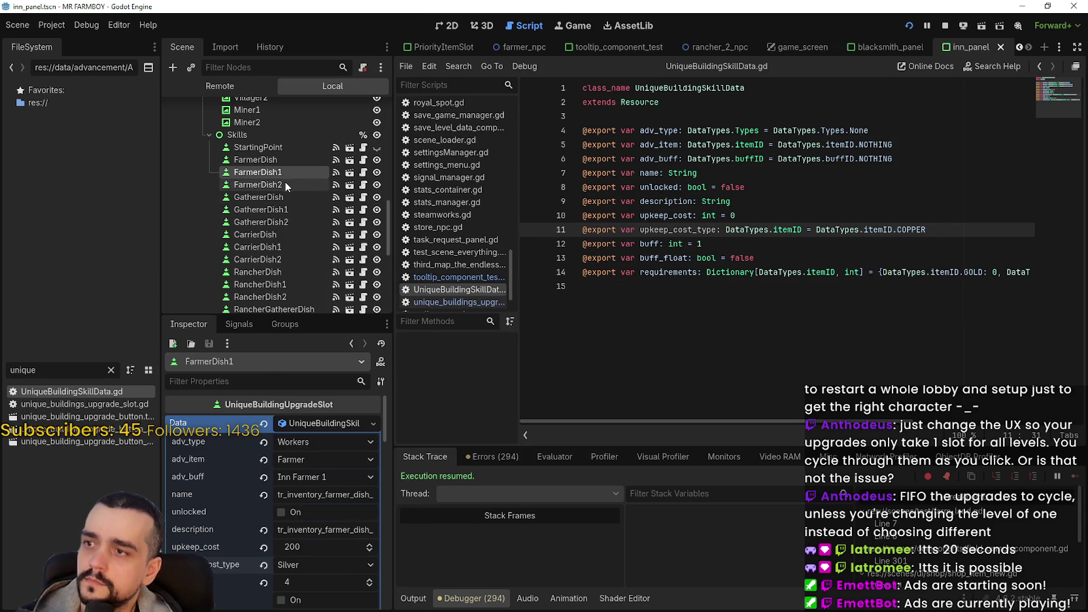
# Stop the debug session, then set FarmerDish2's upkeep_cost_type to Silver and save
pyautogui.click(285, 185)
pyautogui.click(944, 27)
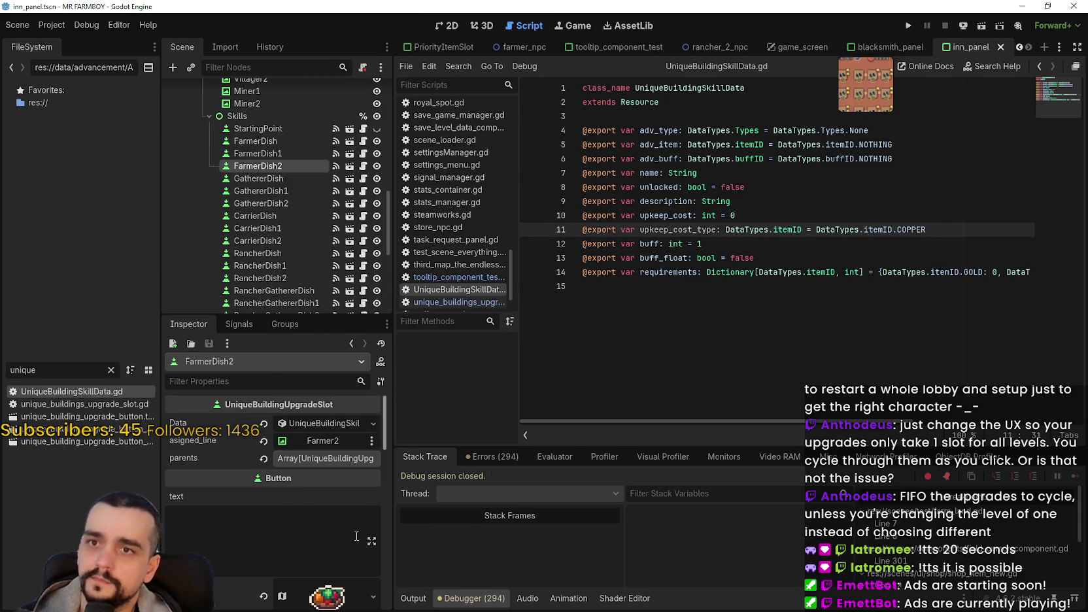
pyautogui.click(320, 425)
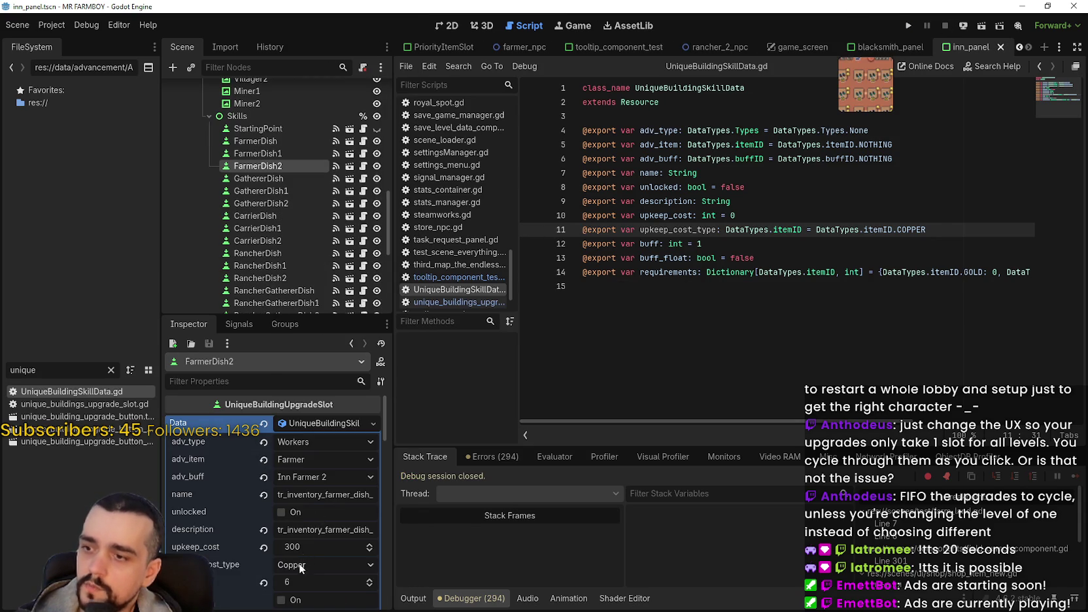
pyautogui.click(300, 563)
pyautogui.scroll(-5, 314, 383)
pyautogui.click(325, 246)
pyautogui.hotkey('ctrl', 's')
pyautogui.click(252, 178)
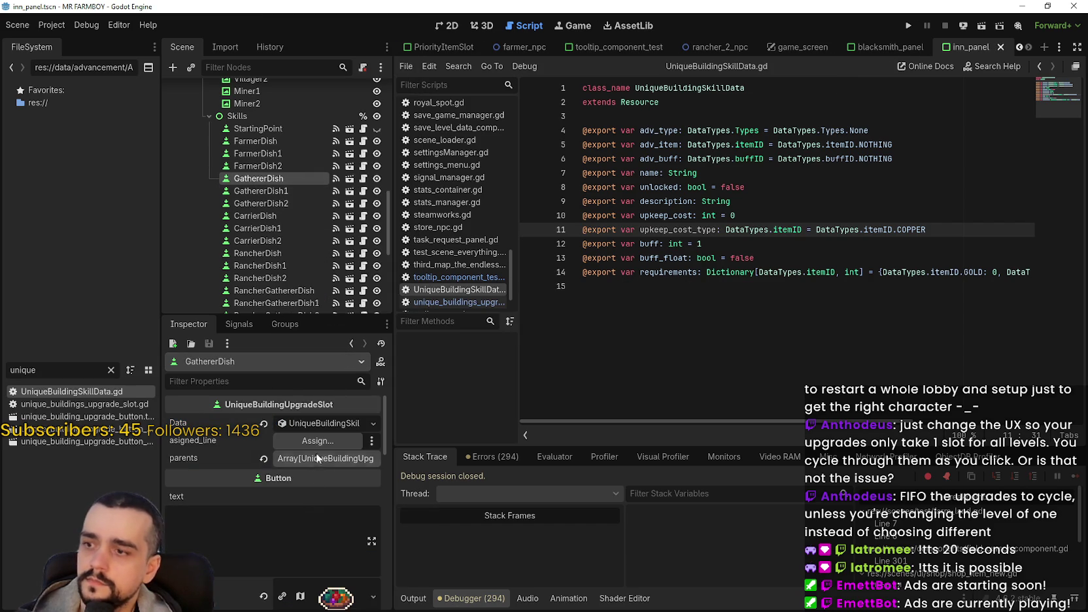
# Set GathererDish's upkeep_cost_type to Silver and save the scene
pyautogui.click(321, 425)
pyautogui.scroll(-3, 297, 563)
pyautogui.click(296, 487)
pyautogui.scroll(-5, 315, 490)
pyautogui.click(318, 316)
pyautogui.hotkey('ctrl', 's')
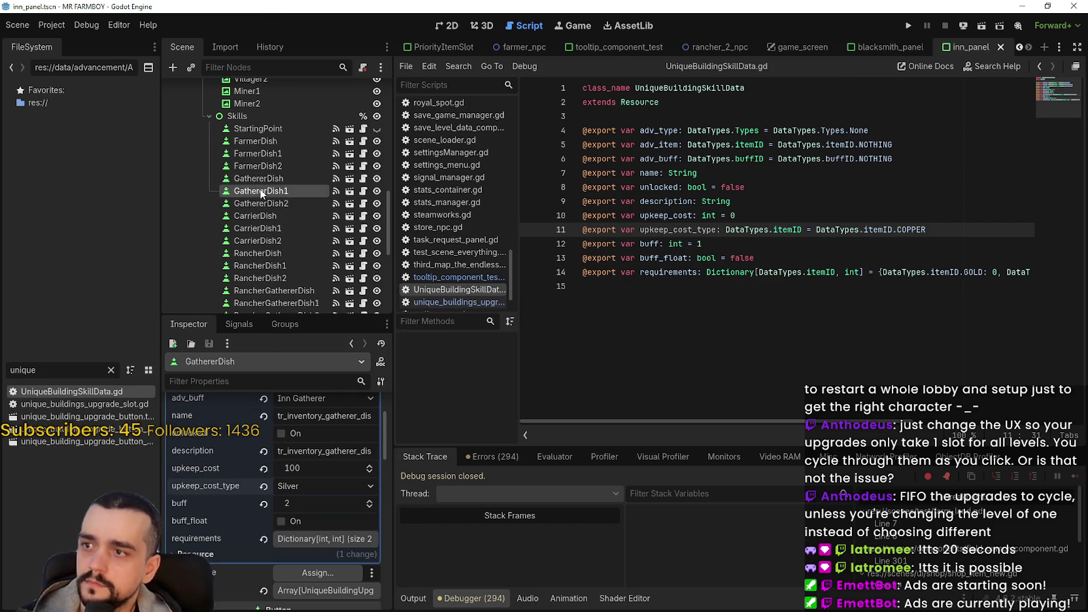
# Set GathererDish1's upkeep_cost_type to Silver and save the scene
pyautogui.click(259, 189)
pyautogui.click(296, 423)
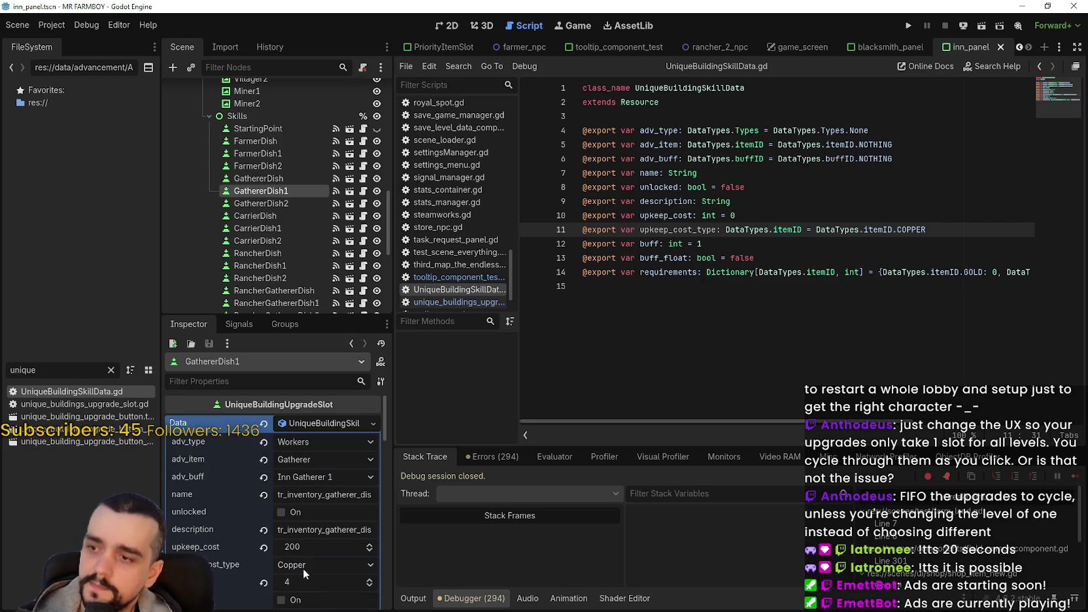
pyautogui.click(303, 559)
pyautogui.scroll(-5, 322, 516)
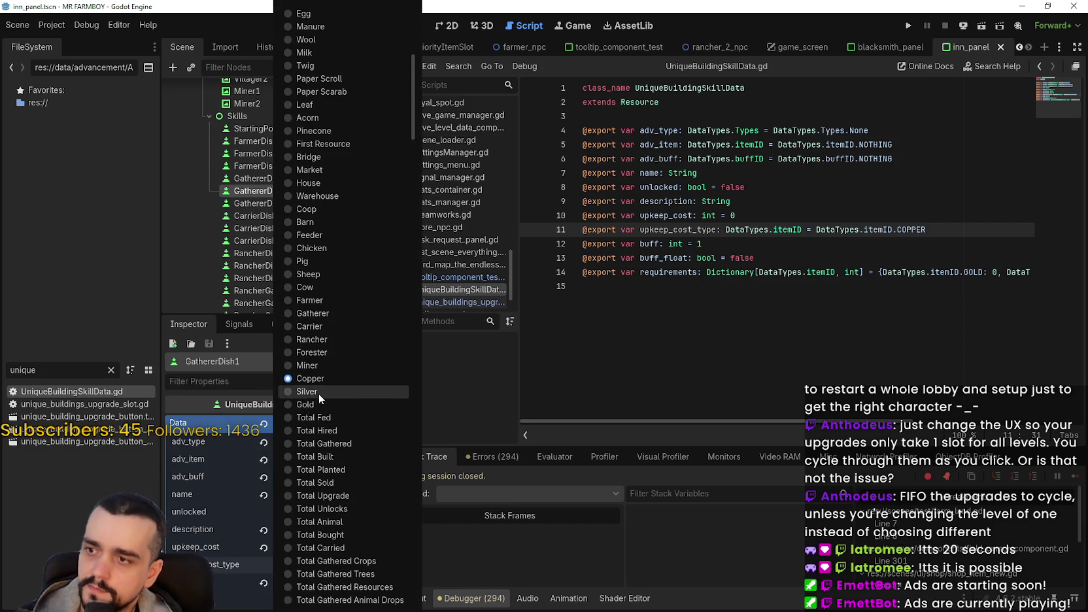
pyautogui.click(318, 392)
pyautogui.hotkey('ctrl', 's')
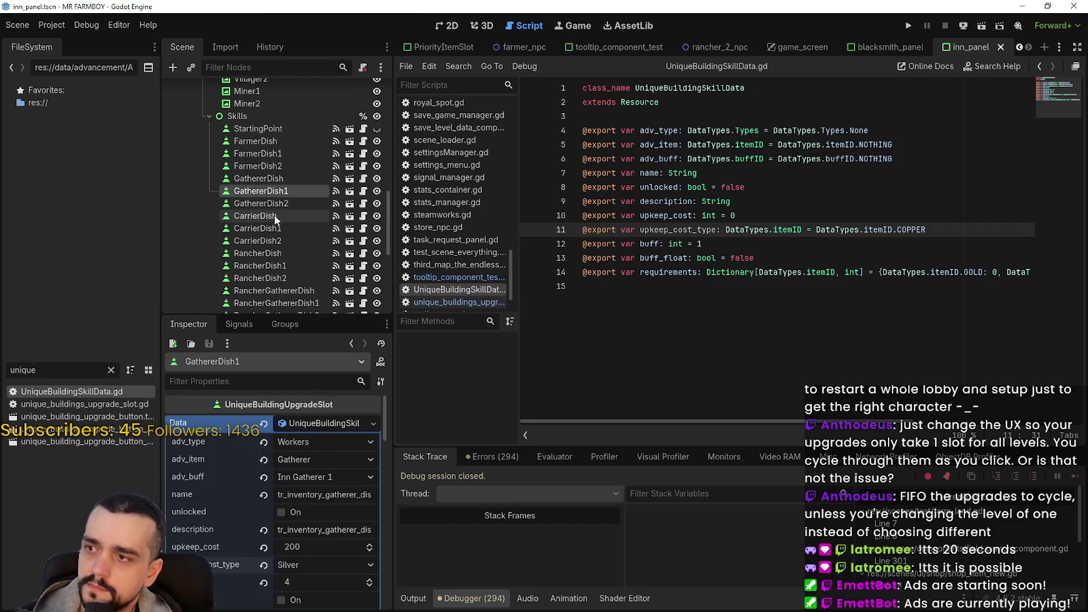
# Set GathererDish2's upkeep_cost_type to Silver and save the scene
pyautogui.click(261, 204)
pyautogui.click(295, 423)
pyautogui.scroll(-3, 324, 497)
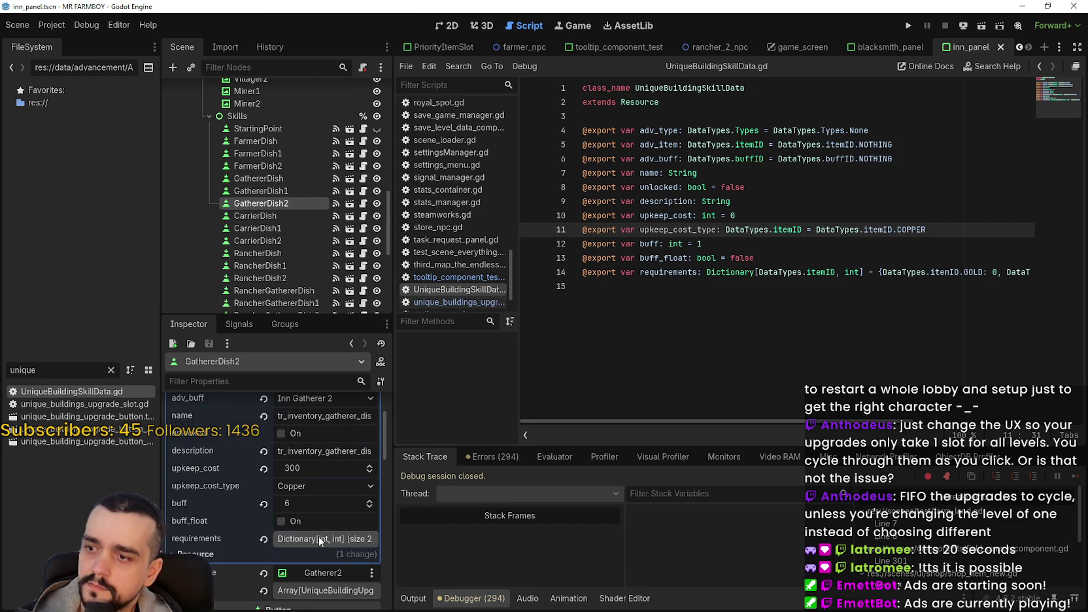
pyautogui.click(315, 487)
pyautogui.scroll(-5, 357, 520)
pyautogui.click(320, 542)
pyautogui.hotkey('ctrl', 's')
# Set CarrierDish's upkeep_cost_type to Silver and save the scene
pyautogui.click(259, 214)
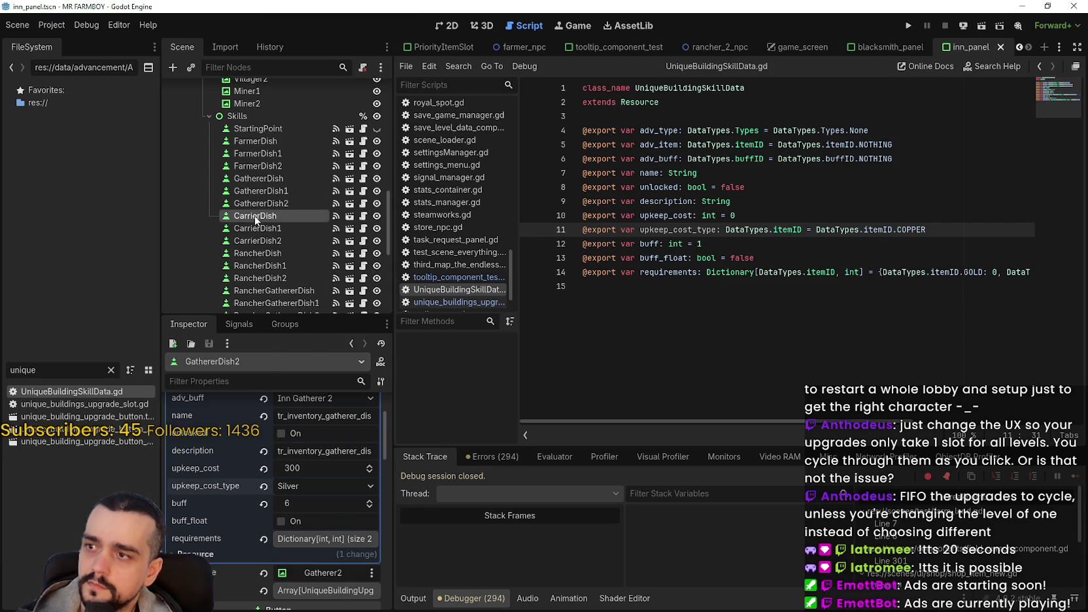
pyautogui.click(328, 424)
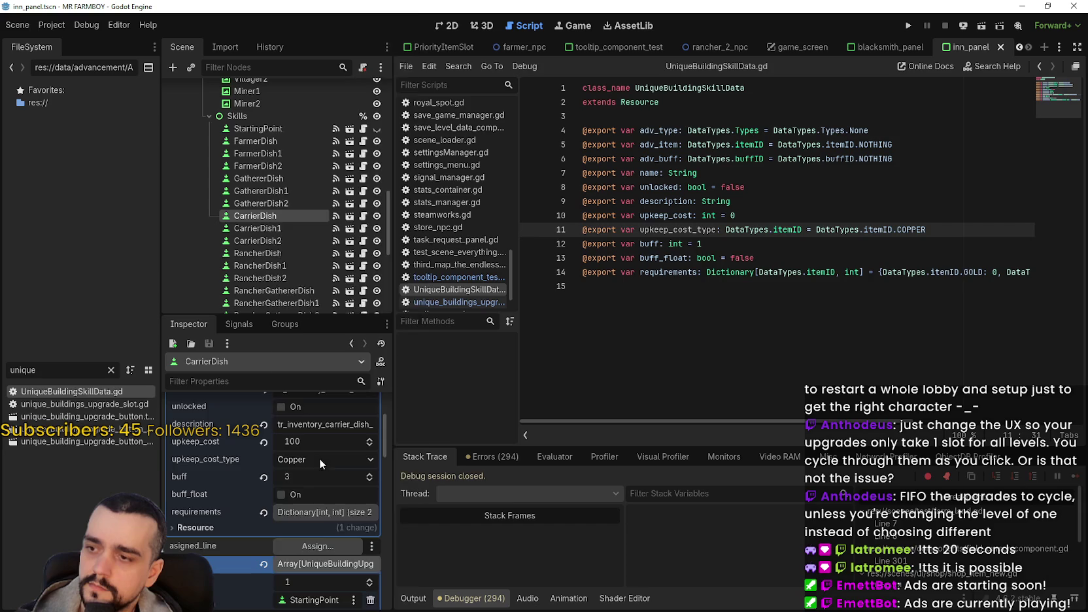
pyautogui.click(319, 458)
pyautogui.click(310, 478)
pyautogui.hotkey('ctrl', 's')
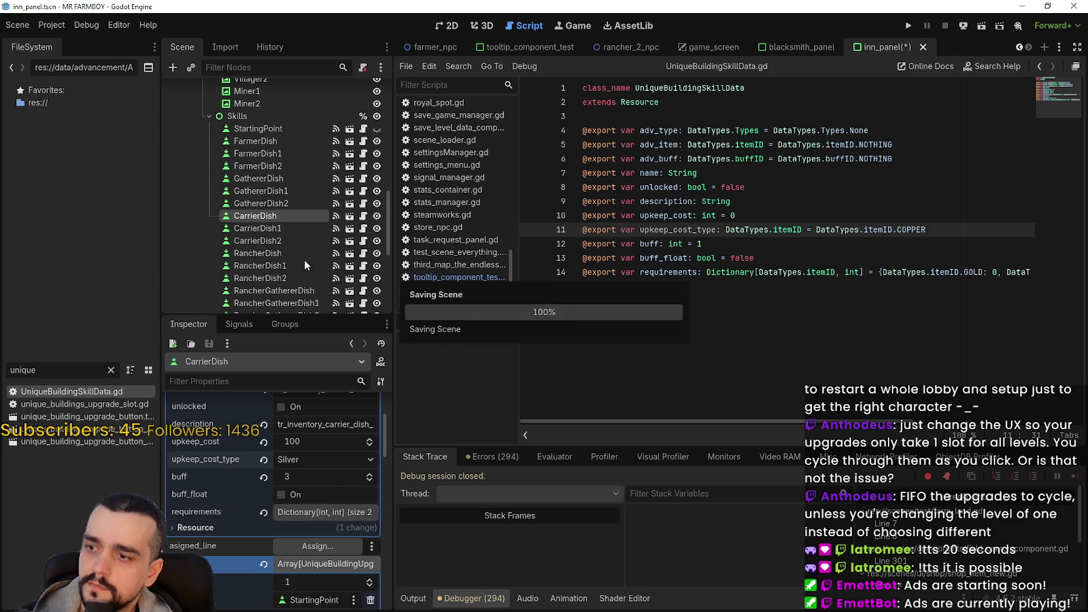
# Set CarrierDish1's upkeep_cost_type to Silver and save the scene
pyautogui.click(274, 228)
pyautogui.click(322, 432)
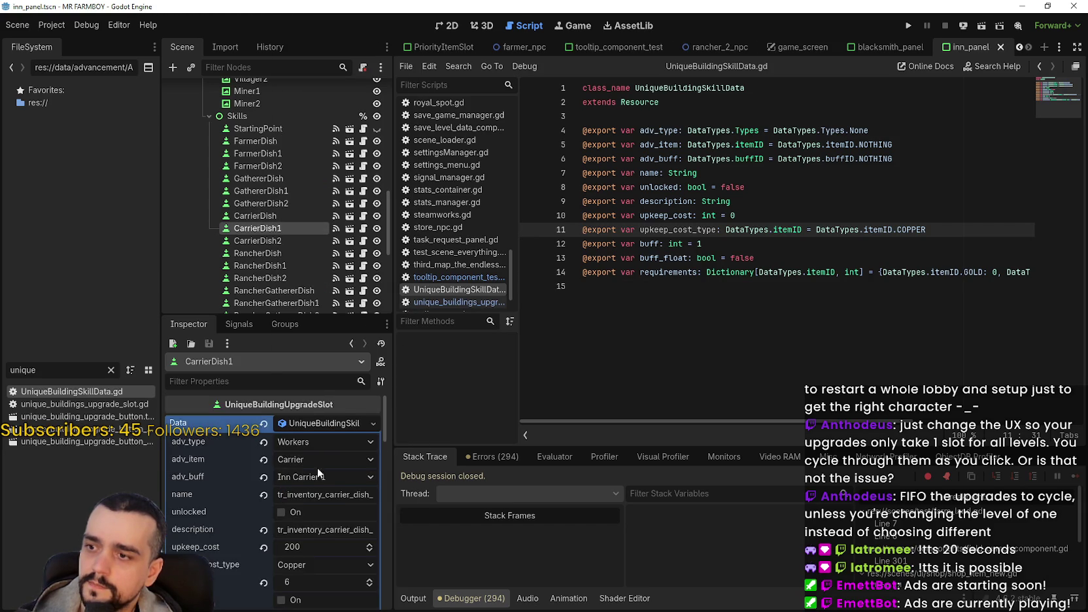
pyautogui.click(314, 539)
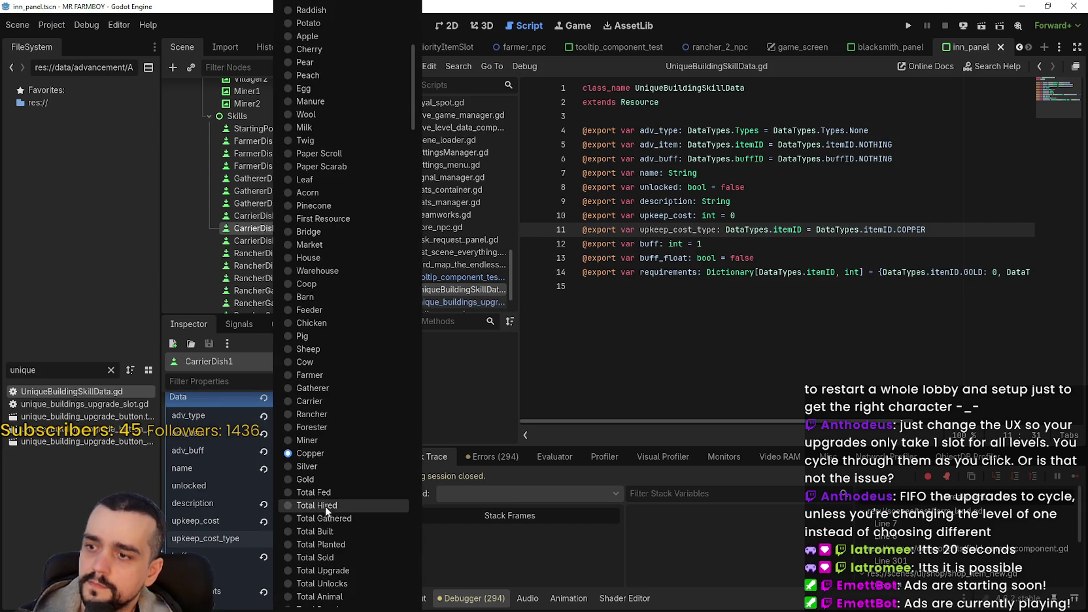
pyautogui.click(323, 469)
pyautogui.hotkey('ctrl', 's')
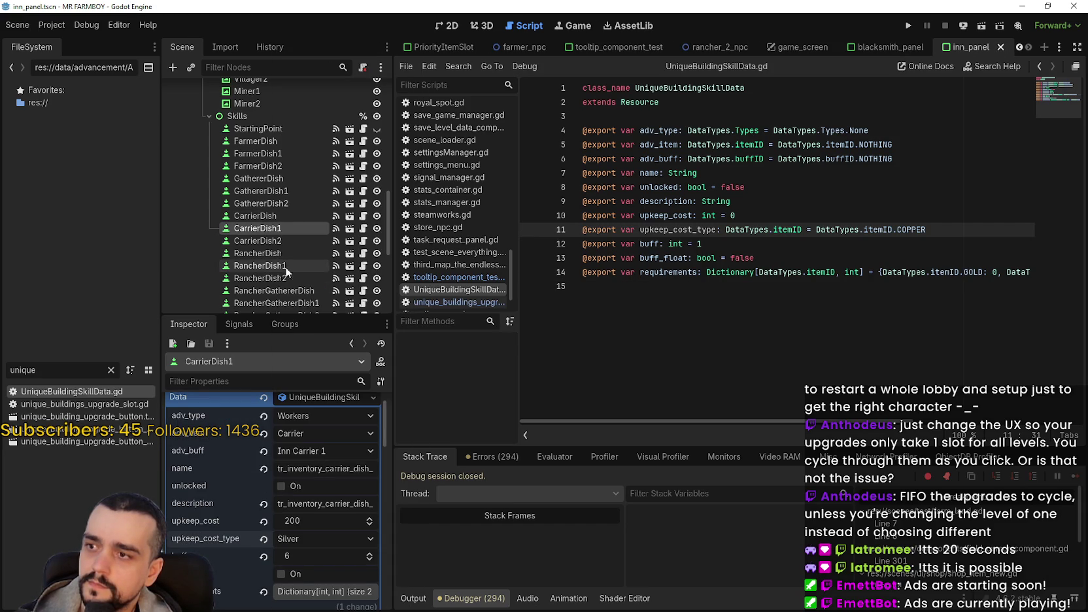
# Set CarrierDish2's upkeep_cost_type to Silver and save the scene
pyautogui.click(278, 241)
pyautogui.scroll(-3, 329, 497)
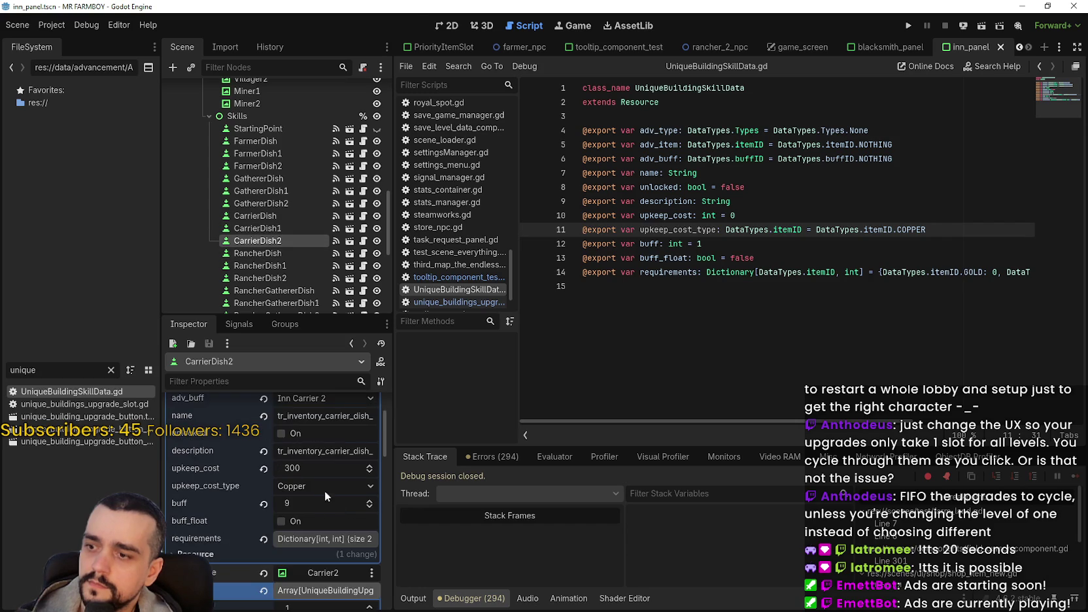
pyautogui.click(314, 487)
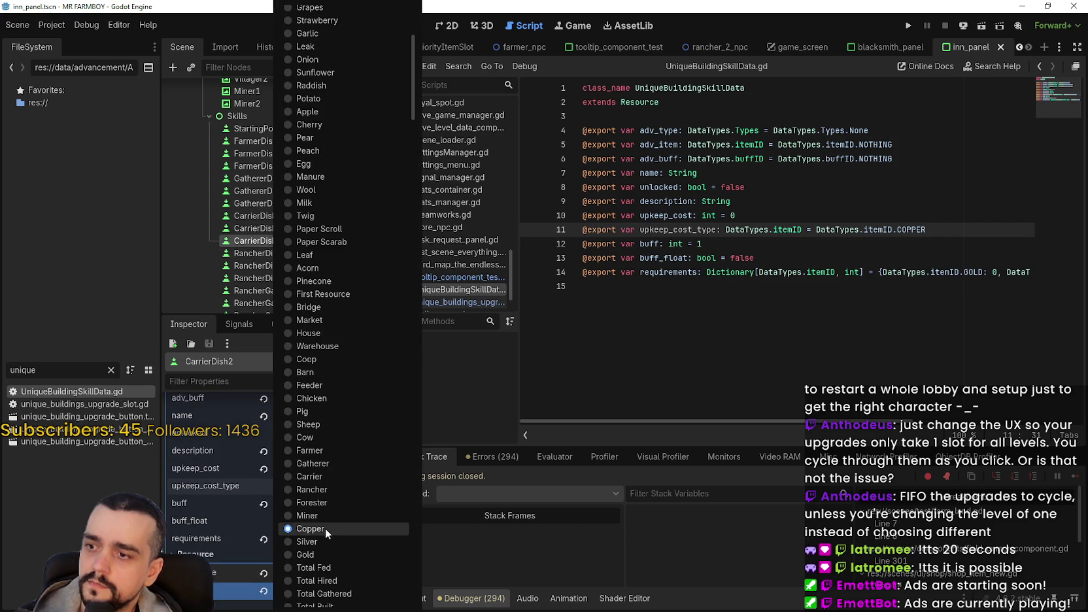
pyautogui.click(327, 543)
pyautogui.hotkey('ctrl', 's')
pyautogui.click(265, 254)
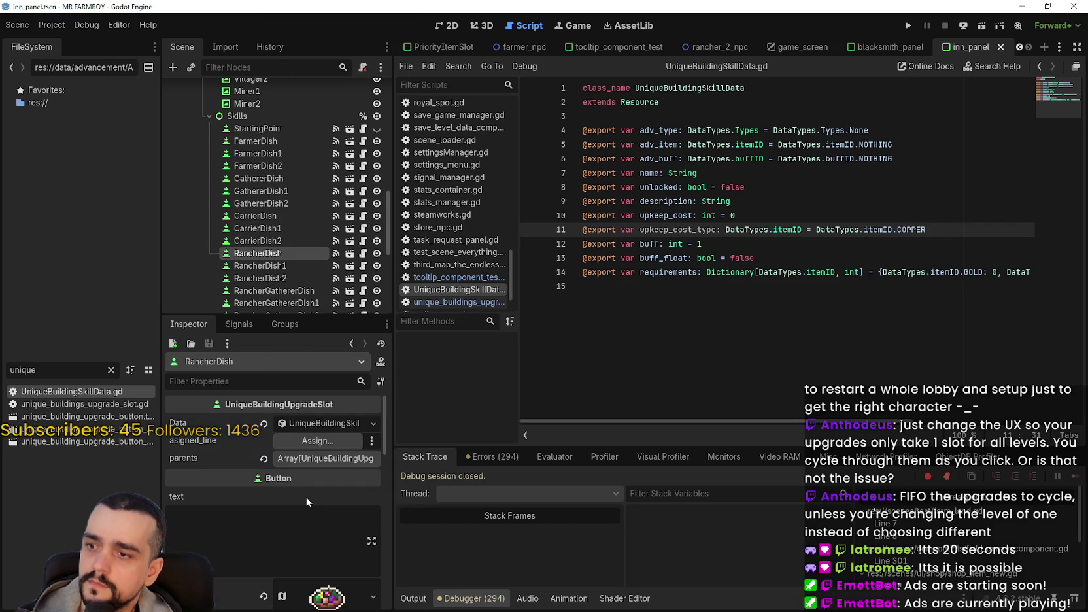
# Set RancherDish's upkeep_cost_type to Silver and save the scene
pyautogui.click(300, 418)
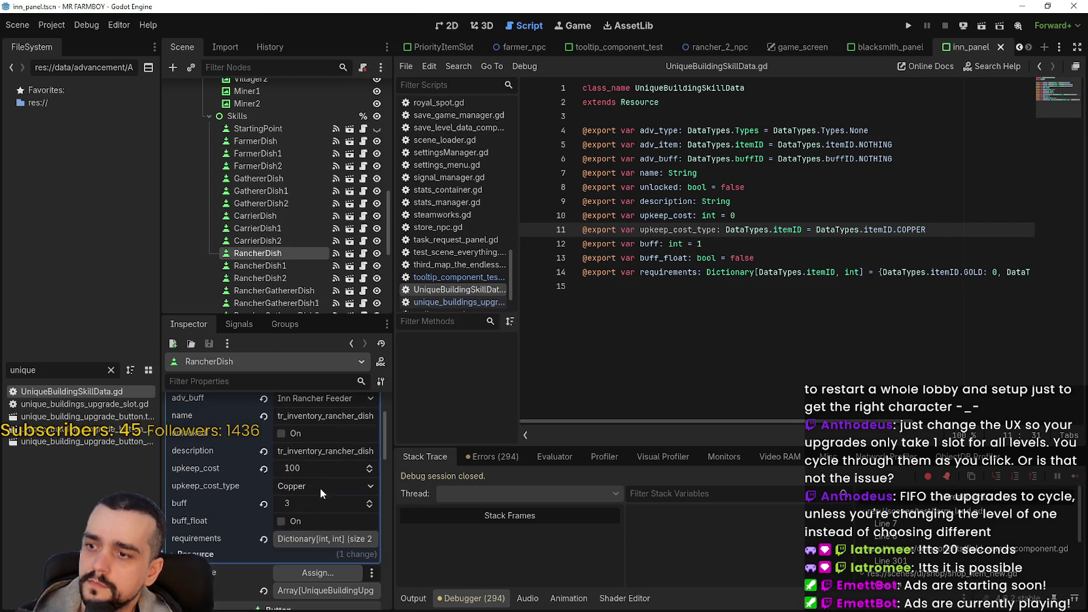
pyautogui.click(320, 486)
pyautogui.scroll(-5, 340, 567)
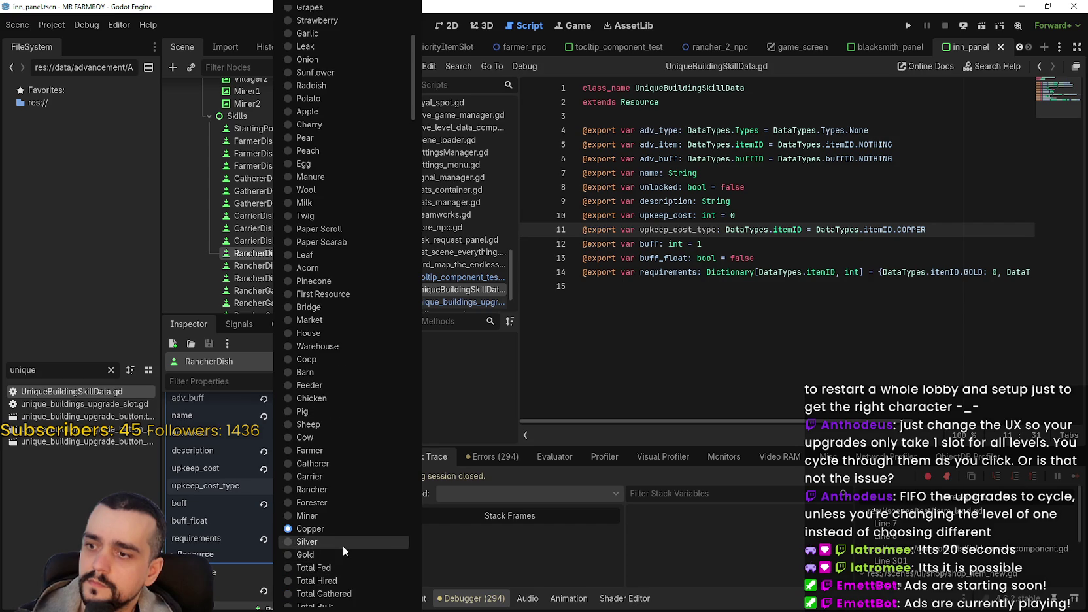
pyautogui.click(343, 543)
pyautogui.hotkey('ctrl', 's')
# Set RancherDish1's upkeep_cost_type to Silver and save the scene
pyautogui.click(286, 263)
pyautogui.click(325, 425)
pyautogui.scroll(-3, 324, 524)
pyautogui.click(317, 433)
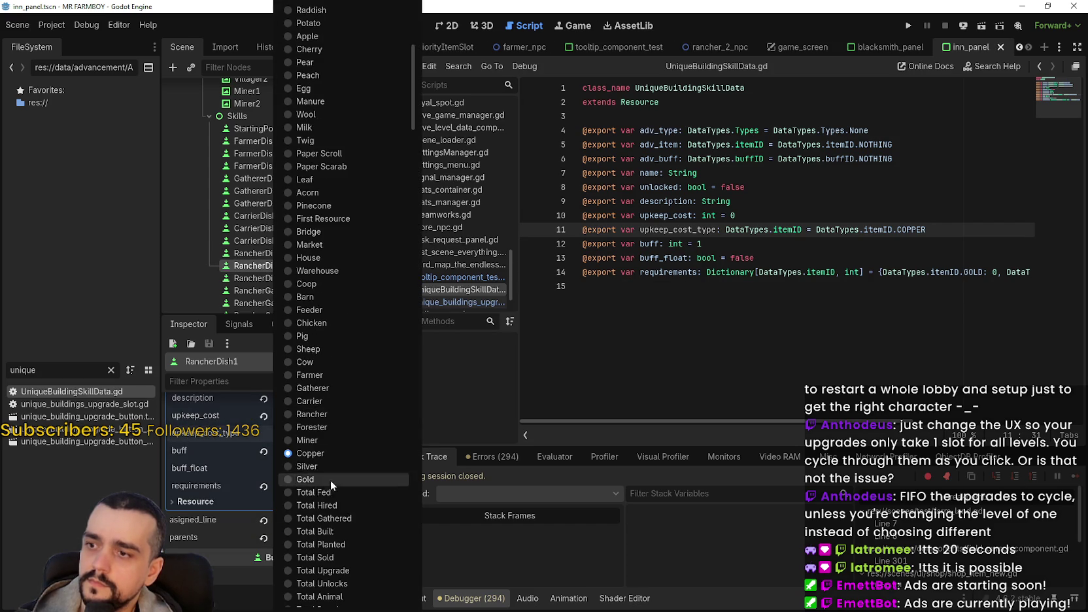
pyautogui.click(323, 467)
pyautogui.hotkey('ctrl', 's')
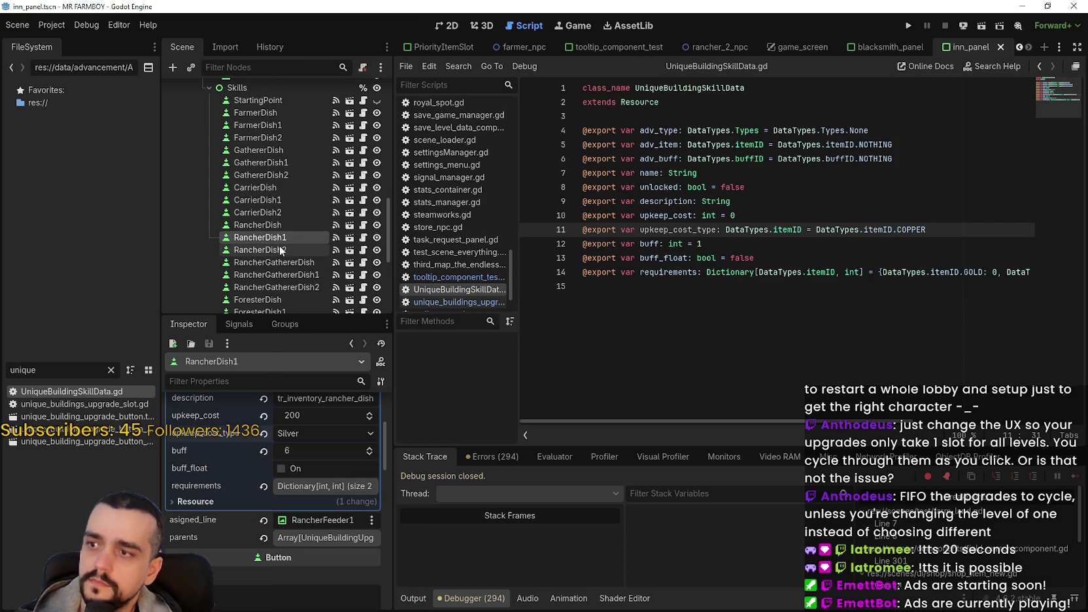
# Set RancherDish2's upkeep_cost_type to Silver and save the scene
pyautogui.click(278, 251)
pyautogui.click(312, 422)
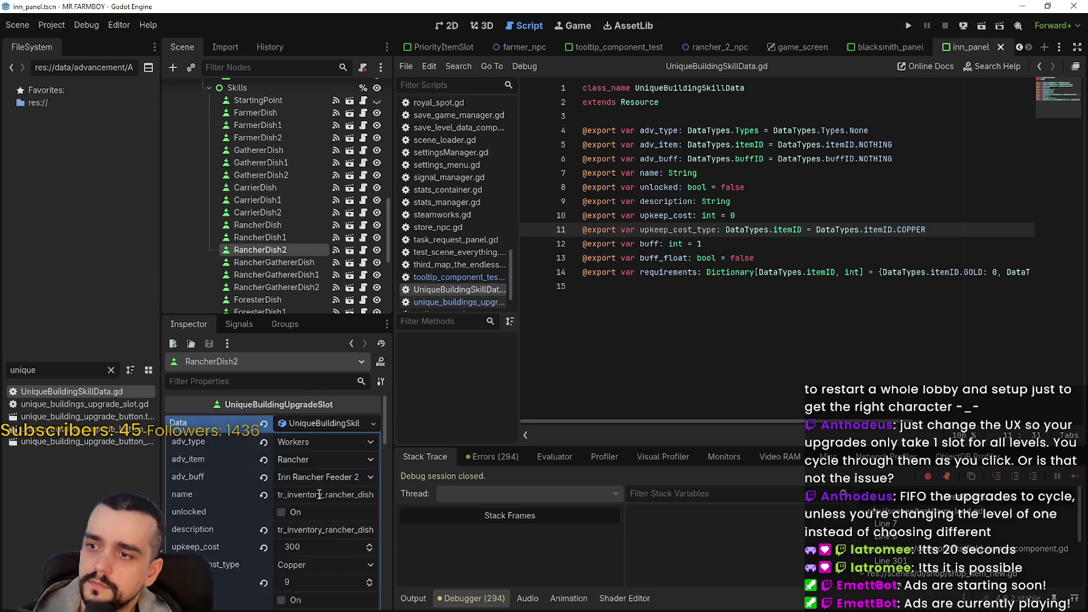
pyautogui.scroll(-3, 320, 471)
pyautogui.click(318, 461)
pyautogui.scroll(-2, 321, 471)
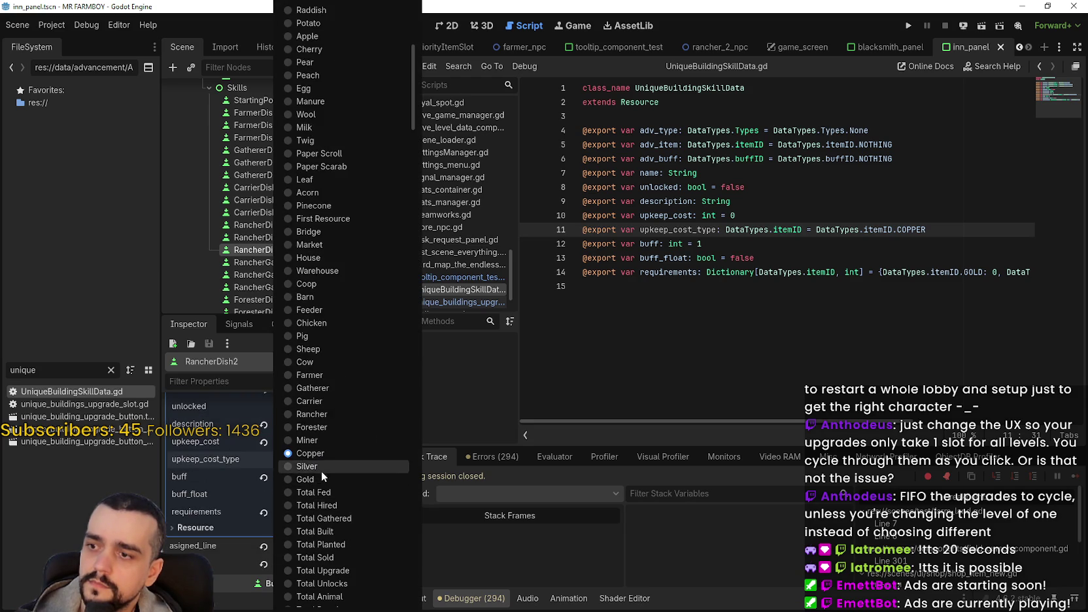
pyautogui.click(321, 471)
pyautogui.hotkey('ctrl', 's')
# Set RancherGathererDish's upkeep_cost_type to Silver and save the scene
pyautogui.click(275, 262)
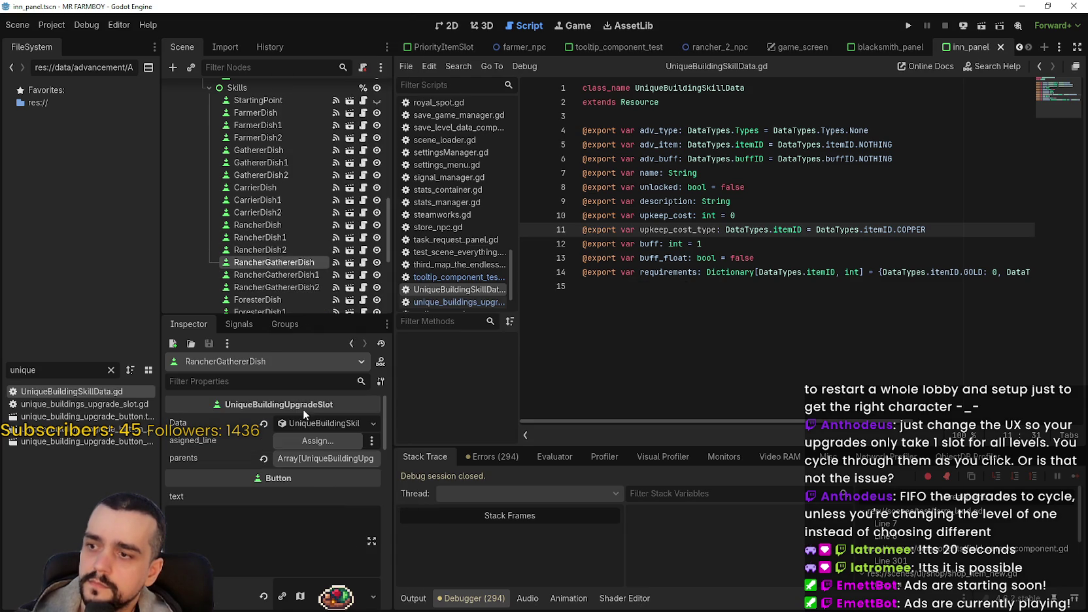
pyautogui.click(312, 423)
pyautogui.scroll(-3, 324, 487)
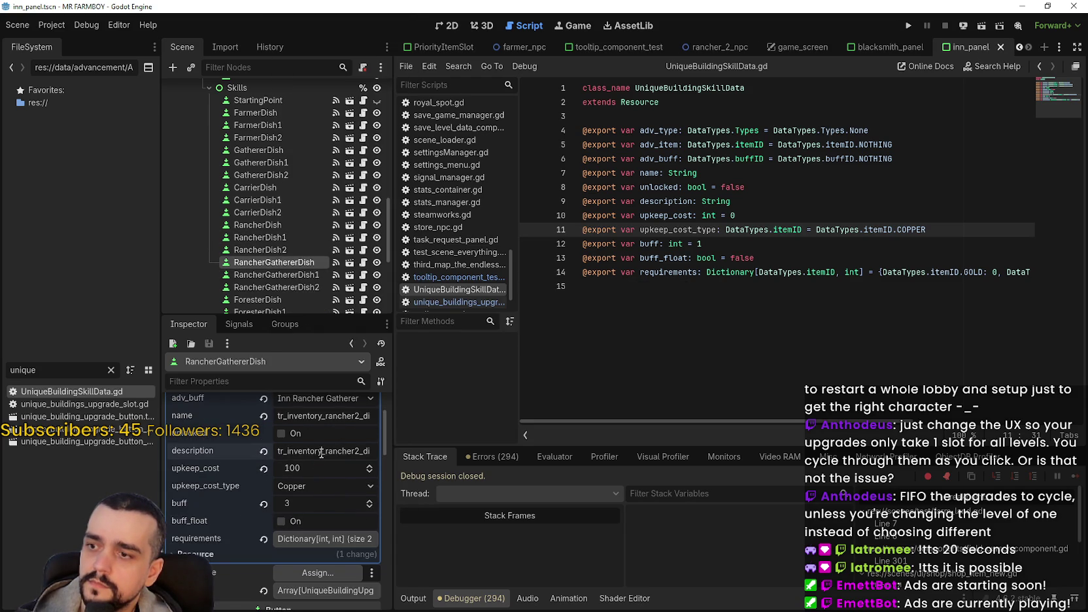
pyautogui.click(313, 486)
pyautogui.scroll(-2, 338, 509)
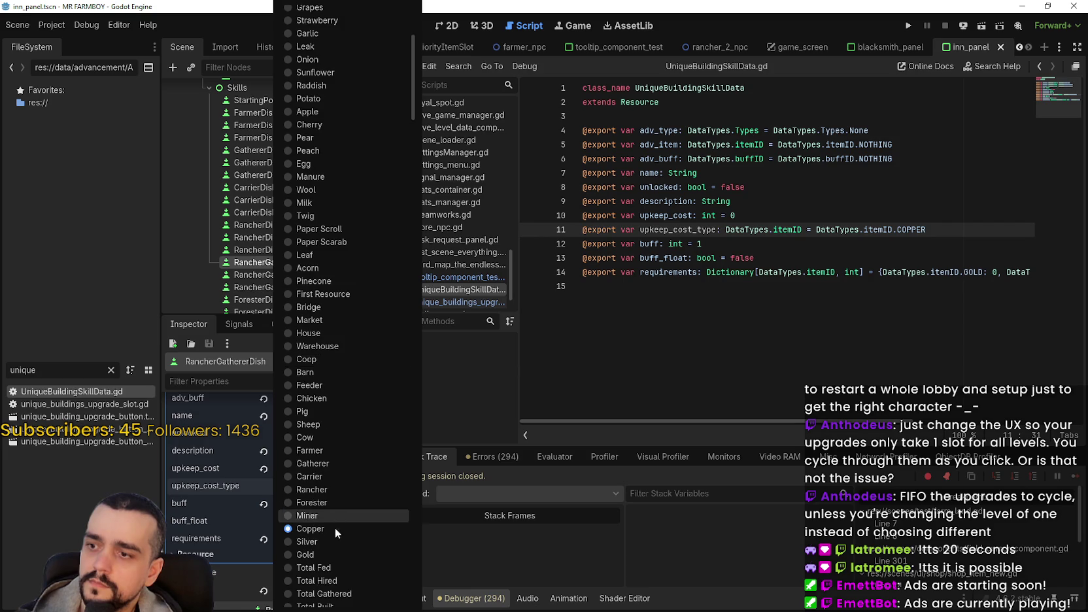
pyautogui.click(334, 539)
pyautogui.hotkey('ctrl', 's')
# Set RancherGathererDish1's upkeep_cost_type to Silver
pyautogui.click(287, 275)
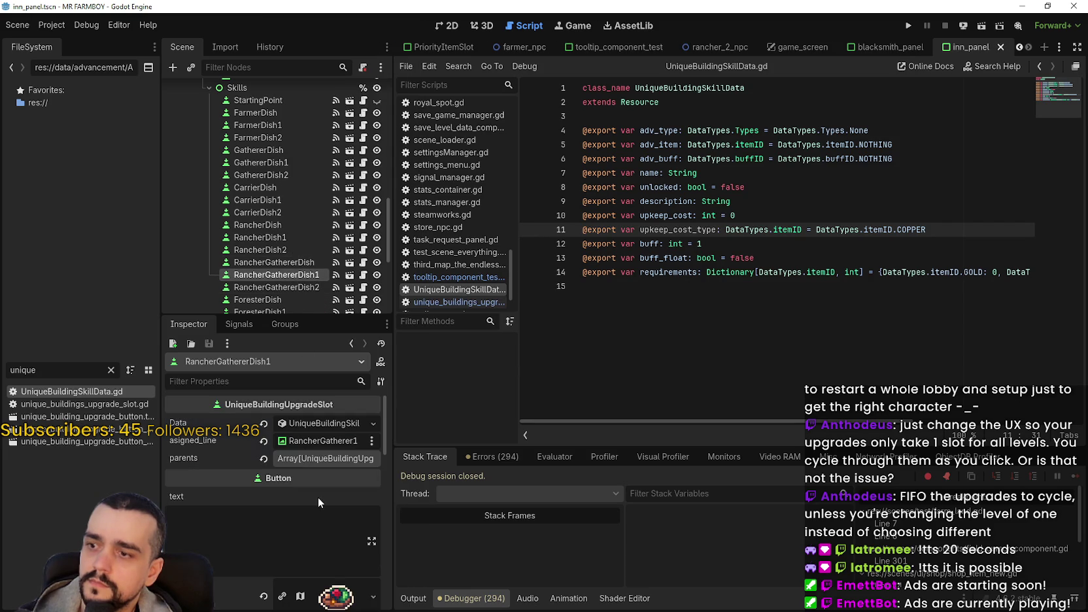
pyautogui.click(310, 427)
pyautogui.scroll(-3, 309, 513)
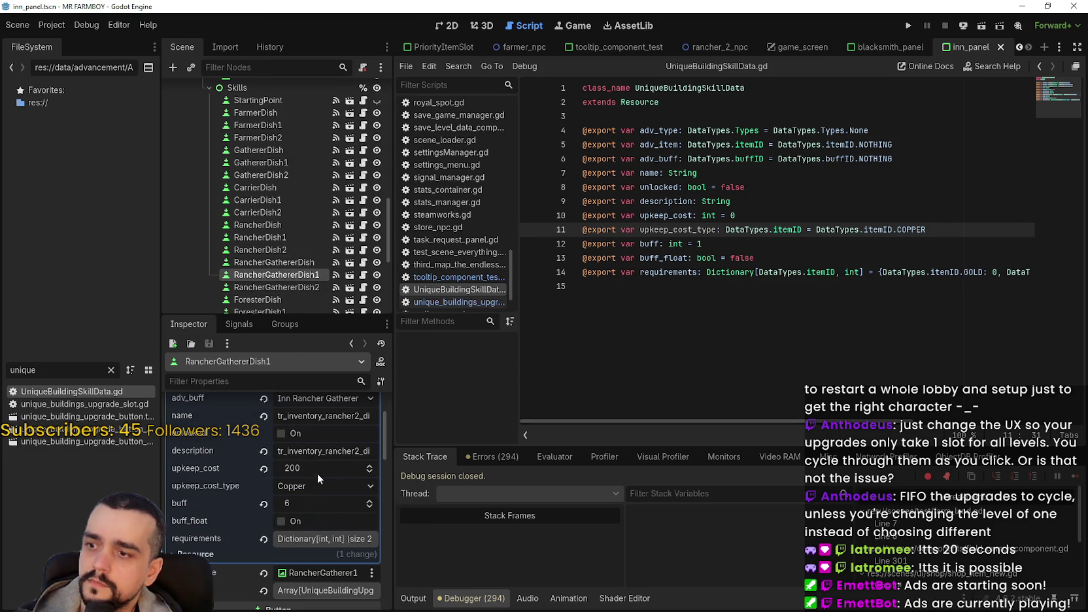
pyautogui.click(317, 486)
pyautogui.scroll(-3, 317, 502)
pyautogui.click(341, 316)
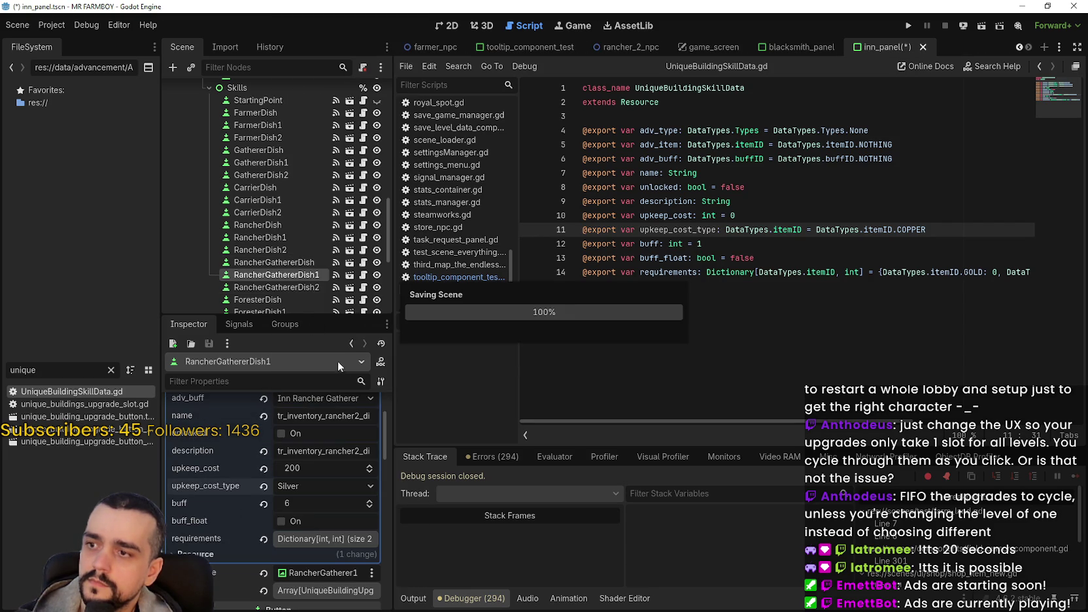
# Set RancherGathererDish2's upkeep_cost_type to Silver
pyautogui.click(294, 288)
pyautogui.click(308, 434)
pyautogui.scroll(-3, 312, 420)
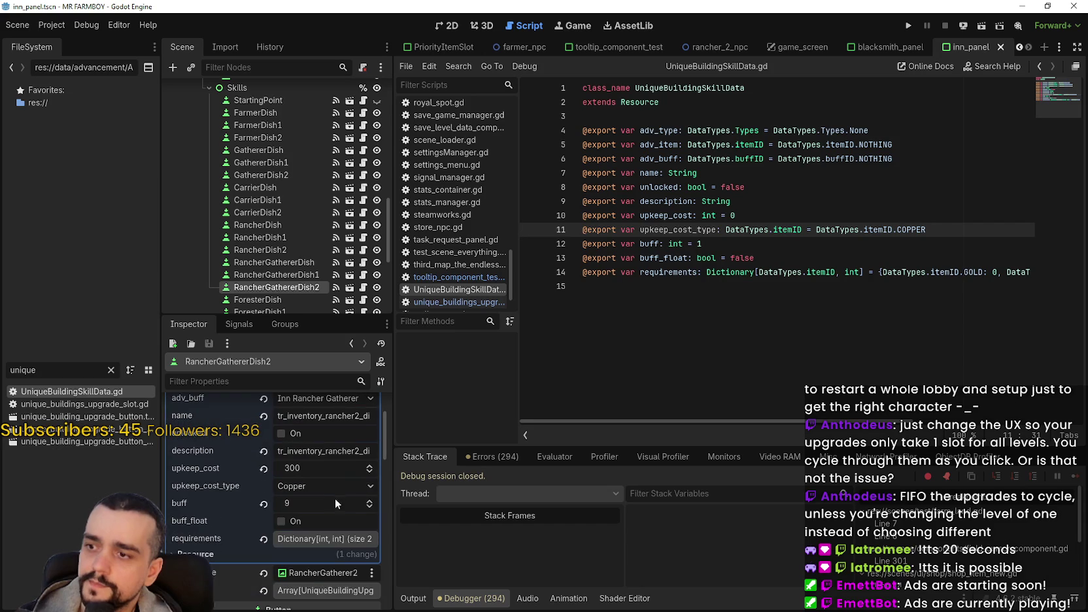
pyautogui.click(323, 485)
pyautogui.scroll(-3, 361, 564)
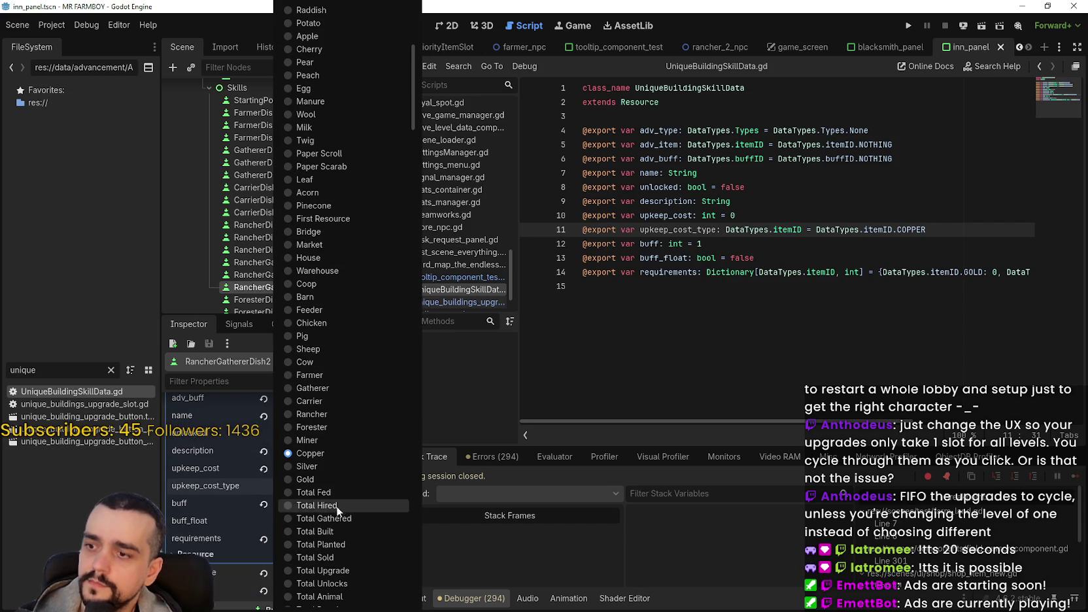
pyautogui.click(334, 467)
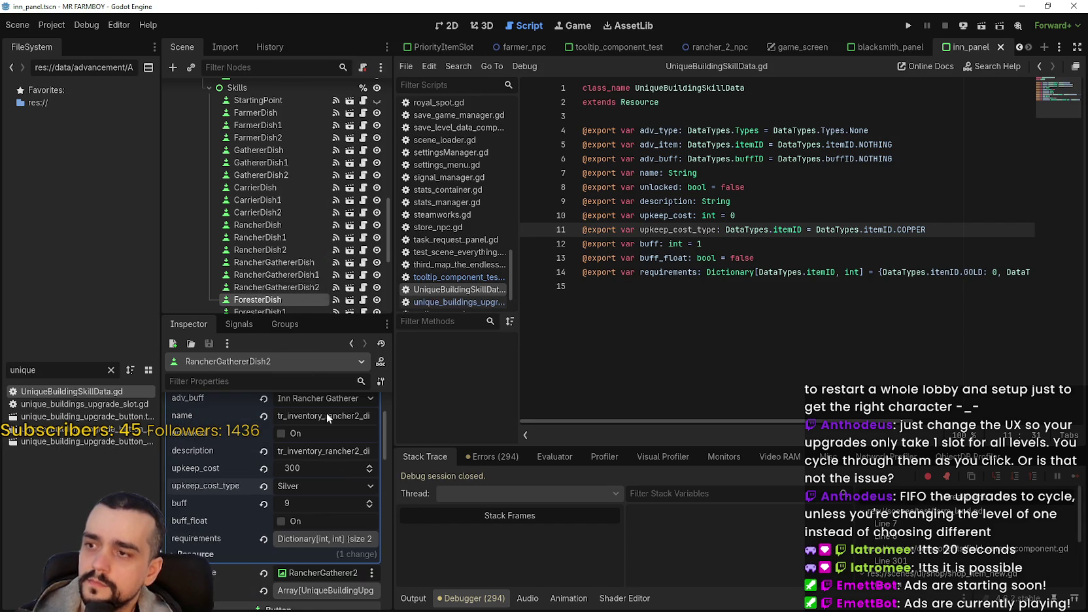
# Set ForesterDish's upkeep_cost_type to Silver and save the inn_panel scene
pyautogui.click(319, 444)
pyautogui.scroll(-3, 319, 523)
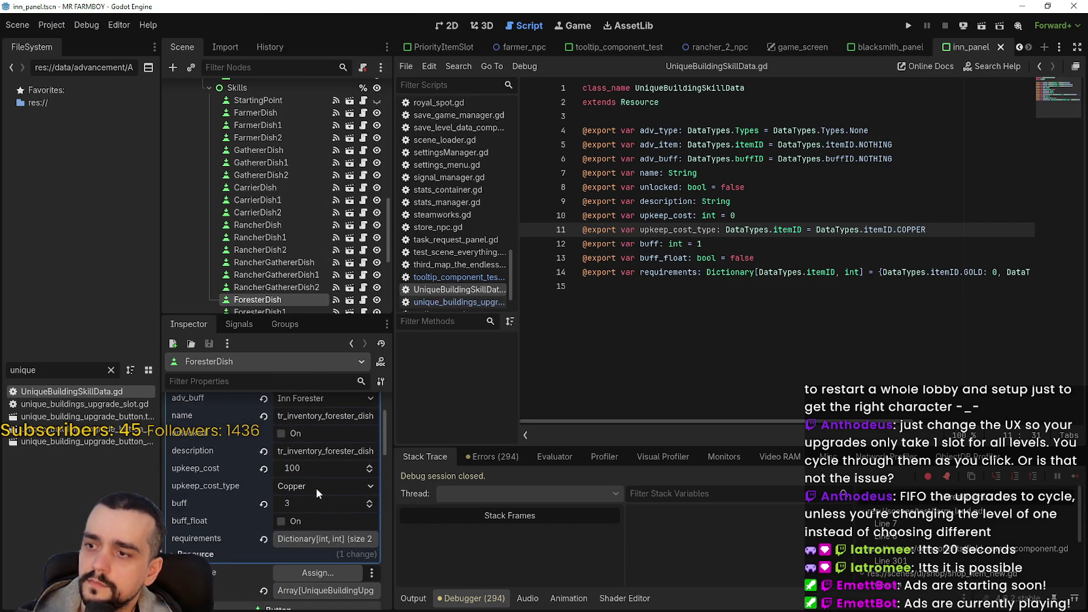
pyautogui.click(318, 487)
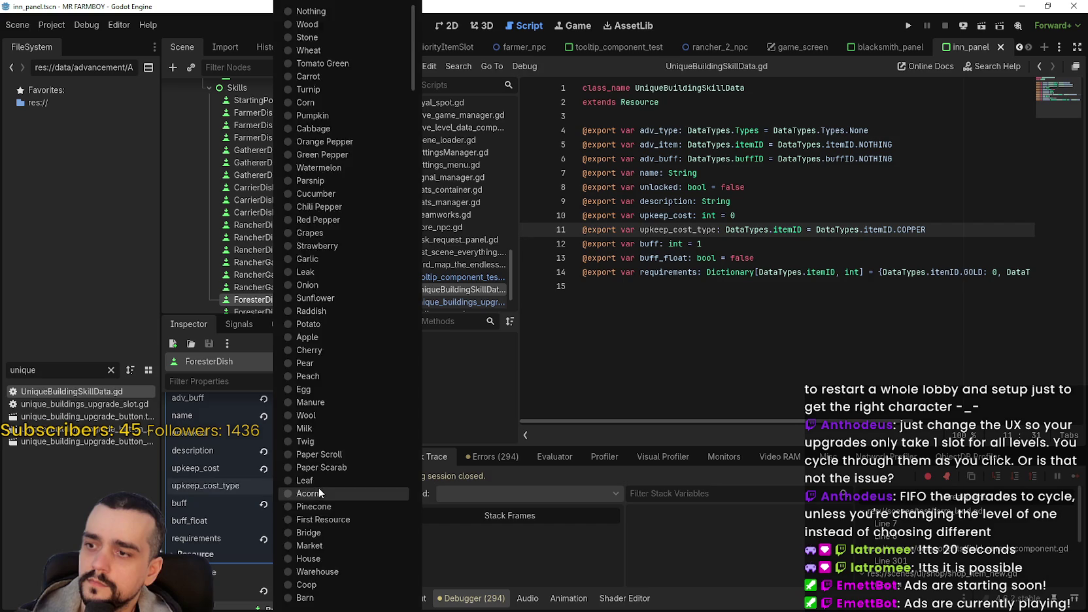
pyautogui.click(320, 391)
pyautogui.hotkey('ctrl', 's')
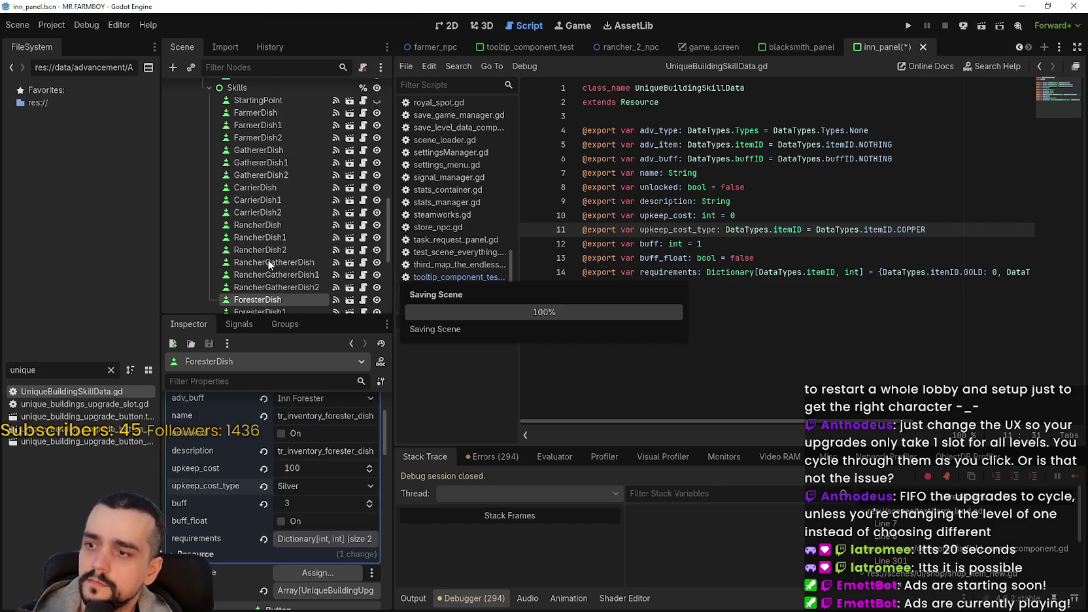
# Set ForesterDish1's upkeep_cost_type to Silver and save the scene
pyautogui.scroll(-2, 275, 266)
pyautogui.click(272, 255)
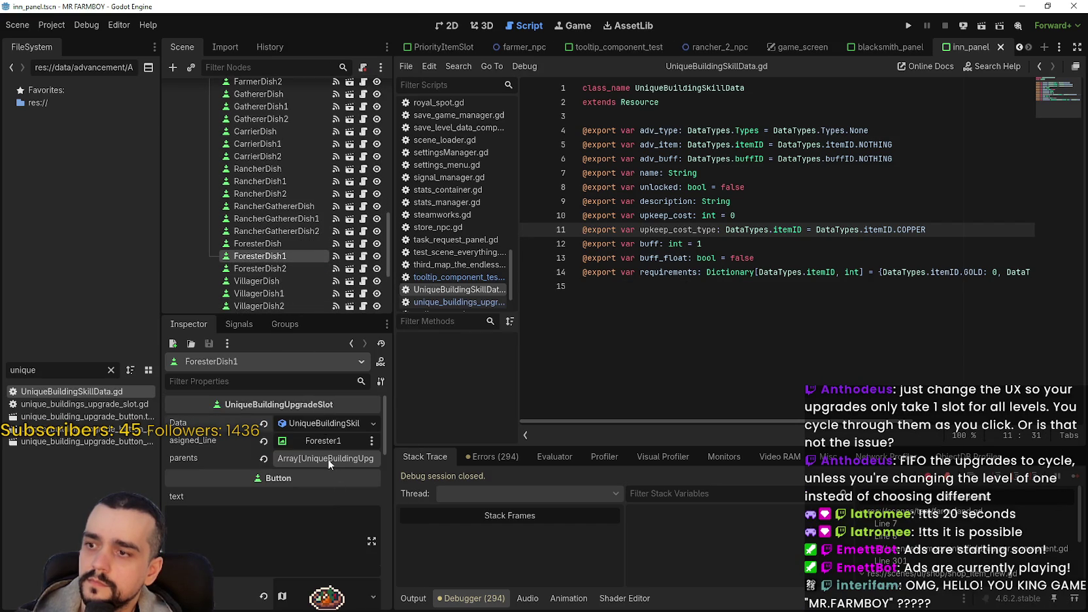
pyautogui.click(323, 424)
pyautogui.scroll(-2, 321, 531)
pyautogui.click(312, 429)
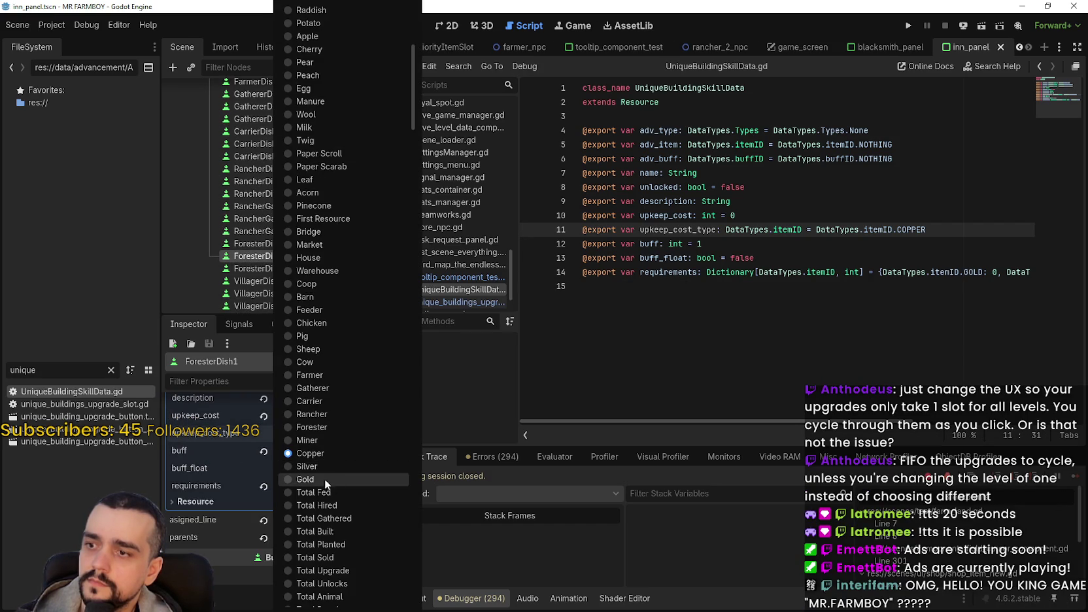
pyautogui.click(323, 471)
pyautogui.hotkey('ctrl', 's')
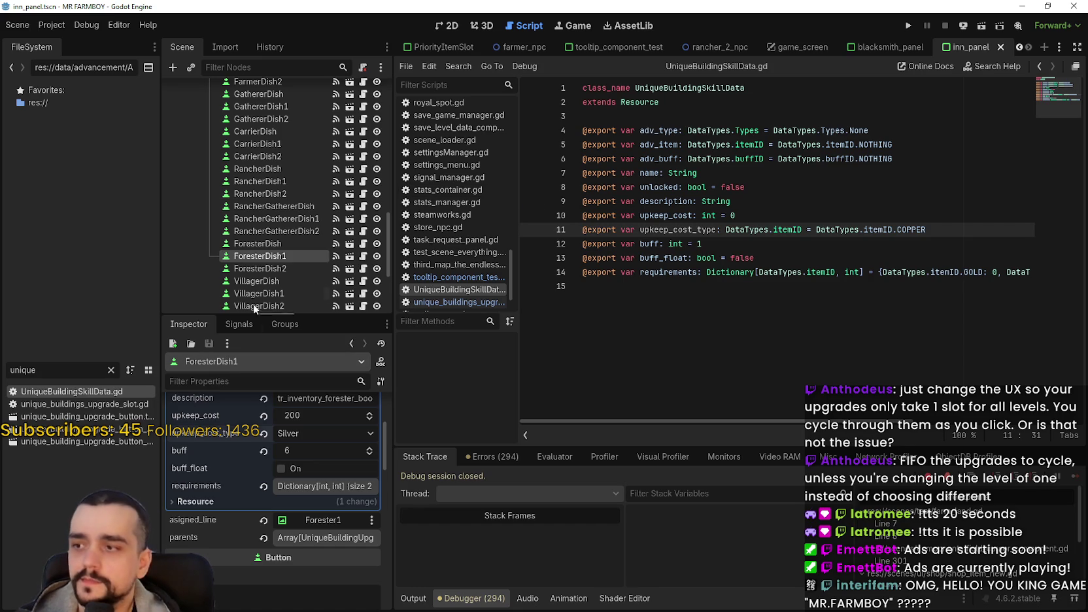
# Set ForesterDish2's upkeep_cost_type to Silver, save, and select the VillagerDish slot
pyautogui.scroll(-2, 270, 239)
pyautogui.click(270, 239)
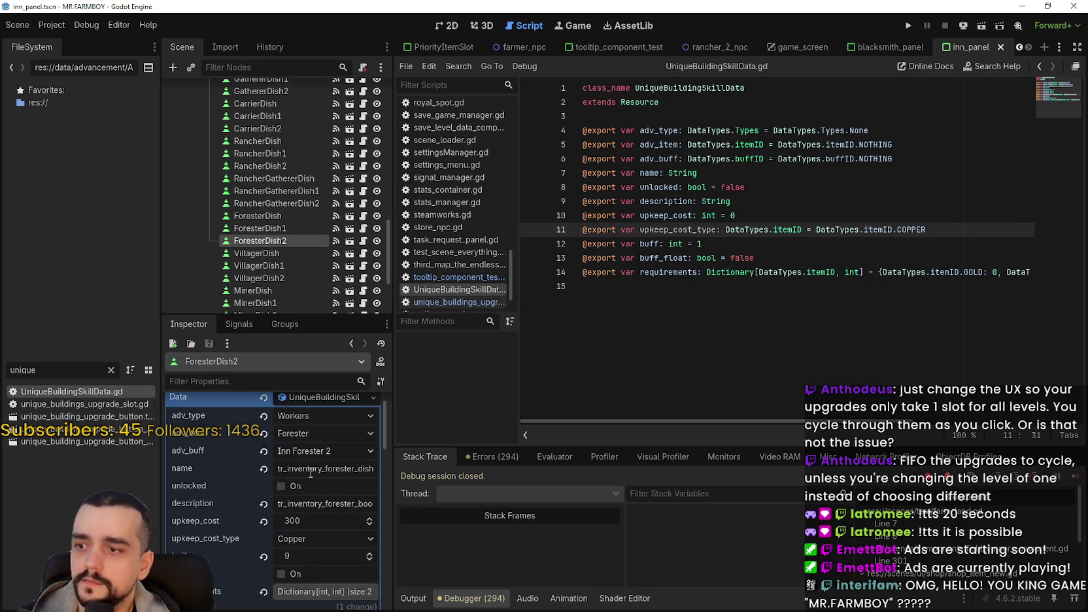
pyautogui.click(329, 537)
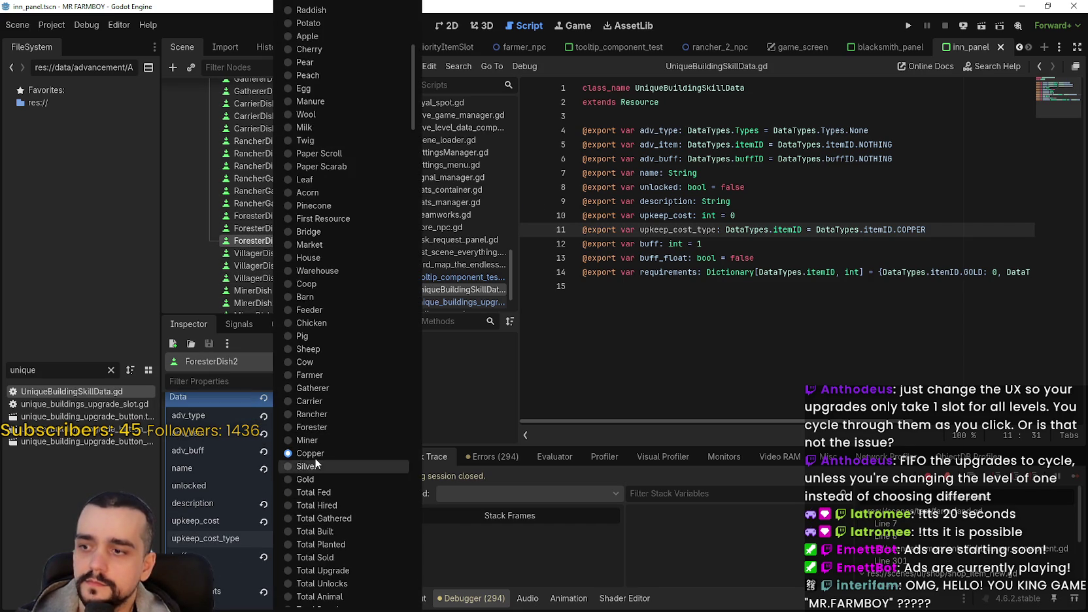
pyautogui.click(316, 466)
pyautogui.hotkey('ctrl', 's')
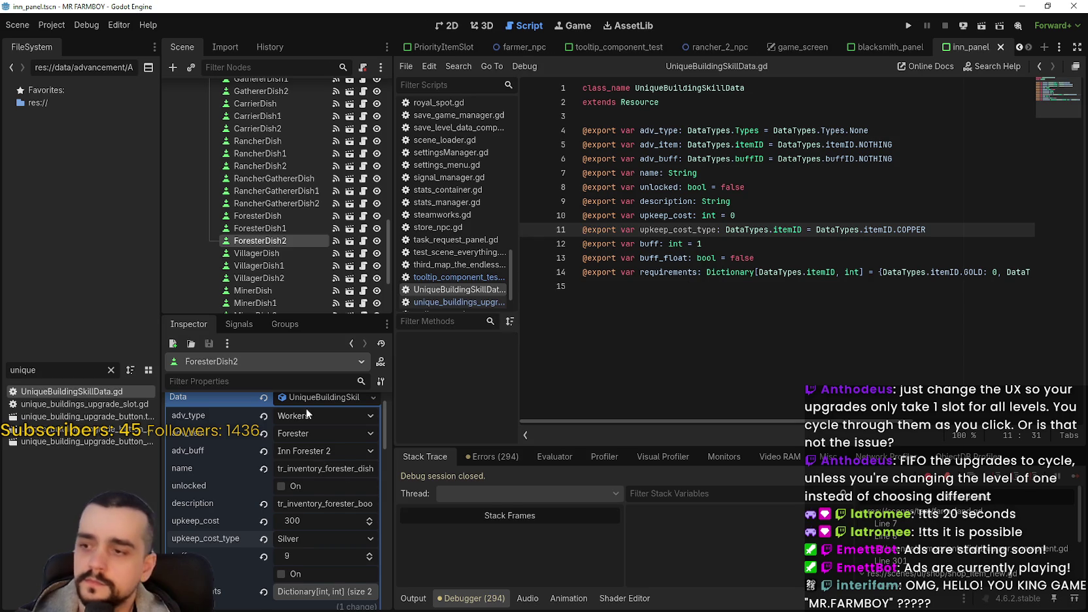
pyautogui.scroll(-1, 306, 413)
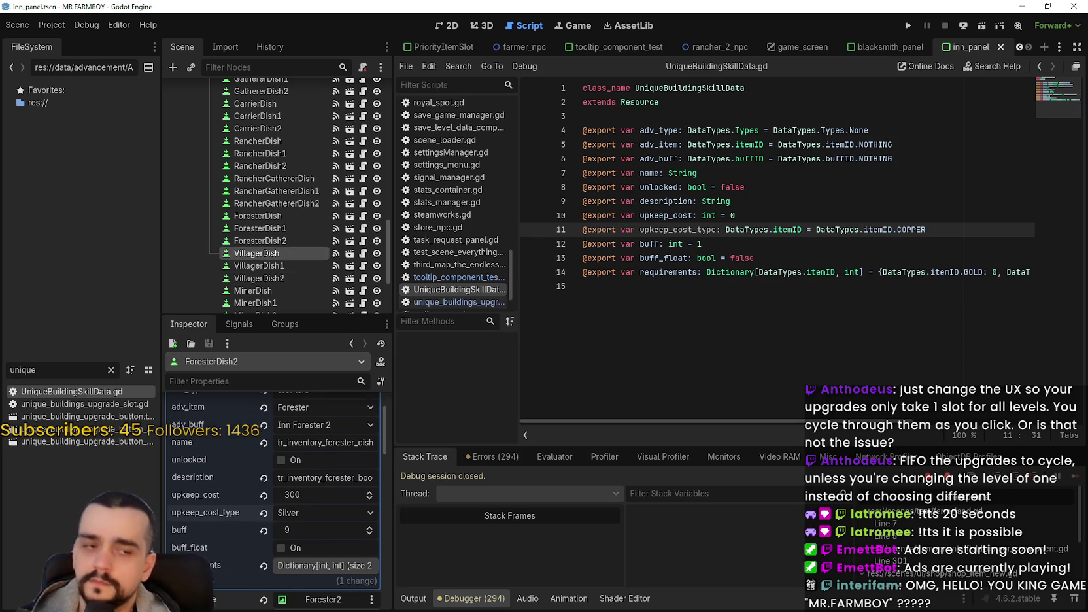
pyautogui.click(256, 253)
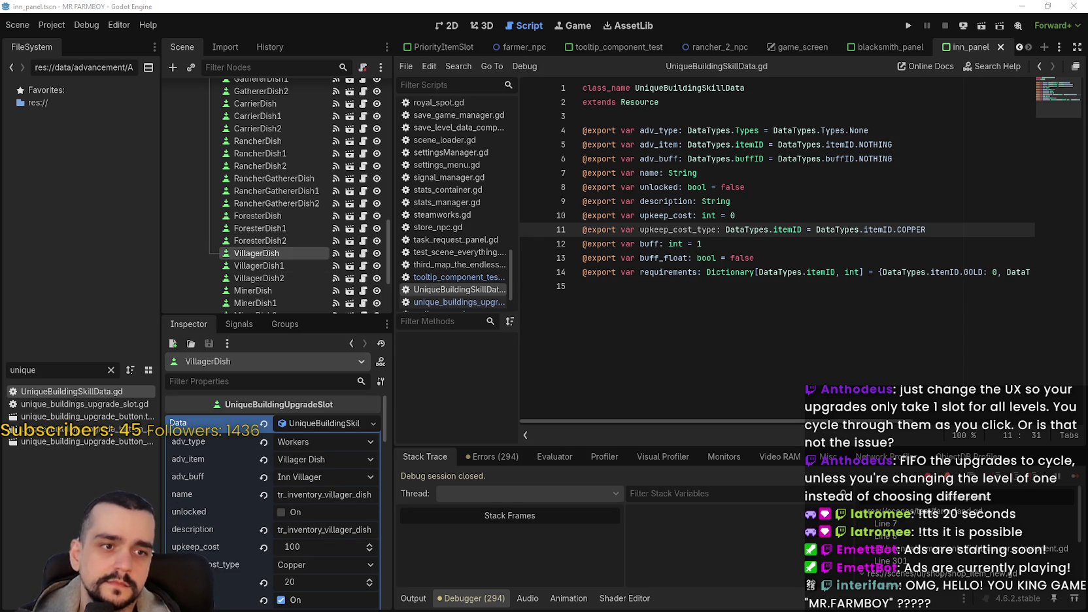
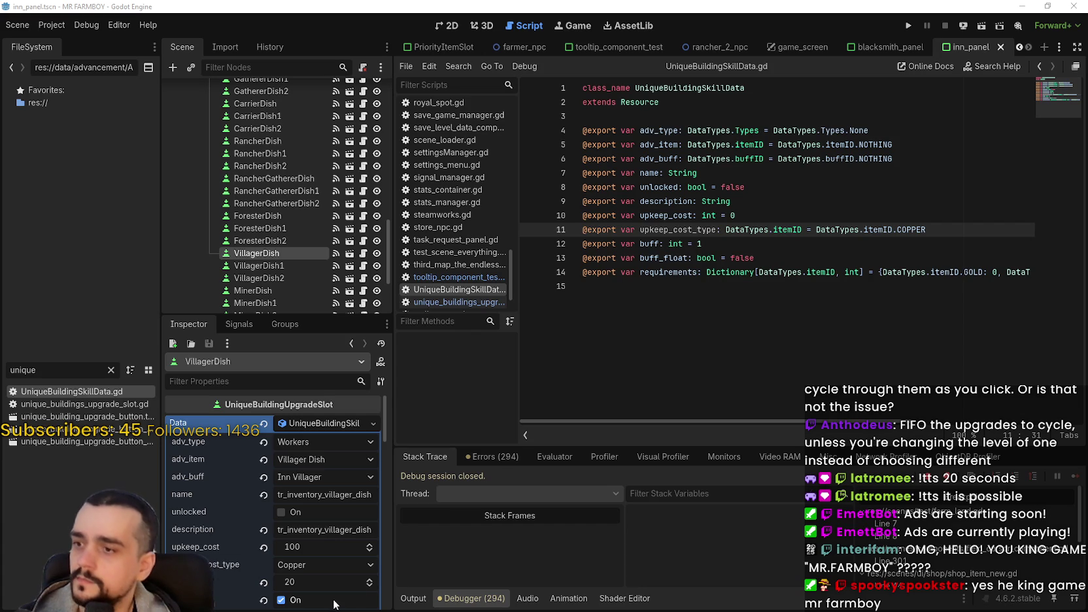
# Set the first dish's and VillagerDish1's upkeep cost type to Silver, saving the scene
pyautogui.scroll(-1, 357, 572)
pyautogui.click(324, 543)
pyautogui.scroll(-5, 329, 479)
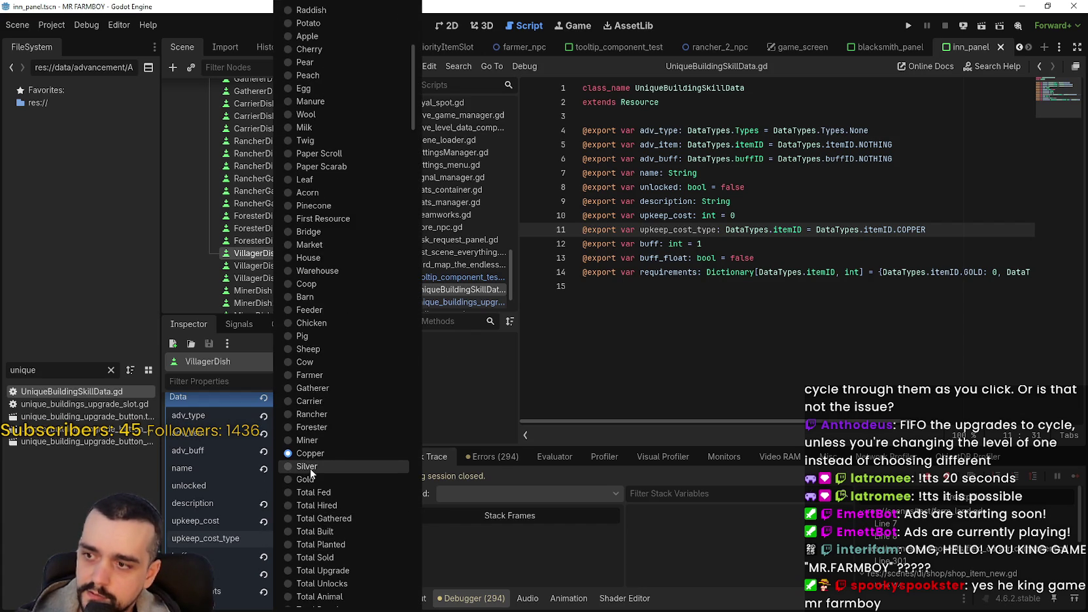
pyautogui.click(310, 468)
pyautogui.hotkey('ctrl', 's')
pyautogui.click(260, 273)
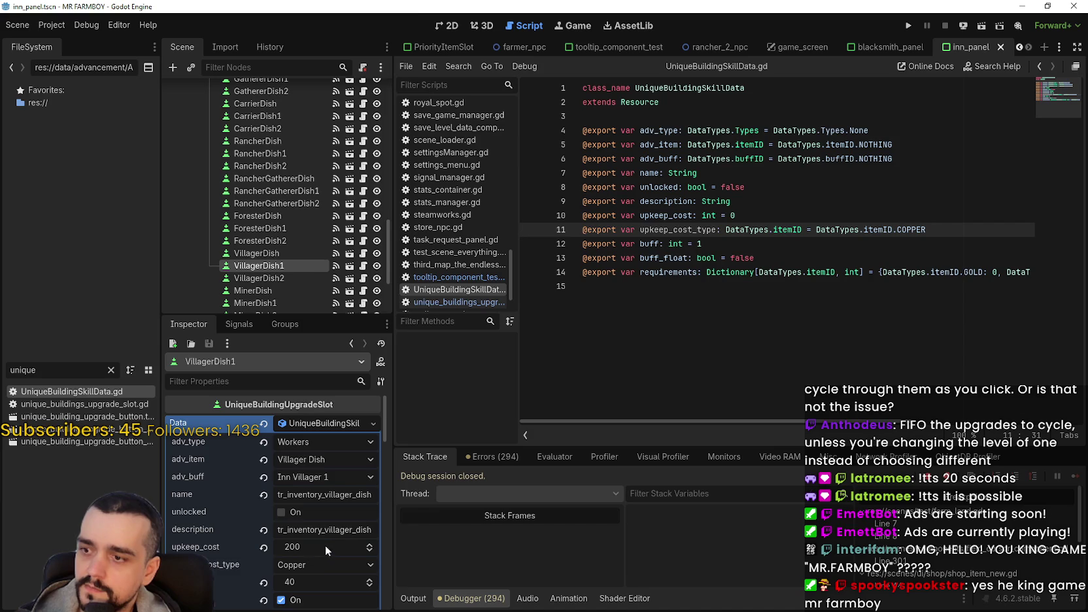
pyautogui.click(321, 564)
pyautogui.click(307, 466)
pyautogui.hotkey('ctrl', 's')
# Change VillagerDish2 and MinerDish upkeep cost type from Copper to Silver and save
pyautogui.click(286, 276)
pyautogui.click(313, 511)
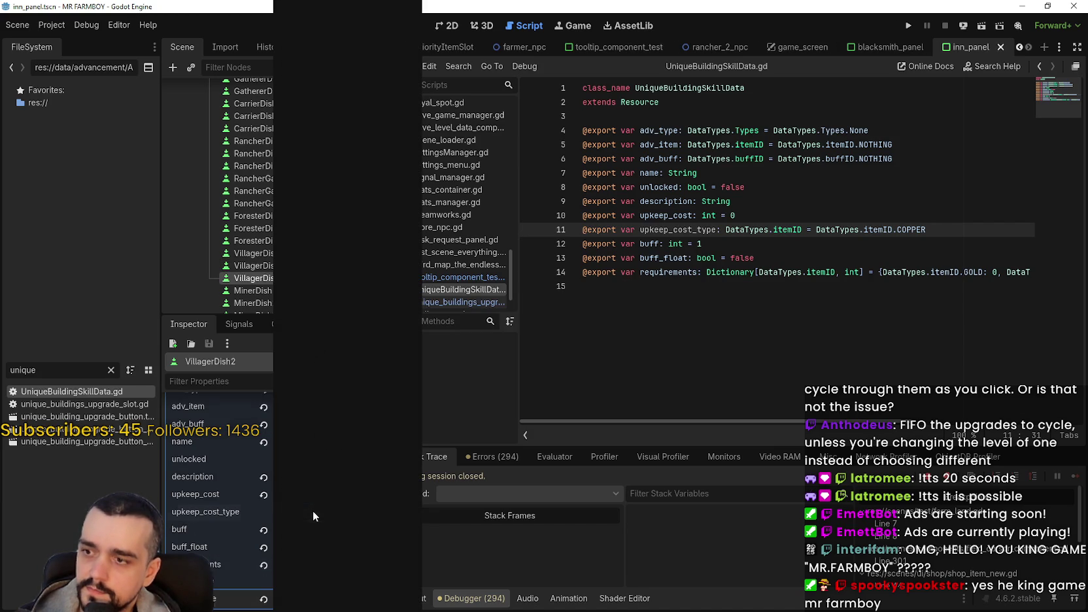
pyautogui.click(305, 396)
pyautogui.hotkey('ctrl', 's')
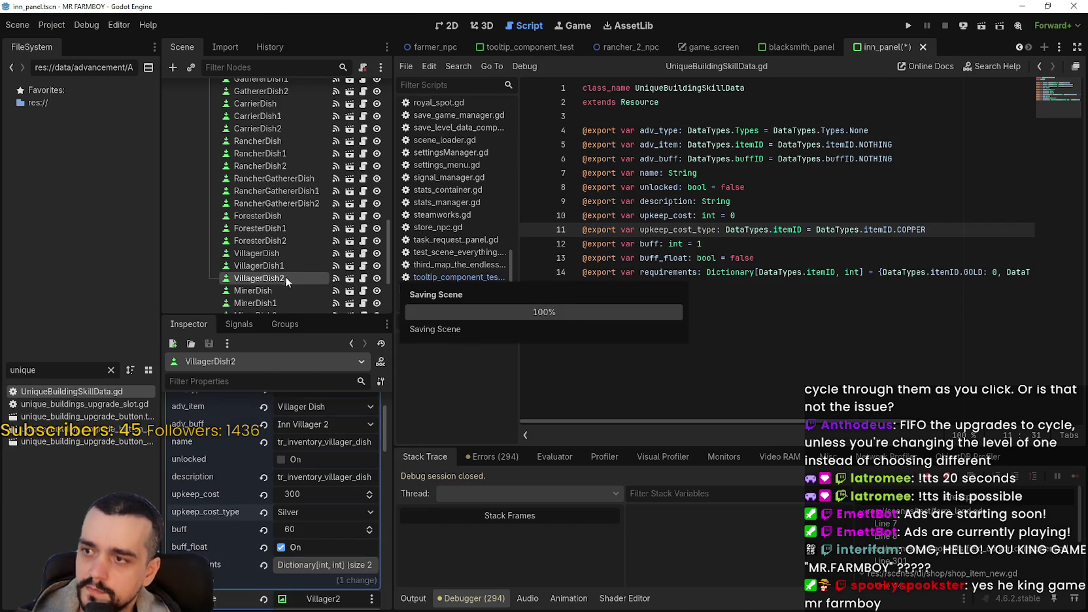
pyautogui.click(277, 288)
pyautogui.click(320, 564)
pyautogui.scroll(-3, 337, 442)
pyautogui.click(322, 540)
pyautogui.hotkey('ctrl', 's')
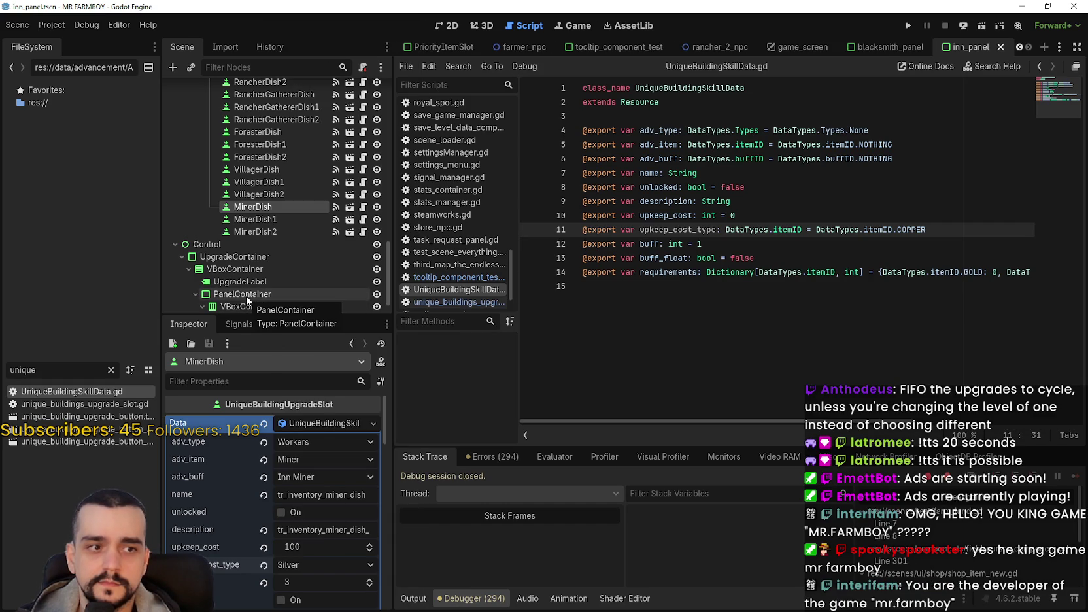
# Set MinerDish1 and MinerDish2 upkeep cost type to Silver, save, and run the project
pyautogui.scroll(-1, 357, 436)
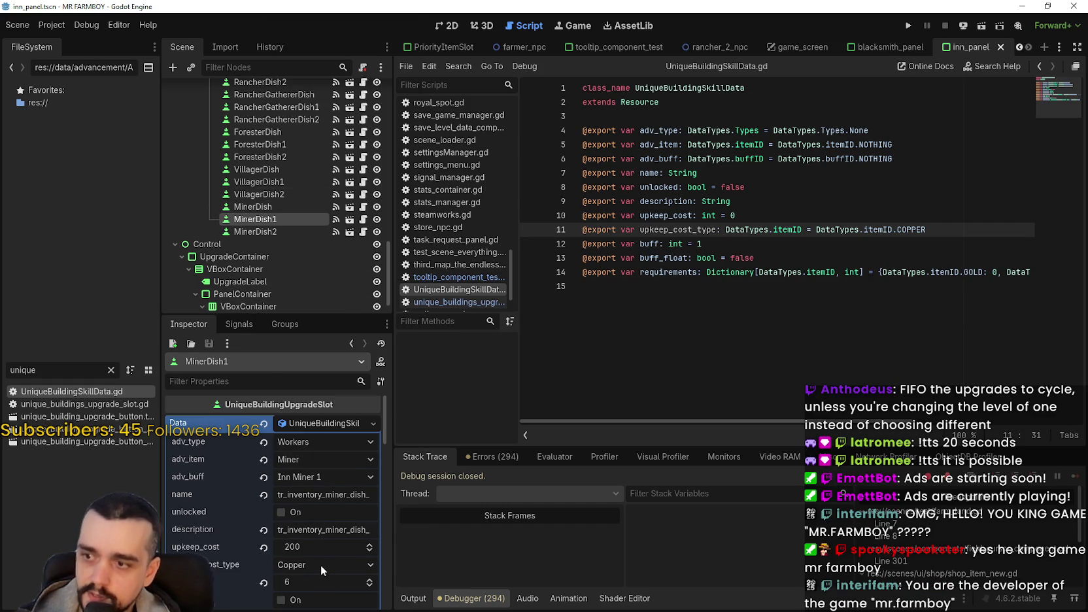
pyautogui.click(321, 565)
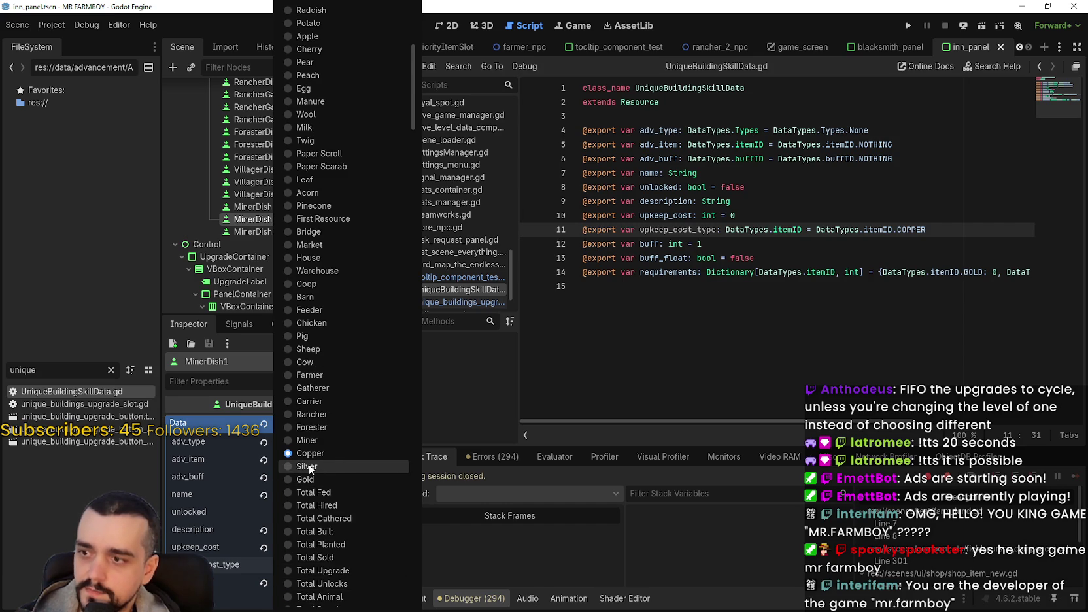
pyautogui.click(307, 467)
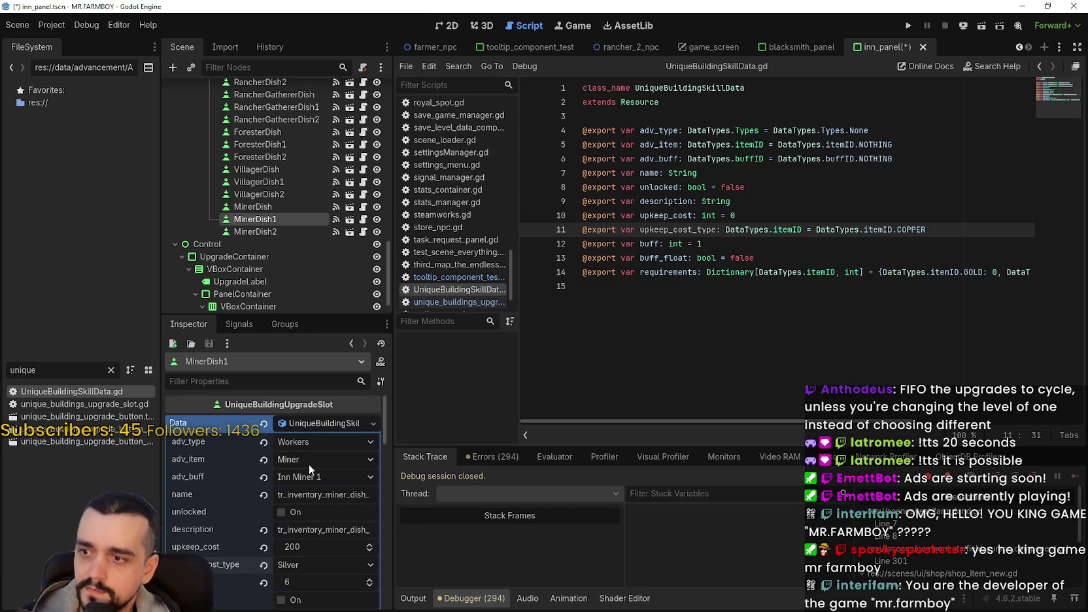
pyautogui.click(264, 231)
pyautogui.scroll(-1, 301, 558)
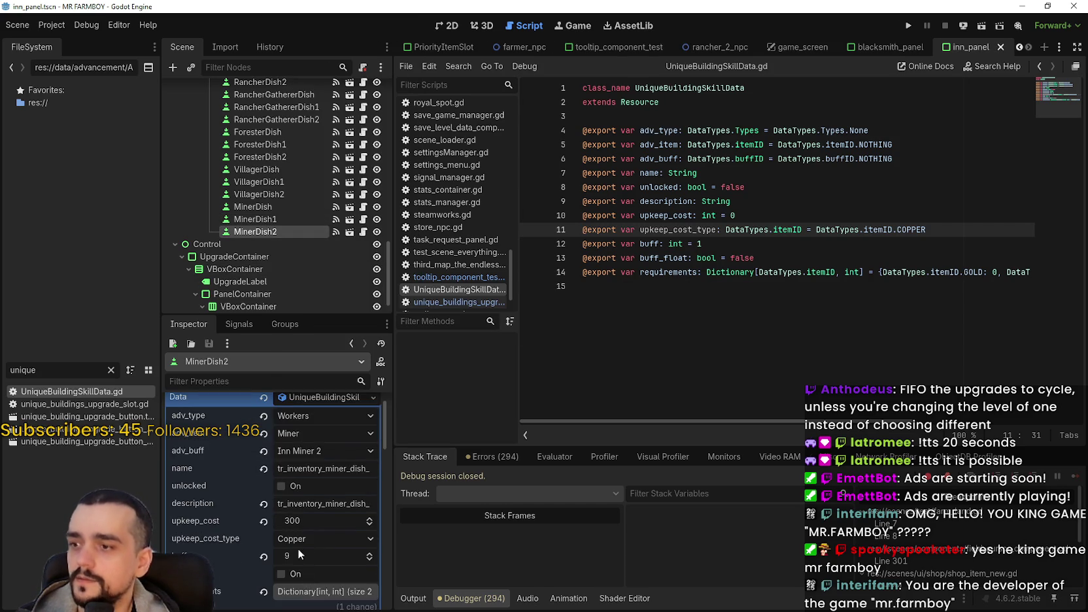
pyautogui.click(307, 538)
pyautogui.click(310, 468)
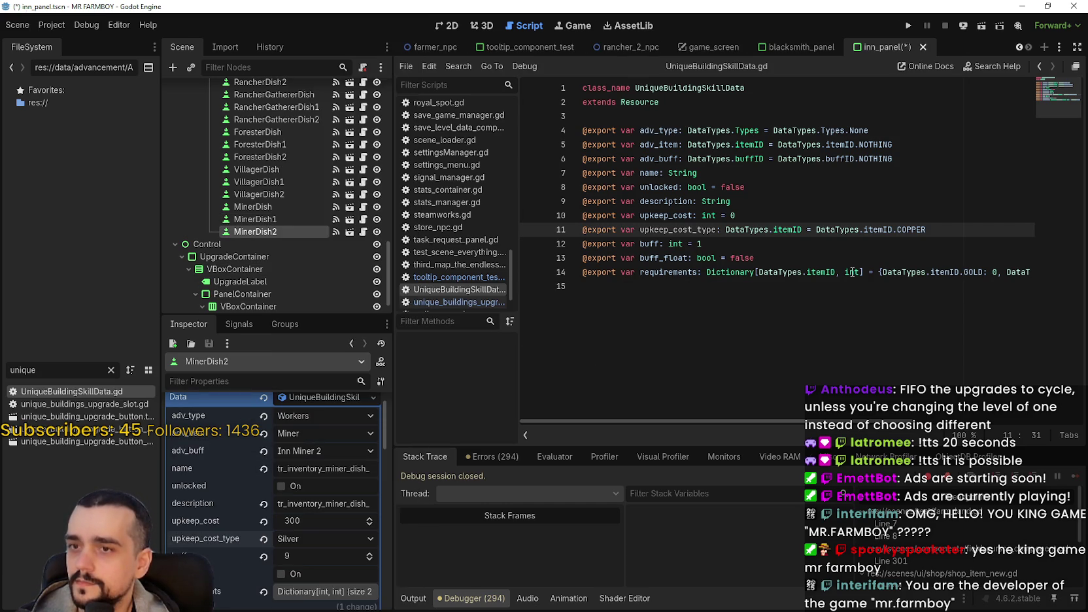
pyautogui.hotkey('ctrl', 's')
pyautogui.click(823, 186)
pyautogui.click(909, 25)
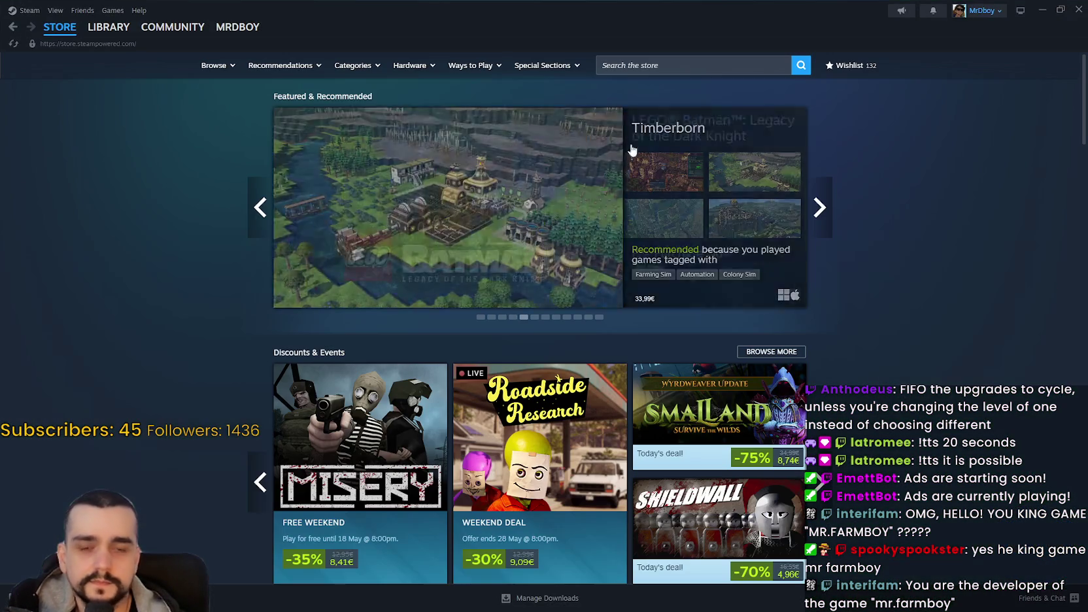
# Search the Steam store for MR FARMBOY and view a gameplay screenshot
pyautogui.click(703, 61)
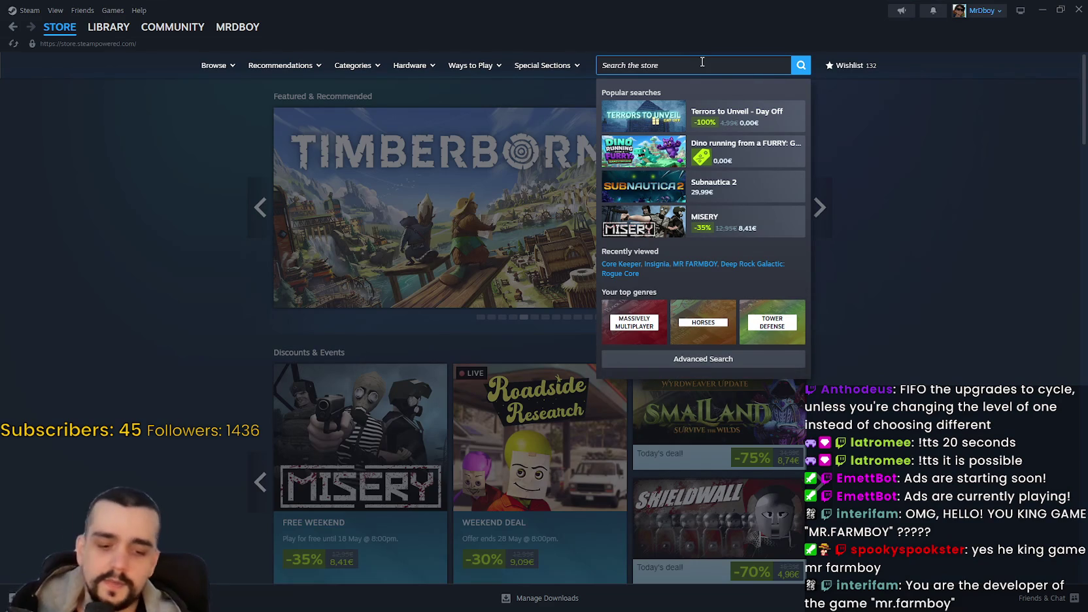
pyautogui.write('MR FARM')
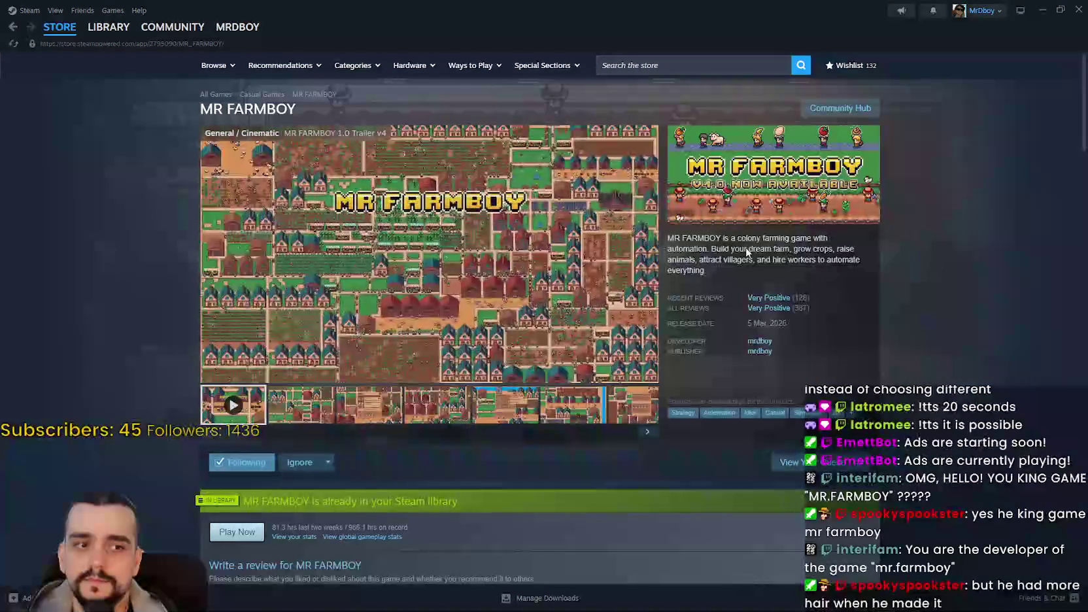
pyautogui.click(549, 418)
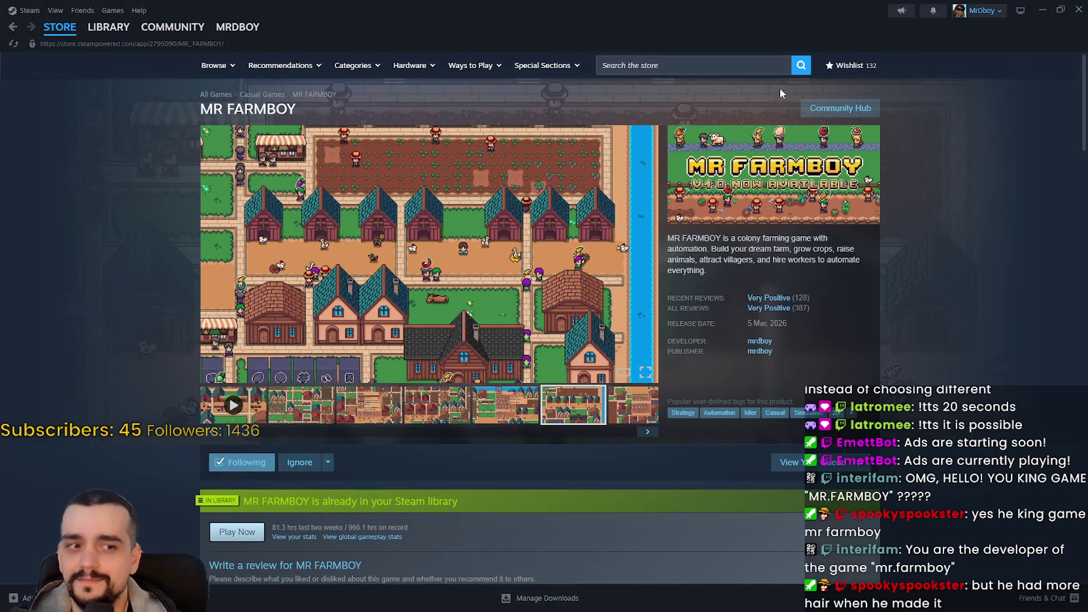
# Browse the MR FARMBOY community discussions, return to its store page, then show the game's save slots
pyautogui.click(850, 112)
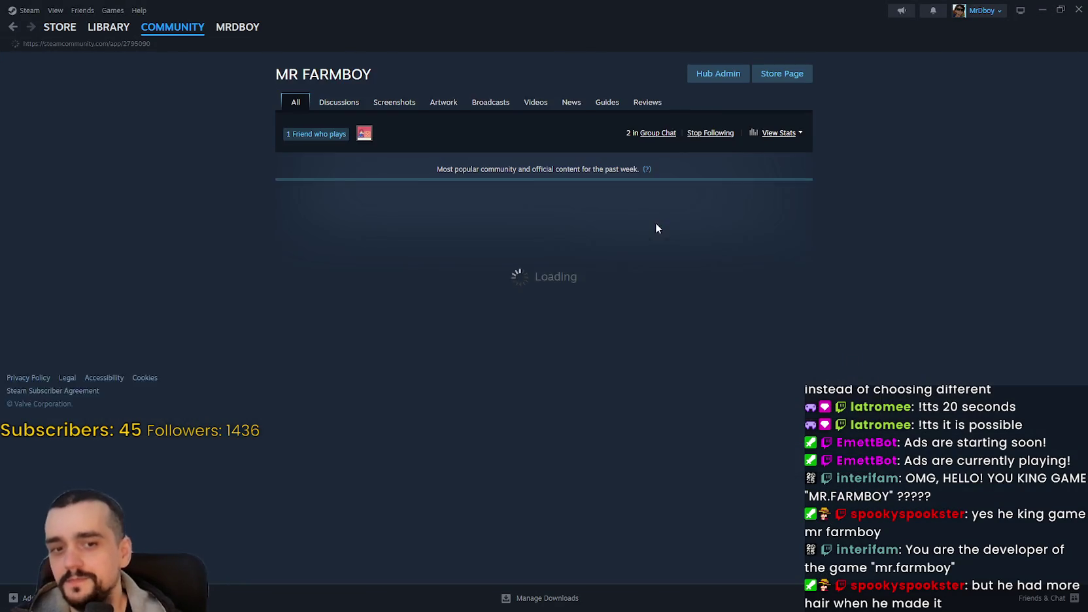
pyautogui.click(330, 103)
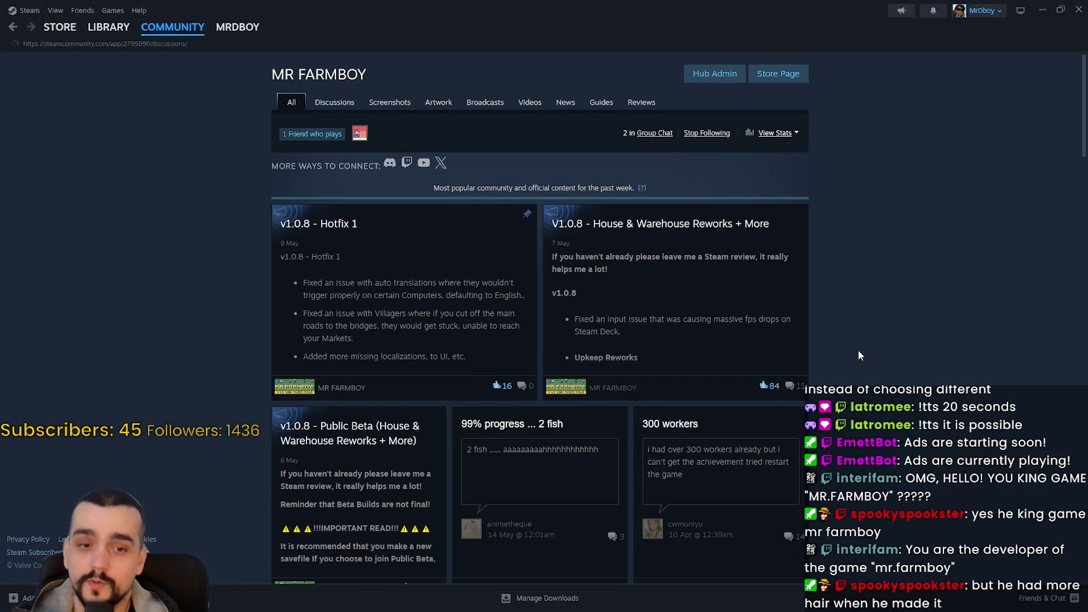
pyautogui.click(779, 73)
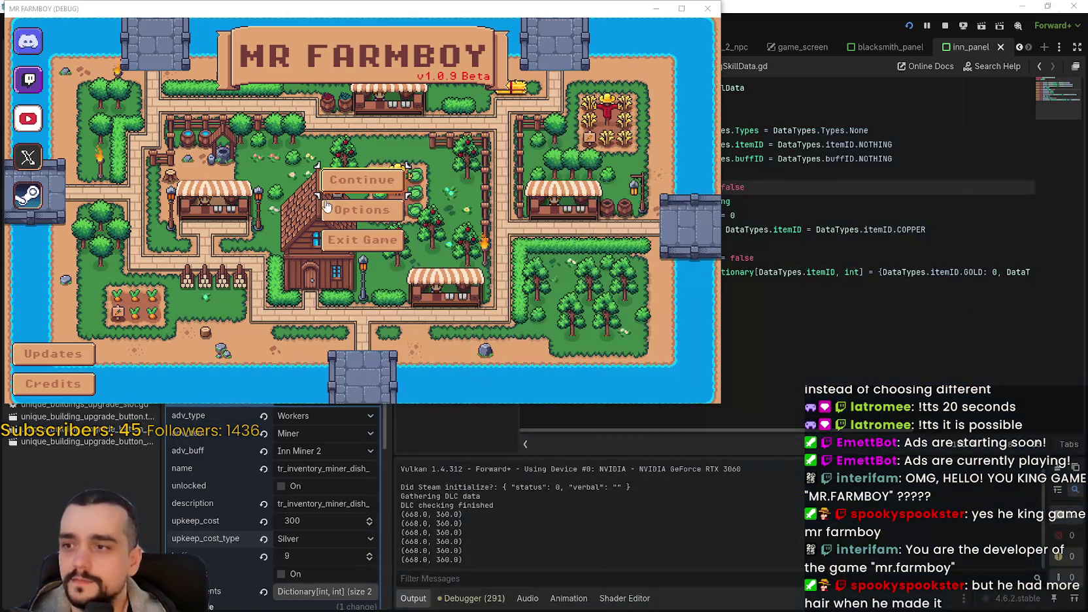
pyautogui.click(327, 199)
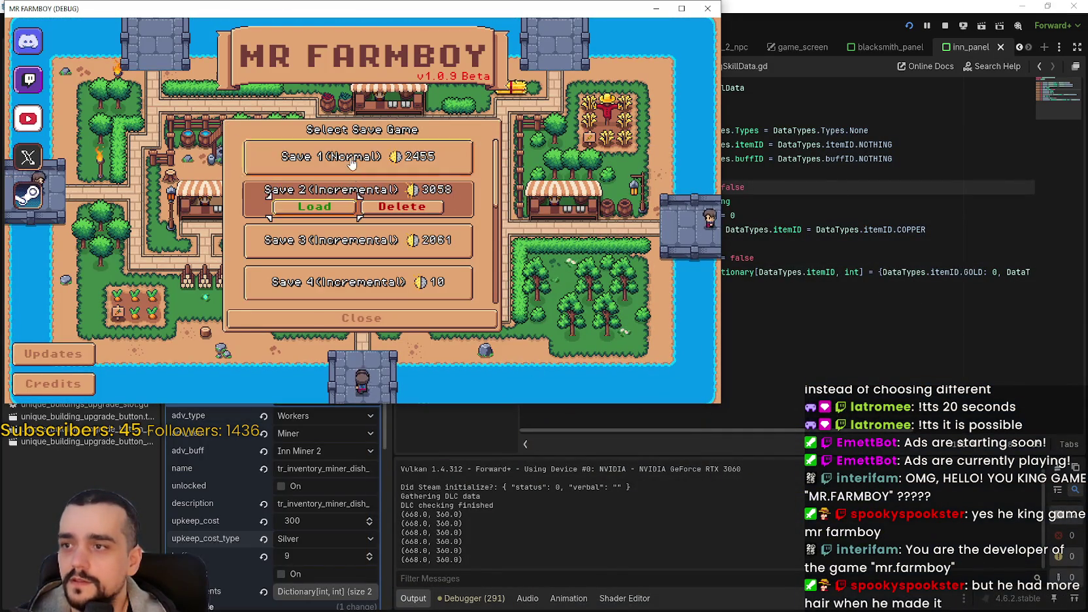
# Load Save 1, maximize the game window, and open the Inn's buff panel
pyautogui.click(316, 166)
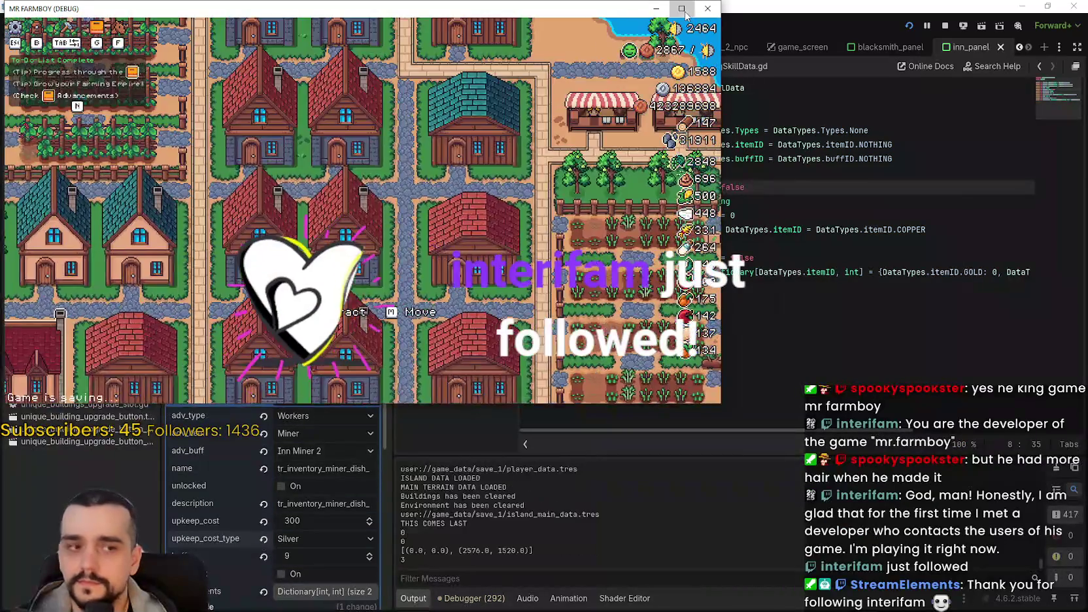
pyautogui.click(684, 12)
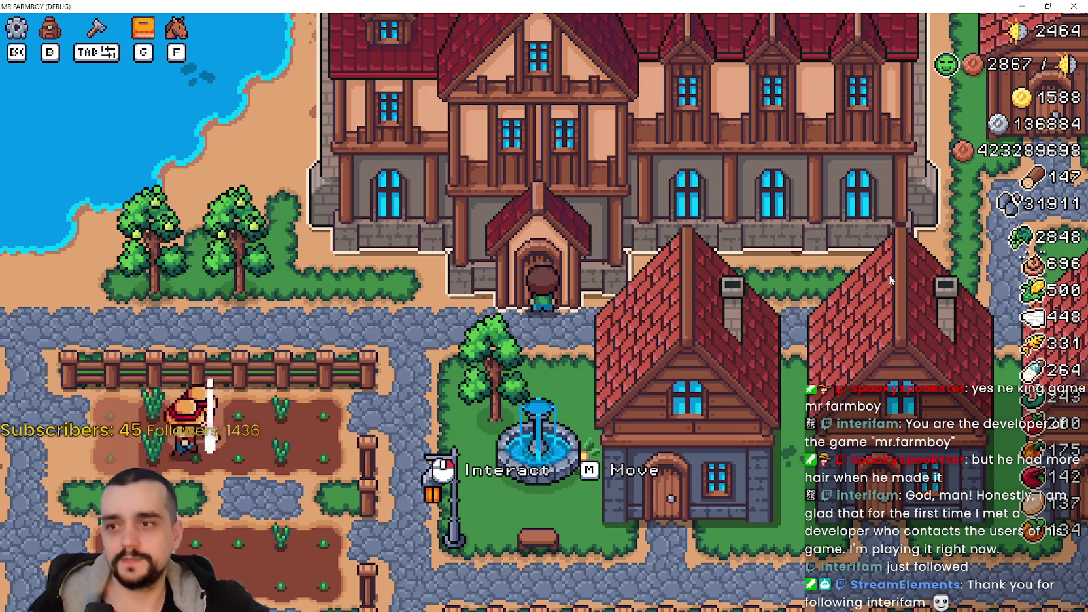
pyautogui.click(341, 397)
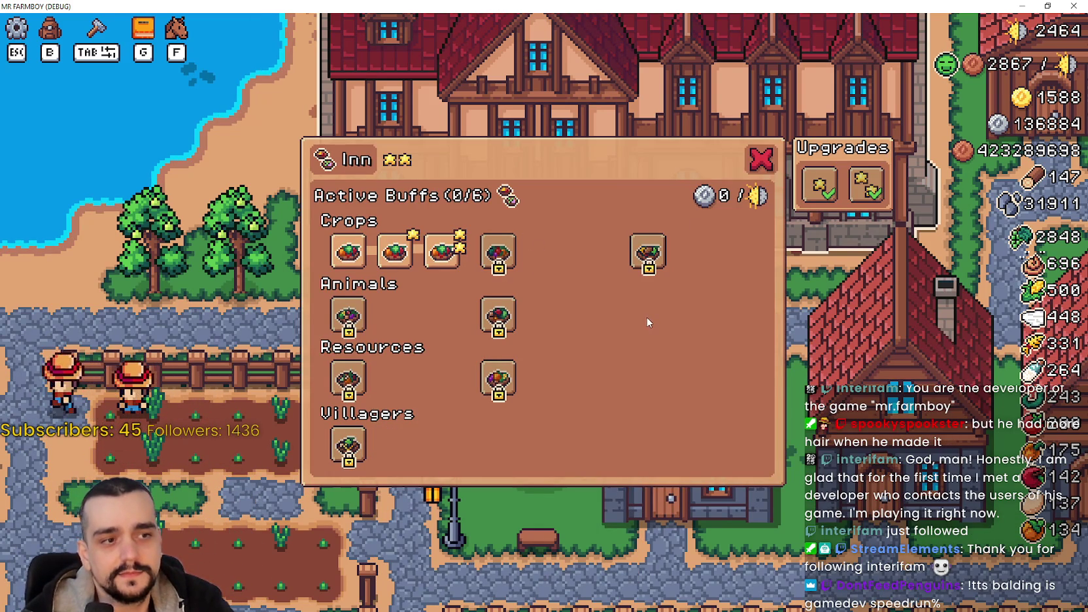
# Unlock the remaining Crops dishes in the Inn panel
pyautogui.moveTo(635, 262)
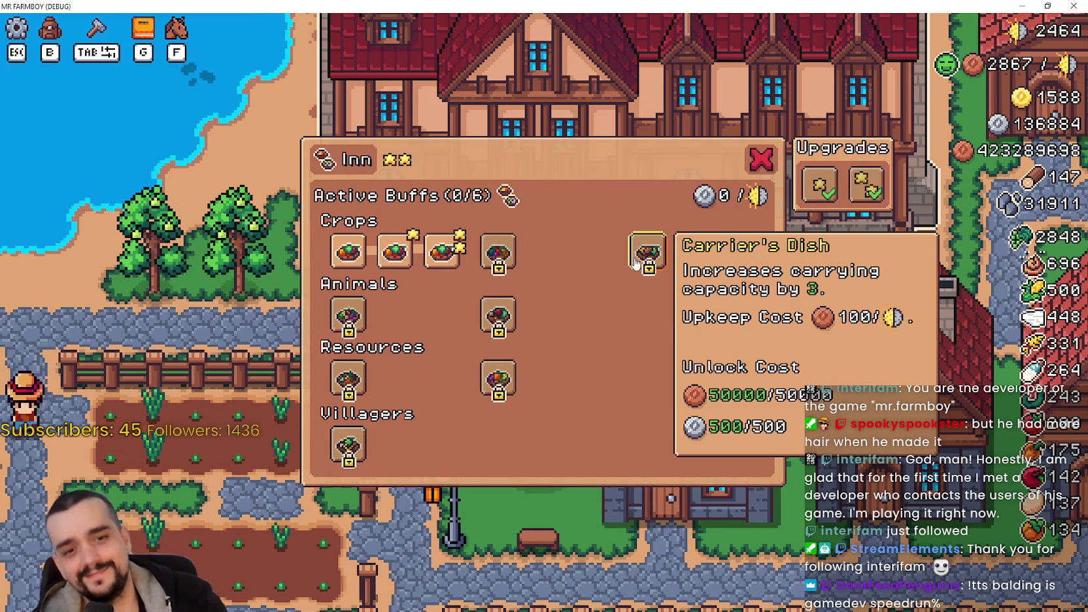
pyautogui.click(498, 252)
pyautogui.click(544, 251)
pyautogui.click(592, 252)
pyautogui.click(648, 251)
pyautogui.click(705, 255)
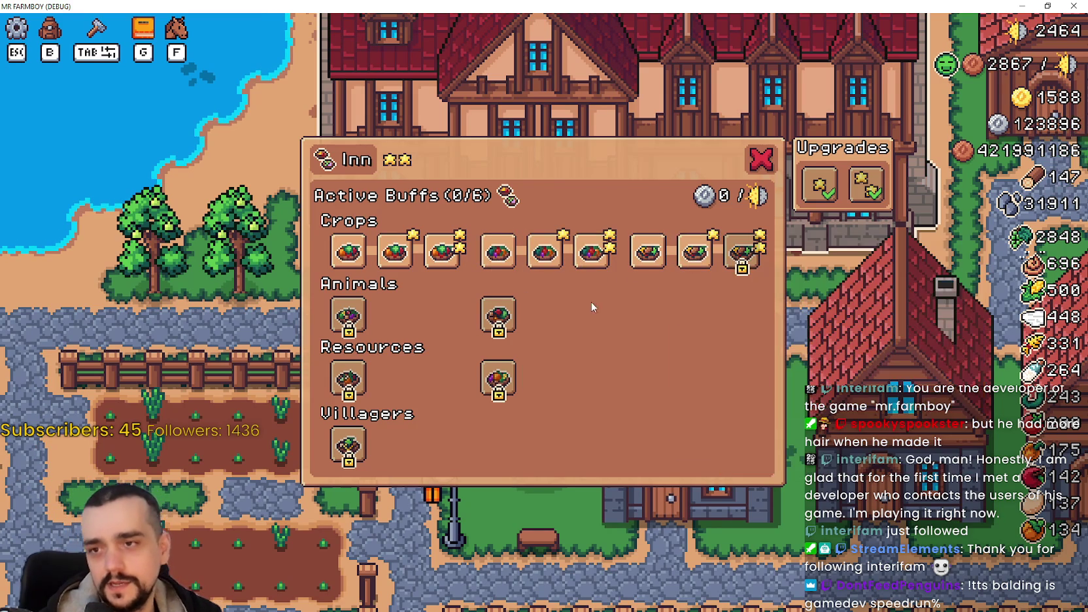
pyautogui.click(742, 252)
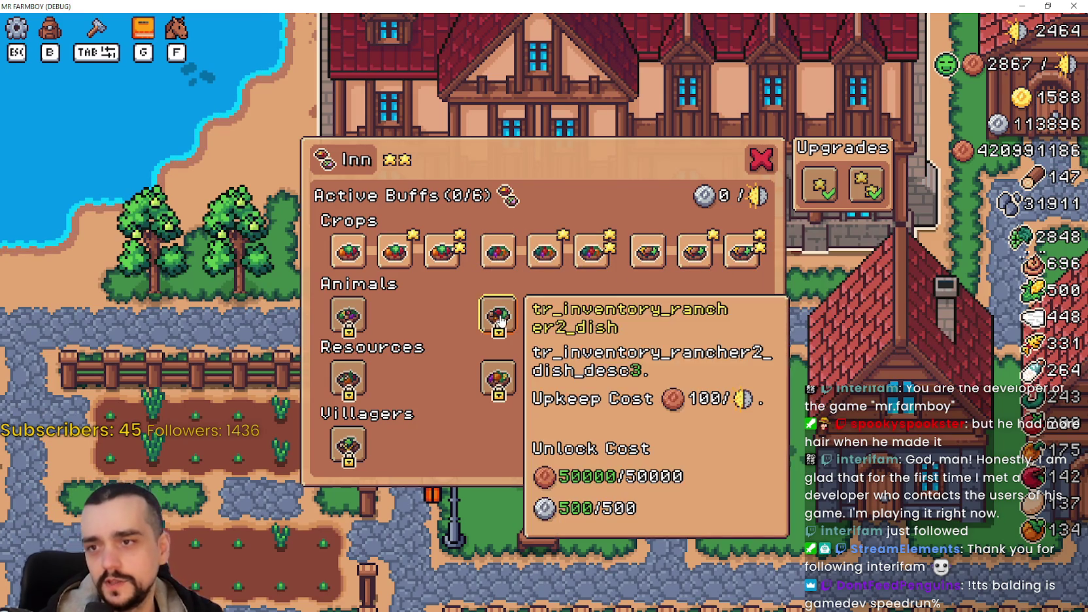
# Unlock the Animals, Resources and first Villagers dishes
pyautogui.click(498, 315)
pyautogui.click(550, 319)
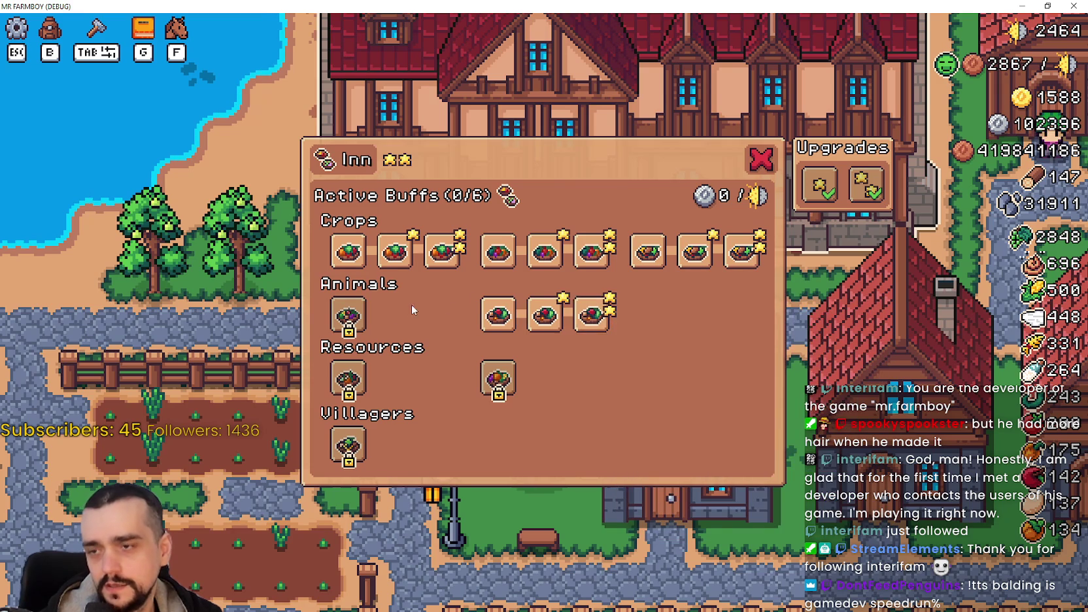
pyautogui.click(366, 322)
pyautogui.click(348, 379)
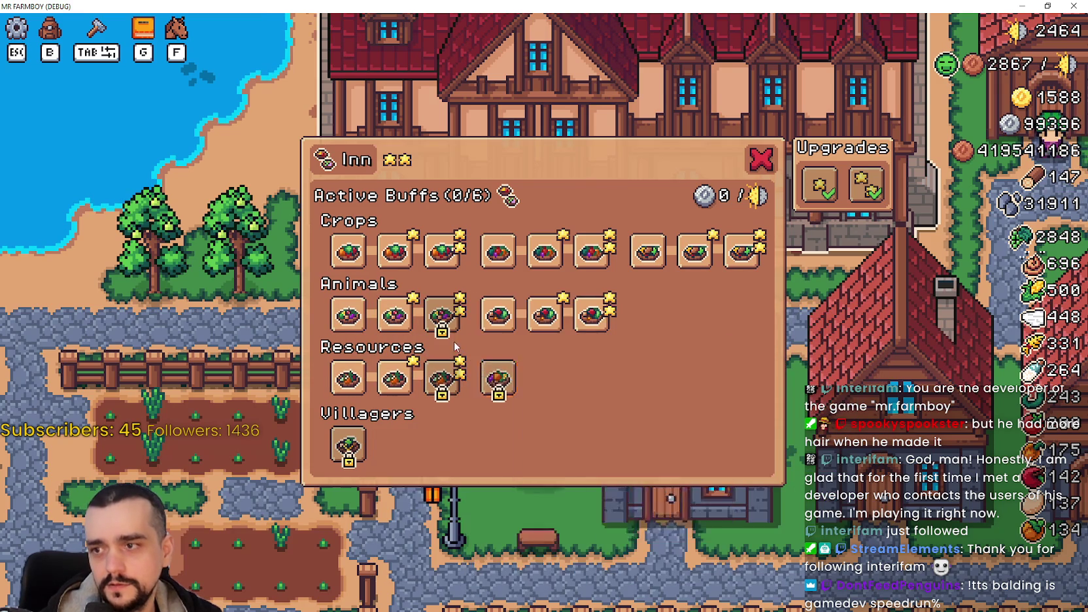
pyautogui.click(395, 379)
pyautogui.click(448, 376)
pyautogui.click(442, 316)
pyautogui.click(498, 386)
pyautogui.click(546, 386)
pyautogui.click(593, 386)
pyautogui.click(349, 446)
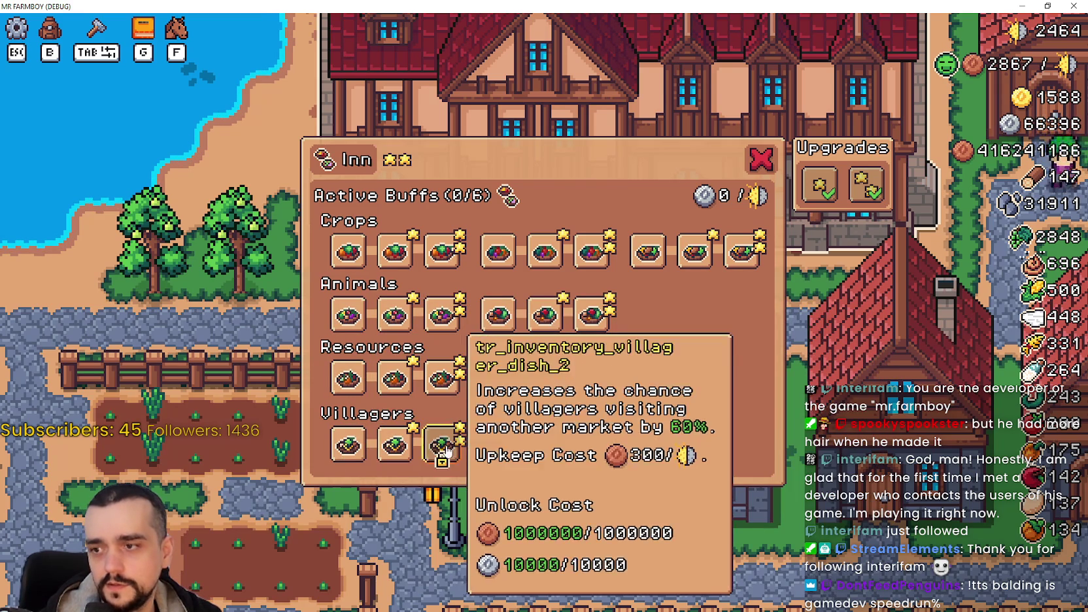
pyautogui.click(400, 449)
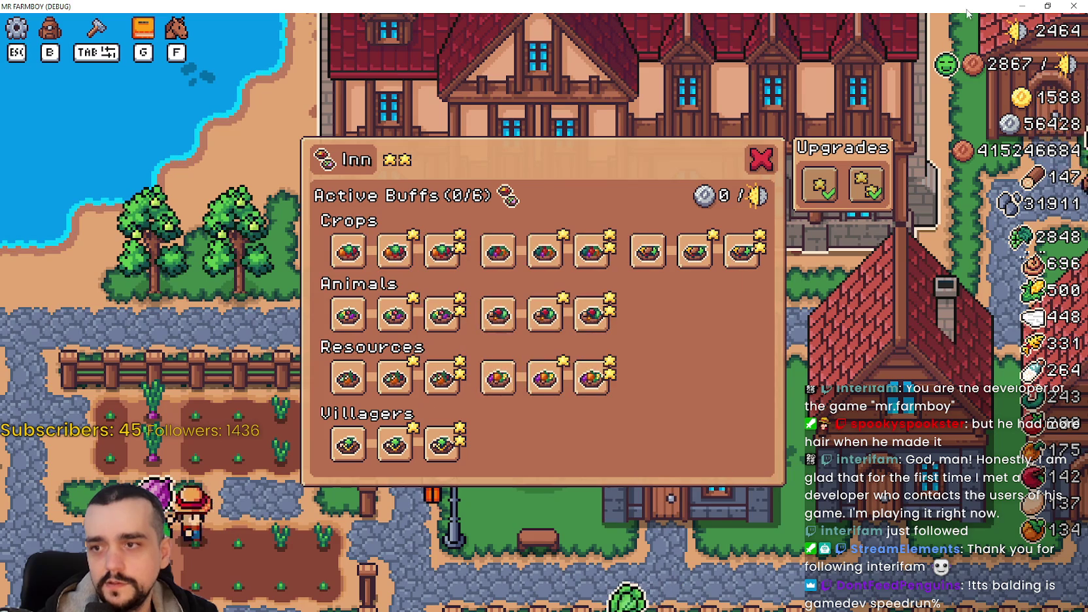
# Restore the game window from fullscreen, pause, and bring the Godot editor forward
pyautogui.click(1049, 5)
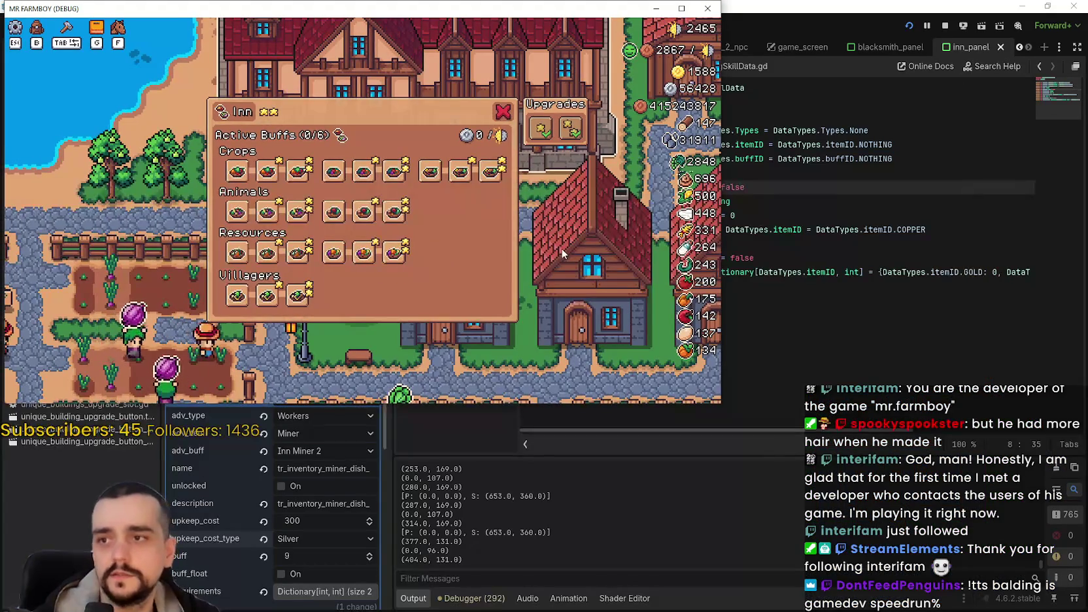
pyautogui.press('Escape')
pyautogui.click(860, 261)
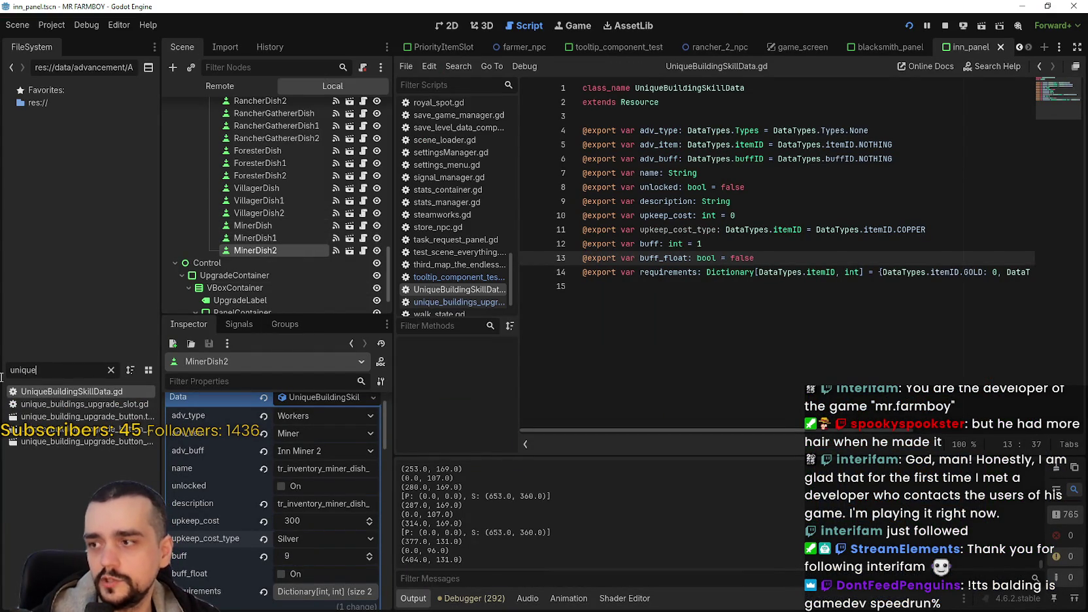
# Open tooltip_component_test.gd and select the hardcoded COPPER argument on line 751
pyautogui.write('est')
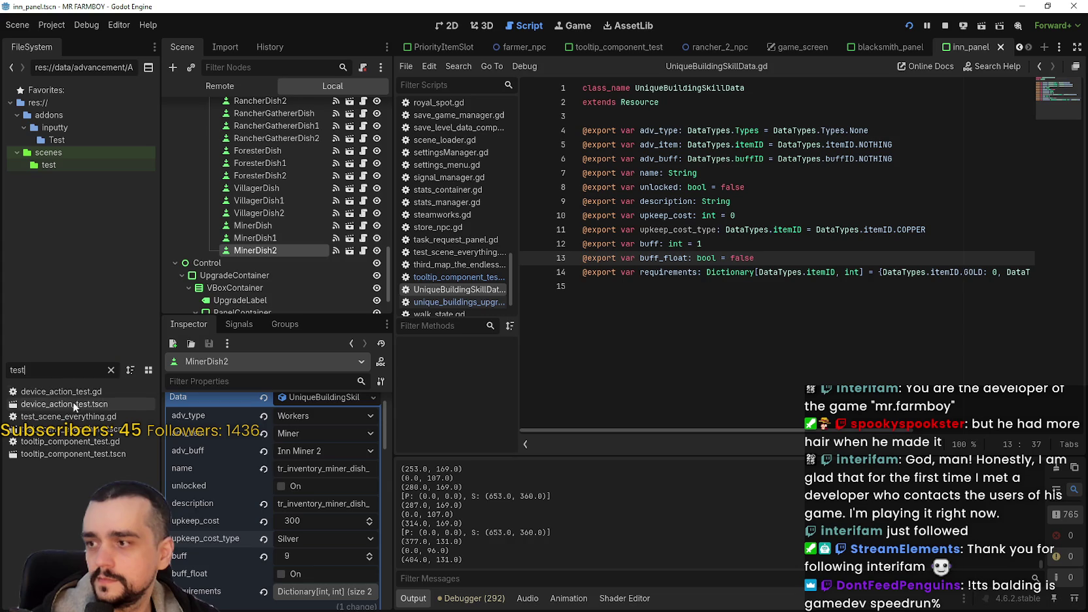
pyautogui.doubleClick(71, 443)
pyautogui.click(872, 226)
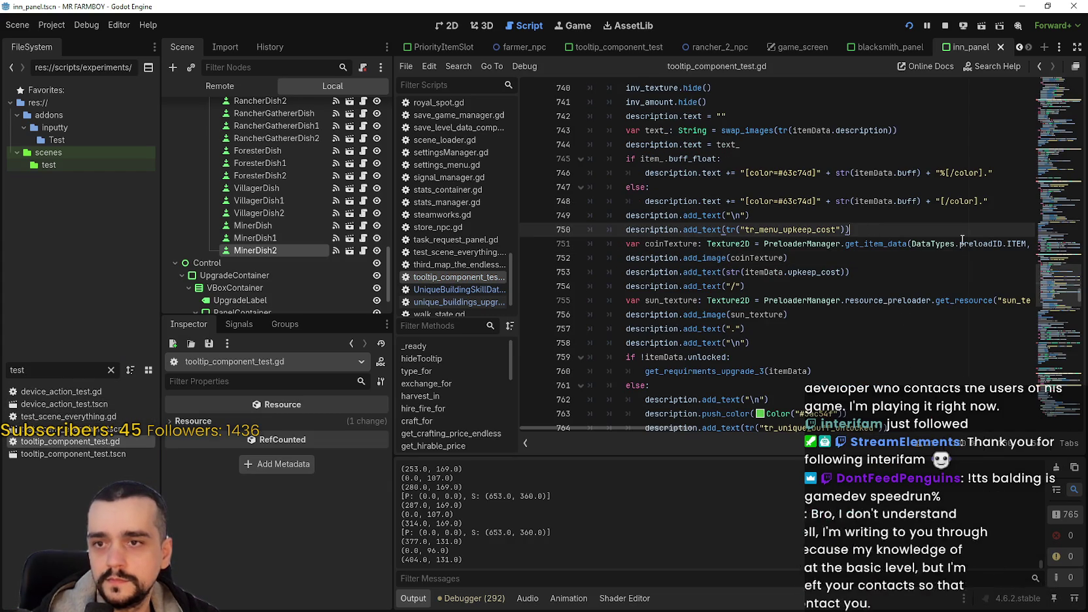
pyautogui.moveTo(960, 243); pyautogui.dragTo(1012, 243)
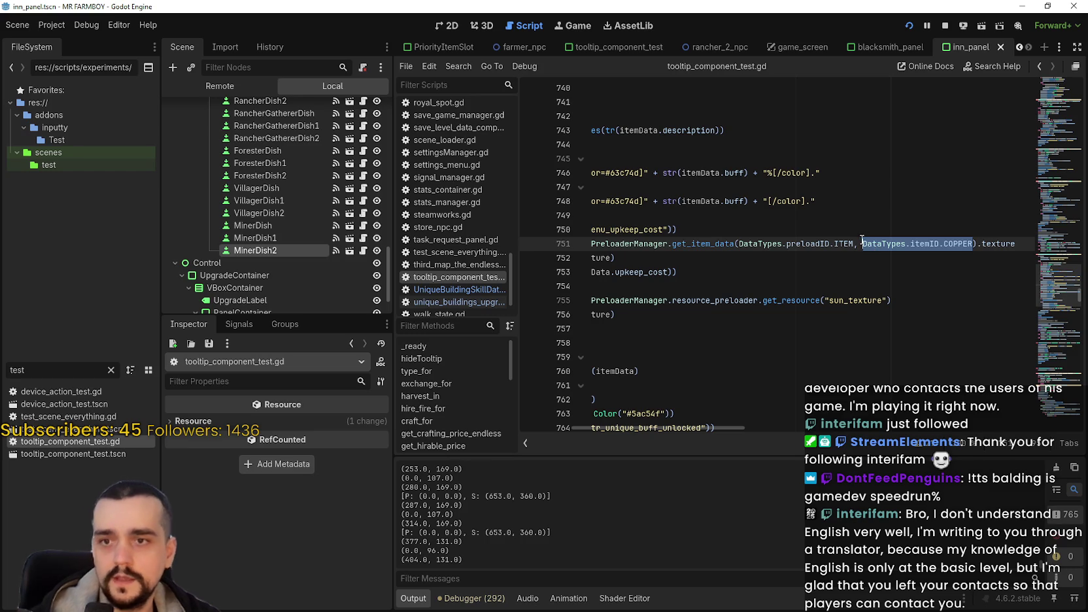
pyautogui.click(755, 429)
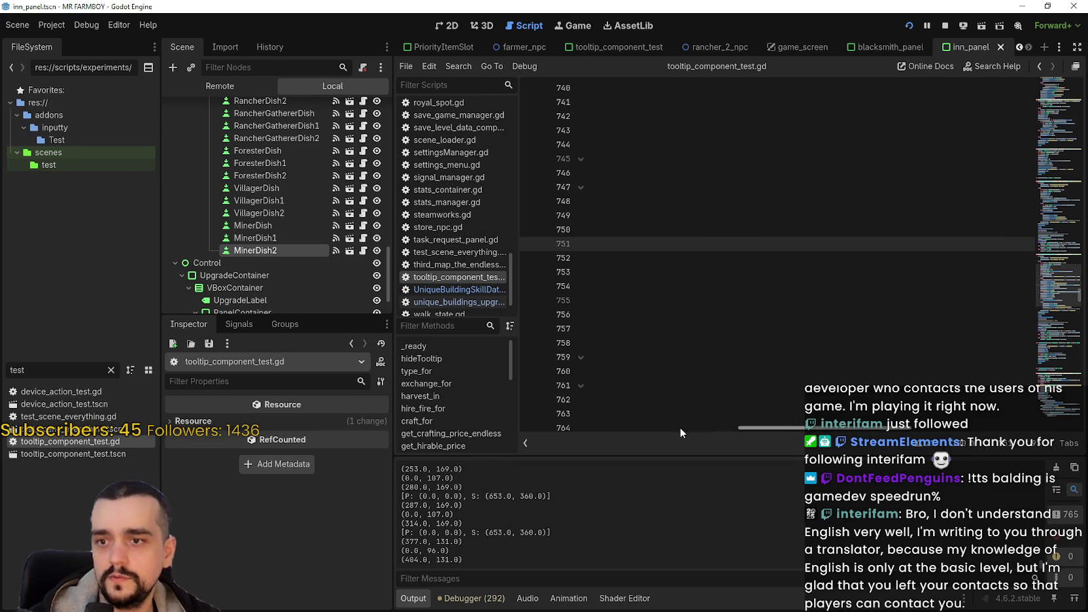
pyautogui.moveTo(796, 425); pyautogui.dragTo(489, 421)
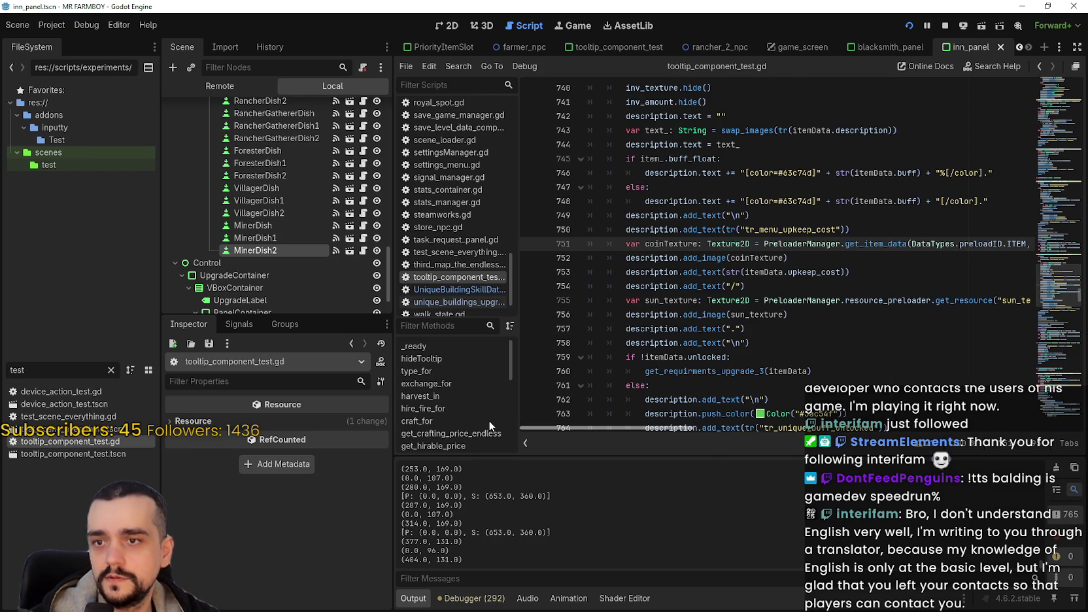
pyautogui.moveTo(716, 314)
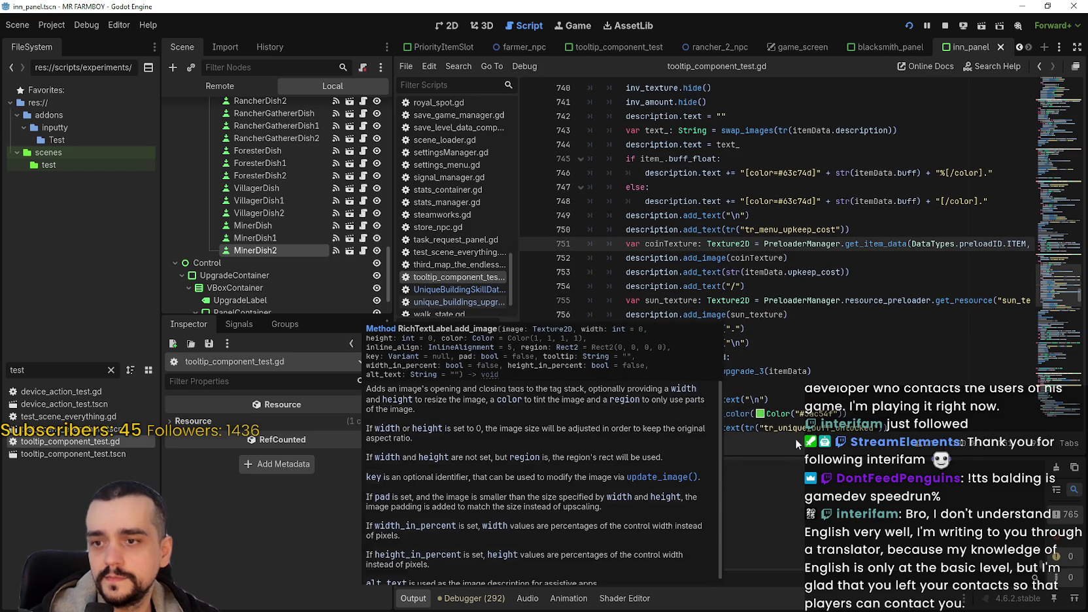
pyautogui.moveTo(670, 429); pyautogui.dragTo(777, 407)
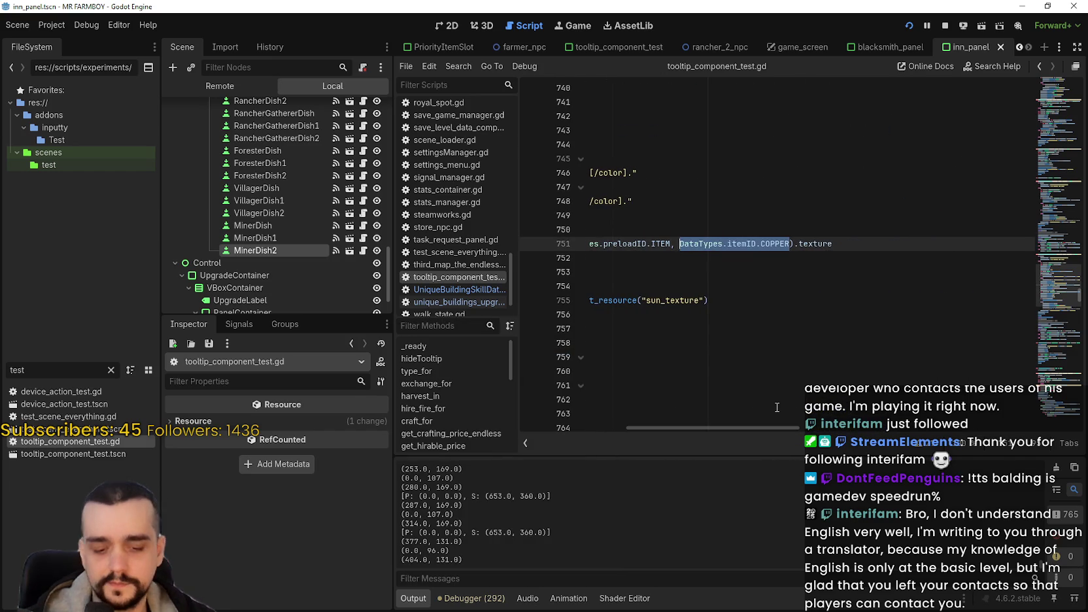
# Replace it with itemData.upkeep_cost_type, save the script, and resume the running game
pyautogui.press('BackSpace')
pyautogui.hotkey('ctrl', 'space')
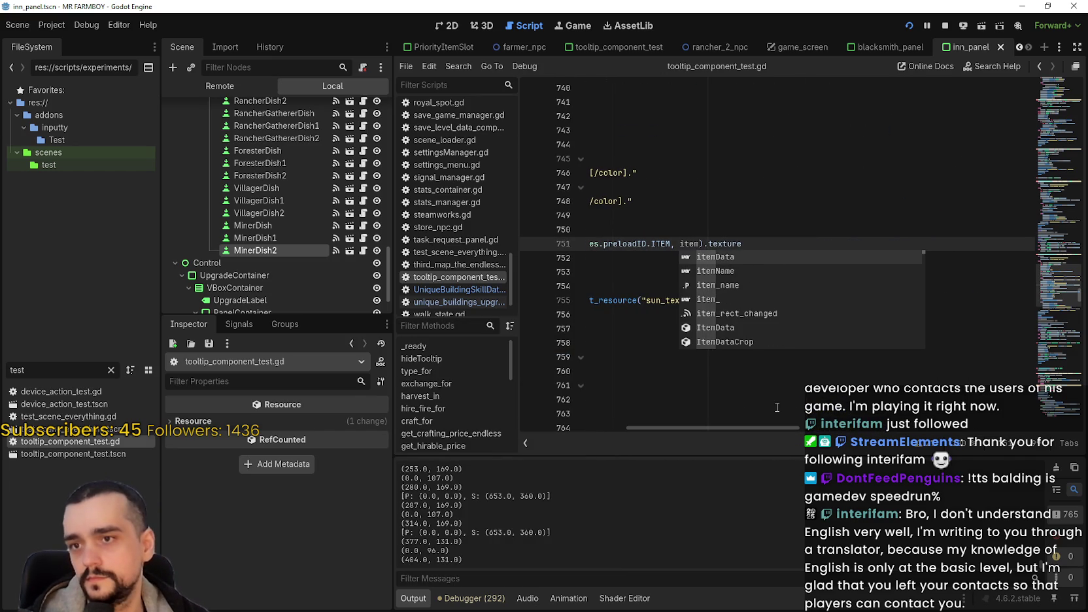
pyautogui.press('Return')
pyautogui.write('.')
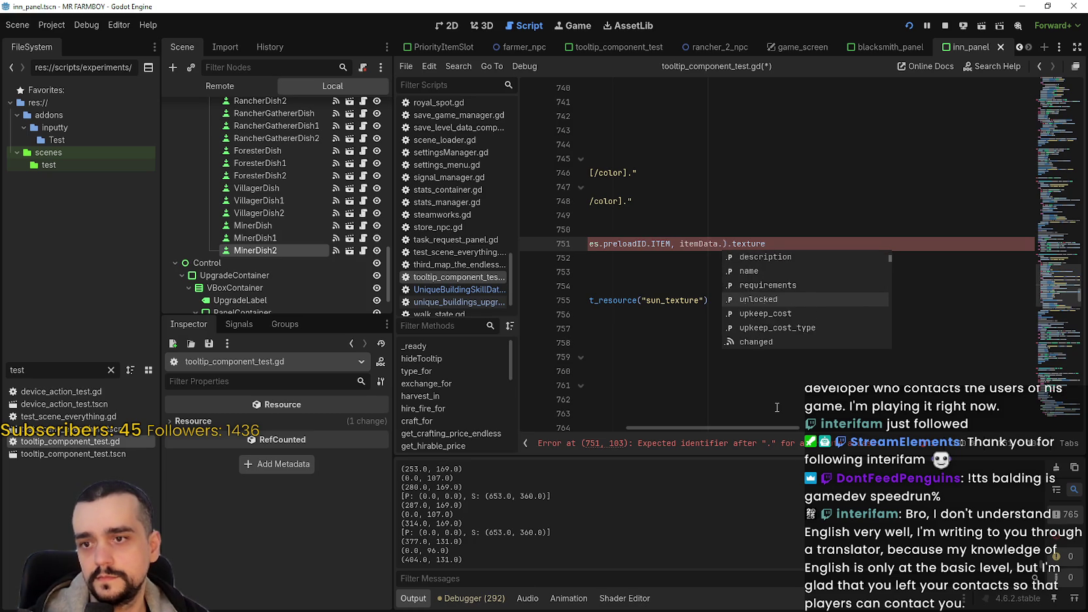
pyautogui.press('Return')
pyautogui.hotkey('ctrl', 's')
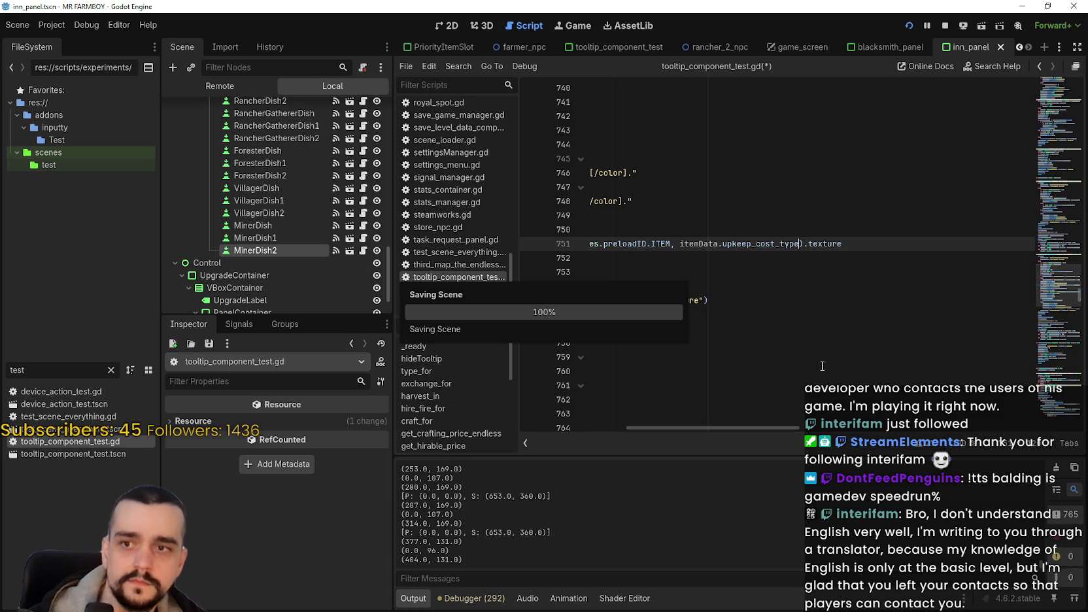
pyautogui.press('Down')
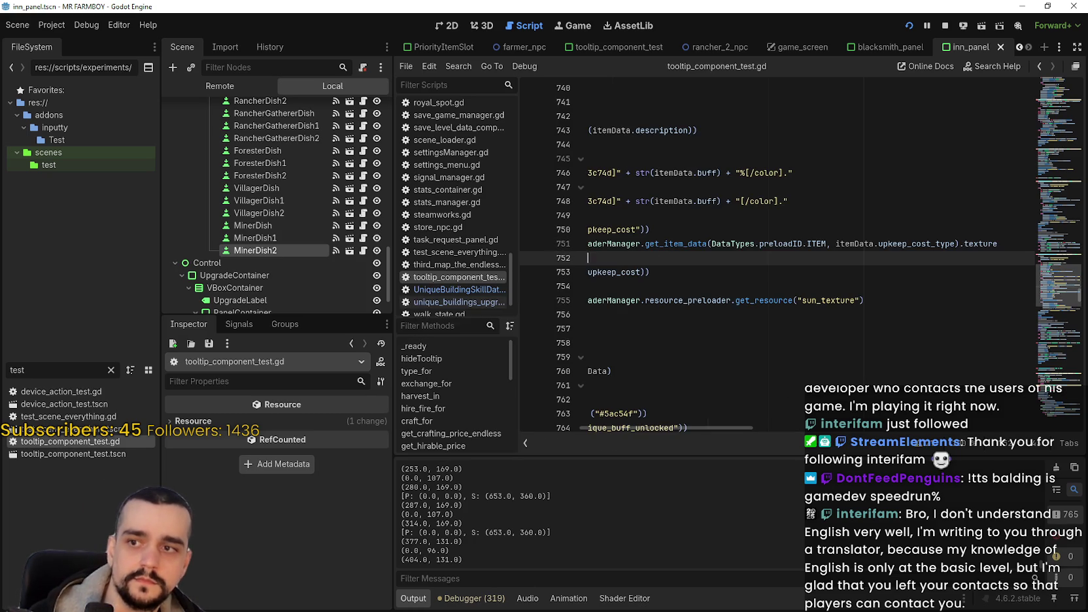
pyautogui.hotkey('alt', 'Tab')
pyautogui.press('Escape')
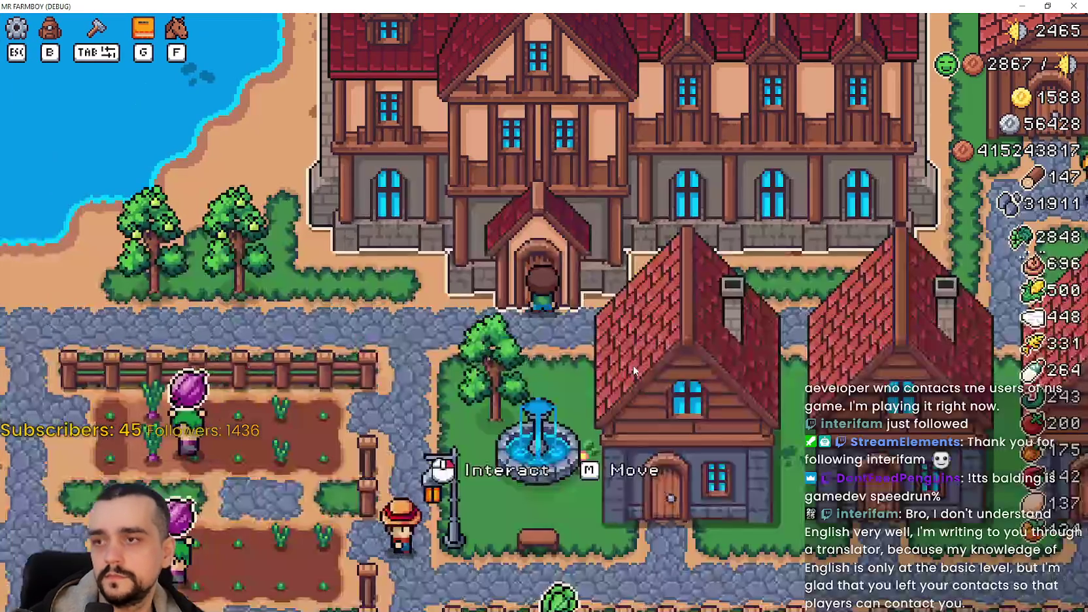
# Activate Crops buffs 3, 6, 8, Animals 5 and Resources 2, 5 in the Inn, then close it
pyautogui.click(492, 262)
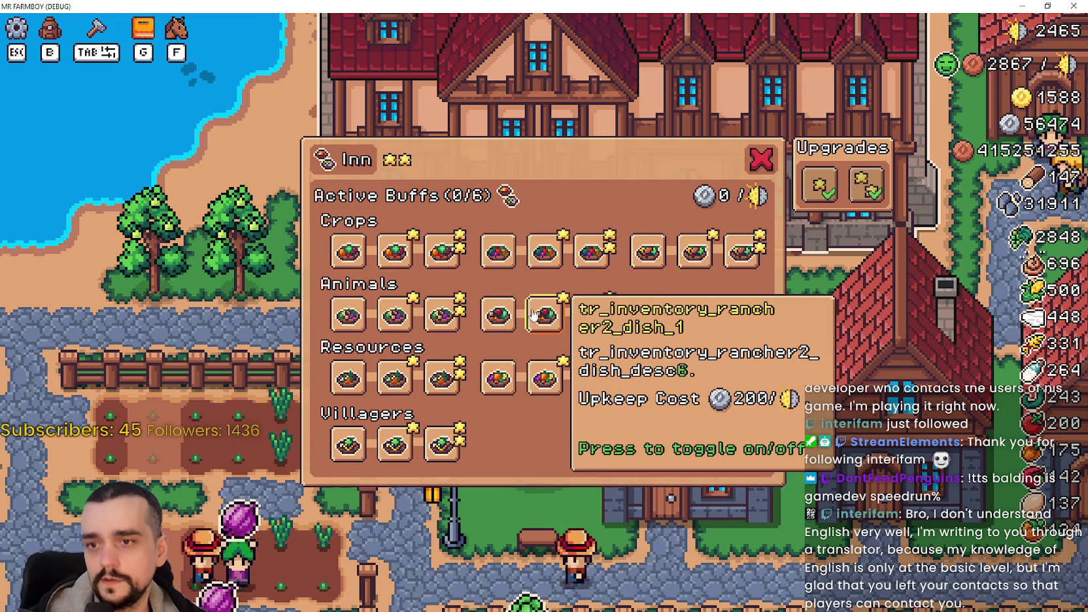
pyautogui.click(442, 251)
pyautogui.click(592, 250)
pyautogui.click(544, 314)
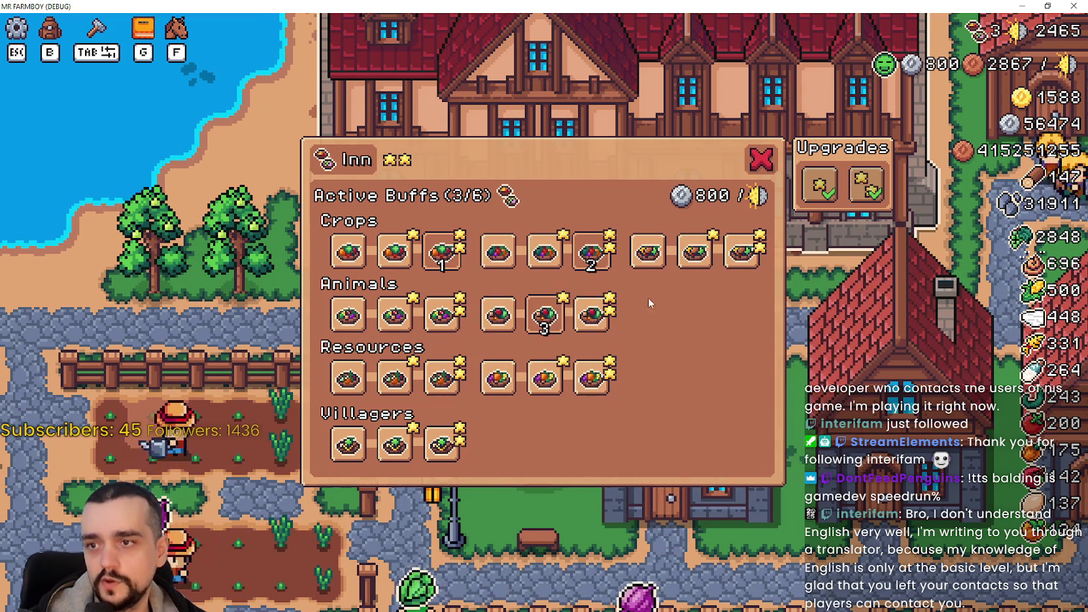
pyautogui.click(682, 265)
pyautogui.click(395, 378)
pyautogui.click(544, 378)
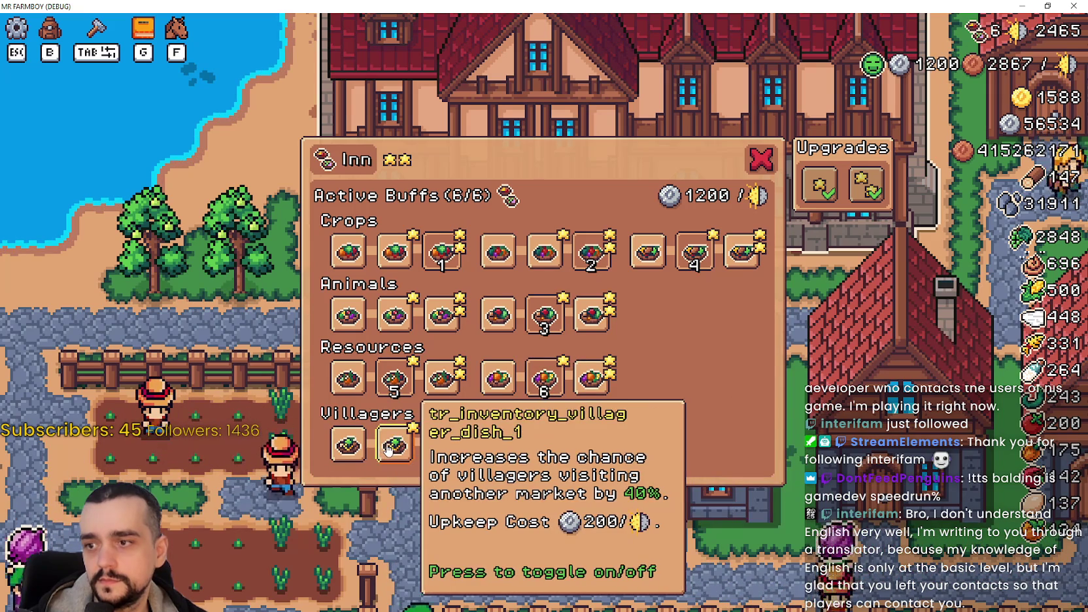
pyautogui.click(750, 172)
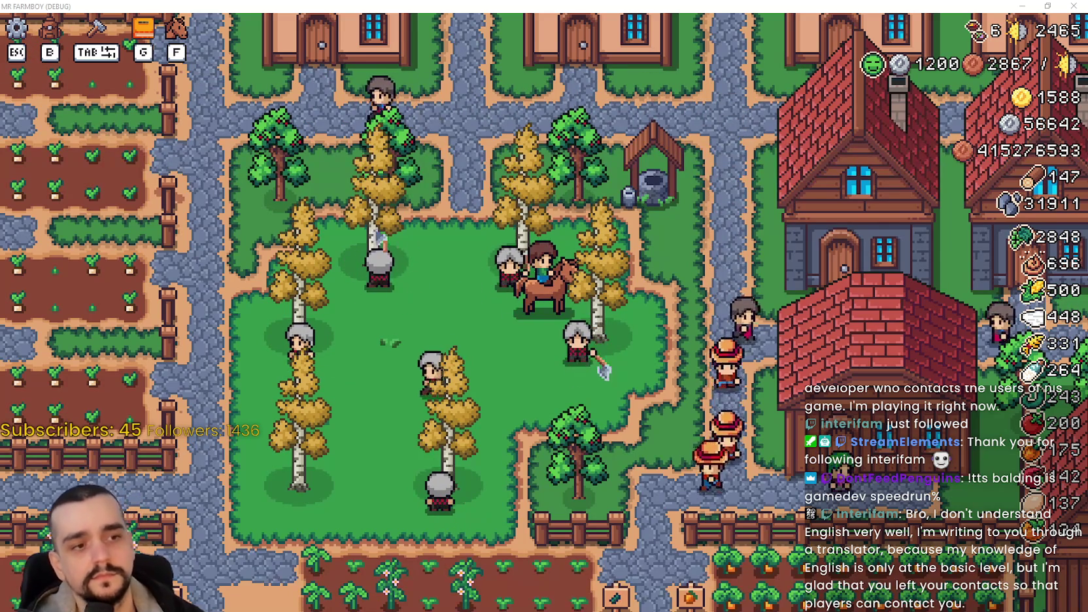
# Ride right into the crop fields, up the wheat path, then left into the garden by the rocks
pyautogui.press('d')
pyautogui.scroll(-5, 734, 344)
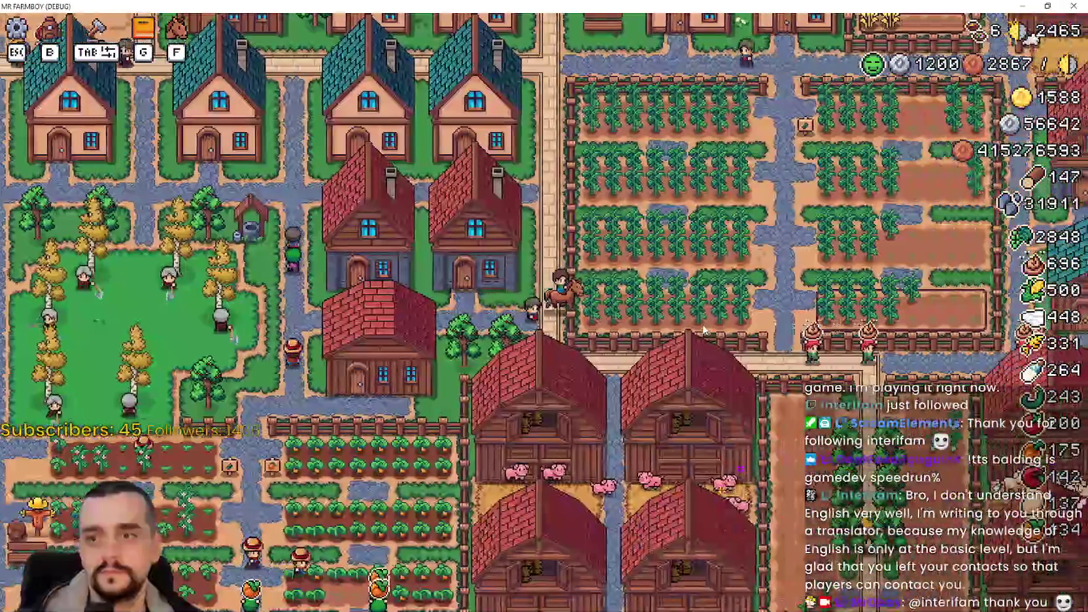
pyautogui.press('d')
pyautogui.press('d')
pyautogui.scroll(3, 703, 327)
pyautogui.press('w')
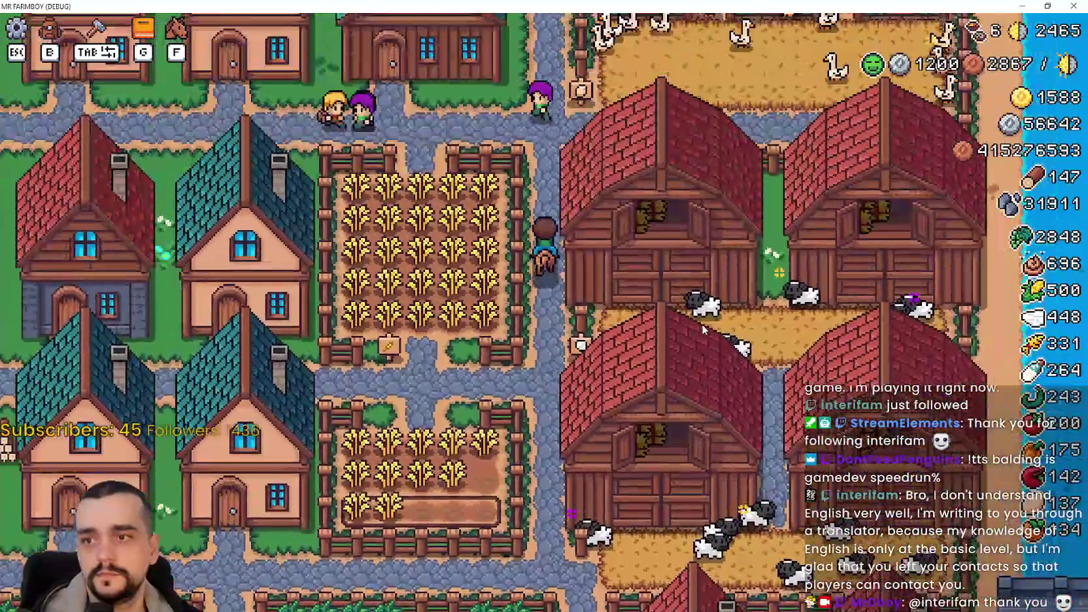
pyautogui.press('a')
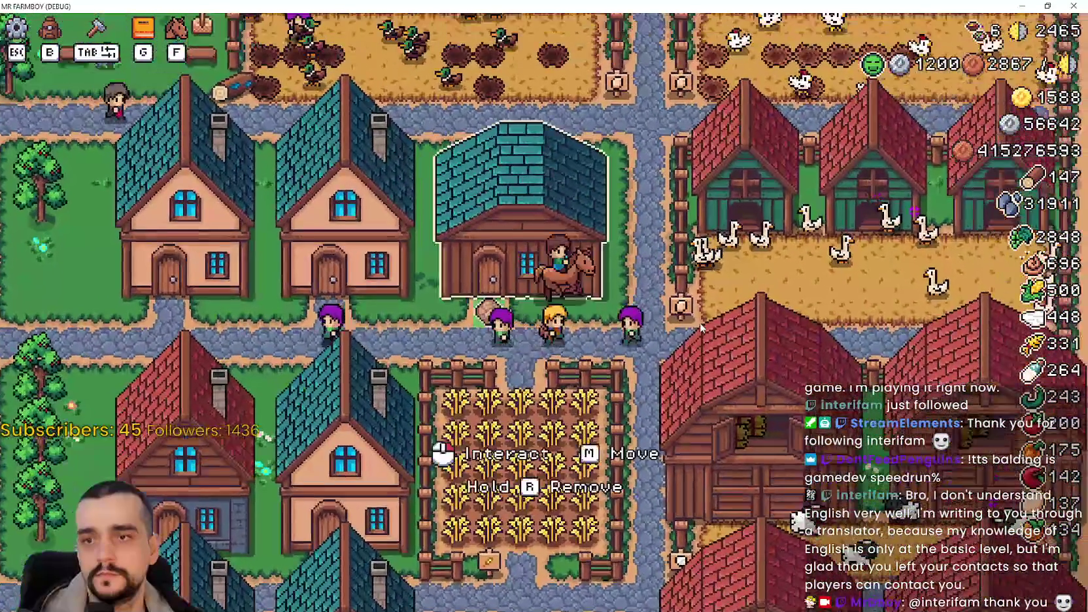
pyautogui.scroll(-3, 700, 323)
pyautogui.press('w')
pyautogui.press('a')
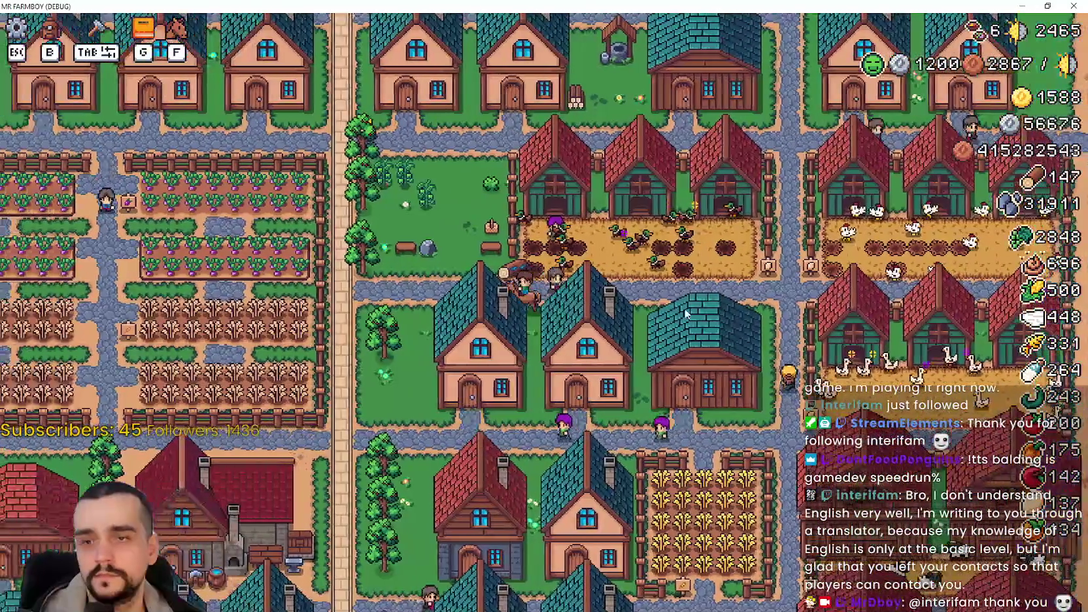
pyautogui.press('a')
pyautogui.press('w')
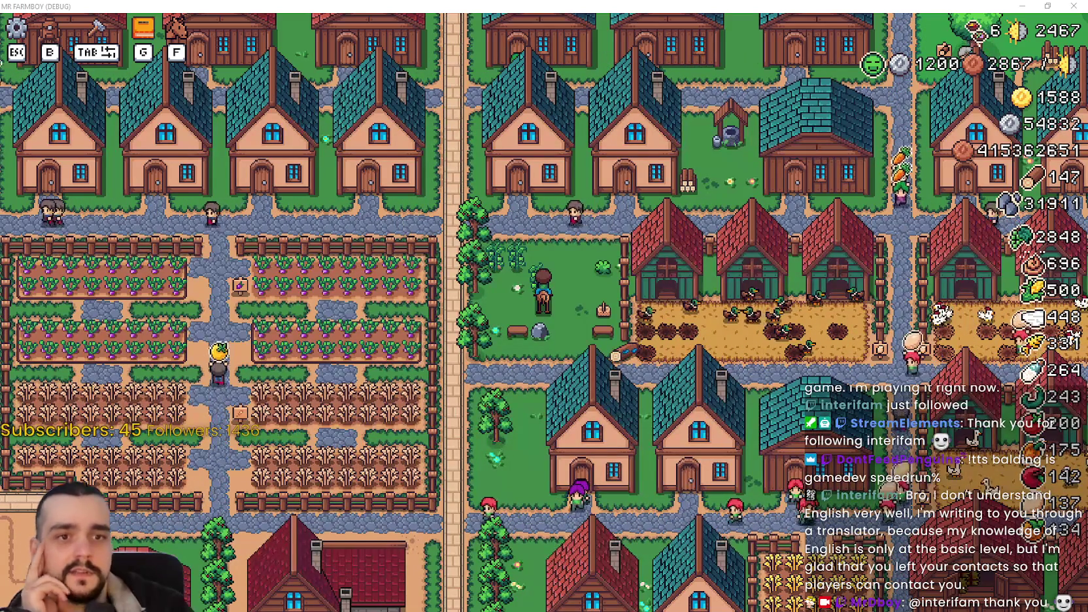
# Ride right past the well through town to the red-roofed smithy, adjusting zoom
pyautogui.scroll(3, 597, 361)
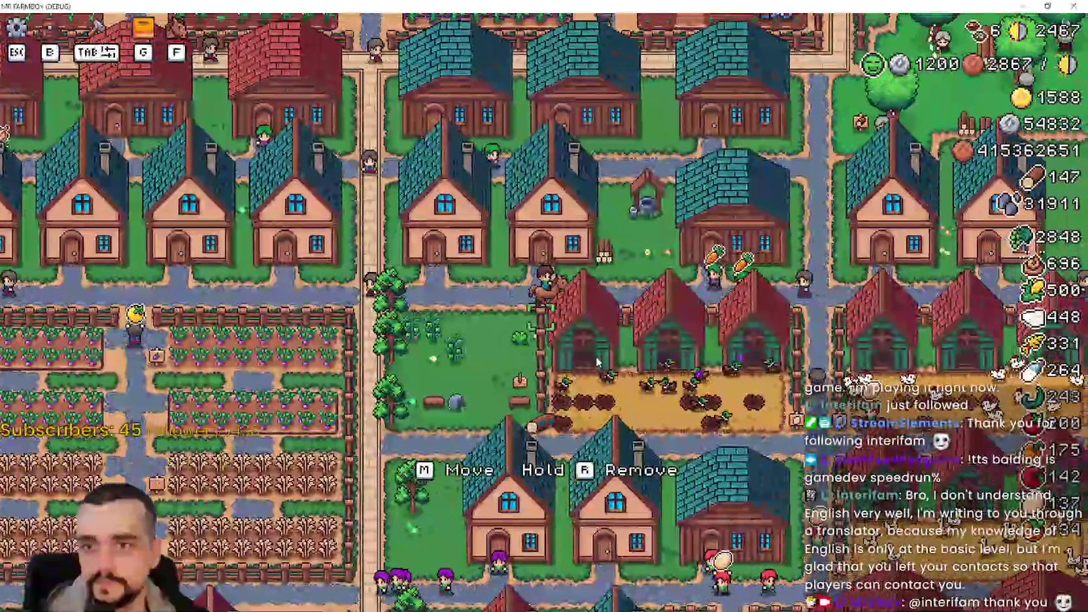
pyautogui.press('d')
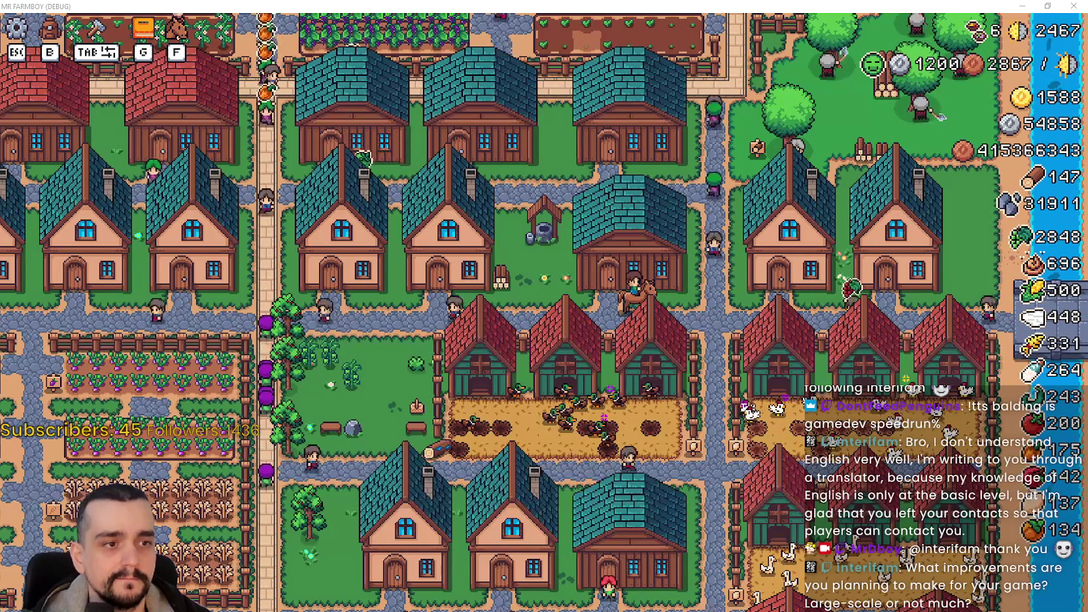
pyautogui.scroll(2, 553, 314)
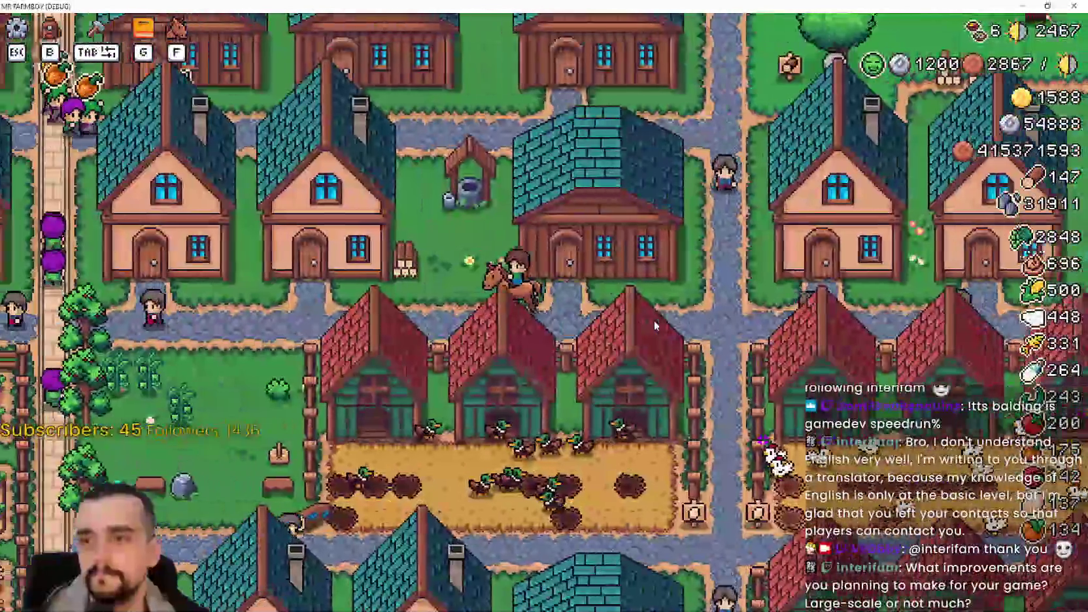
pyautogui.scroll(2, 654, 320)
pyautogui.scroll(-2, 655, 325)
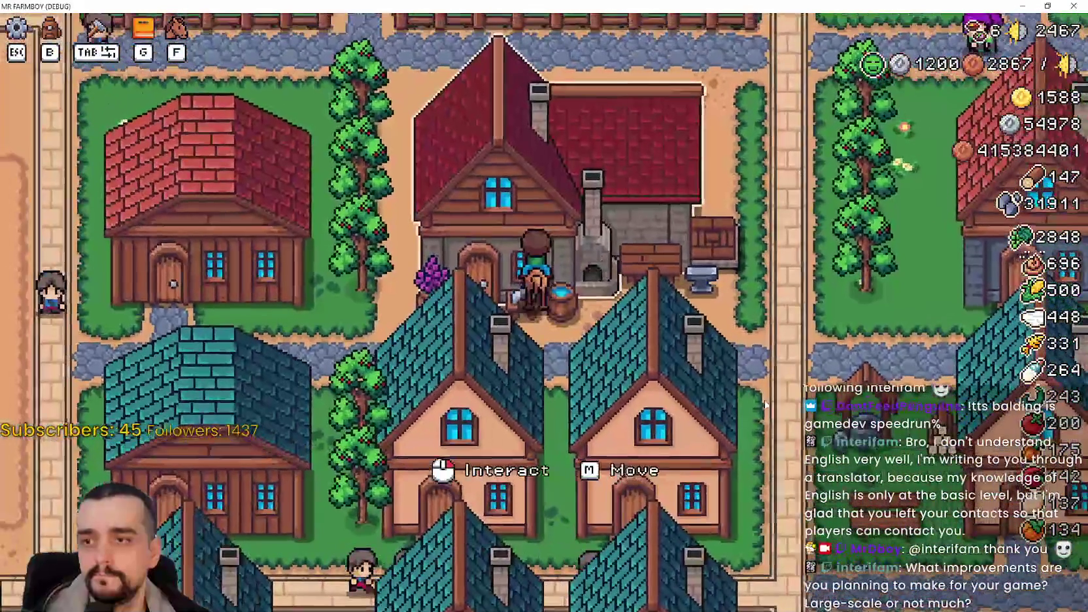
# Open the Blacksmith's buffs panel, restore the game window, and stop the run
pyautogui.click(517, 286)
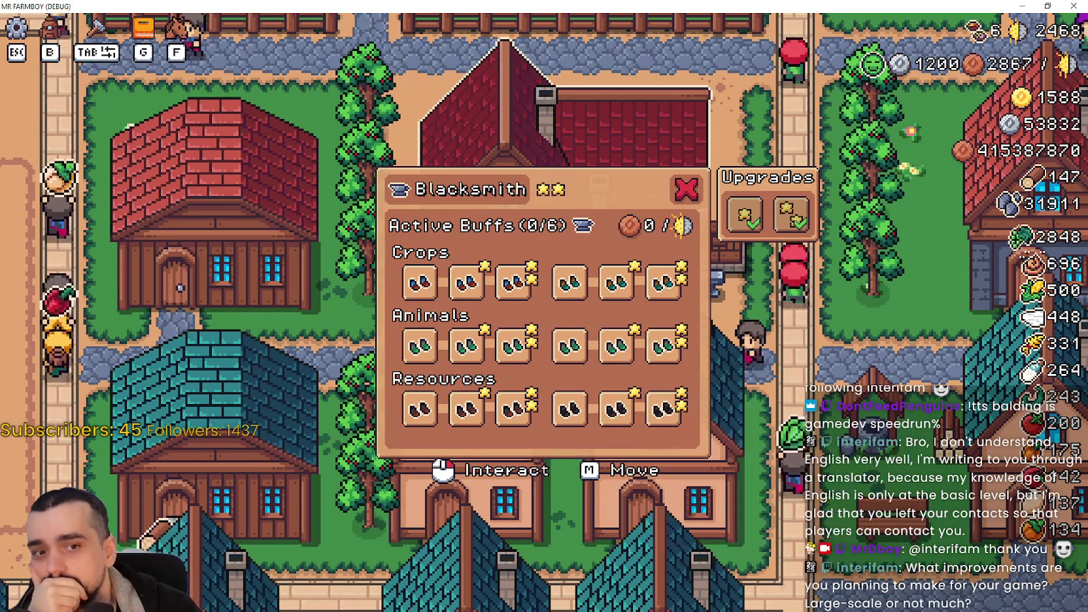
pyautogui.click(1047, 5)
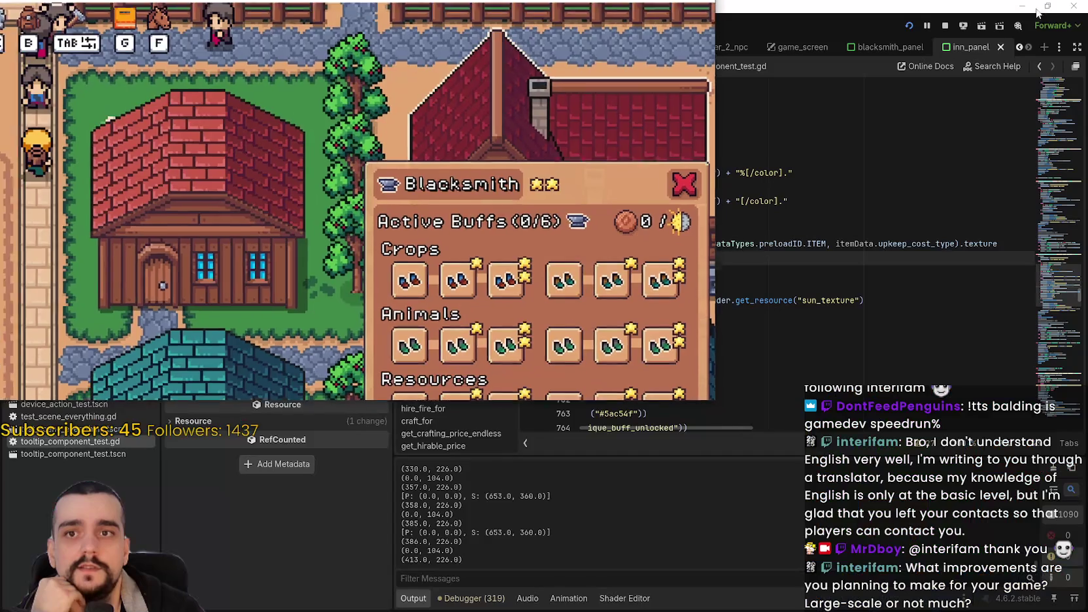
pyautogui.click(949, 26)
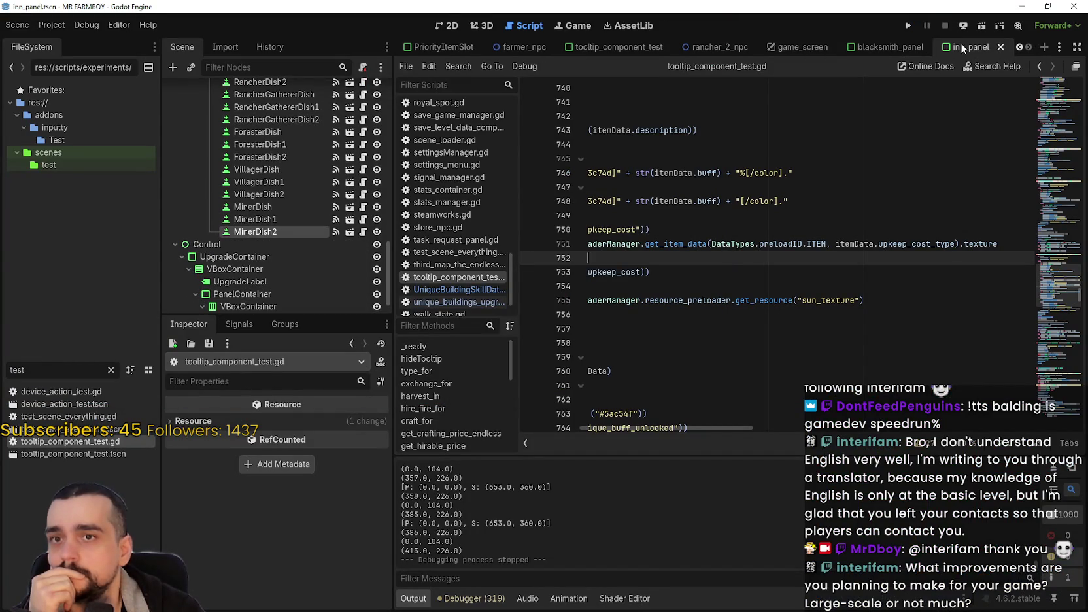
# Review the upkeep-cost lines 749–752 and buff-text else branch, then collapse ForesterBoots2's Data resource
pyautogui.click(889, 47)
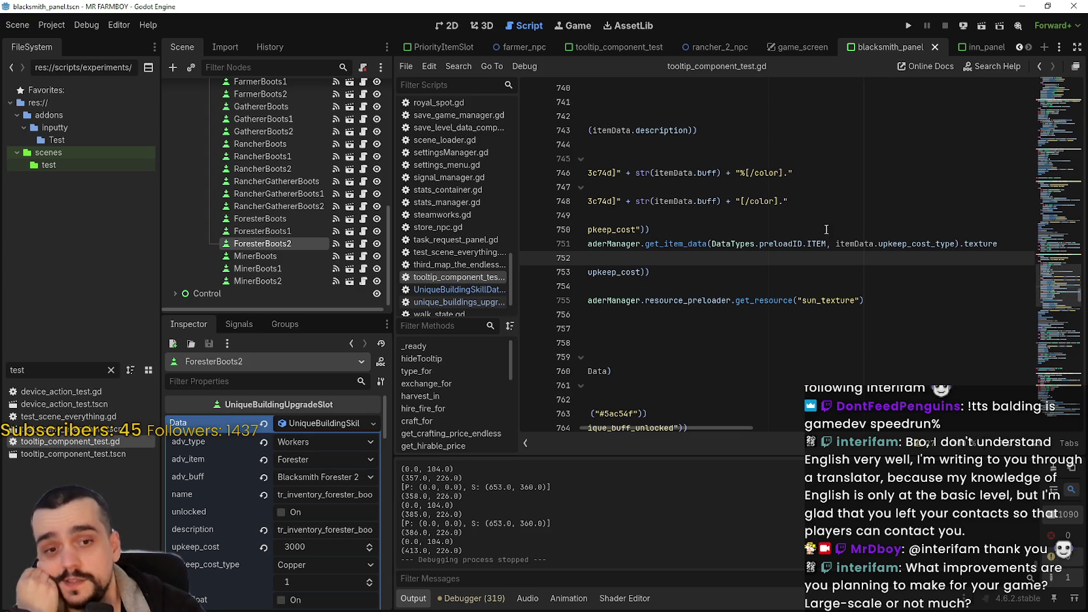
pyautogui.hotkey('shift', 'Up')
pyautogui.hotkey('shift', 'Up')
pyautogui.hotkey('shift', 'Up')
pyautogui.hotkey('shift', 'Home')
pyautogui.hotkey('shift', 'Home')
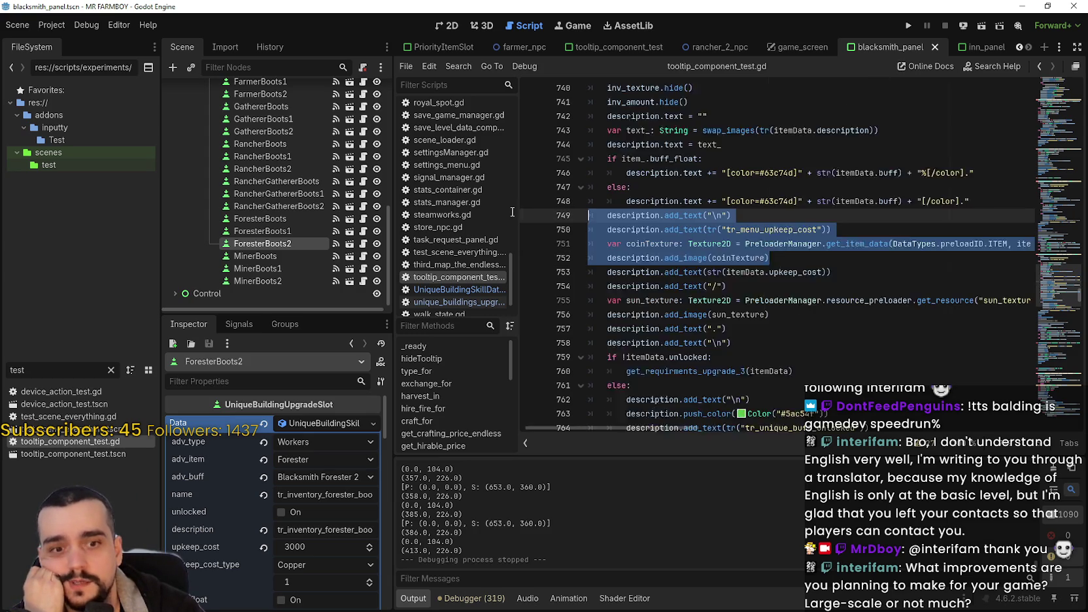
pyautogui.click(834, 275)
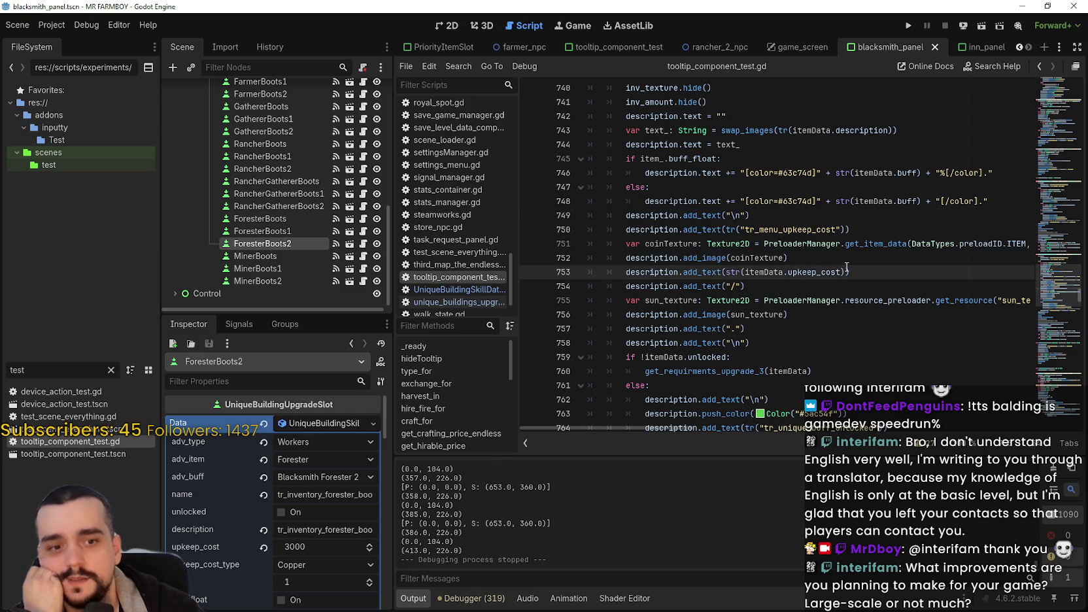
pyautogui.click(844, 265)
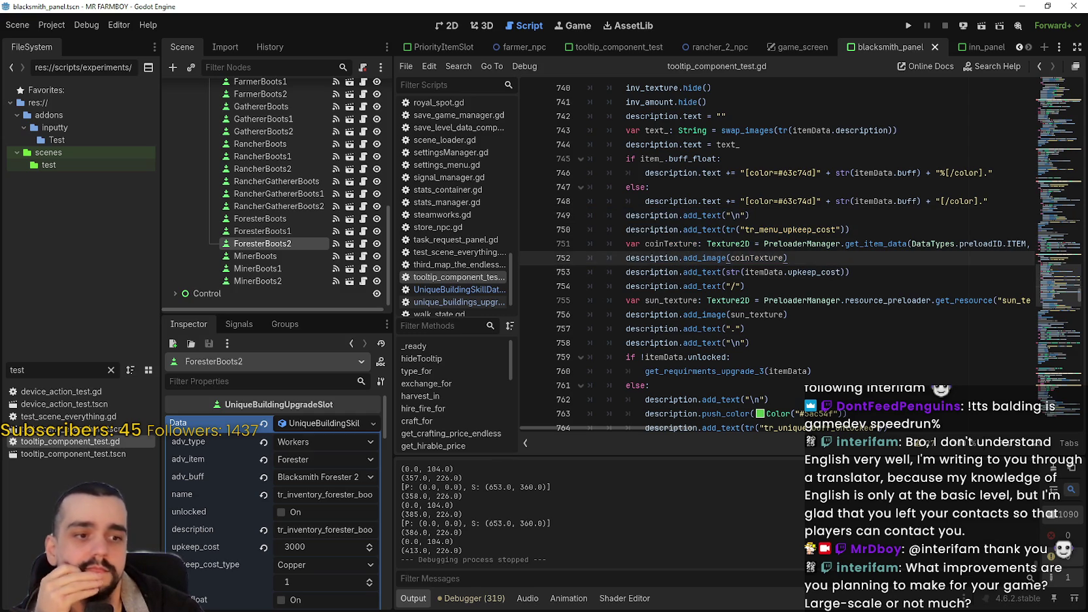
pyautogui.click(768, 229)
pyautogui.click(766, 189)
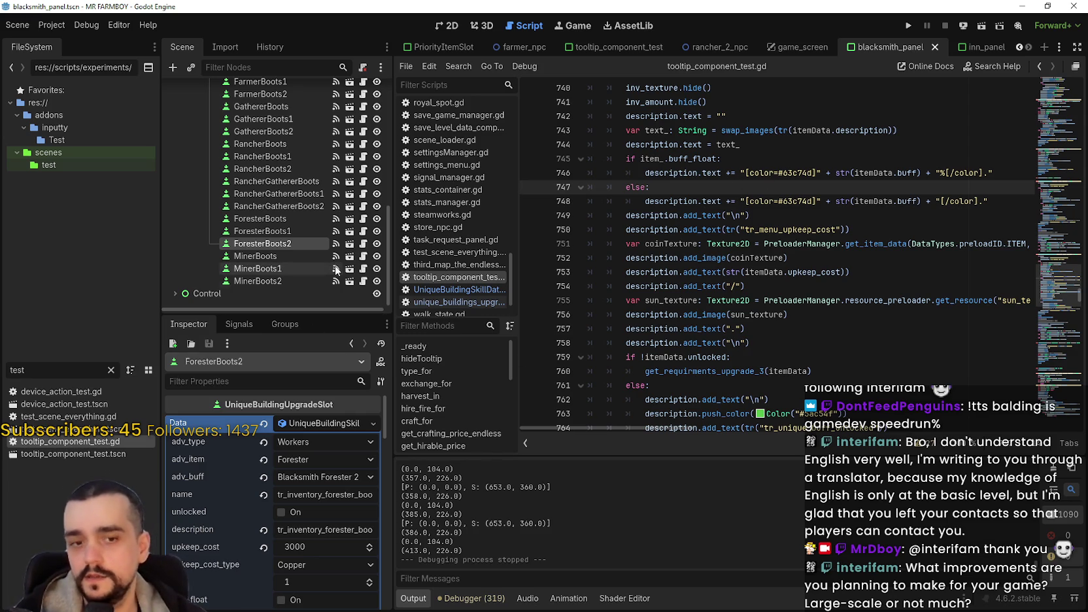
pyautogui.click(325, 423)
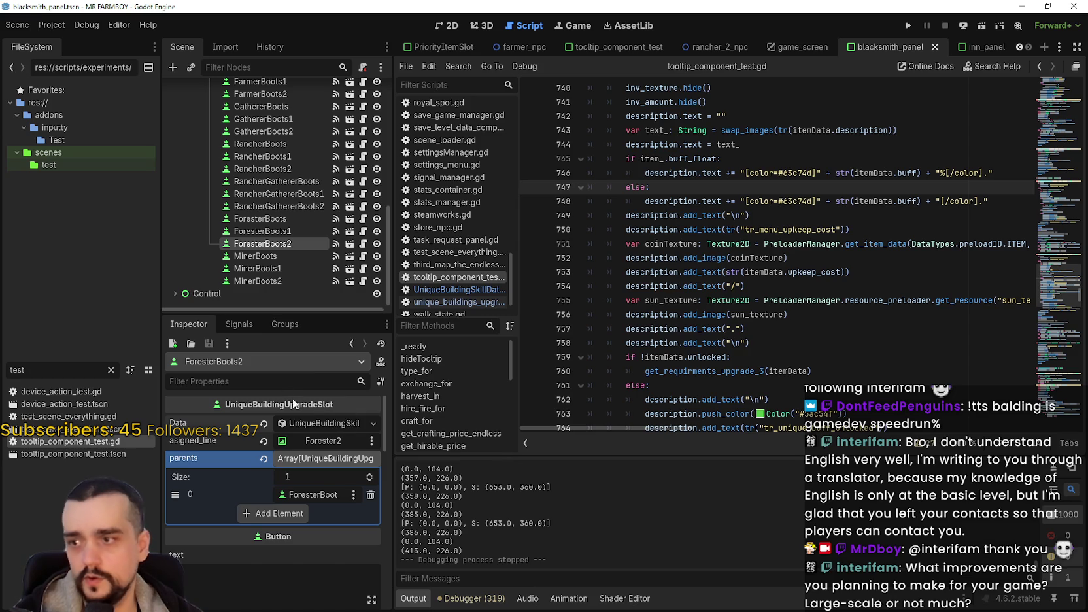
# Set the FarmerBoots upgrade slot's buff to 20
pyautogui.scroll(2, 293, 244)
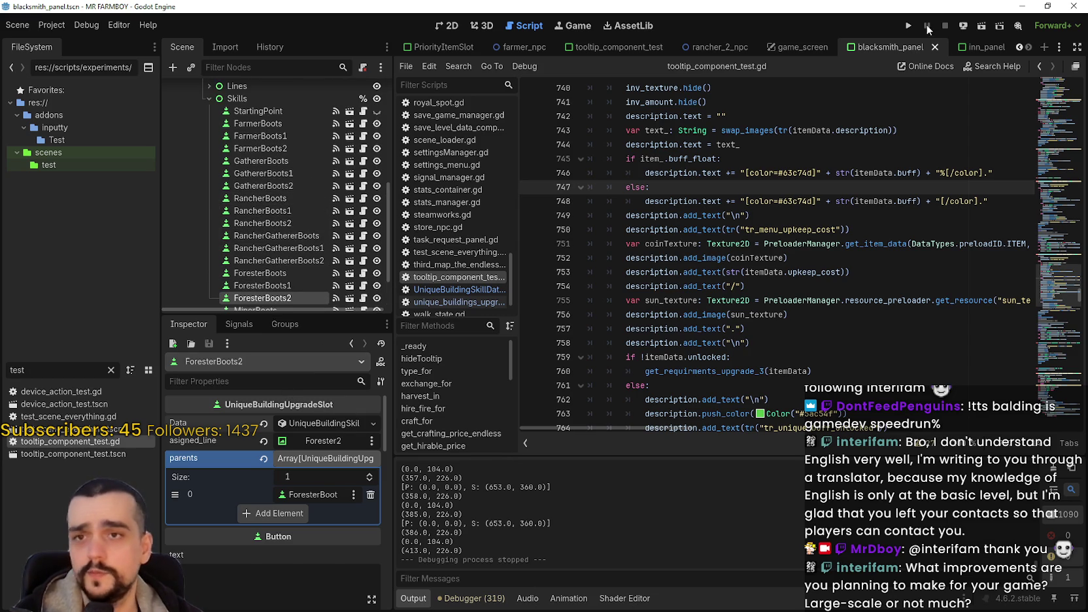
pyautogui.click(268, 126)
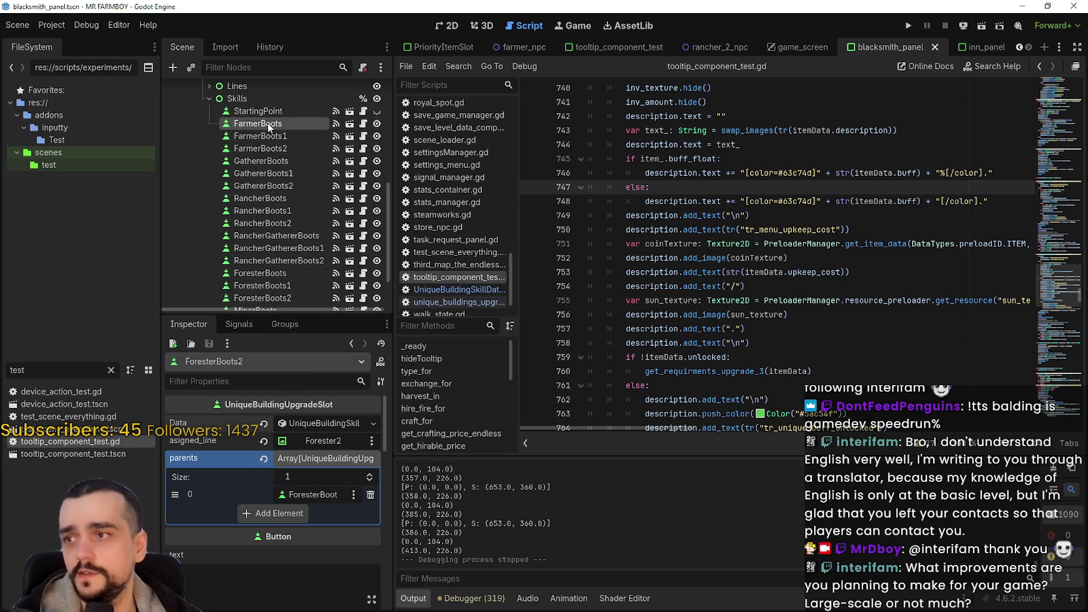
pyautogui.scroll(-3, 333, 563)
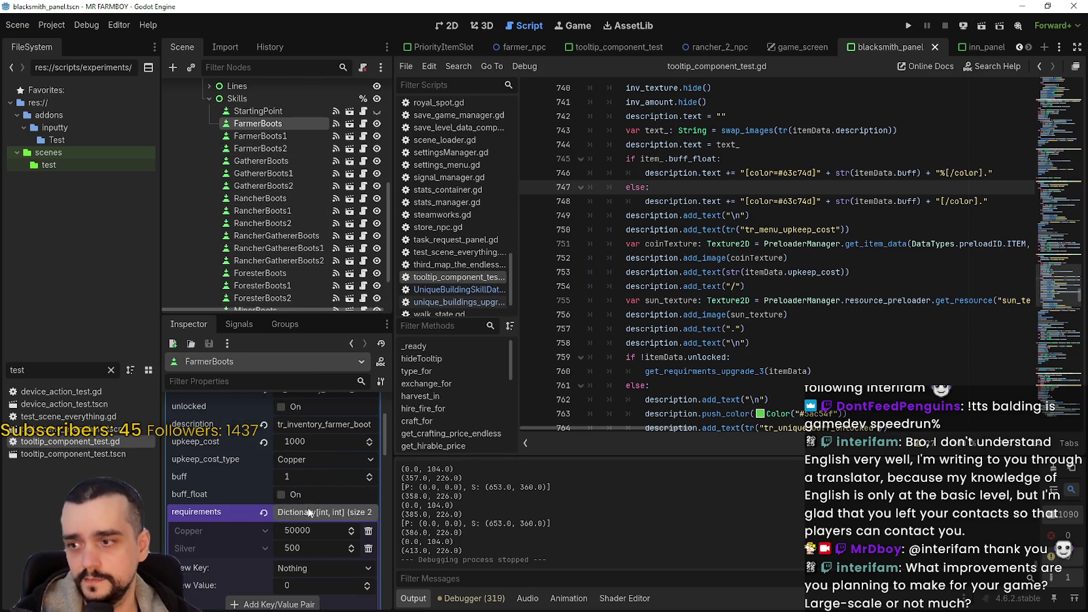
pyautogui.click(296, 484)
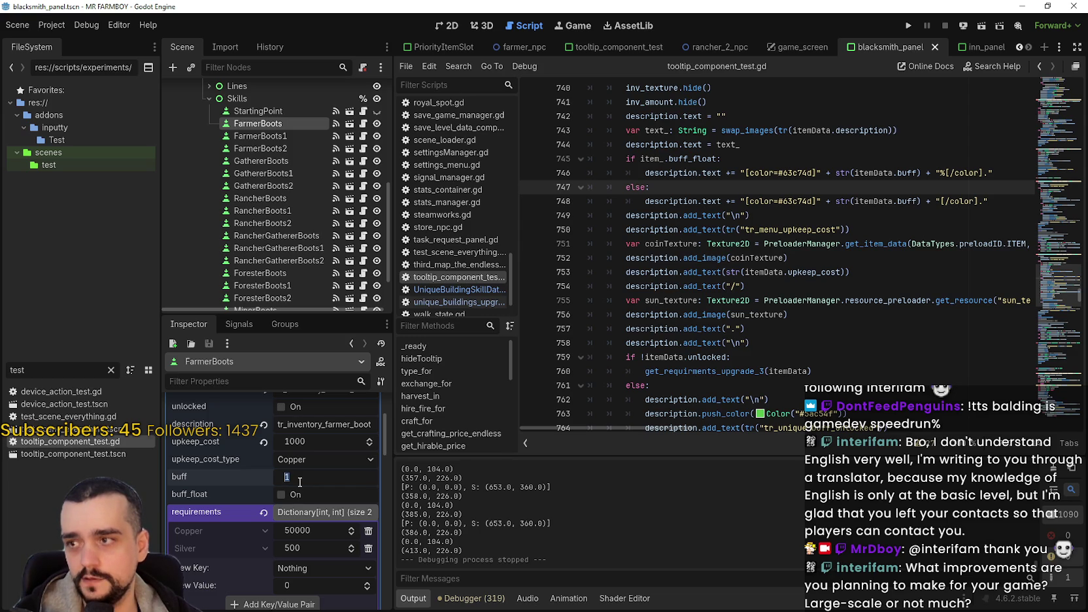
pyautogui.write('1')
pyautogui.press('Return')
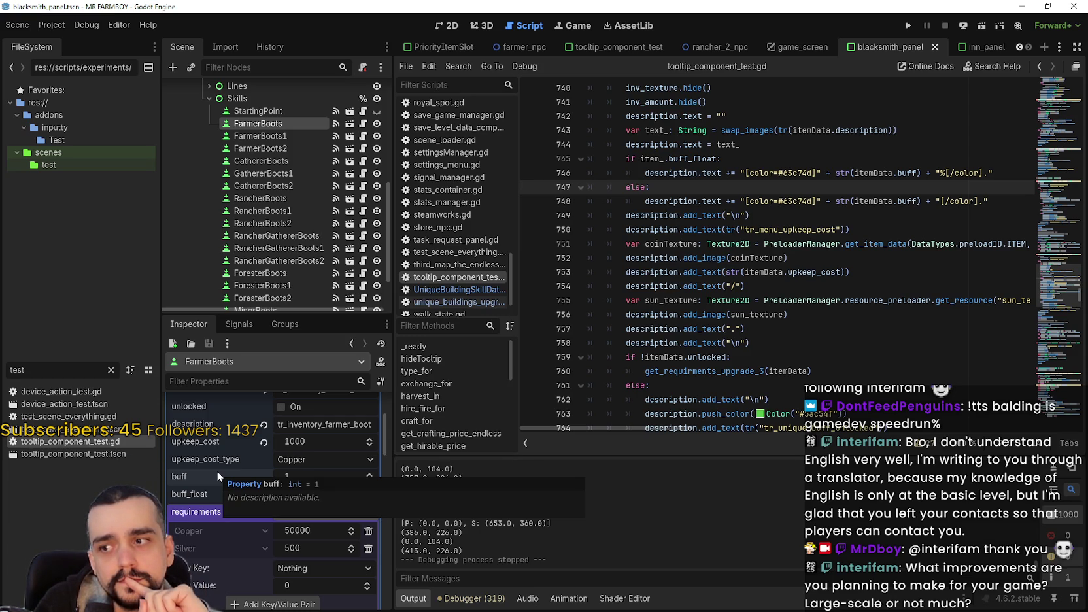
pyautogui.click(312, 476)
pyautogui.write('20')
pyautogui.press('Return')
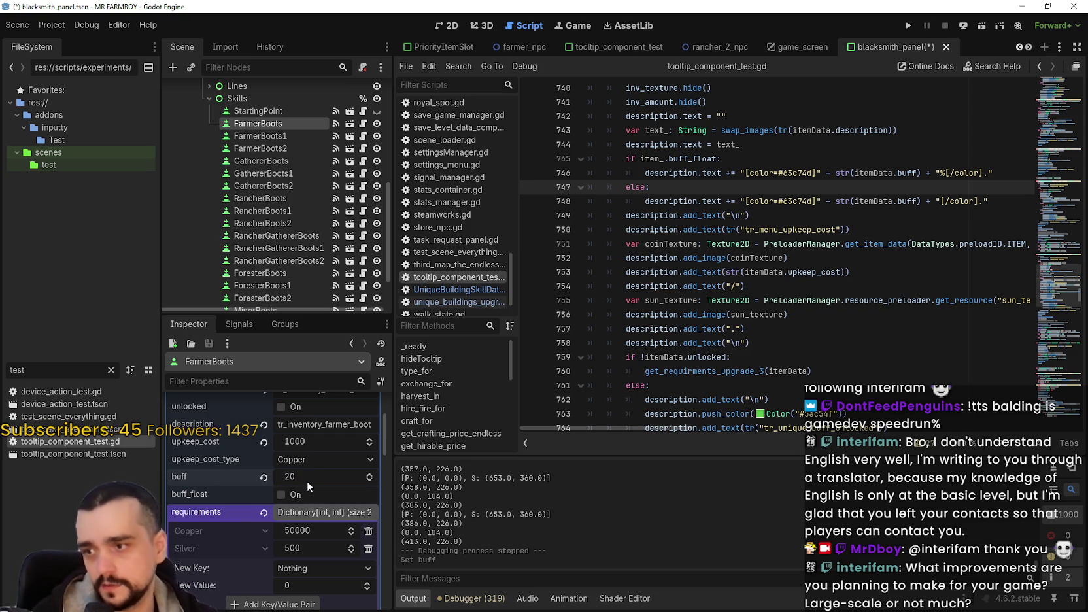
# Set the FarmerBoots1 upgrade slot's buff to 40
pyautogui.click(306, 139)
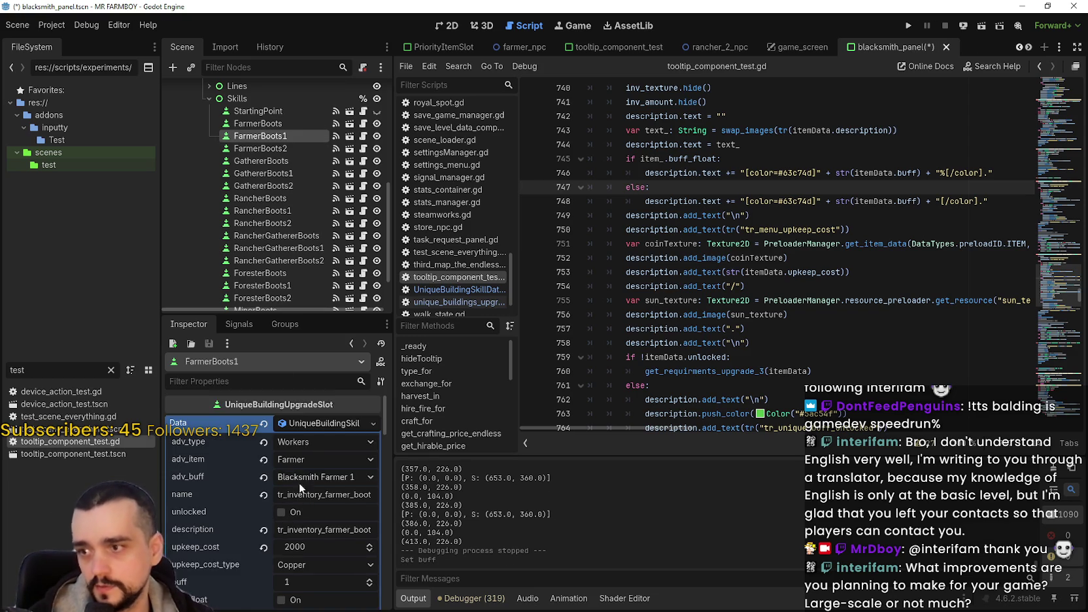
pyautogui.scroll(-3, 300, 477)
pyautogui.click(301, 500)
pyautogui.write('40')
pyautogui.press('Return')
# Turn on buff_float for all three FarmerBoots slots and give FarmerBoots2 a buff of 60
pyautogui.click(283, 147)
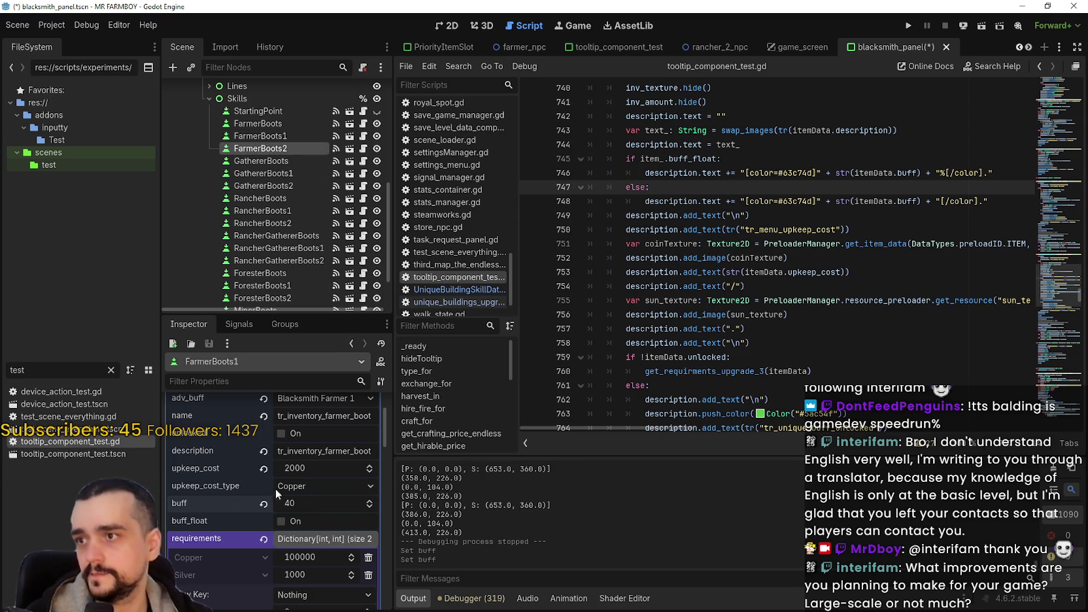
pyautogui.click(285, 124)
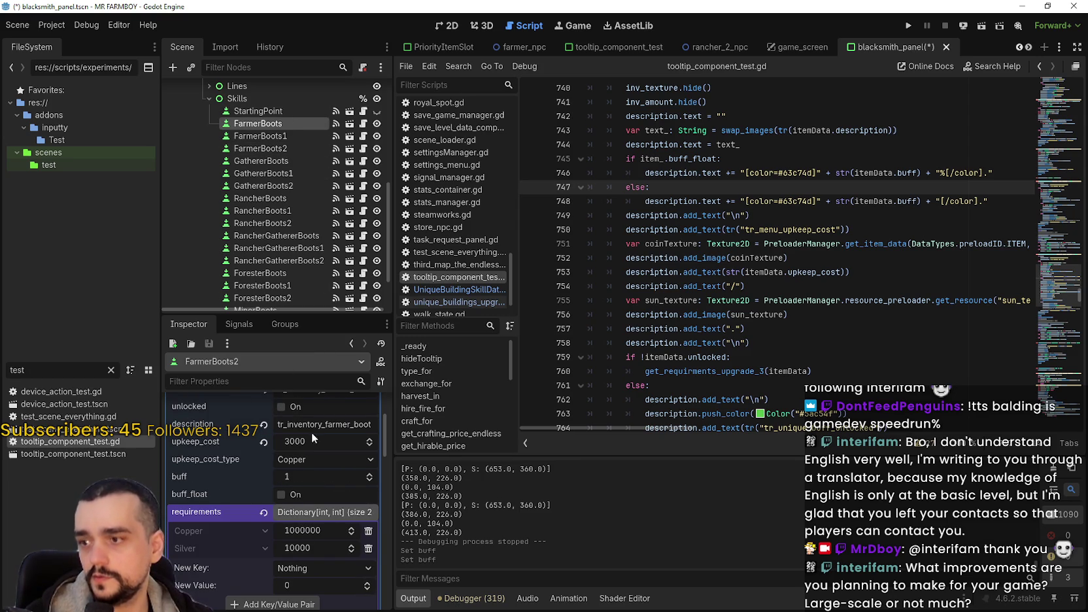
pyautogui.click(282, 495)
pyautogui.click(288, 136)
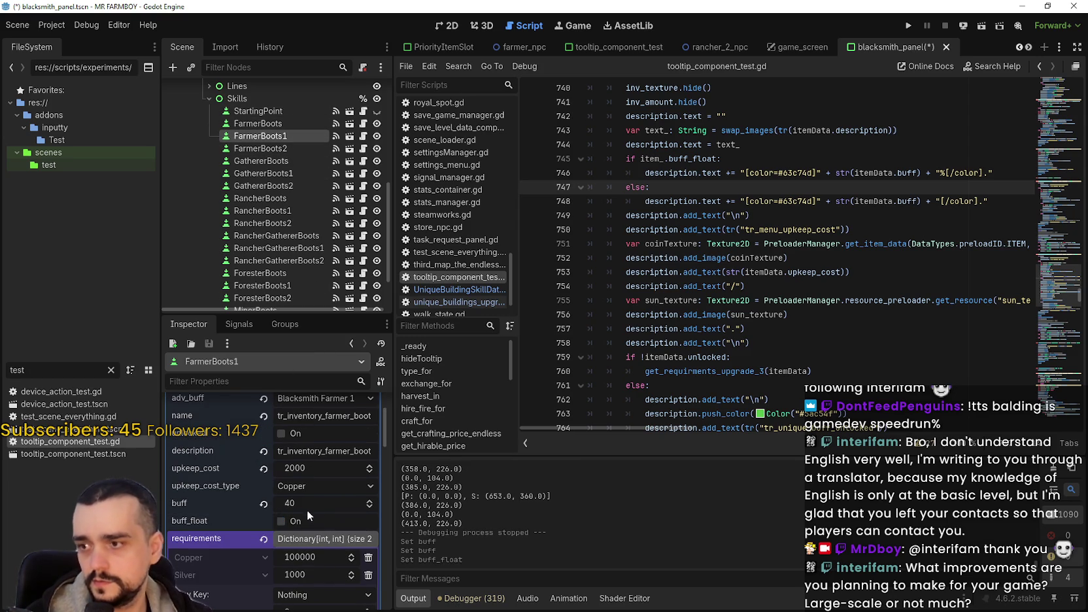
pyautogui.click(281, 521)
pyautogui.click(262, 148)
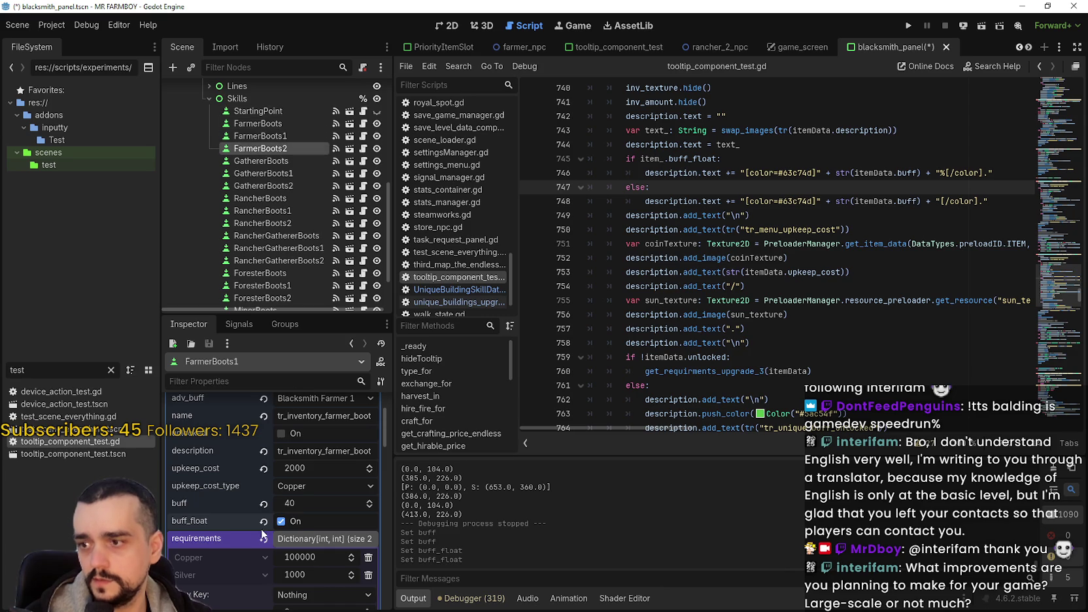
pyautogui.click(295, 496)
pyautogui.click(306, 480)
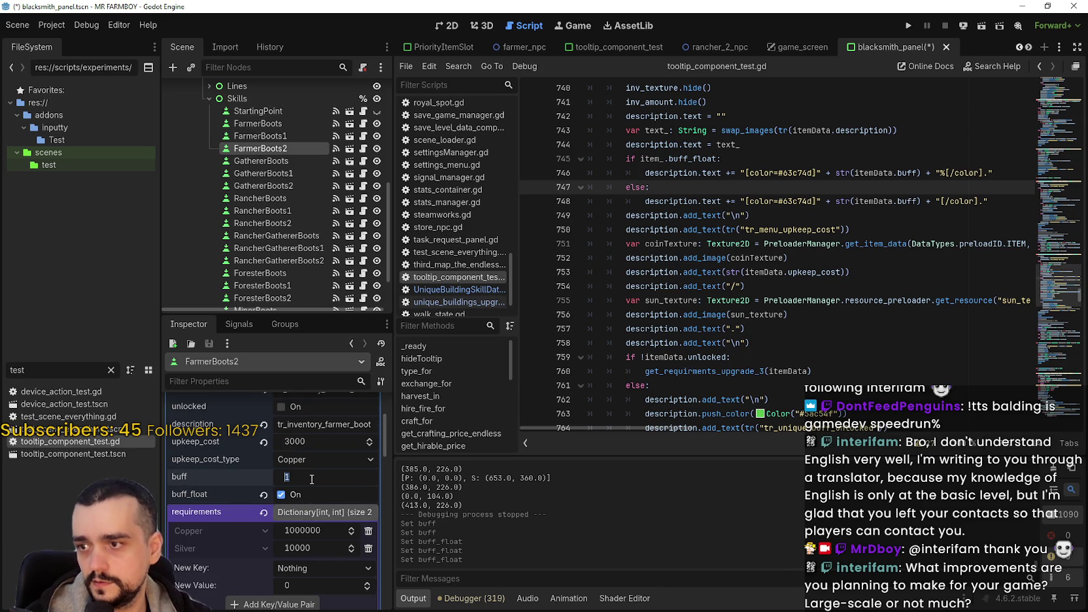
pyautogui.write('60')
pyautogui.press('Return')
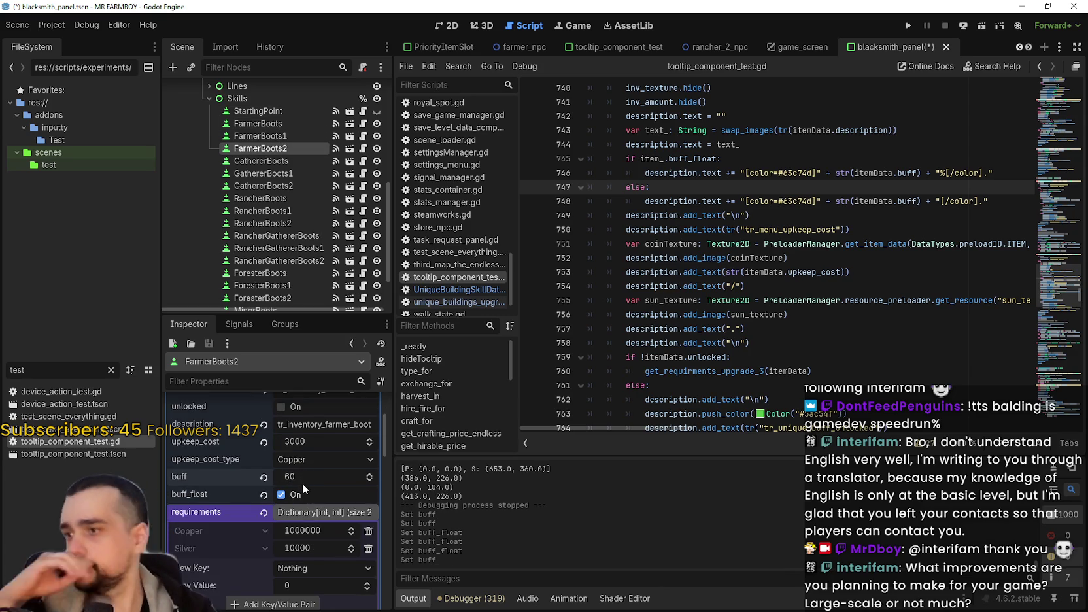
# Recheck FarmerBoots1's values, then begin selecting the GathererBoots and RancherBoots slots
pyautogui.click(274, 134)
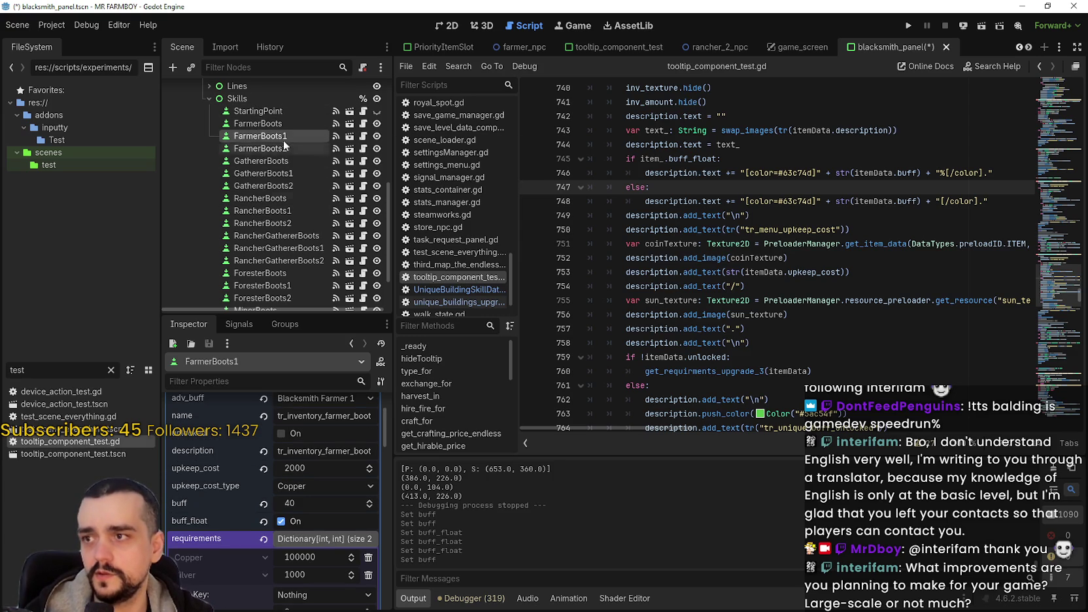
pyautogui.click(274, 120)
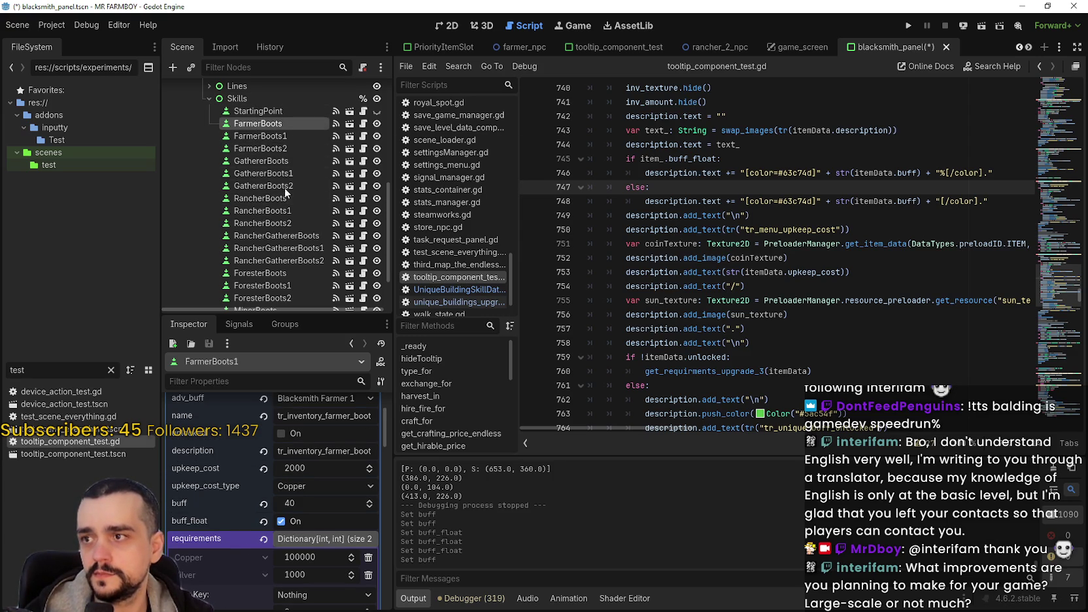
pyautogui.click(279, 162)
pyautogui.keyDown('ctrl'); pyautogui.click(275, 198); pyautogui.keyUp('ctrl')
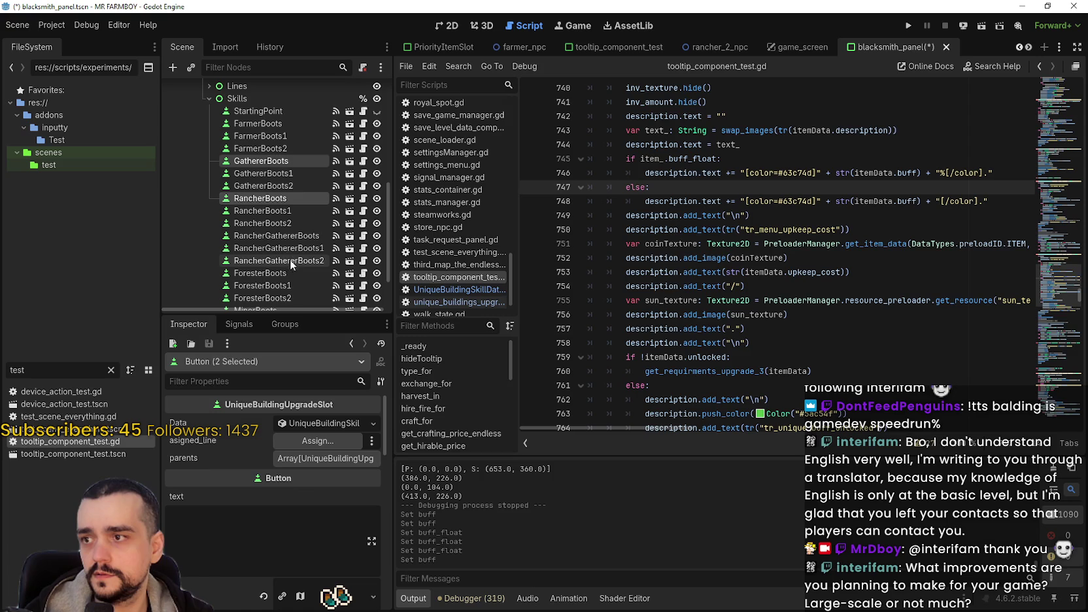
# Give the five base boots slots a shared buff of 20 with buff_float on
pyautogui.keyDown('ctrl'); pyautogui.click(278, 236); pyautogui.keyUp('ctrl')
pyautogui.keyDown('ctrl'); pyautogui.click(278, 272); pyautogui.keyUp('ctrl')
pyautogui.scroll(-2, 298, 253)
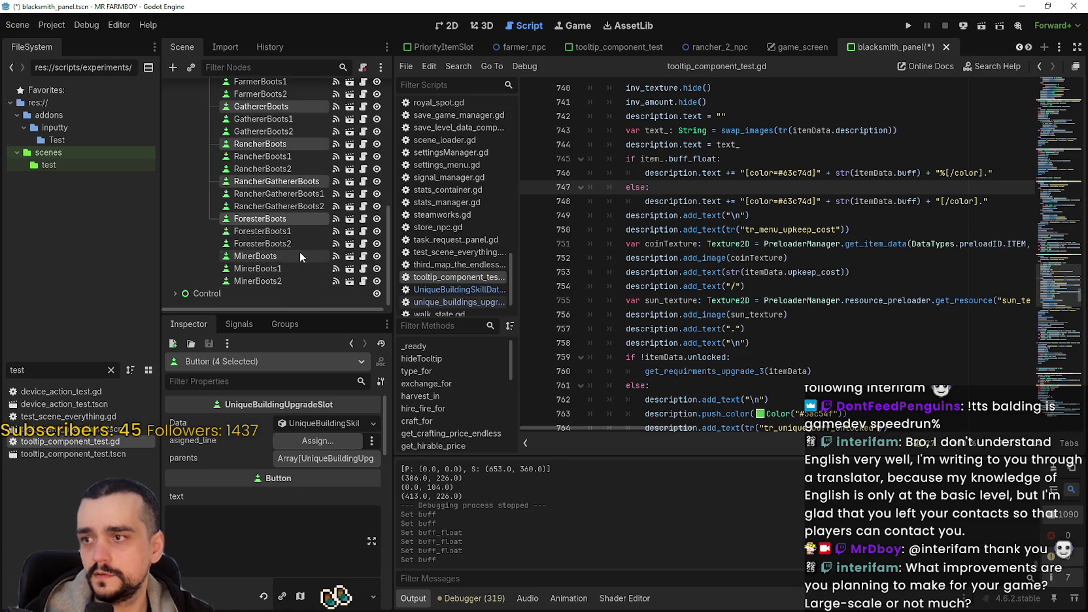
pyautogui.keyDown('ctrl'); pyautogui.click(281, 259); pyautogui.keyUp('ctrl')
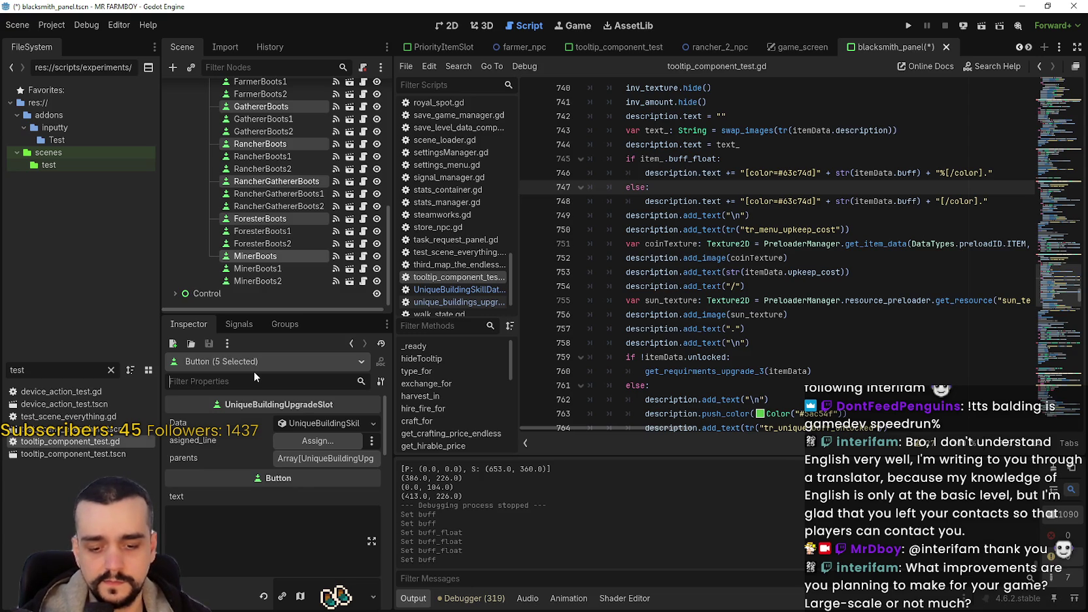
pyautogui.click(253, 371)
pyautogui.write('buff')
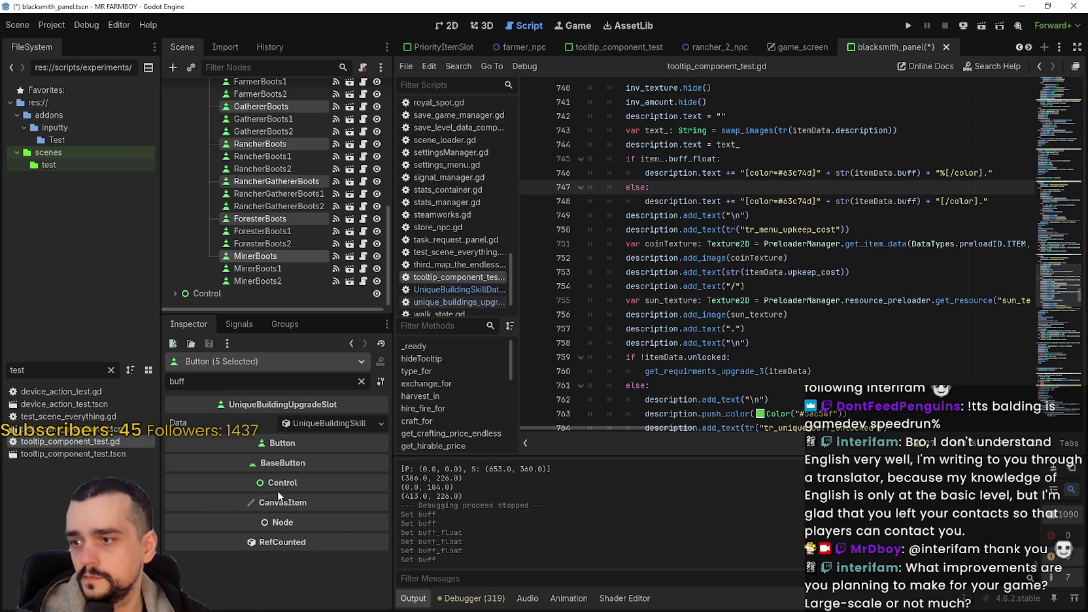
pyautogui.click(314, 425)
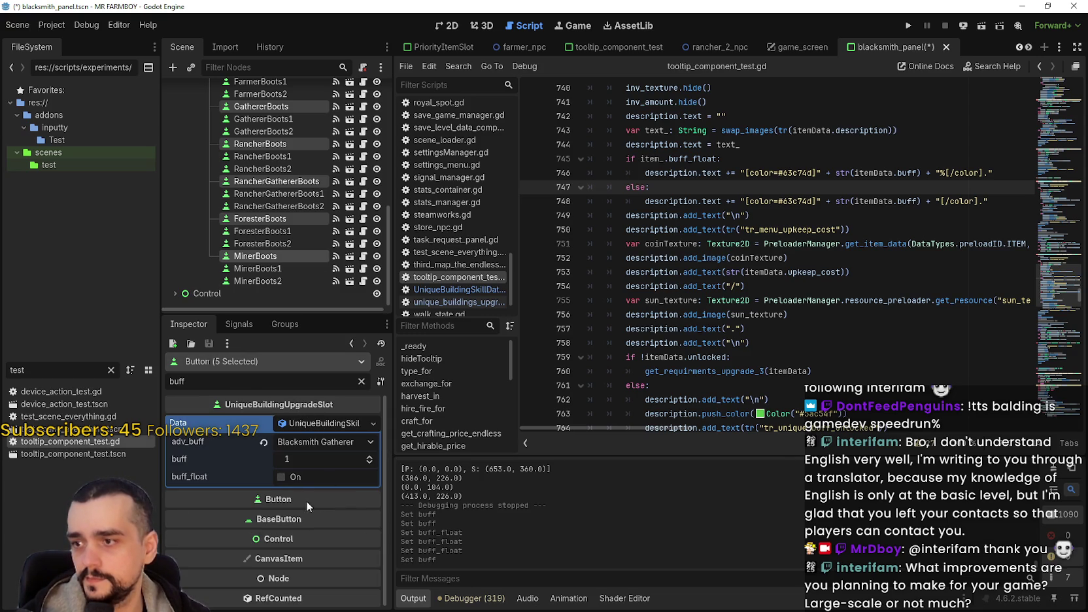
pyautogui.click(303, 459)
pyautogui.write('20')
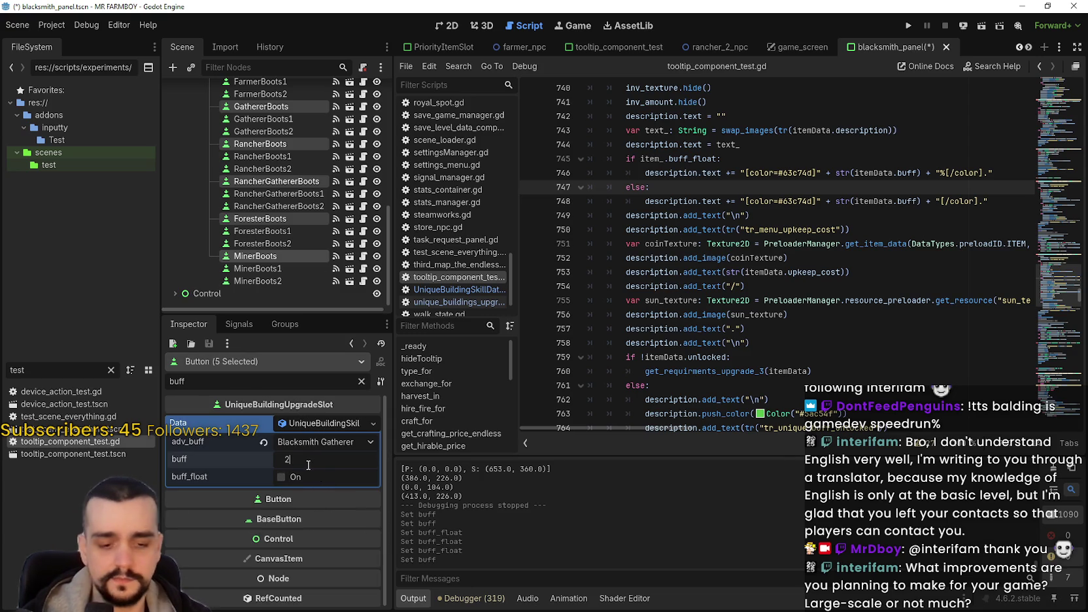
pyautogui.press('Return')
pyautogui.click(295, 478)
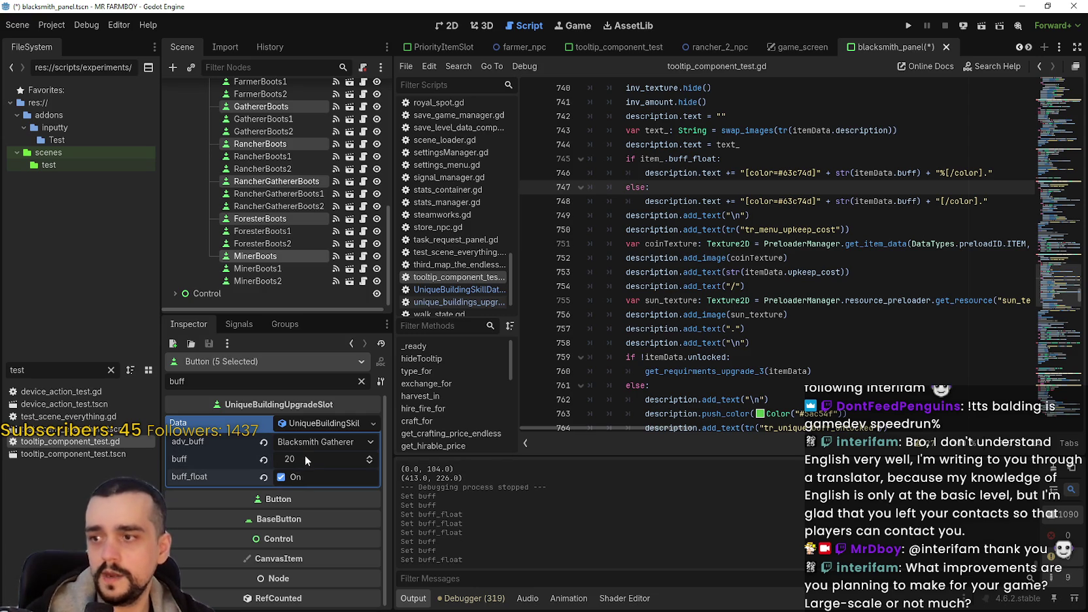
# Multi-select the five *Boots1 slots, enter 0 in their shared buff, and turn on buff_float
pyautogui.scroll(2, 280, 216)
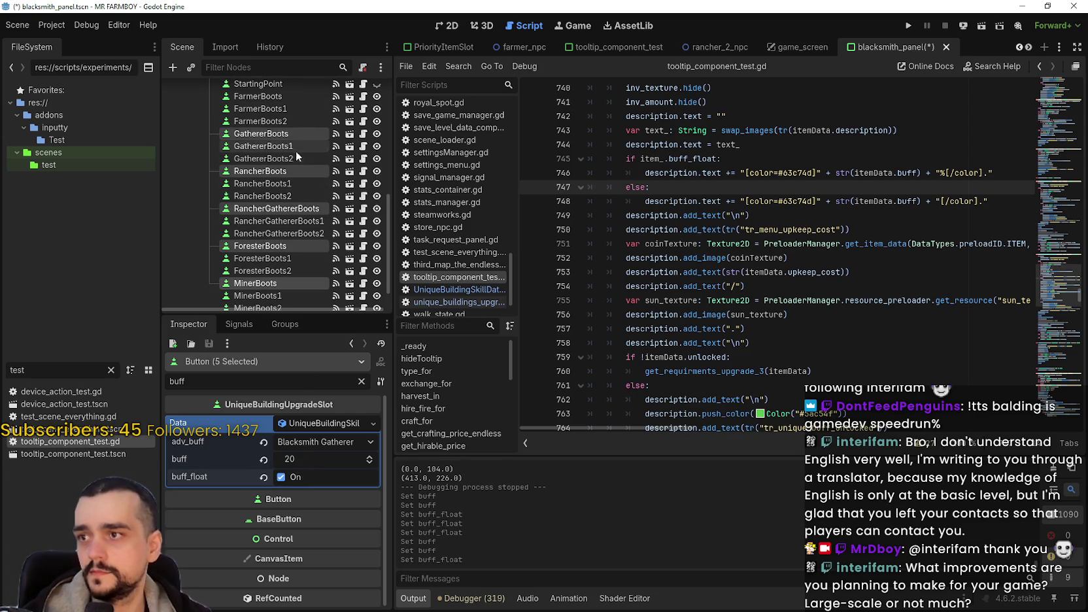
pyautogui.click(286, 146)
pyautogui.keyDown('ctrl'); pyautogui.click(300, 182); pyautogui.keyUp('ctrl')
pyautogui.keyDown('ctrl'); pyautogui.click(295, 223); pyautogui.keyUp('ctrl')
pyautogui.keyDown('ctrl'); pyautogui.click(282, 258); pyautogui.keyUp('ctrl')
pyautogui.keyDown('ctrl'); pyautogui.click(295, 295); pyautogui.keyUp('ctrl')
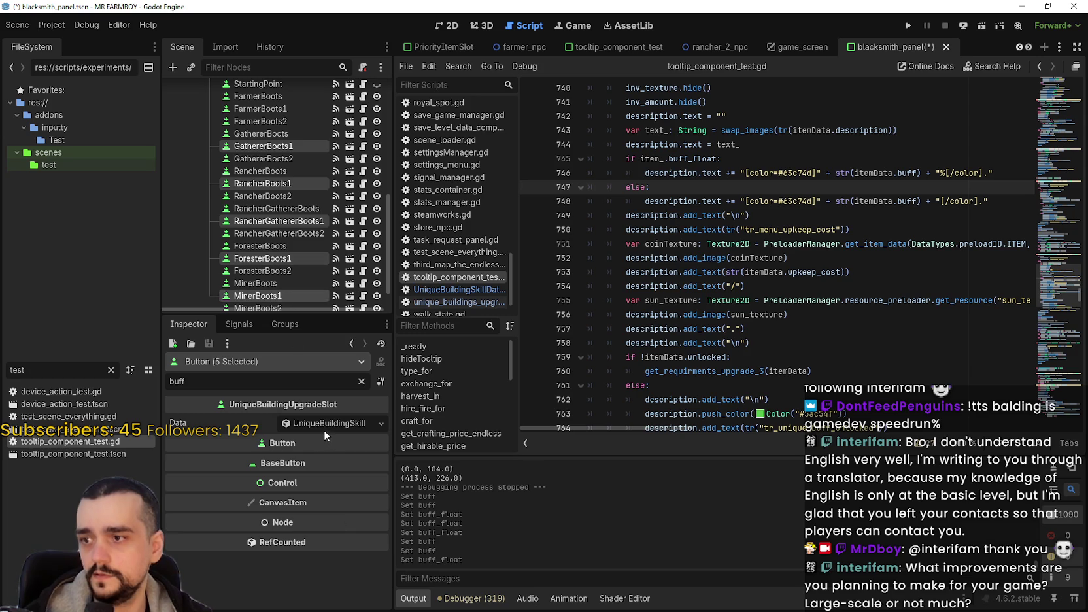
pyautogui.click(325, 432)
pyautogui.click(305, 457)
pyautogui.write('0')
pyautogui.click(299, 475)
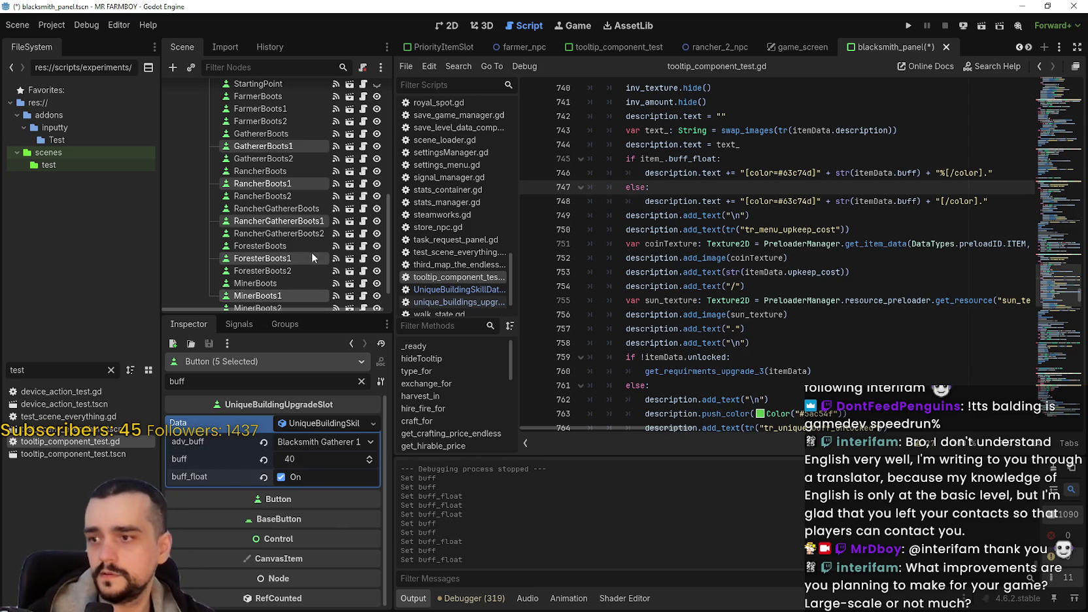
# Give the five *Boots2 slots a shared percentage buff of 60
pyautogui.click(284, 158)
pyautogui.keyDown('ctrl'); pyautogui.click(282, 208); pyautogui.keyUp('ctrl')
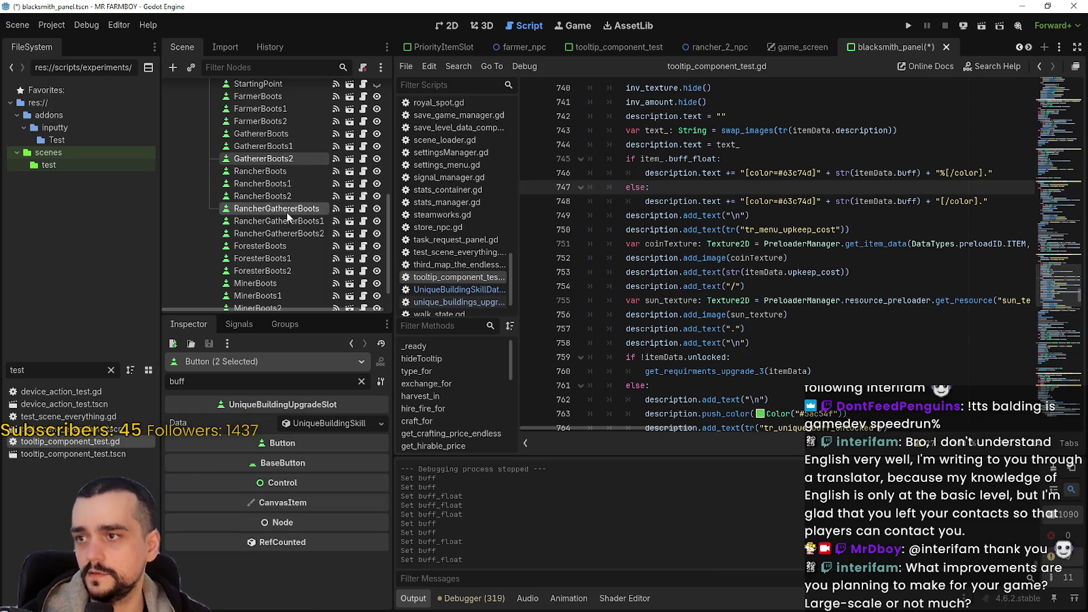
pyautogui.click(275, 159)
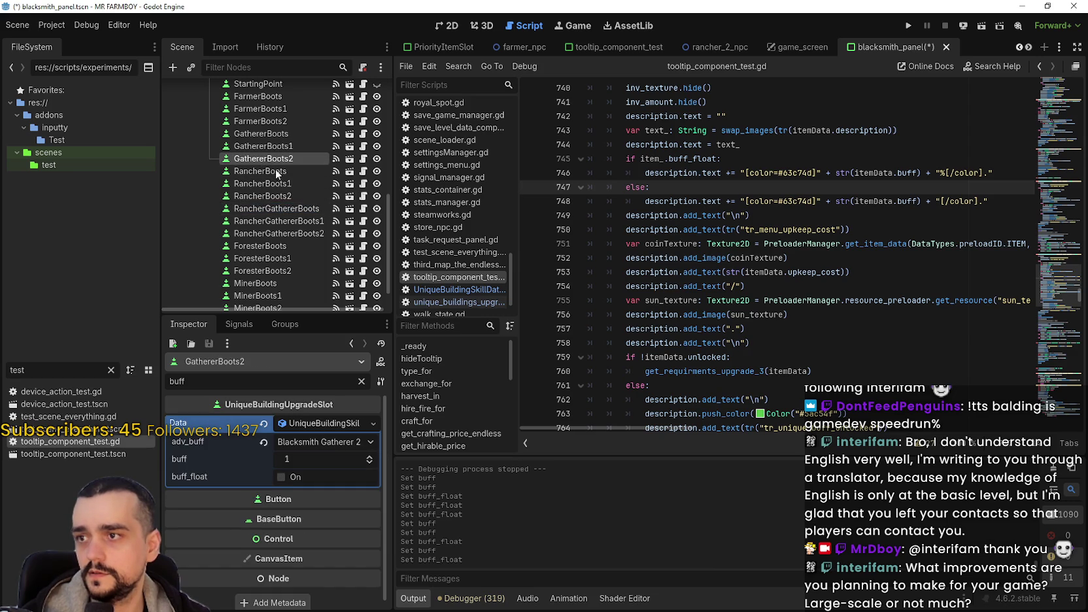
pyautogui.keyDown('ctrl'); pyautogui.click(299, 196); pyautogui.keyUp('ctrl')
pyautogui.keyDown('ctrl'); pyautogui.click(301, 233); pyautogui.keyUp('ctrl')
pyautogui.keyDown('ctrl'); pyautogui.click(283, 271); pyautogui.keyUp('ctrl')
pyautogui.scroll(-1, 285, 280)
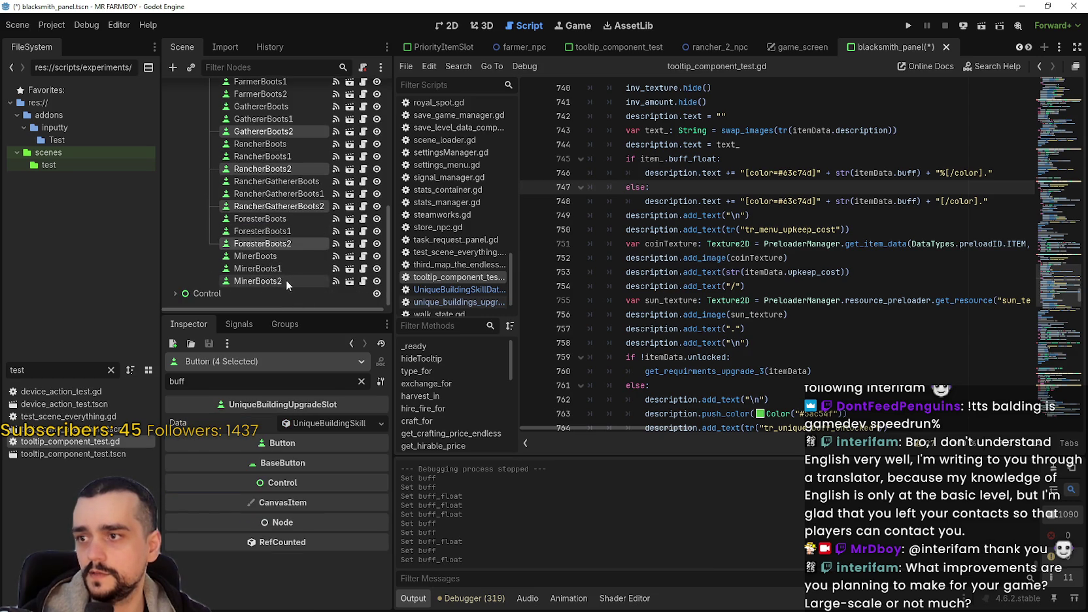
pyautogui.keyDown('ctrl'); pyautogui.click(287, 279); pyautogui.keyUp('ctrl')
pyautogui.click(332, 429)
pyautogui.click(322, 460)
pyautogui.write('60')
pyautogui.press('Return')
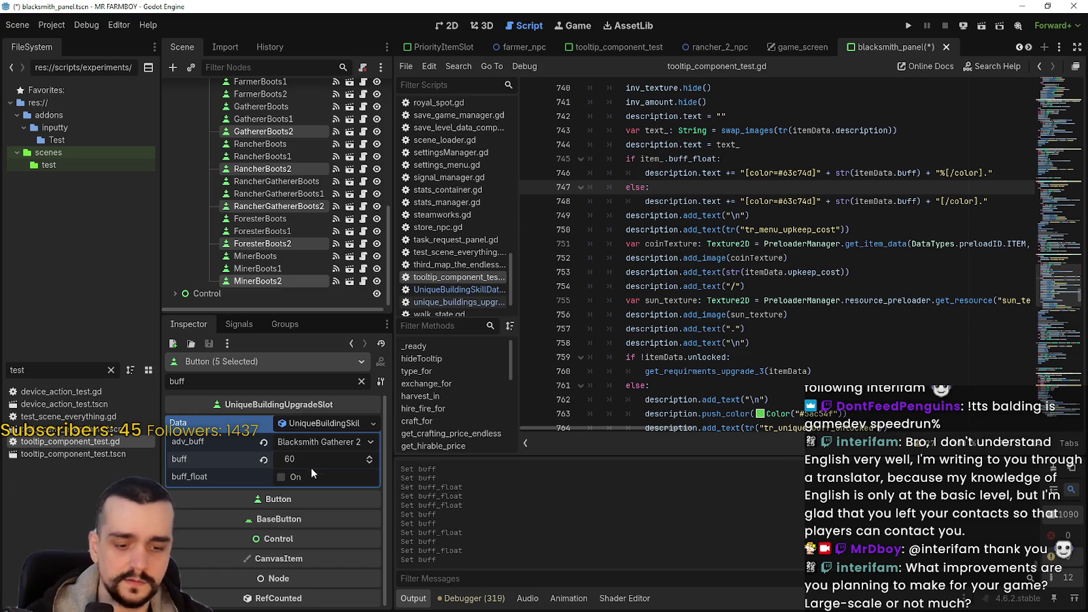
pyautogui.click(282, 476)
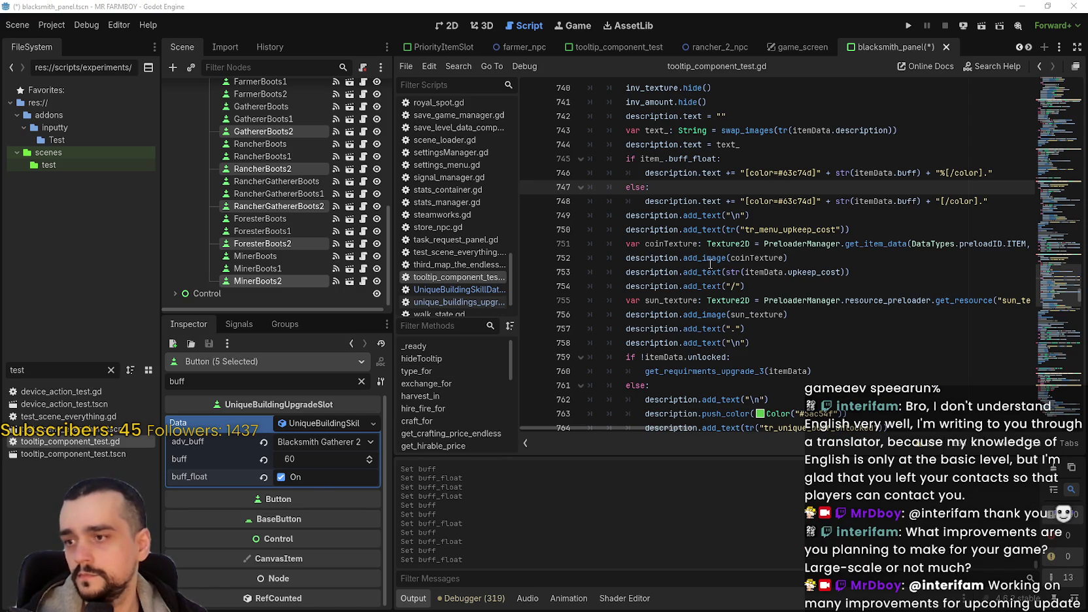
# Review GathererBoots1 and FarmerBoots2, clear the buff filter, save the blacksmith panel scene, then return to YouTube
pyautogui.scroll(3, 313, 229)
pyautogui.click(294, 196)
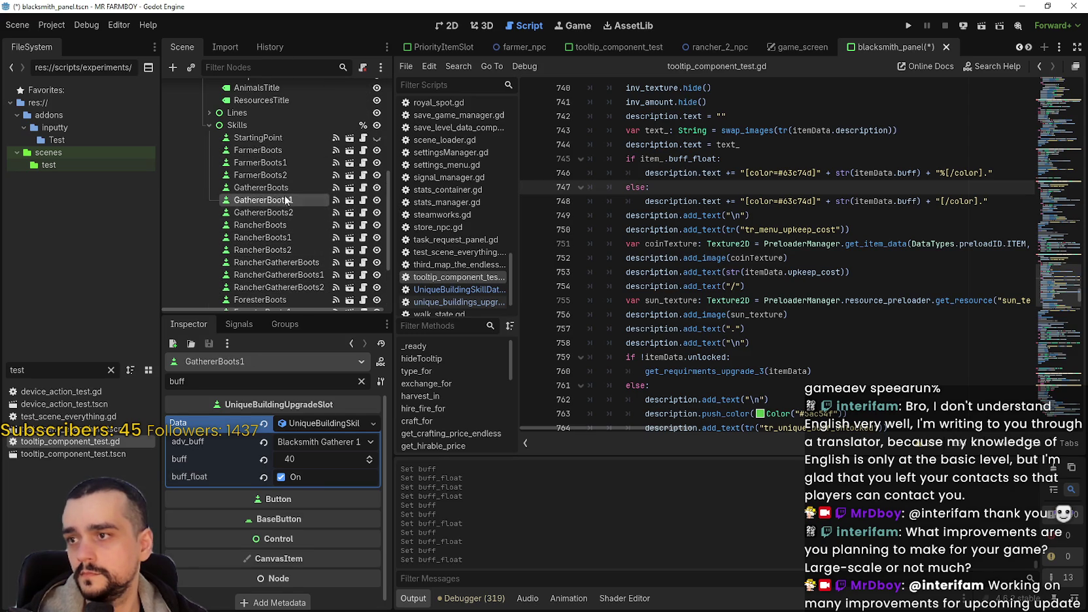
pyautogui.click(288, 175)
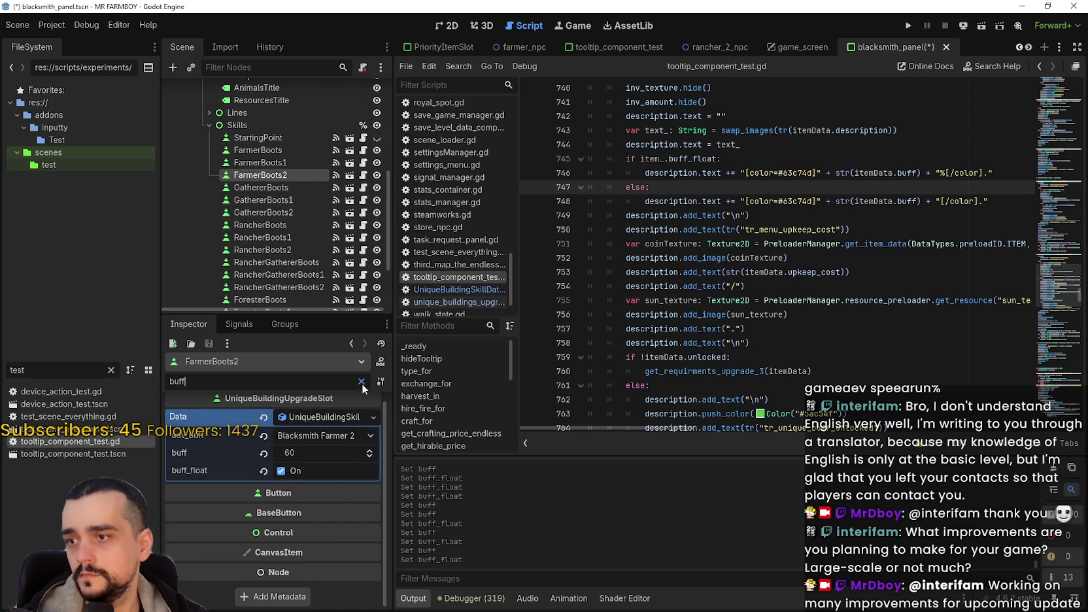
pyautogui.click(361, 381)
pyautogui.click(870, 272)
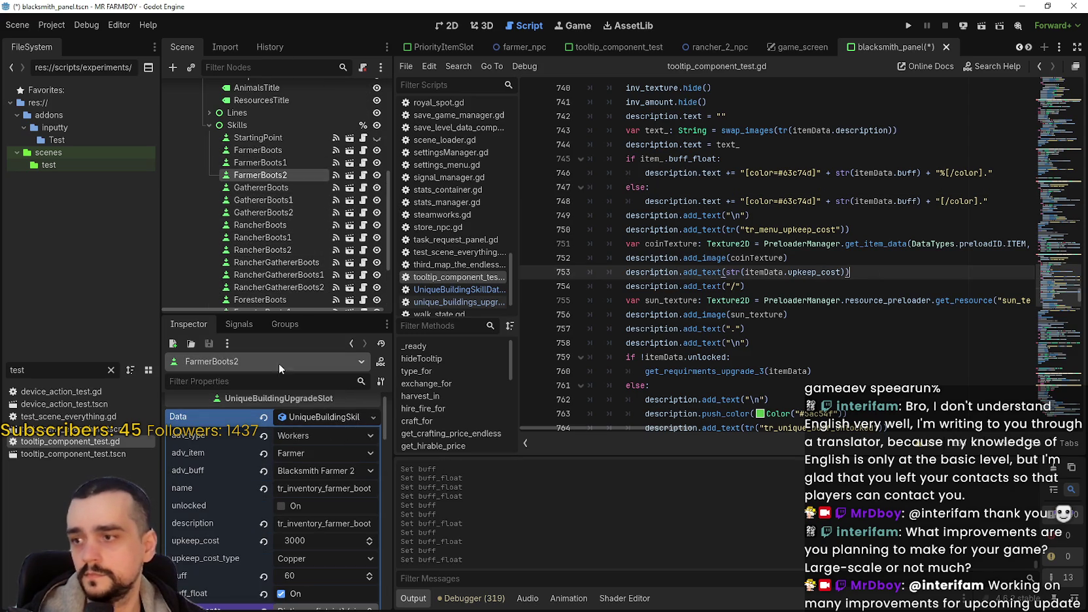
pyautogui.click(321, 419)
pyautogui.click(791, 315)
pyautogui.hotkey('ctrl', 's')
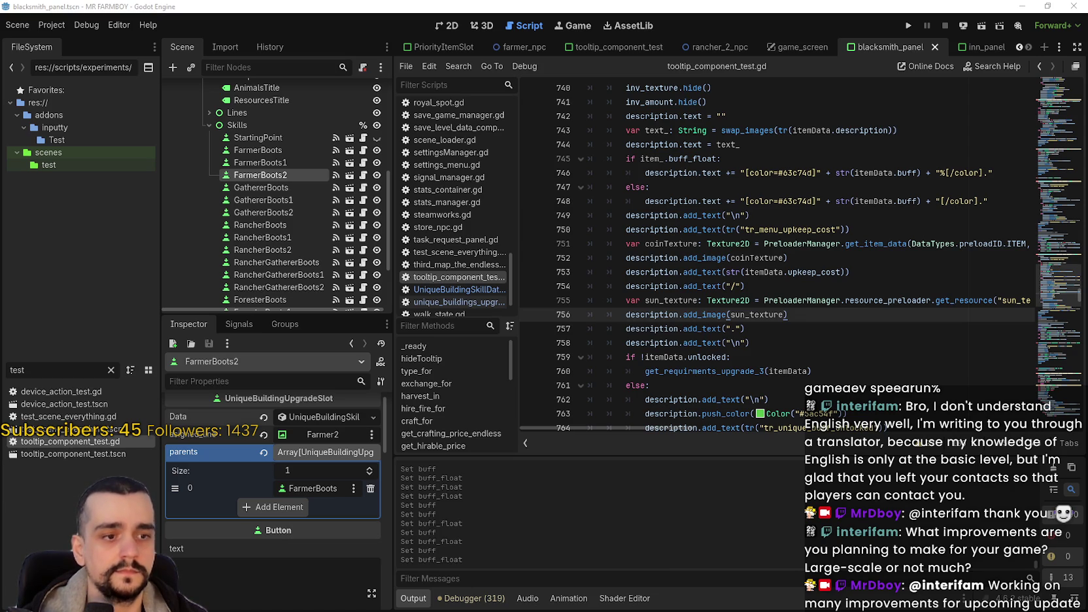
pyautogui.hotkey('alt', 'Tab')
pyautogui.rightClick(788, 192)
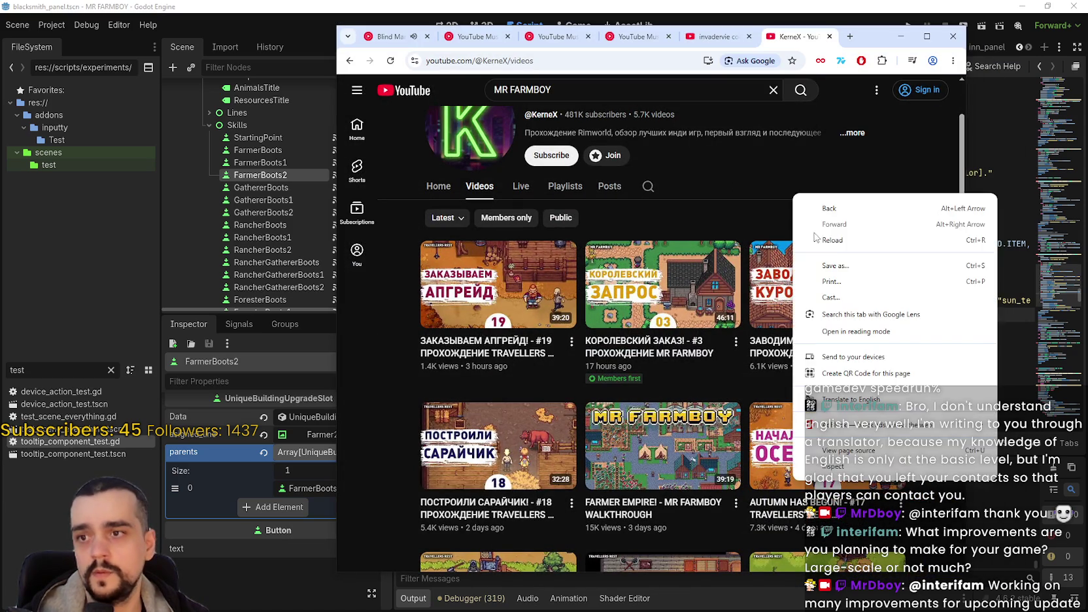
# Reload the YouTube videos page and minimize Chrome to return to Godot
pyautogui.click(834, 244)
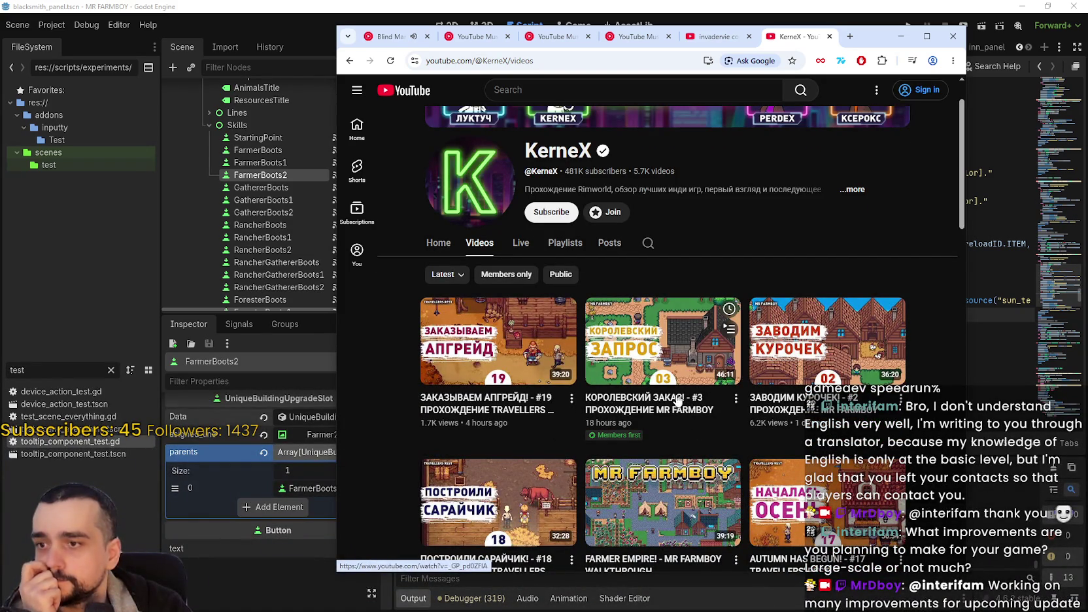
pyautogui.click(901, 36)
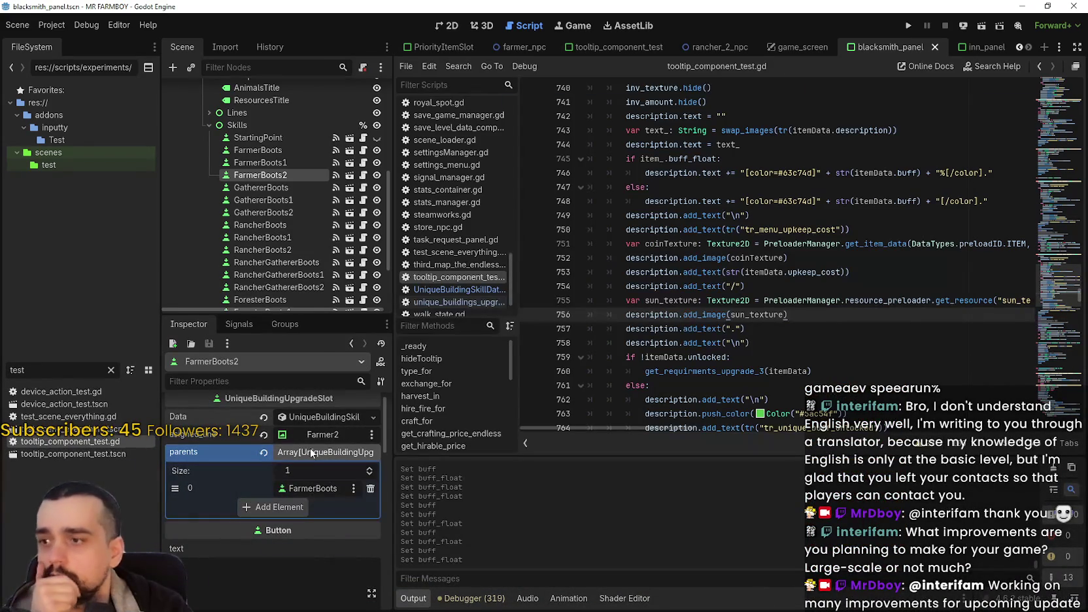
# Inspect FarmerBoots1's buff of 40, the script's upkeep tooltip lines, and RancherGathererBoots2
pyautogui.click(282, 162)
pyautogui.click(830, 230)
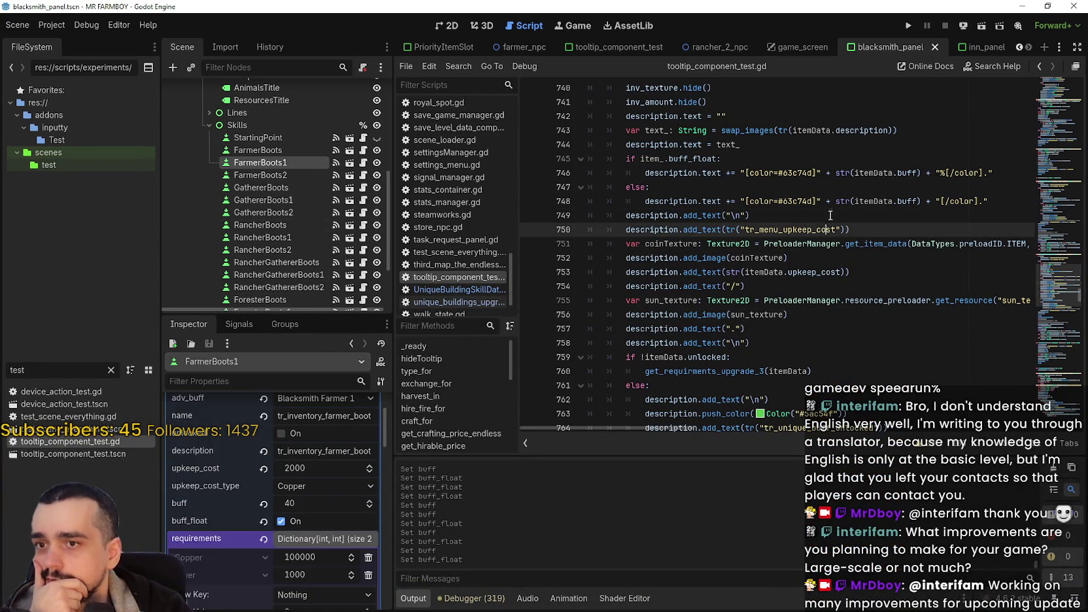
pyautogui.click(829, 216)
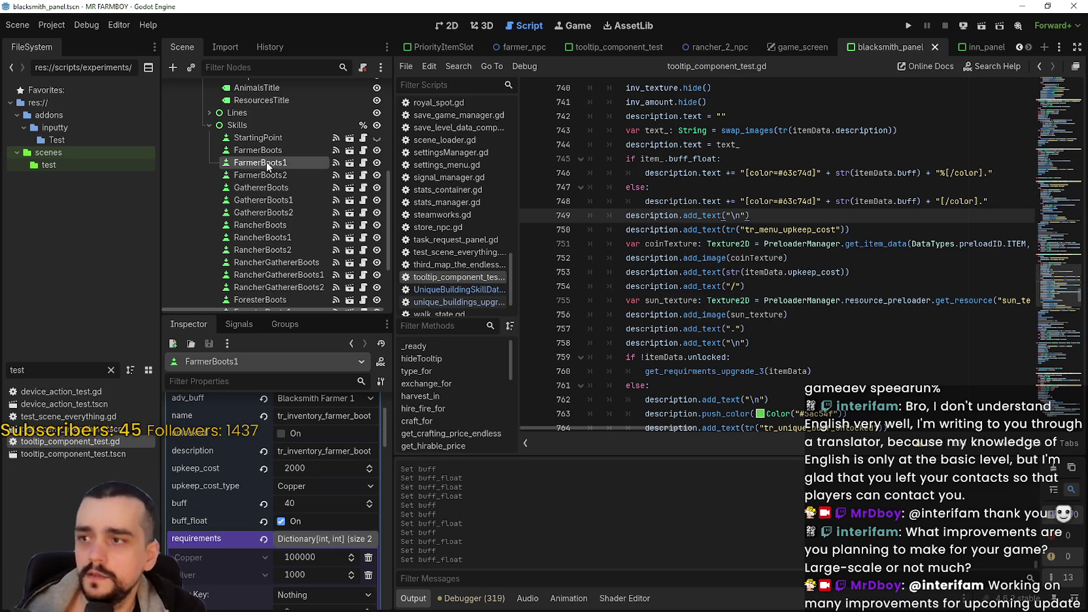
pyautogui.scroll(-2, 287, 197)
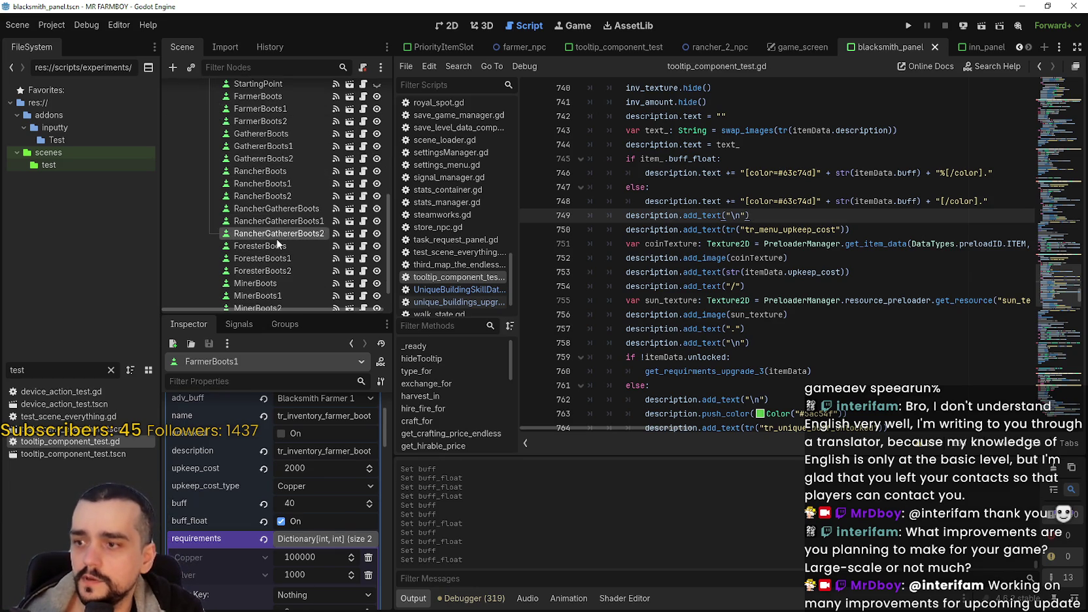
pyautogui.click(276, 239)
pyautogui.scroll(-1, 327, 498)
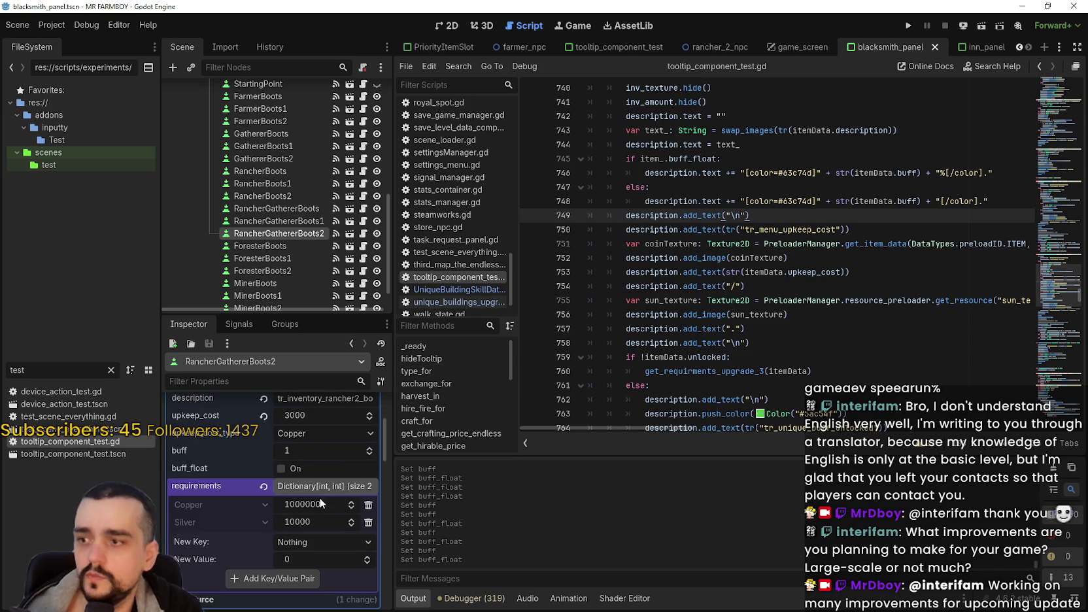
pyautogui.scroll(5, 323, 501)
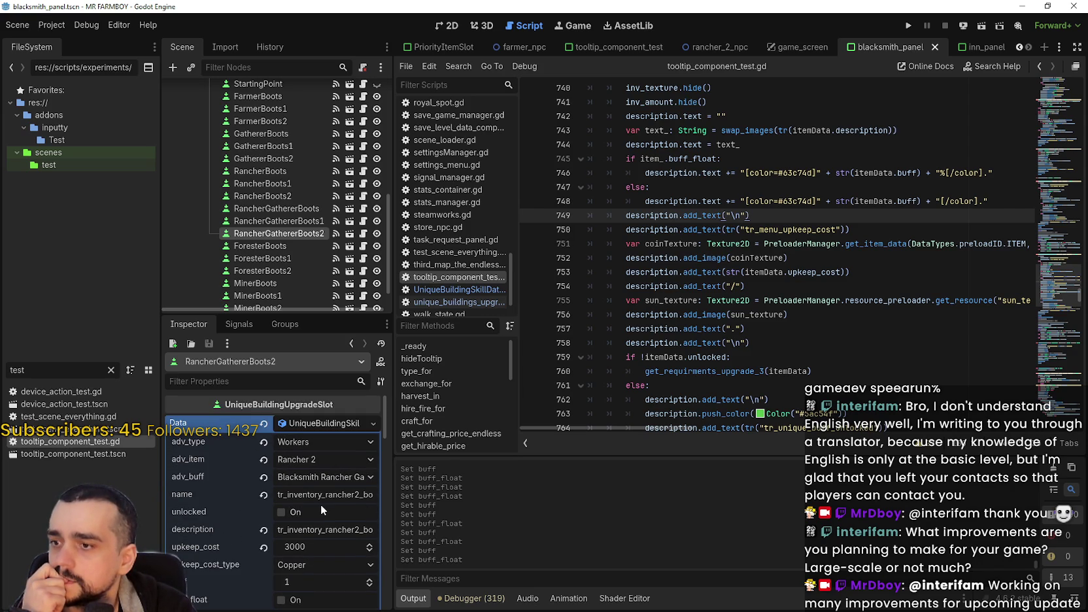
pyautogui.scroll(-2, 351, 536)
pyautogui.scroll(4, 307, 215)
pyautogui.scroll(-2, 306, 215)
# Compare the three GathererBoots slots' upkeep and buff, then start editing RancherBoots1's buff of 1
pyautogui.click(288, 211)
pyautogui.click(290, 225)
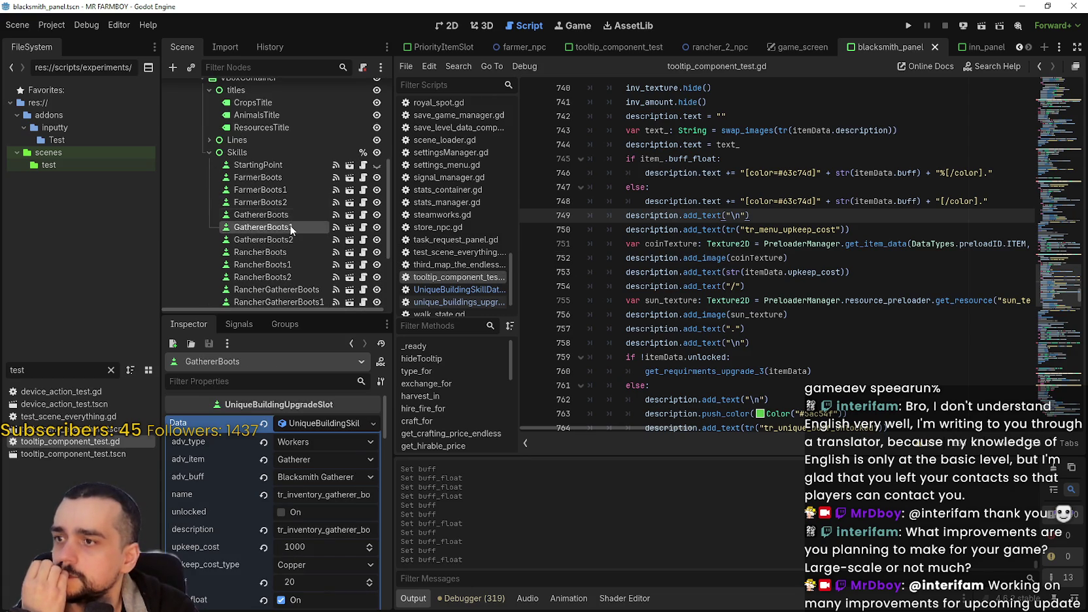
pyautogui.click(288, 241)
pyautogui.scroll(-4, 287, 239)
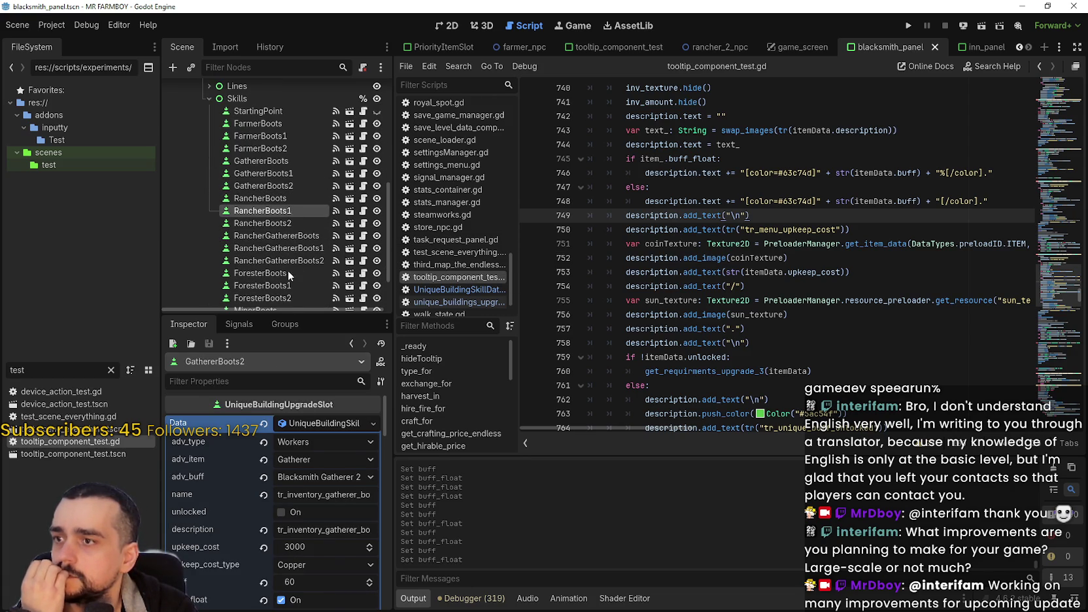
pyautogui.scroll(-3, 359, 548)
pyautogui.click(314, 531)
pyautogui.write('40')
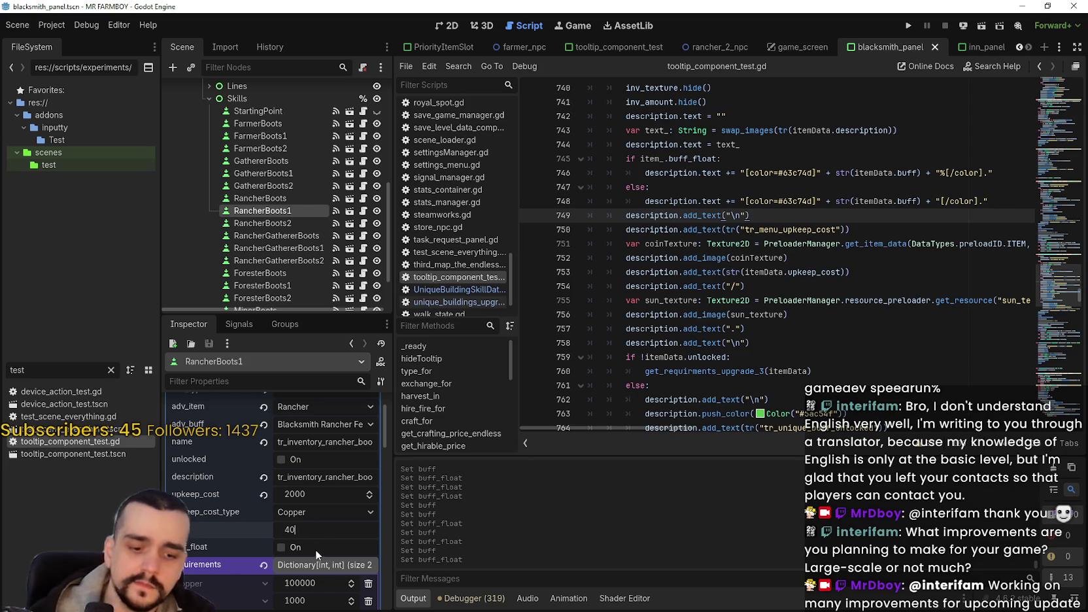
# Make RancherBoots1's buff a 40 percentage and RancherBoots2's a 60 percentage
pyautogui.click(316, 549)
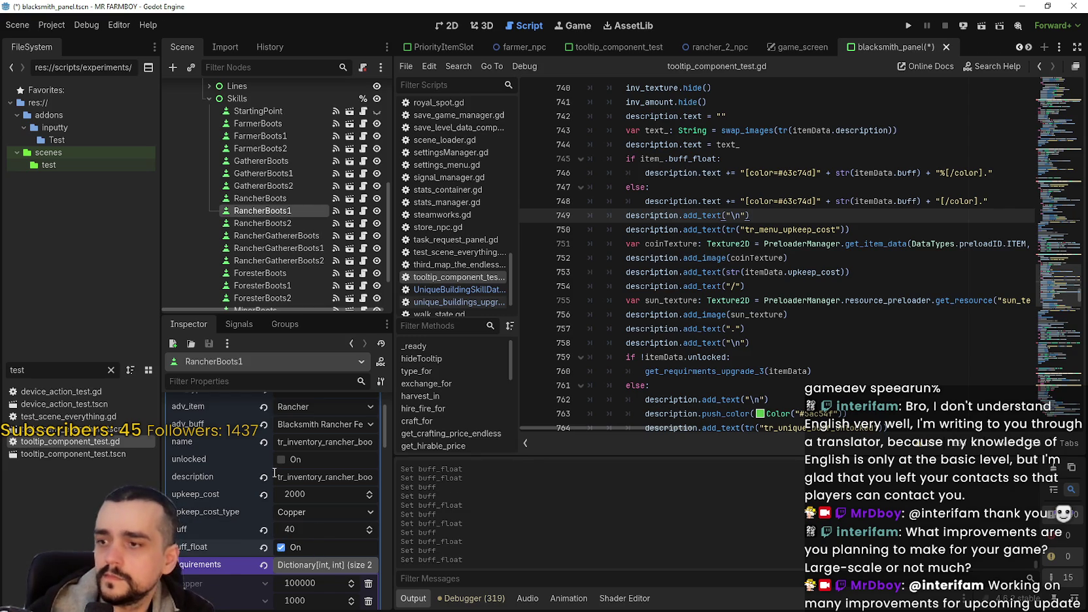
pyautogui.click(279, 224)
pyautogui.scroll(-2, 321, 523)
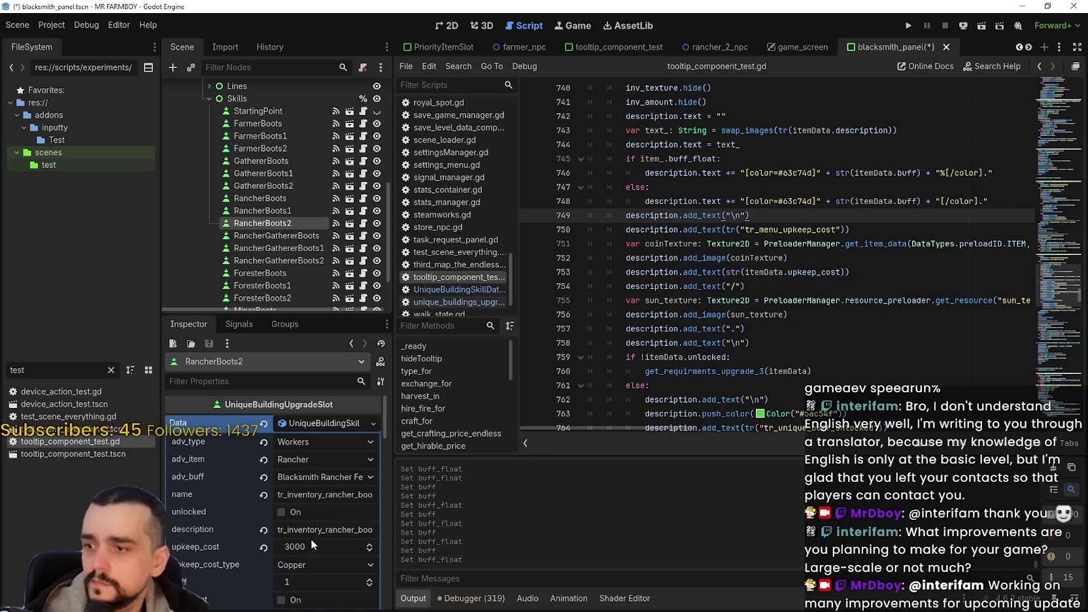
pyautogui.click(305, 501)
pyautogui.click(296, 520)
# Give RancherGathererBoots1 a buff of 40 and RancherGathererBoots2 a percentage buff of 60
pyautogui.click(292, 248)
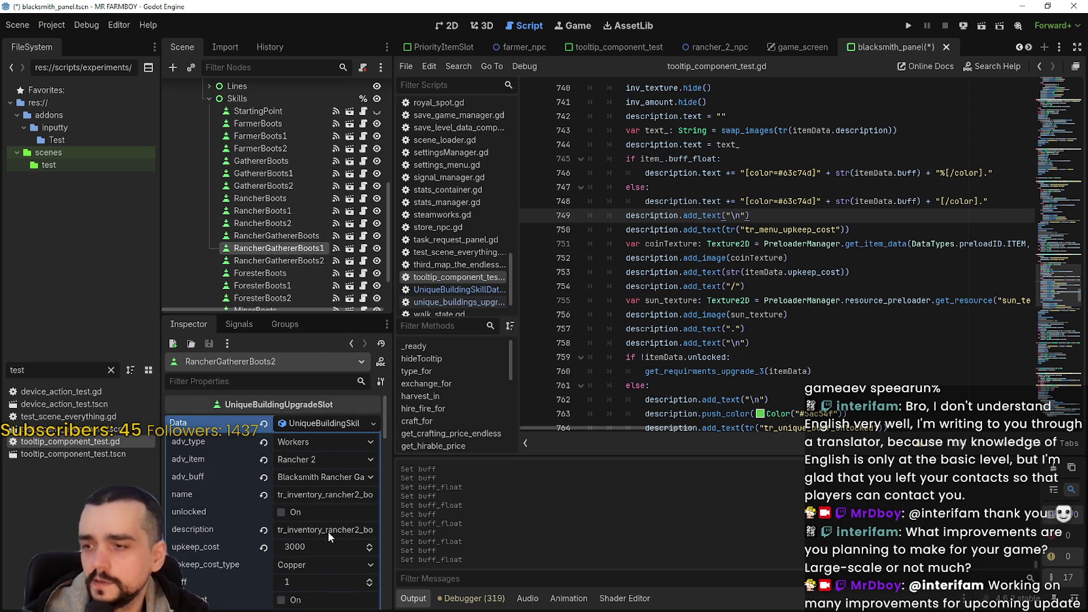
pyautogui.click(304, 530)
pyautogui.write('40')
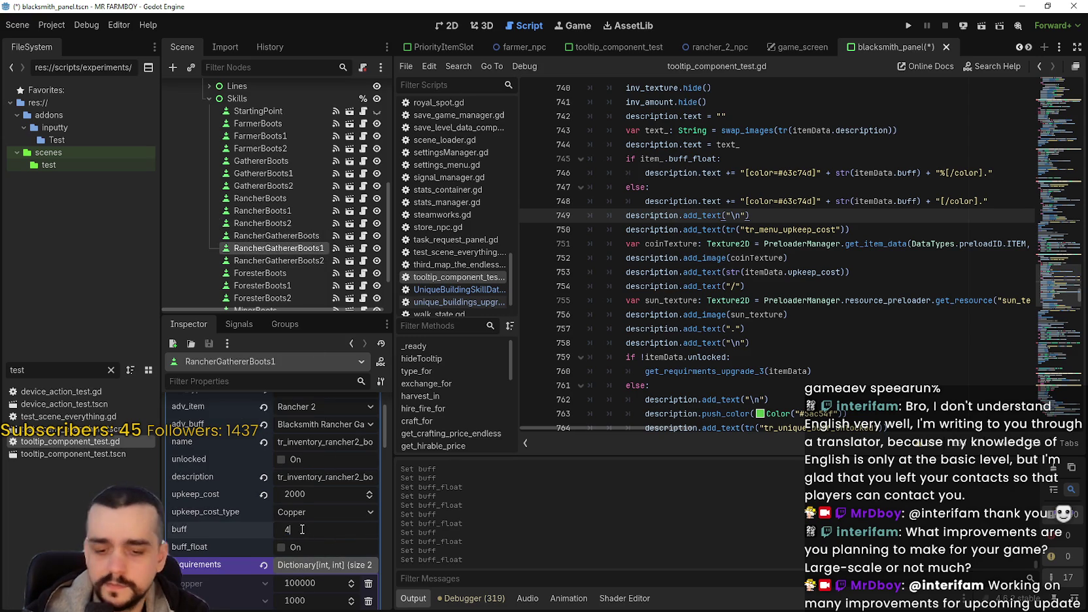
pyautogui.click(289, 261)
pyautogui.scroll(-1, 307, 542)
pyautogui.click(306, 557)
pyautogui.write('60')
pyautogui.press('Return')
pyautogui.click(303, 565)
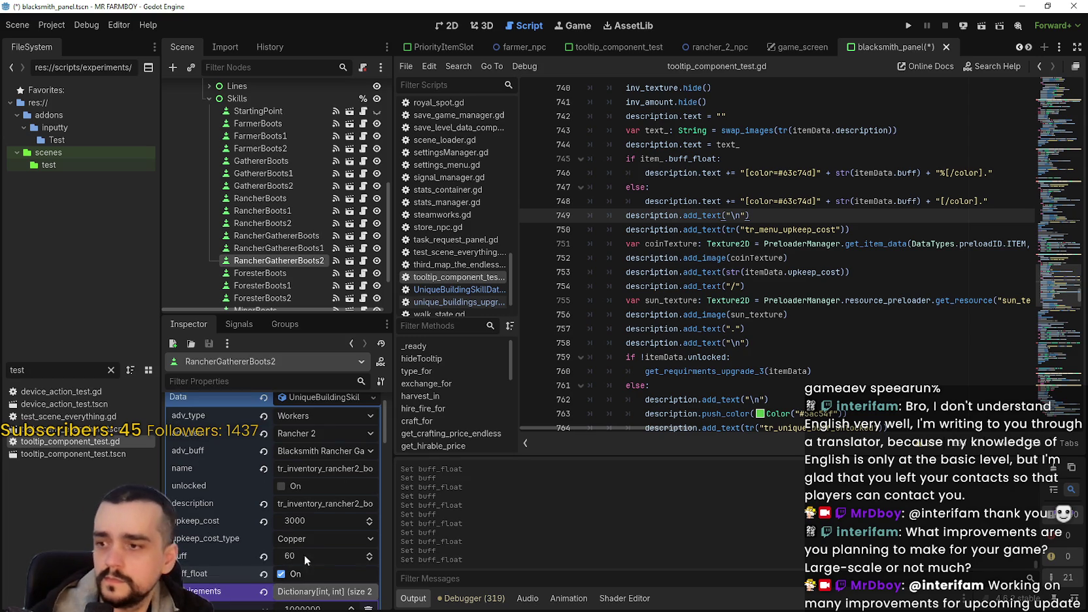
pyautogui.scroll(-3, 305, 257)
pyautogui.click(295, 234)
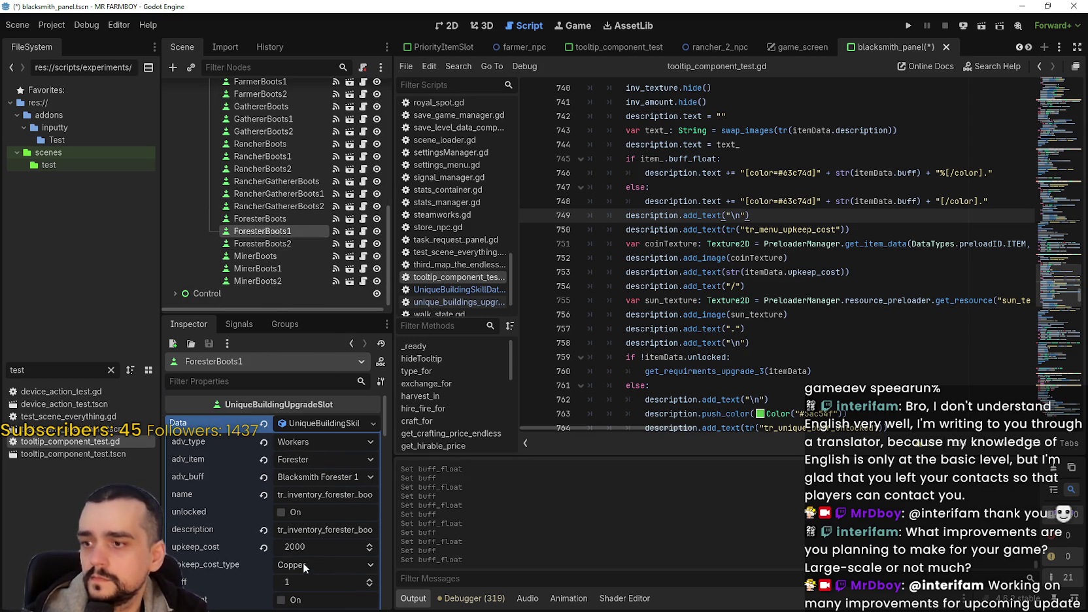
# Set ForesterBoots1's buff to 40 and ForesterBoots2's to 60, both as percentages
pyautogui.click(303, 586)
pyautogui.write('40')
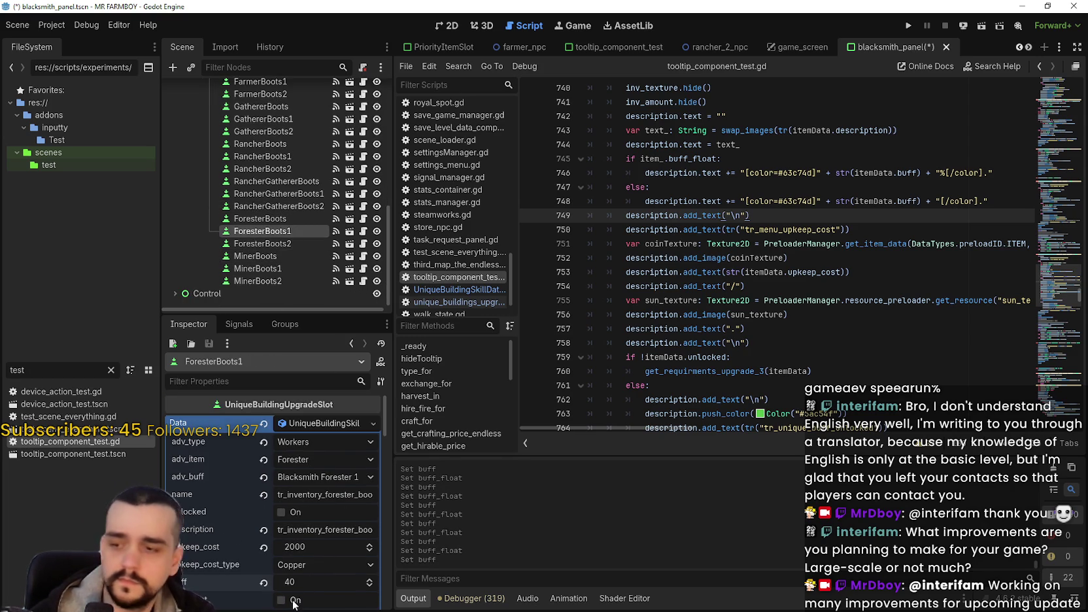
pyautogui.click(281, 600)
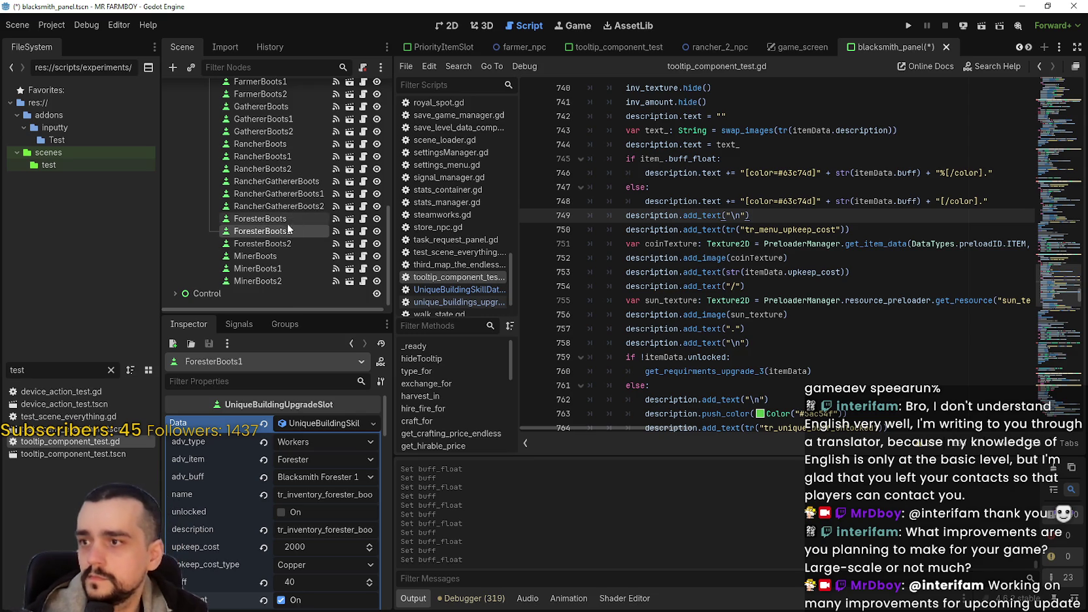
pyautogui.click(284, 242)
pyautogui.click(318, 422)
pyautogui.scroll(-2, 303, 574)
pyautogui.click(301, 504)
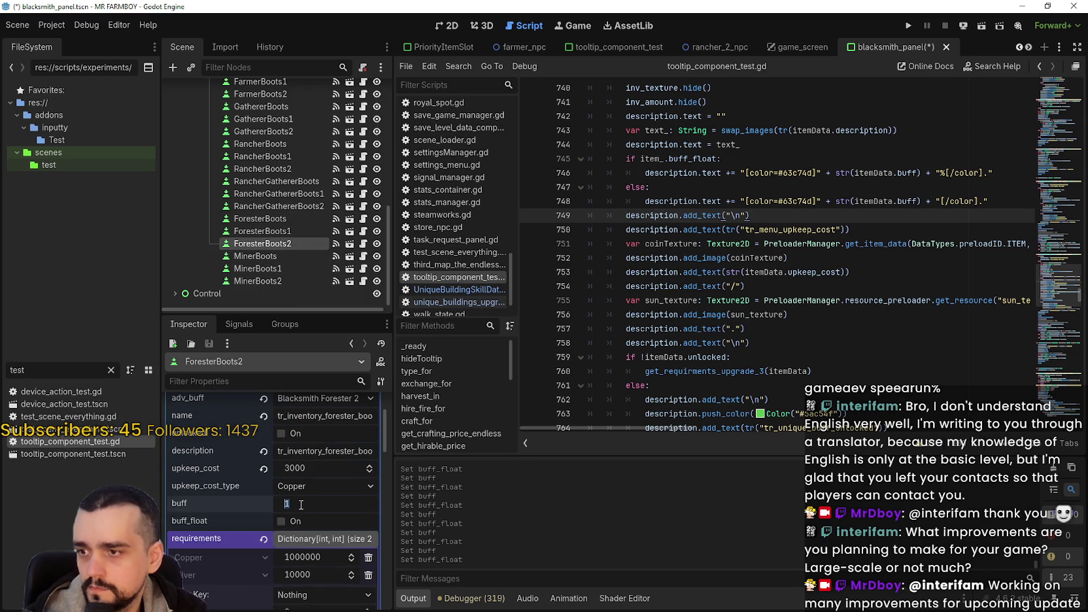
pyautogui.write('60')
pyautogui.click(297, 521)
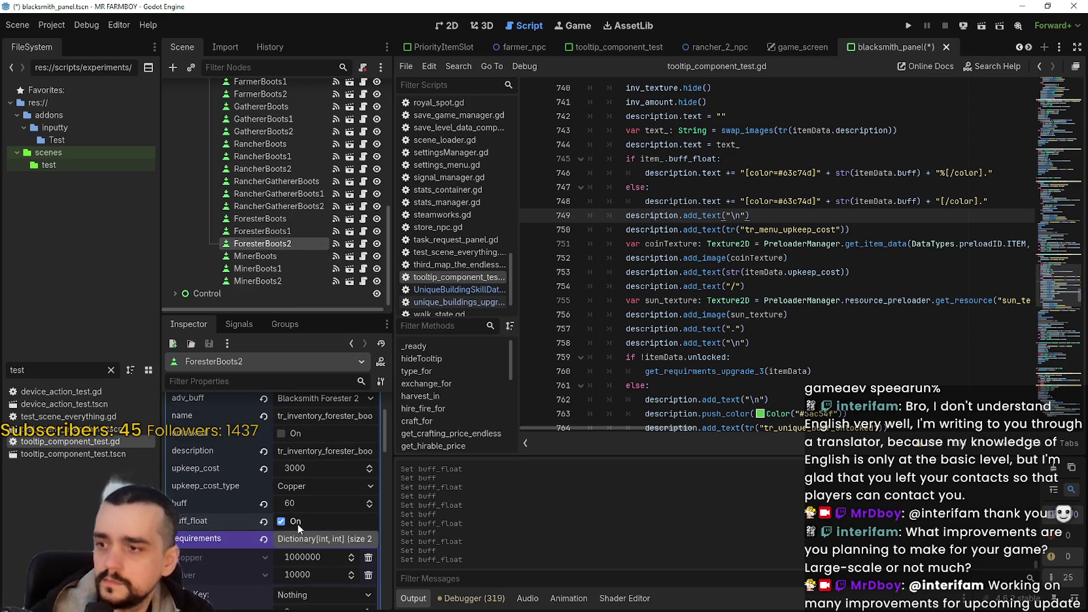
# Set MinerBoots1's buff to 40 and MinerBoots2's to 60, both as percentages
pyautogui.click(285, 269)
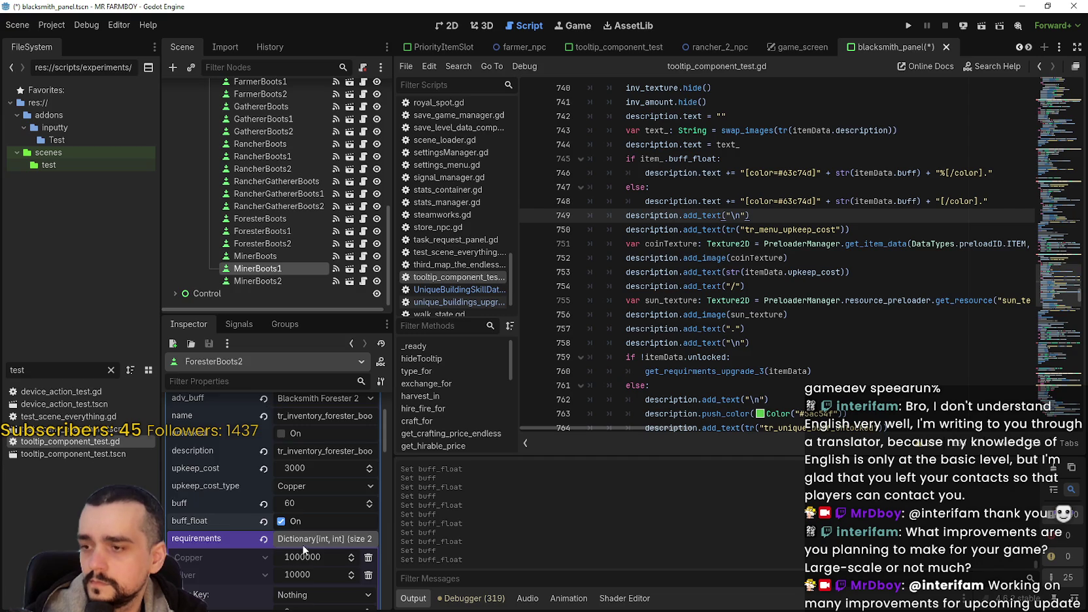
pyautogui.click(304, 535)
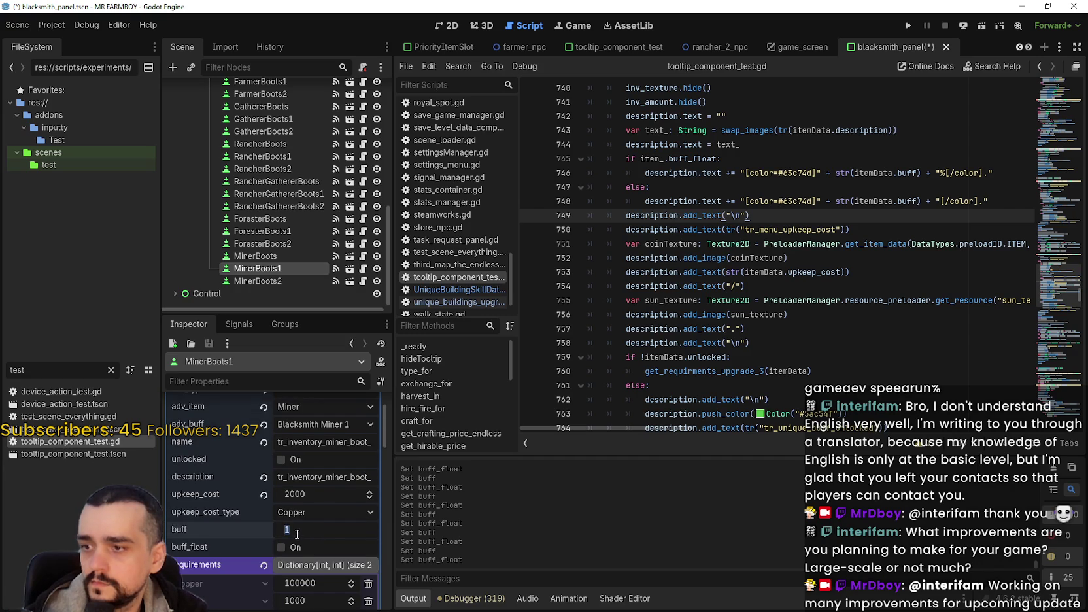
pyautogui.write('40')
pyautogui.click(291, 548)
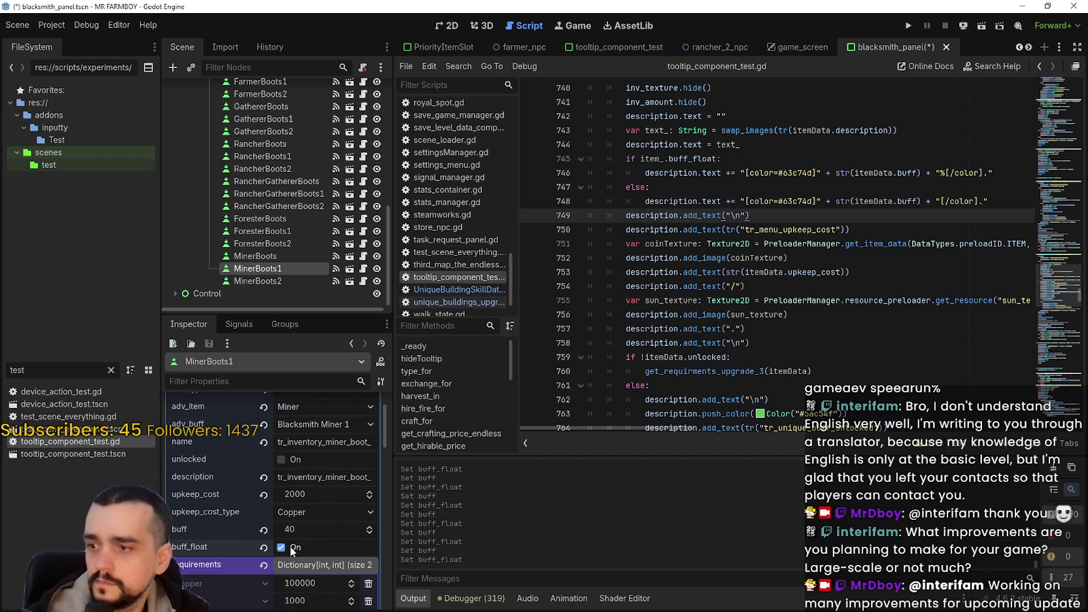
pyautogui.click(291, 280)
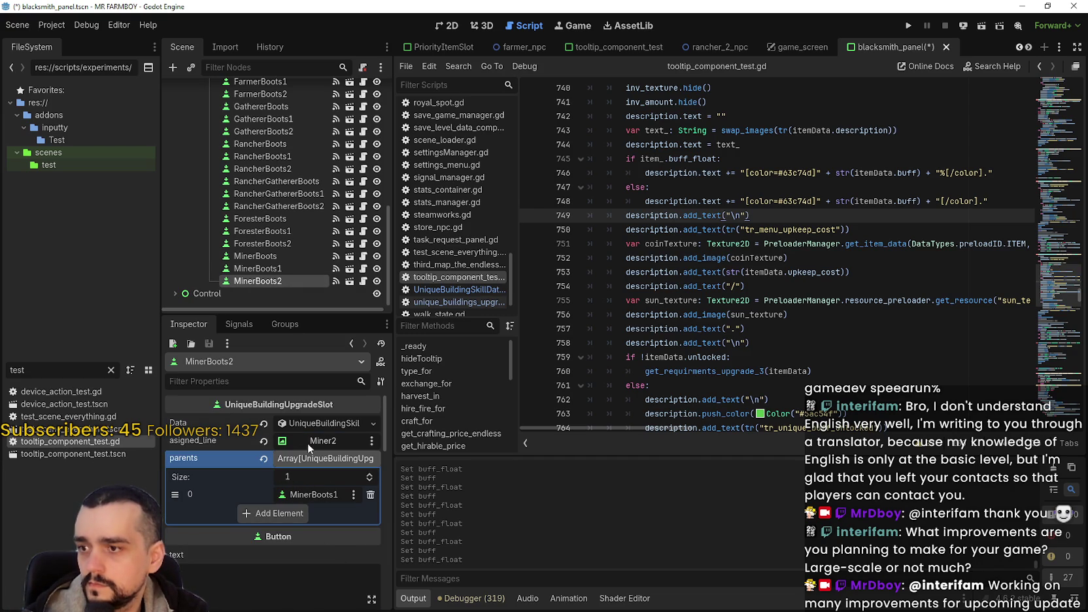
pyautogui.scroll(-5, 330, 495)
pyautogui.click(305, 517)
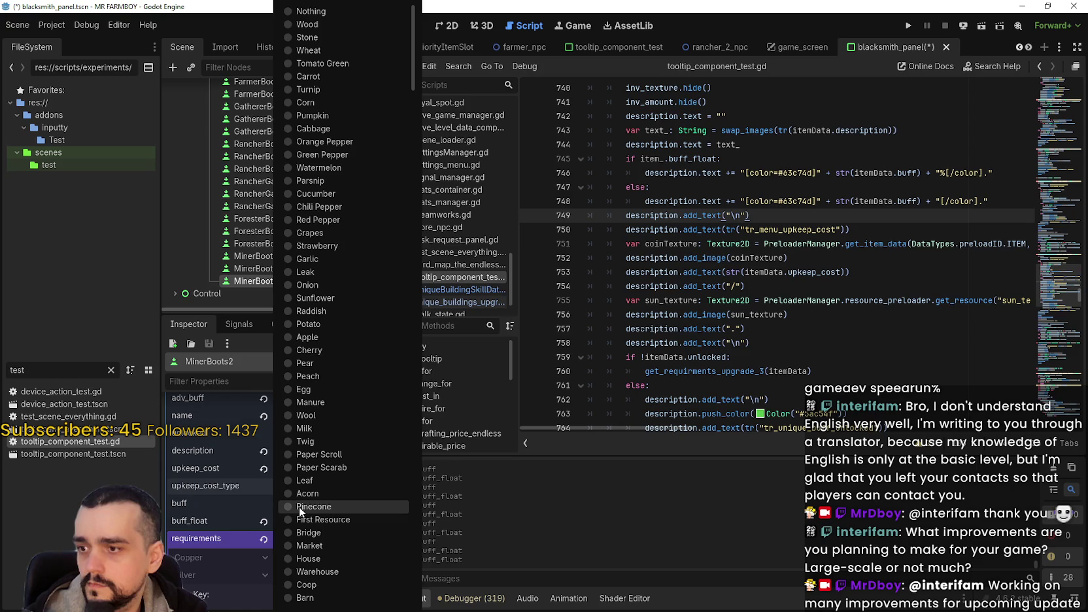
pyautogui.click(246, 493)
pyautogui.click(304, 510)
pyautogui.write('60')
pyautogui.press('Return')
pyautogui.click(279, 269)
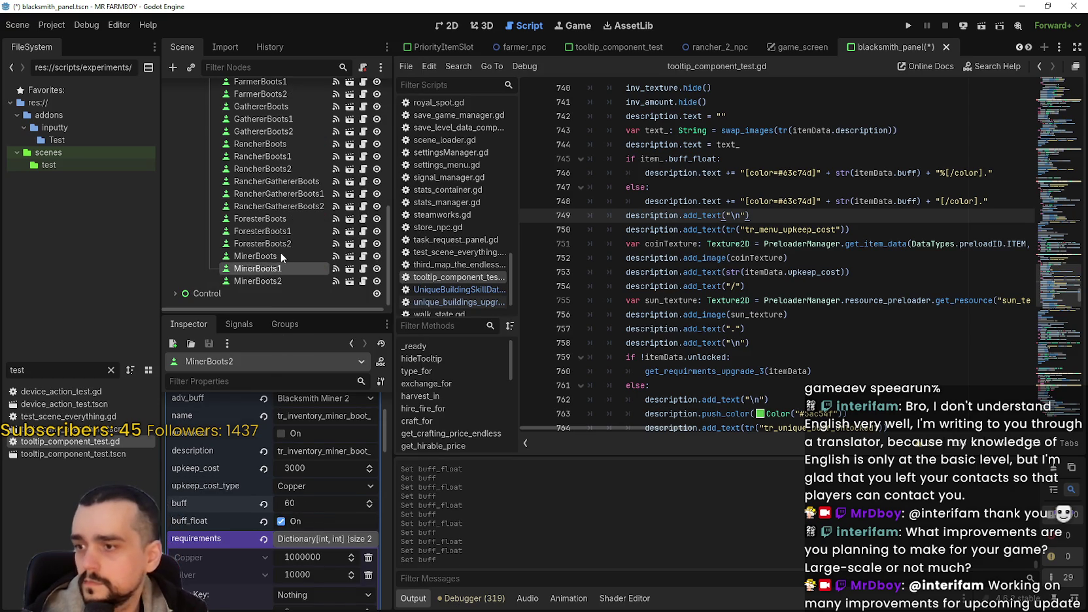
# Give MinerBoots and ForesterBoots percentage buffs of 20, then save the blacksmith panel scene
pyautogui.click(280, 256)
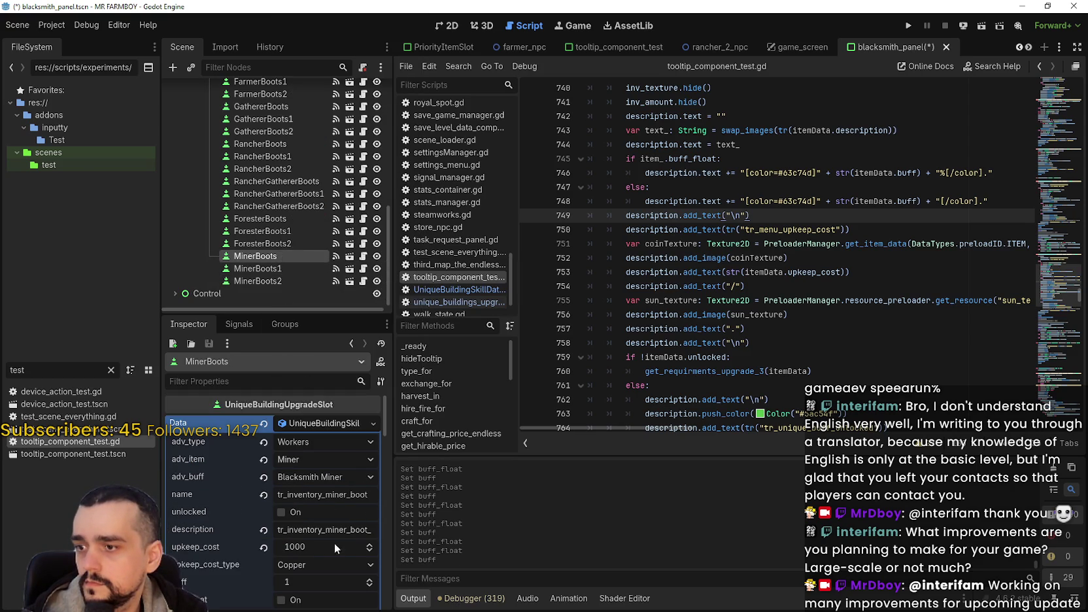
pyautogui.click(305, 588)
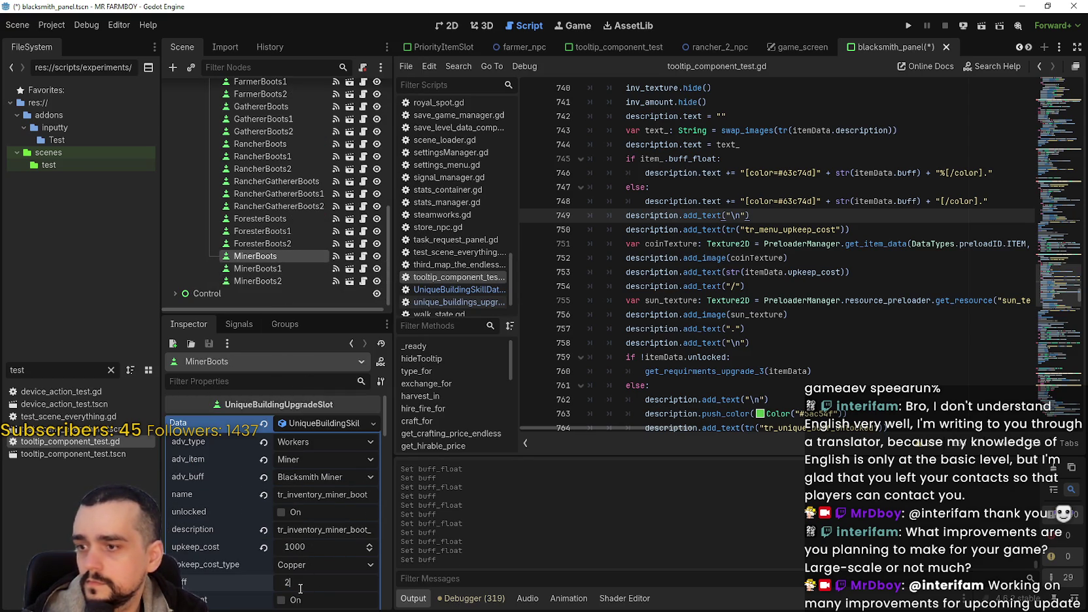
pyautogui.write('0')
pyautogui.click(281, 600)
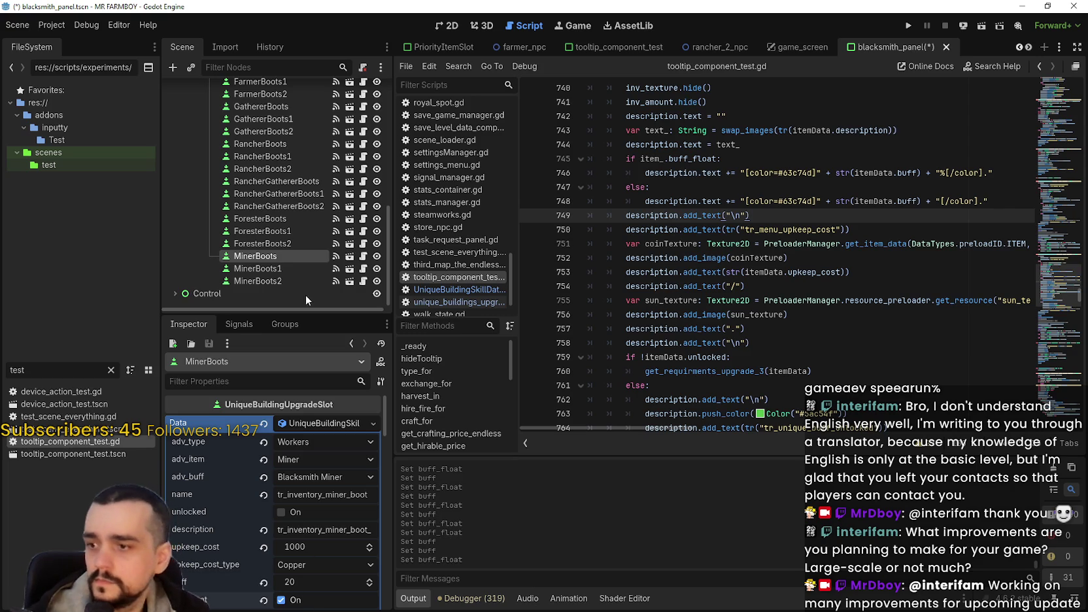
pyautogui.click(284, 220)
pyautogui.click(308, 585)
pyautogui.write('0')
pyautogui.click(294, 602)
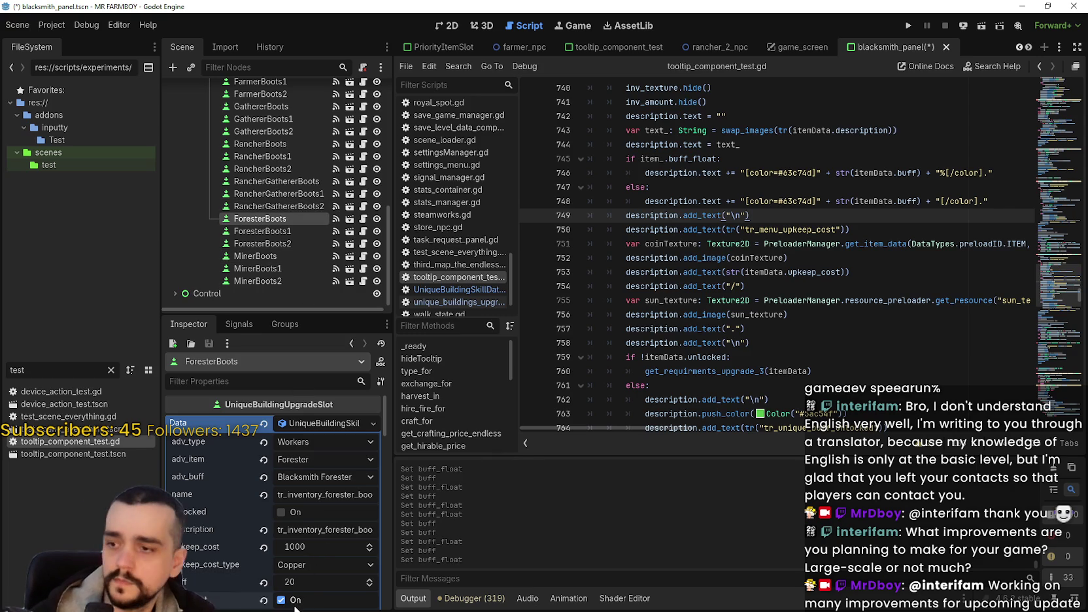
pyautogui.hotkey('ctrl', 's')
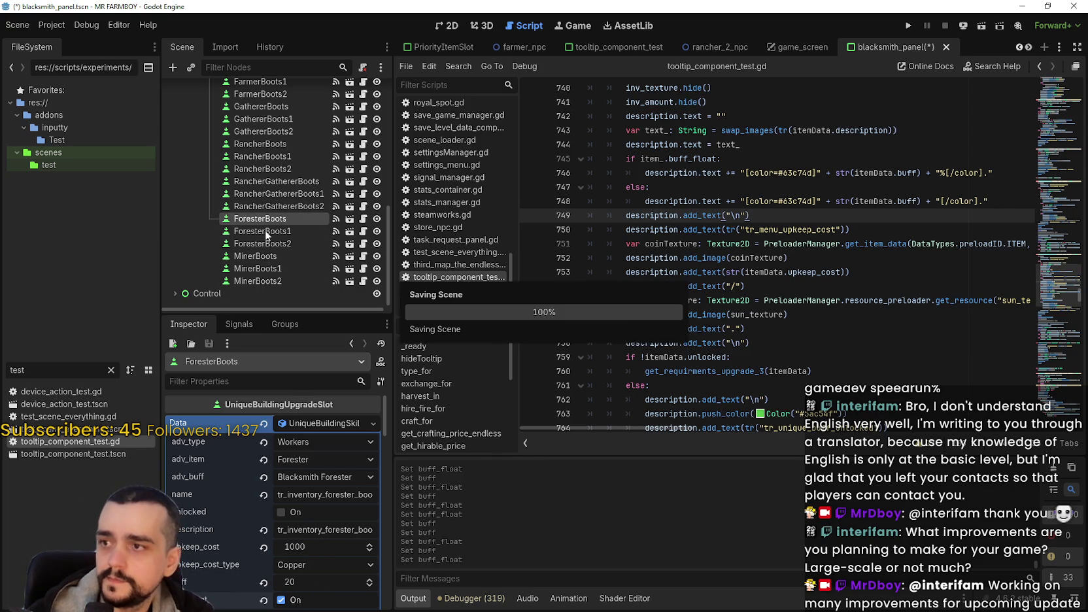
# Make the RancherGathererBoots and RancherBoots buffs percentages, editing RancherBoots' amount, and save
pyautogui.click(281, 182)
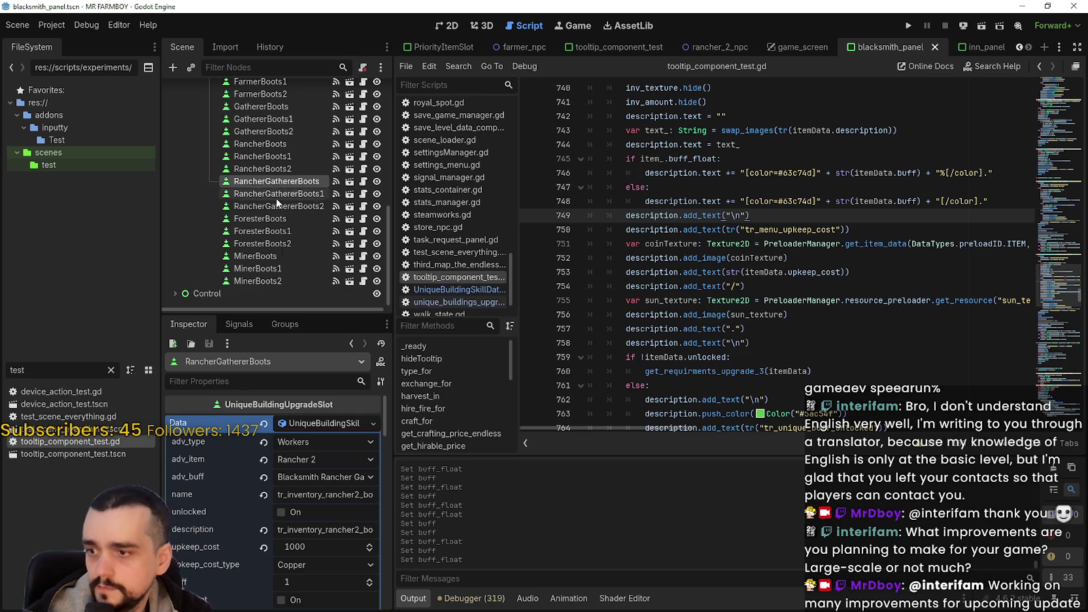
pyautogui.click(313, 586)
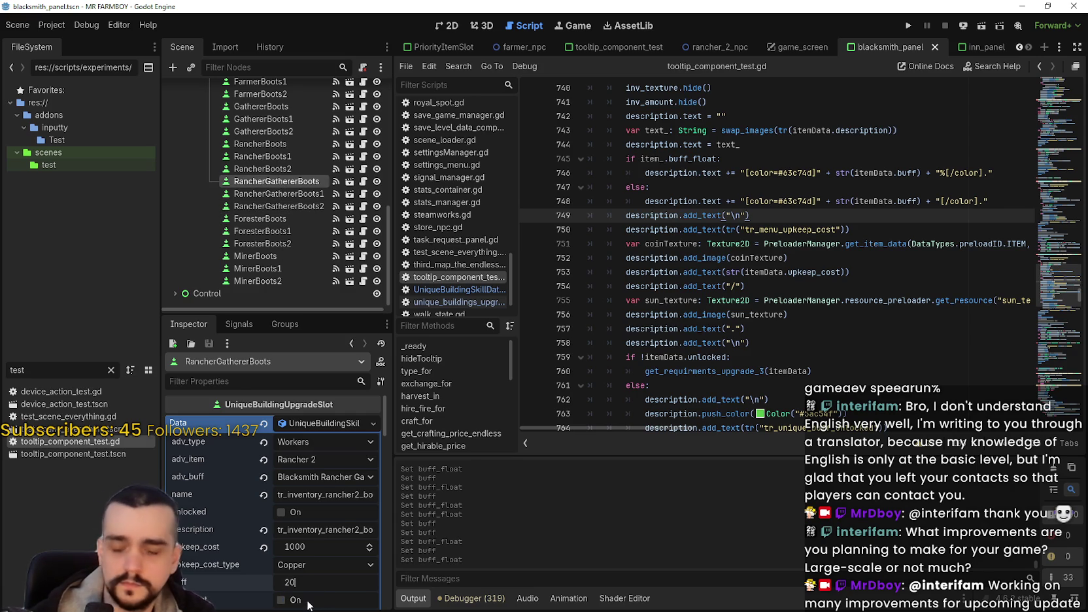
pyautogui.click(309, 603)
pyautogui.hotkey('ctrl', 's')
pyautogui.click(270, 142)
pyautogui.click(312, 582)
pyautogui.write('2')
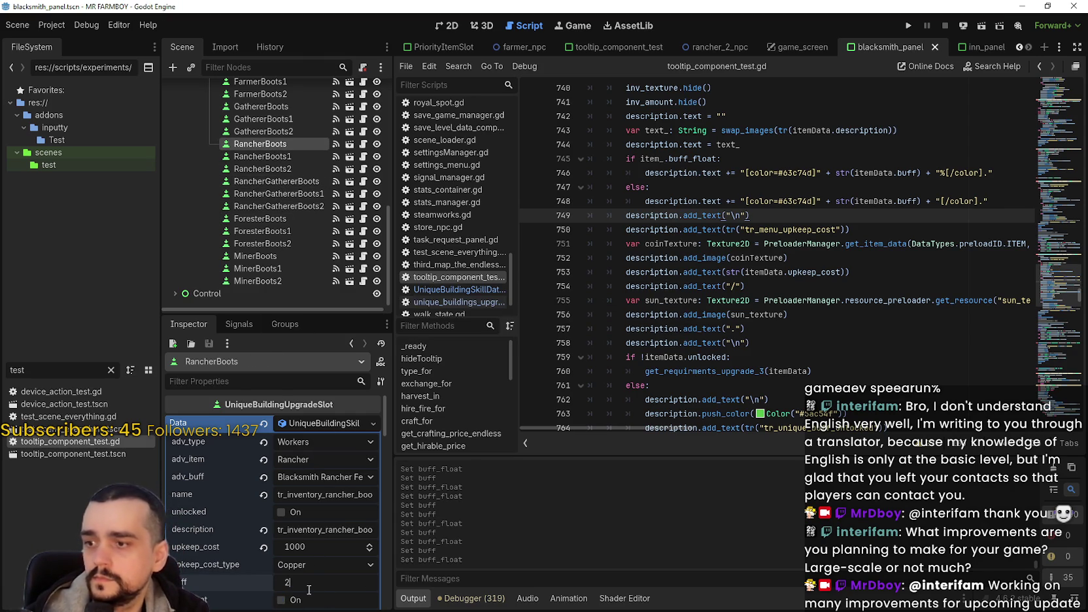
pyautogui.click(301, 601)
pyautogui.hotkey('ctrl', 's')
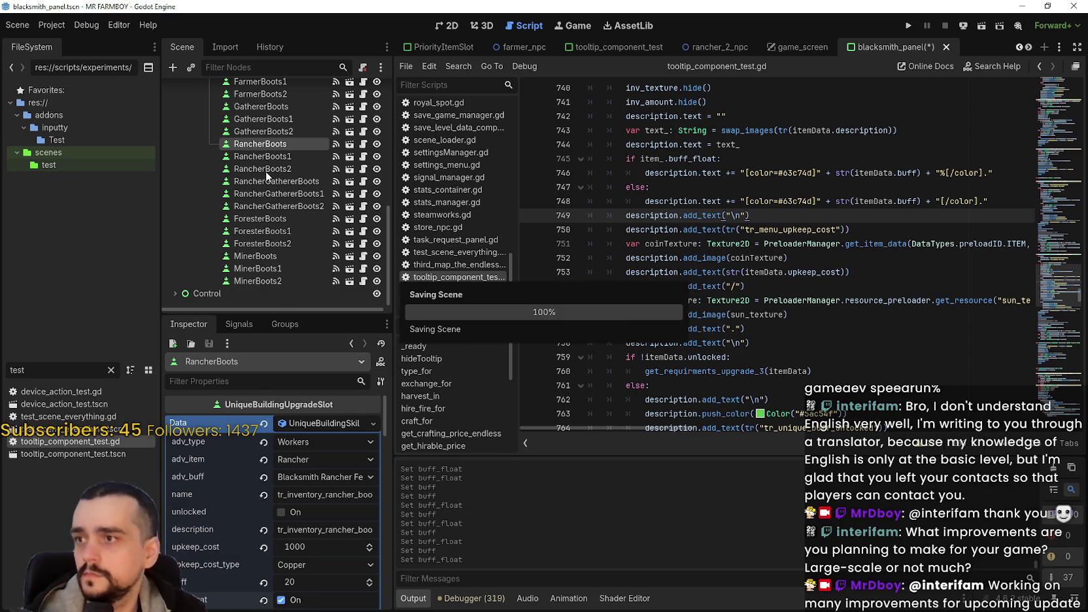
# Check the GathererBoots, FarmerBoots and StartingPoint upgrades, then run the game
pyautogui.scroll(2, 266, 170)
pyautogui.click(289, 164)
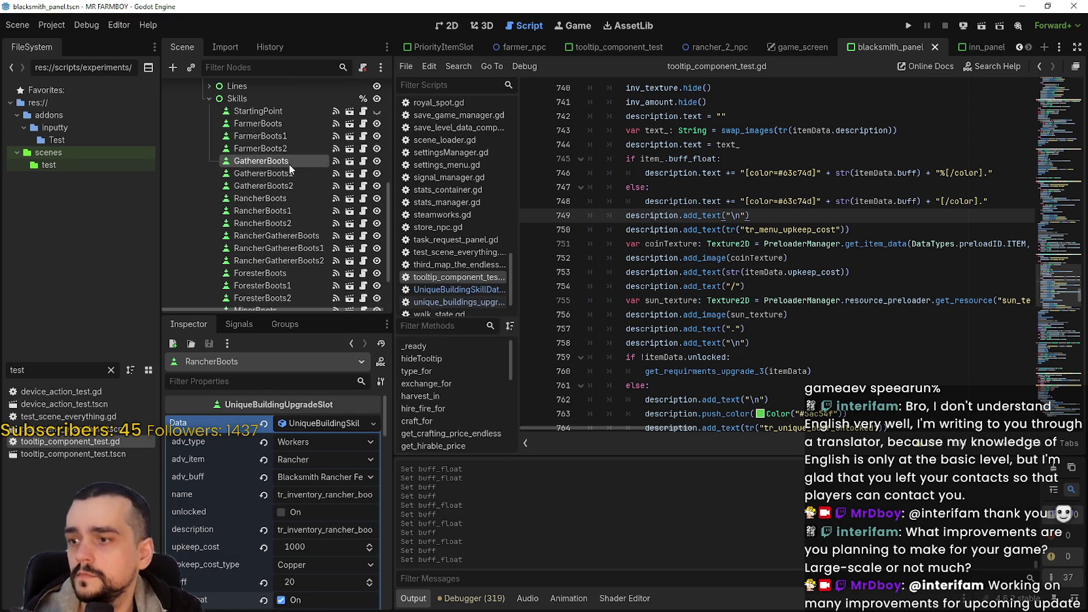
pyautogui.click(259, 124)
pyautogui.click(261, 110)
pyautogui.click(259, 123)
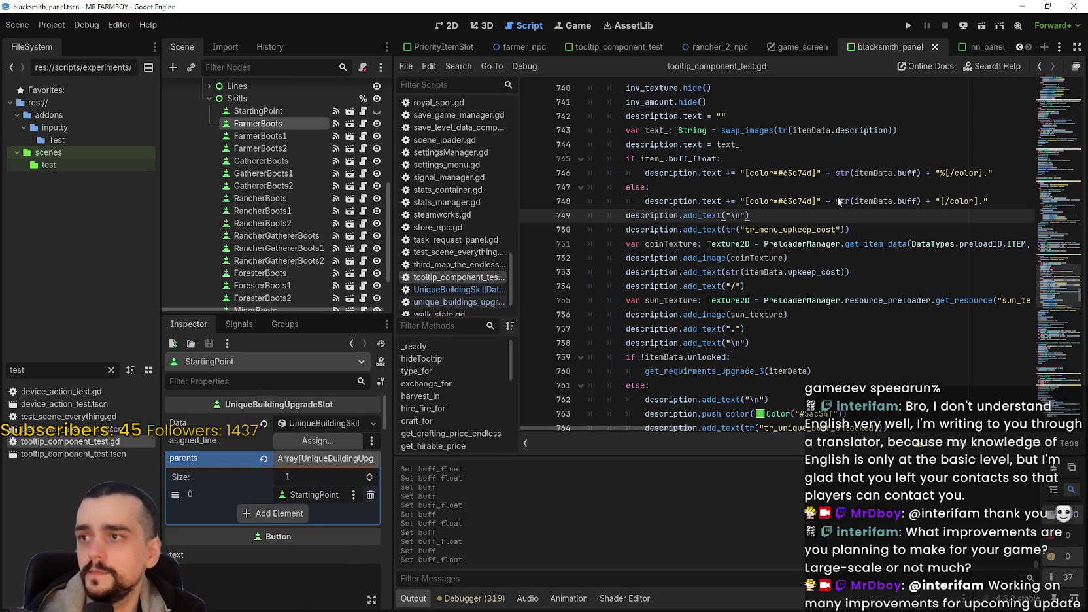
pyautogui.click(863, 130)
pyautogui.click(908, 26)
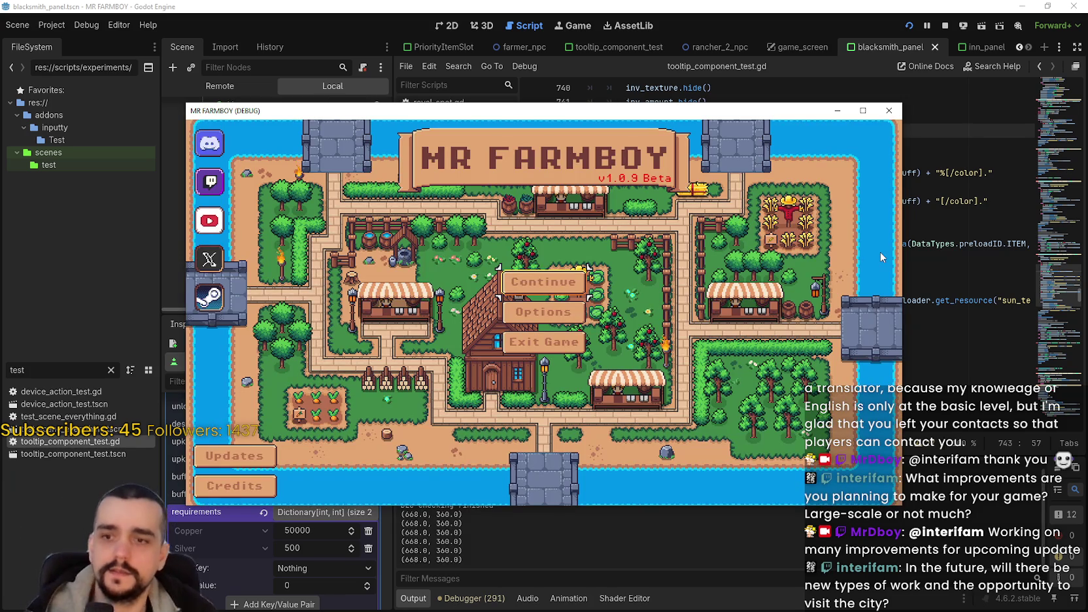
# Load the Save 1 game via Continue and maximize the game window
pyautogui.click(535, 283)
pyautogui.click(517, 262)
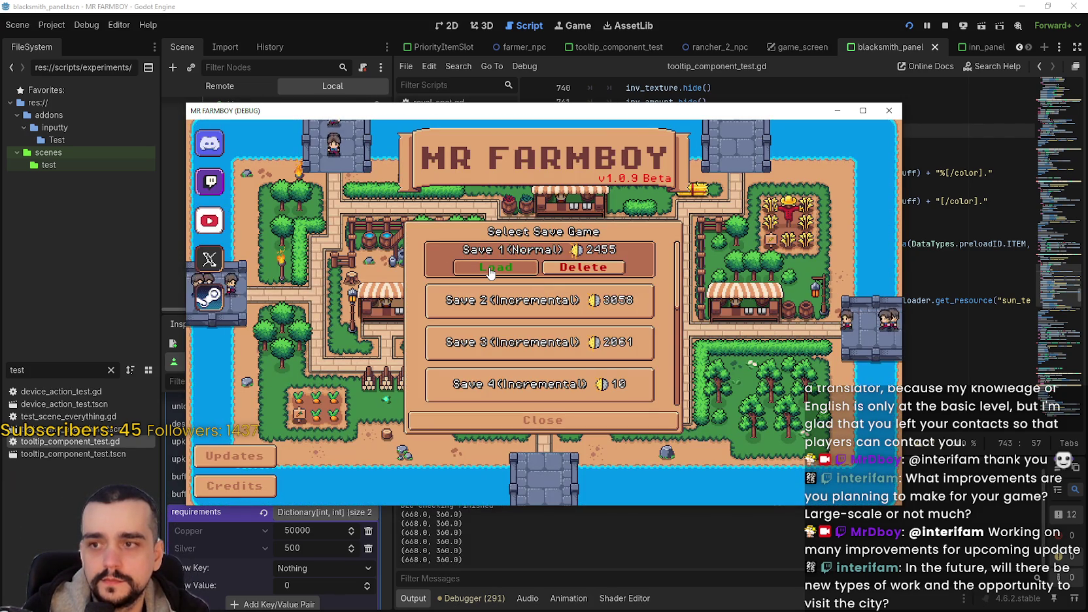
pyautogui.click(490, 273)
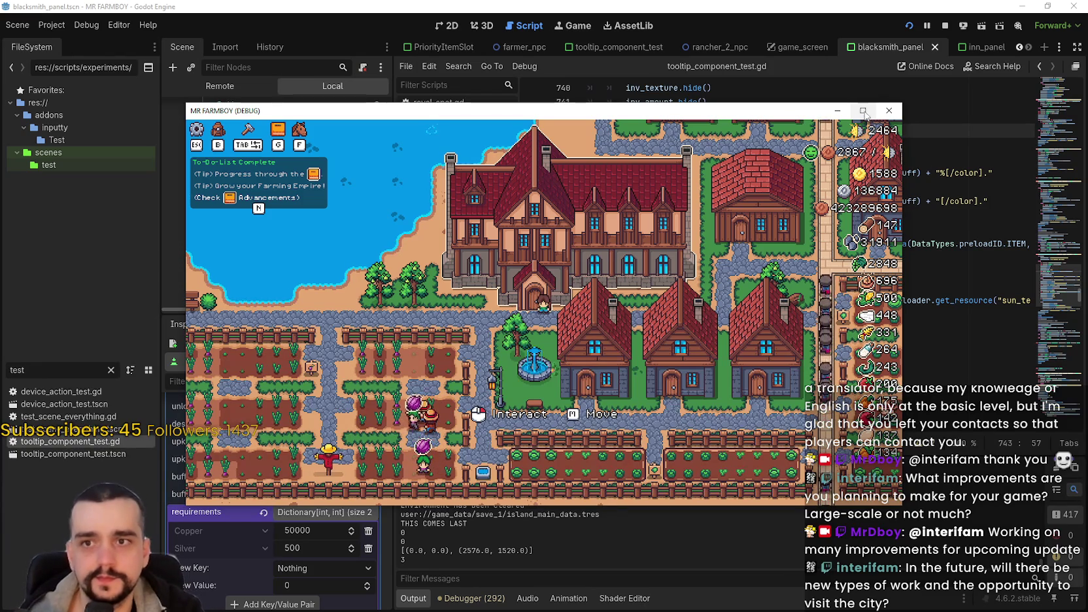
pyautogui.click(863, 111)
pyautogui.scroll(3, 699, 404)
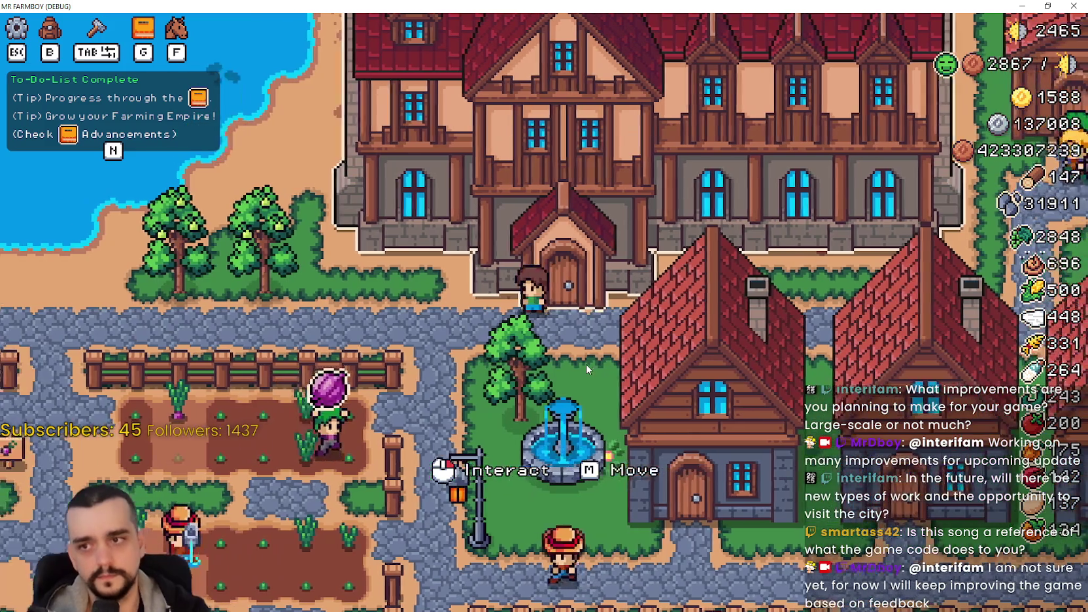
pyautogui.click(555, 316)
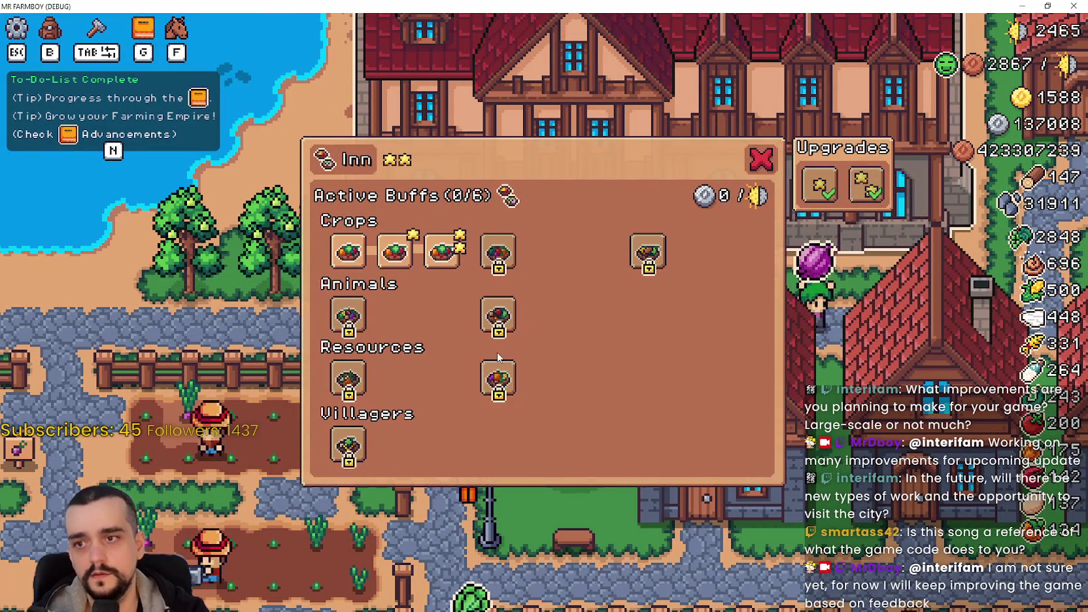
pyautogui.press('Escape')
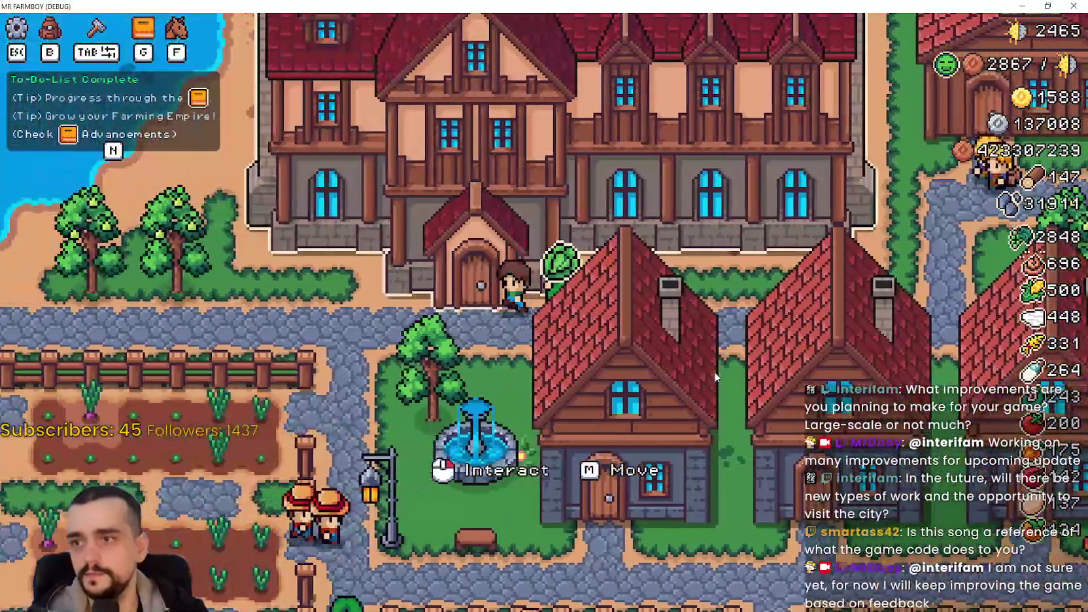
pyautogui.click(714, 371)
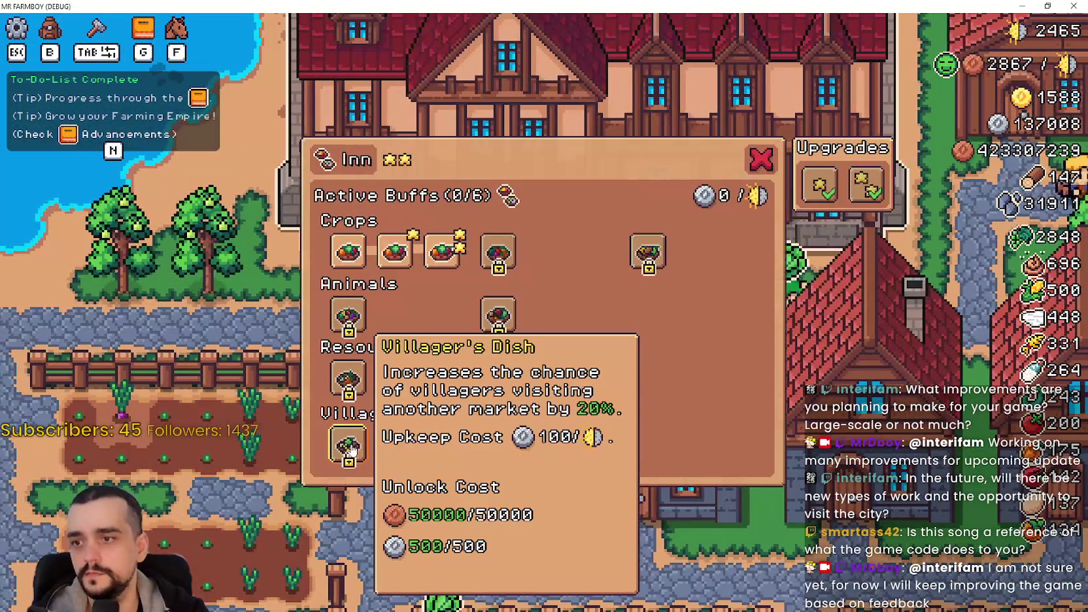
pyautogui.press('Escape')
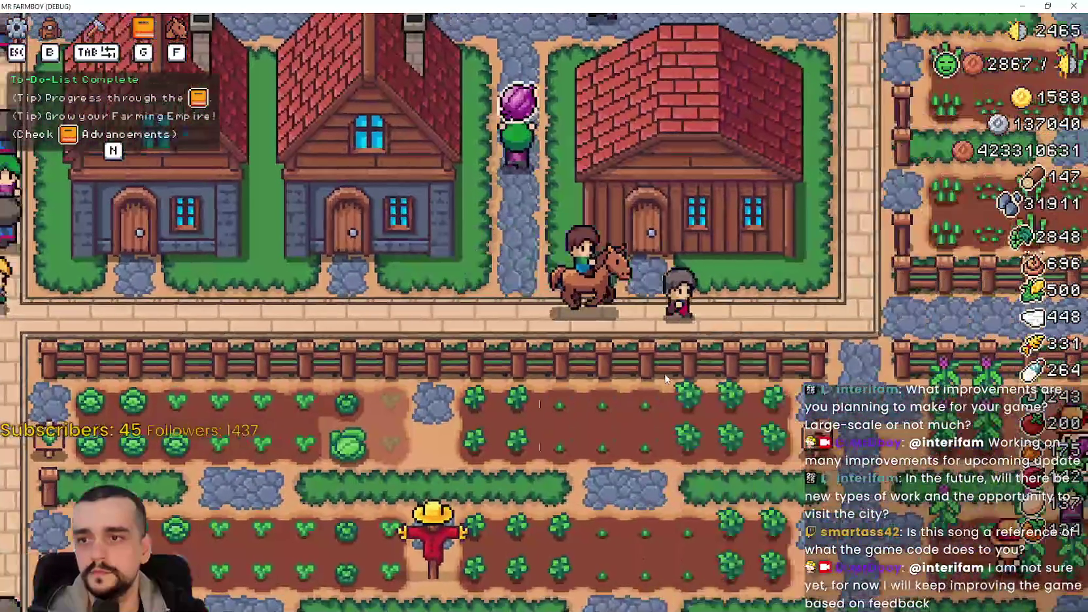
# Ride the horse east out of town and down the tree-lined path
pyautogui.press('d')
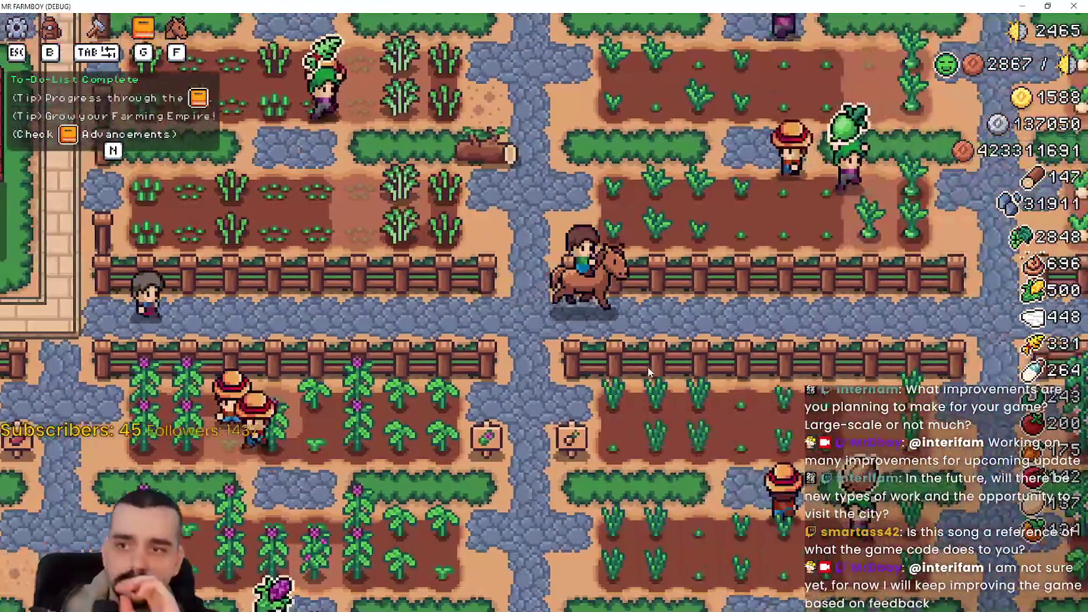
pyautogui.press('d')
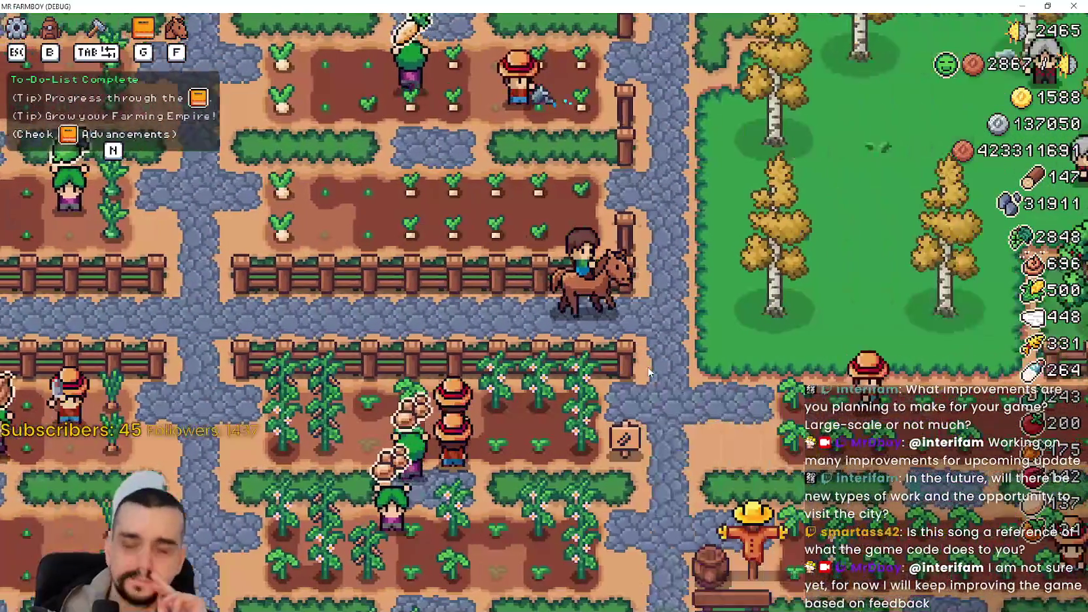
pyautogui.press('d')
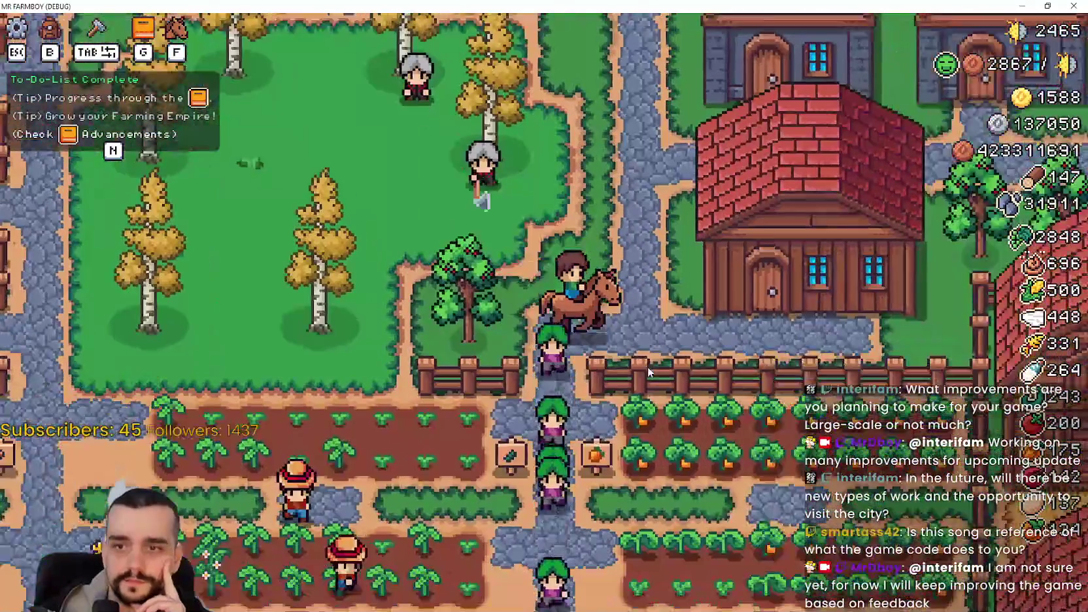
pyautogui.press('w')
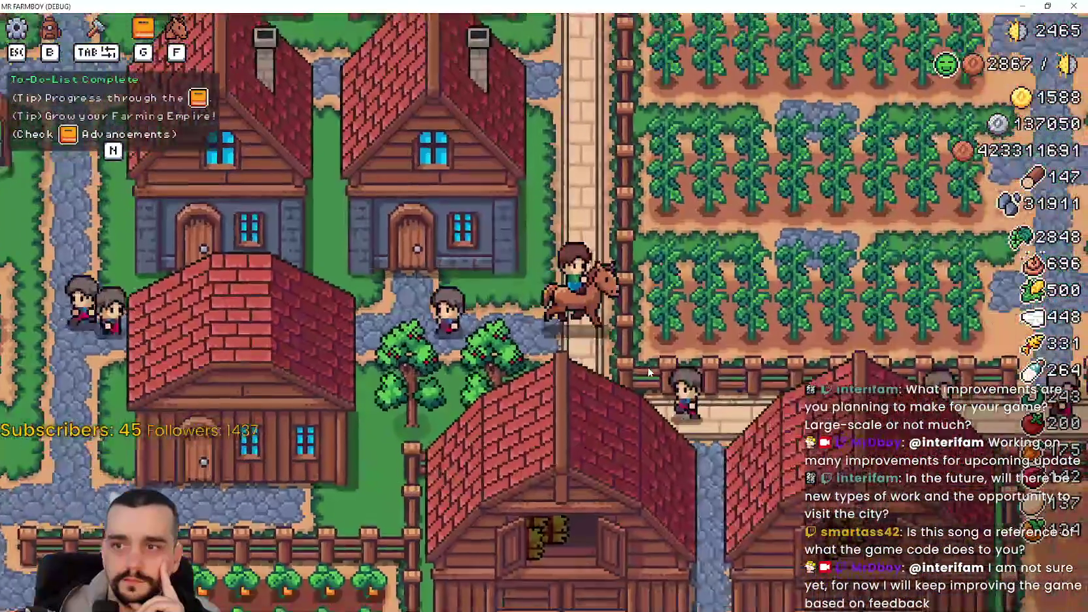
pyautogui.press('s')
pyautogui.press('d')
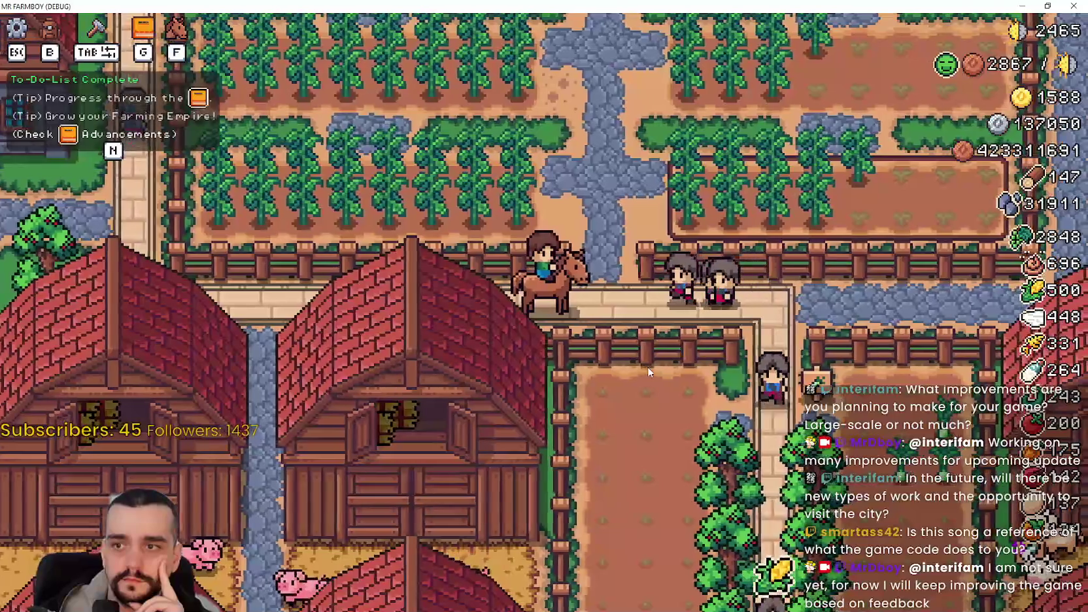
pyautogui.press('s')
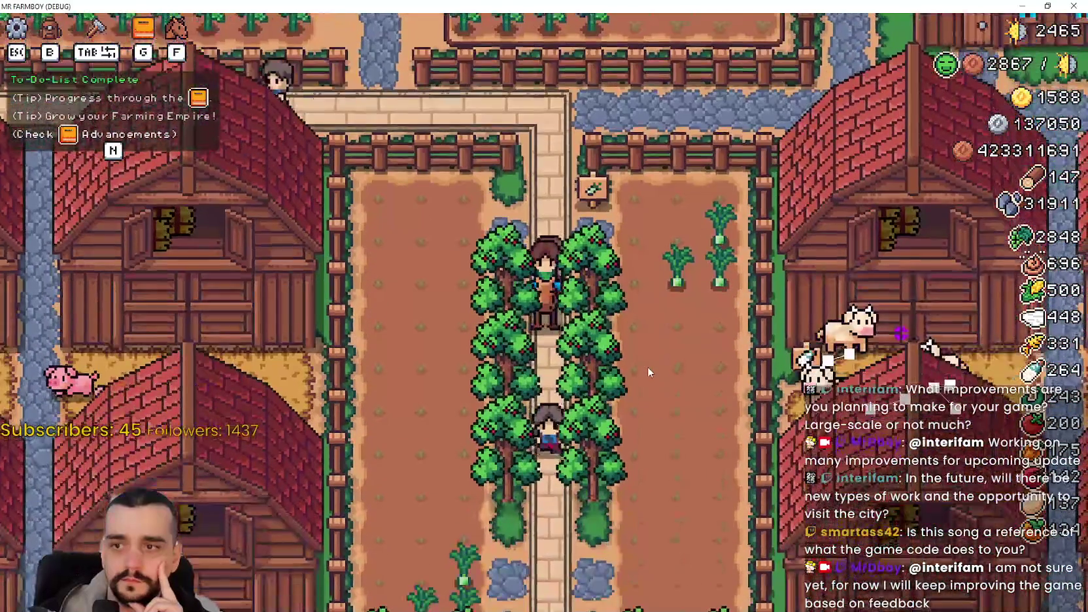
pyautogui.press('s')
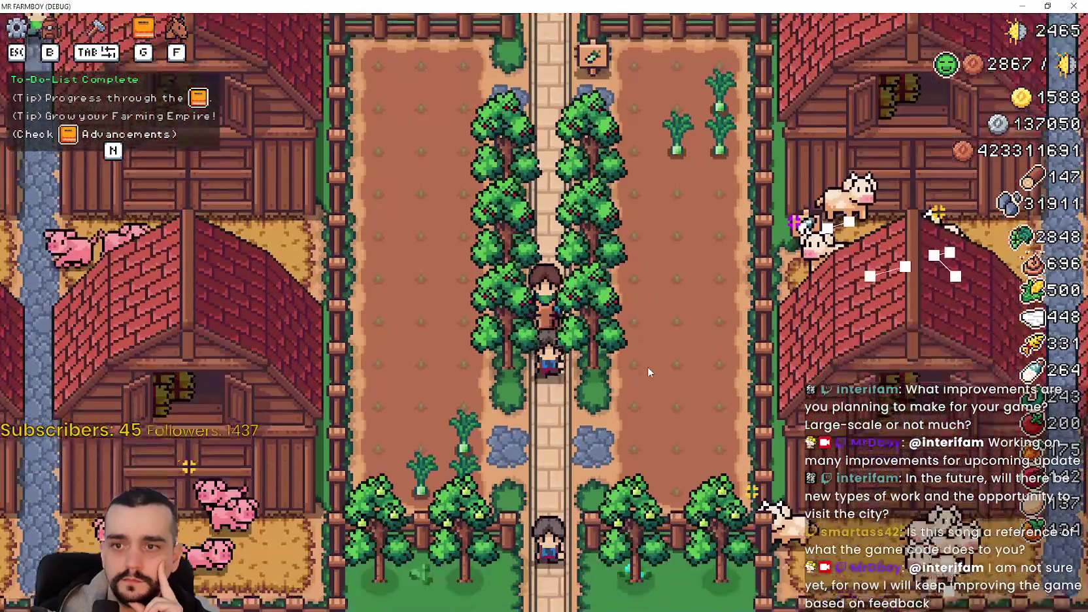
pyautogui.press('w')
# Ride past the wheat field west into the village and open the Blacksmith's buff panel
pyautogui.press('d')
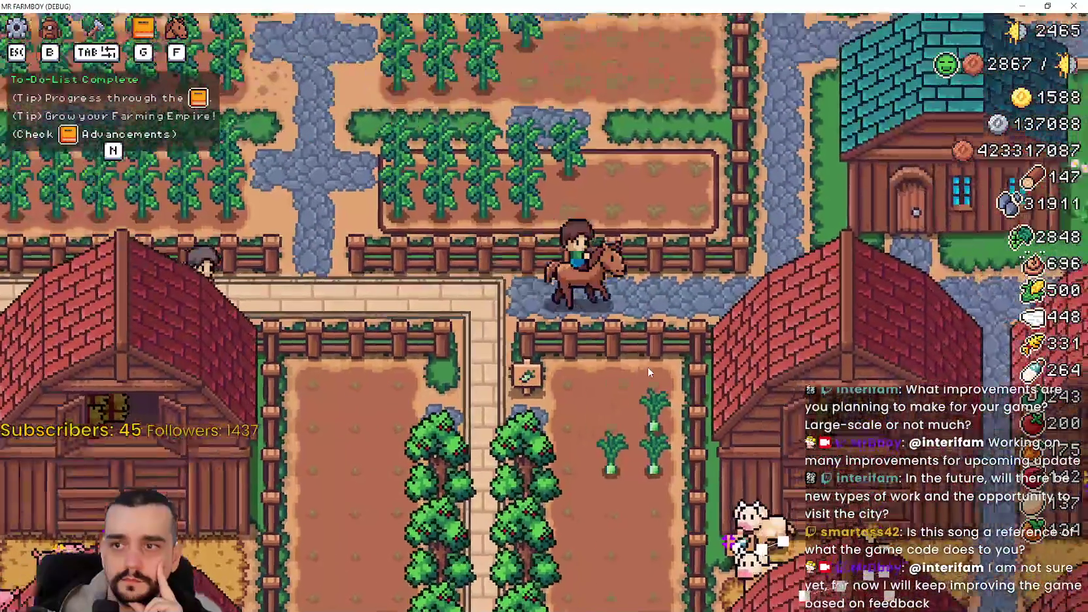
pyautogui.press('w')
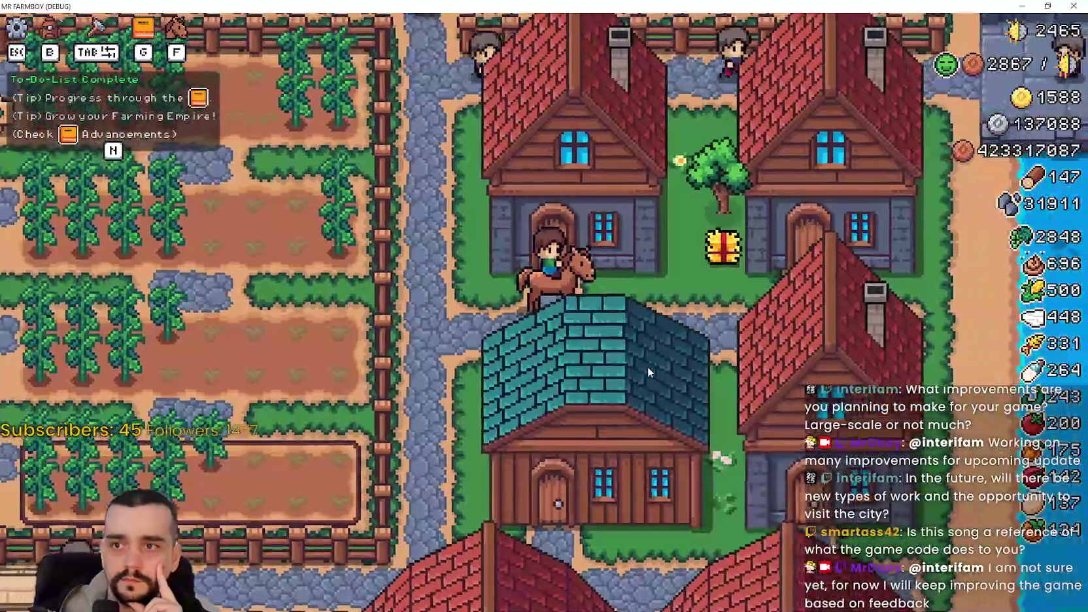
pyautogui.press('a')
pyautogui.press('w')
pyautogui.press('s')
pyautogui.press('a')
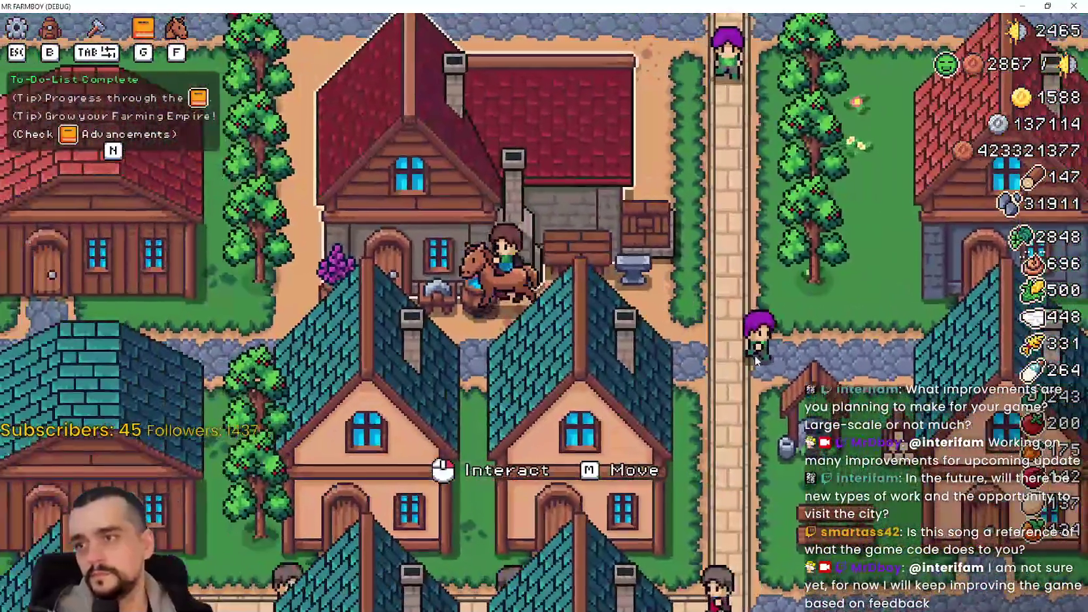
pyautogui.click(752, 353)
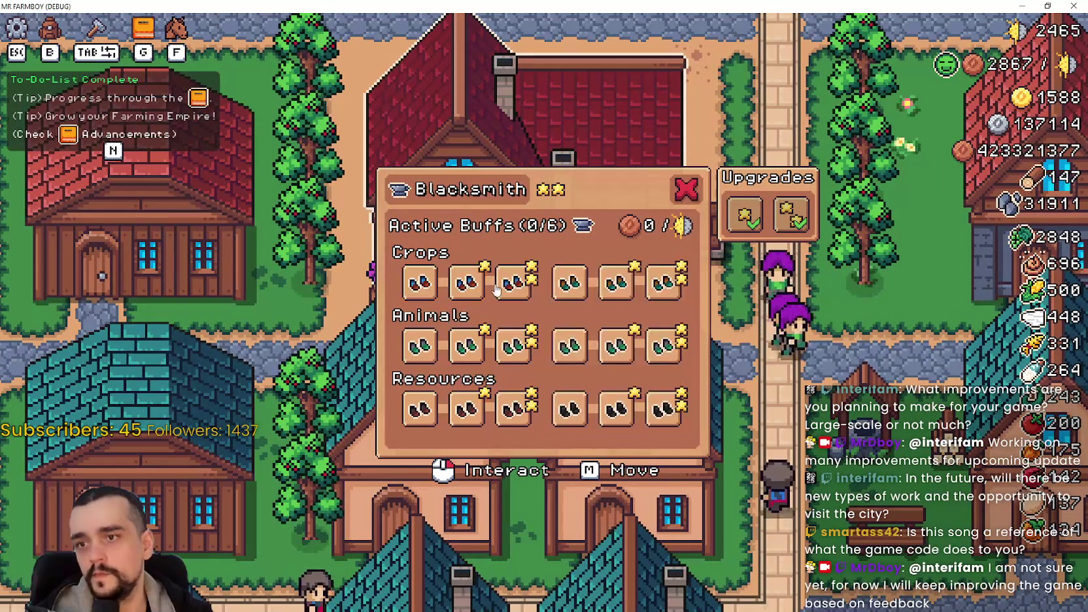
# Read the Blacksmith's boot buff tooltips, then close the panel
pyautogui.moveTo(669, 301)
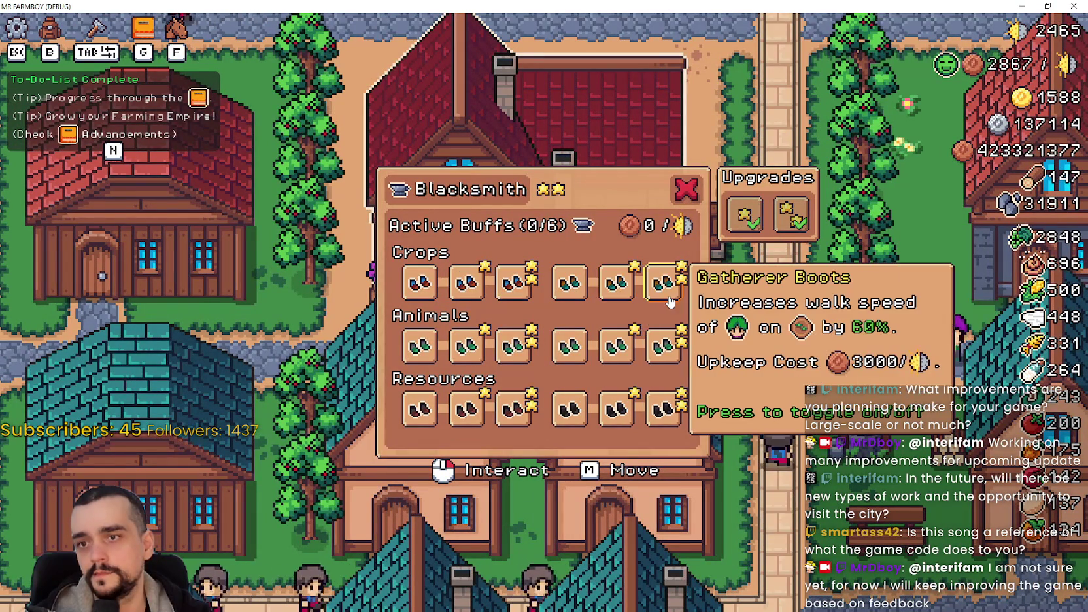
pyautogui.moveTo(620, 406)
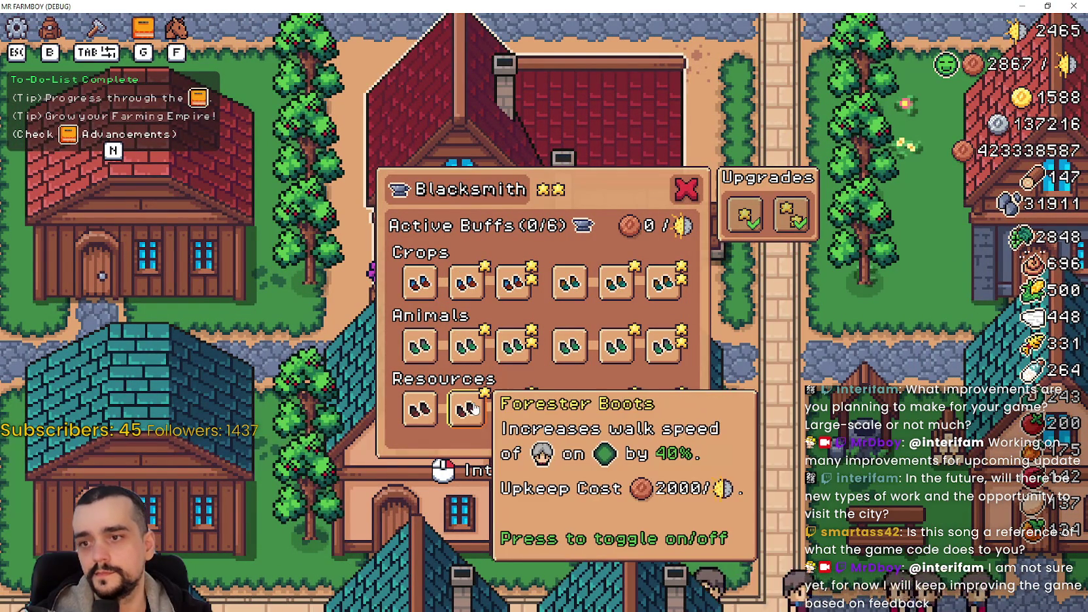
pyautogui.moveTo(520, 294)
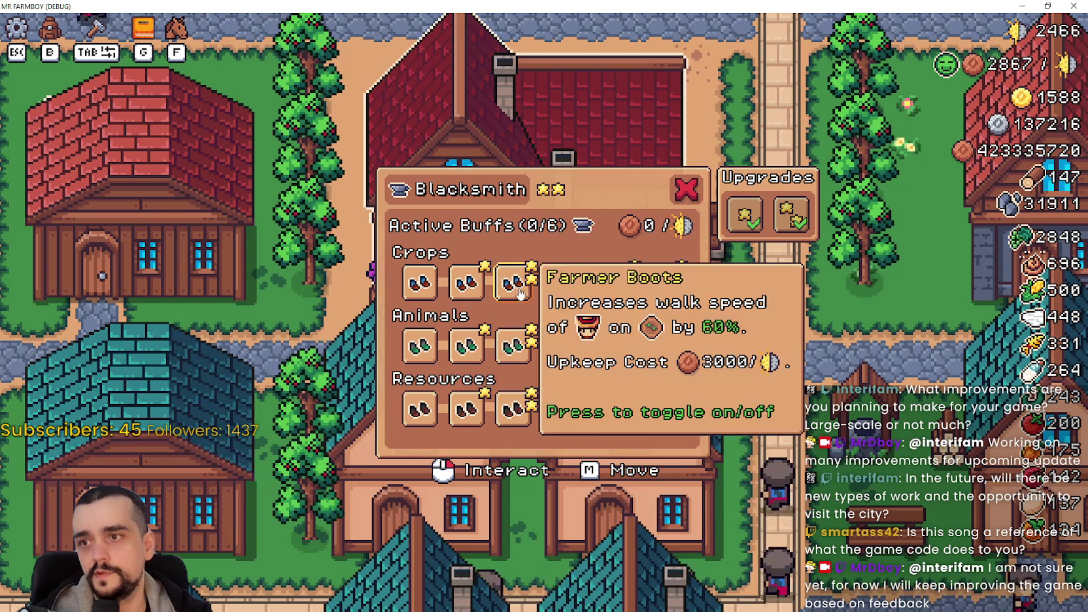
pyautogui.press('Escape')
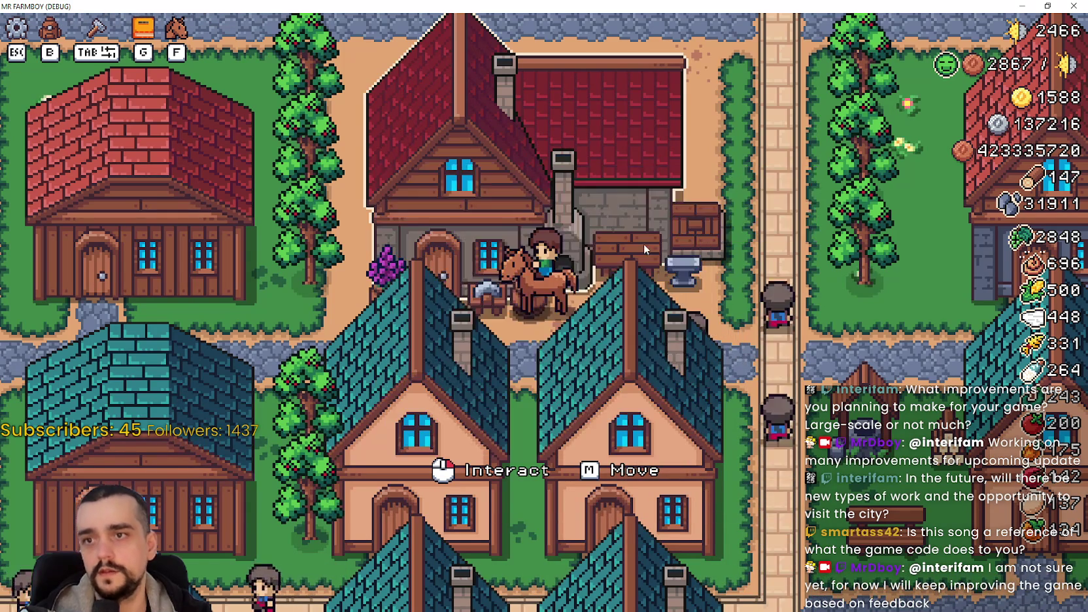
# Ride west along the market street and through the residential blocks toward the lakeside inn
pyautogui.press('a')
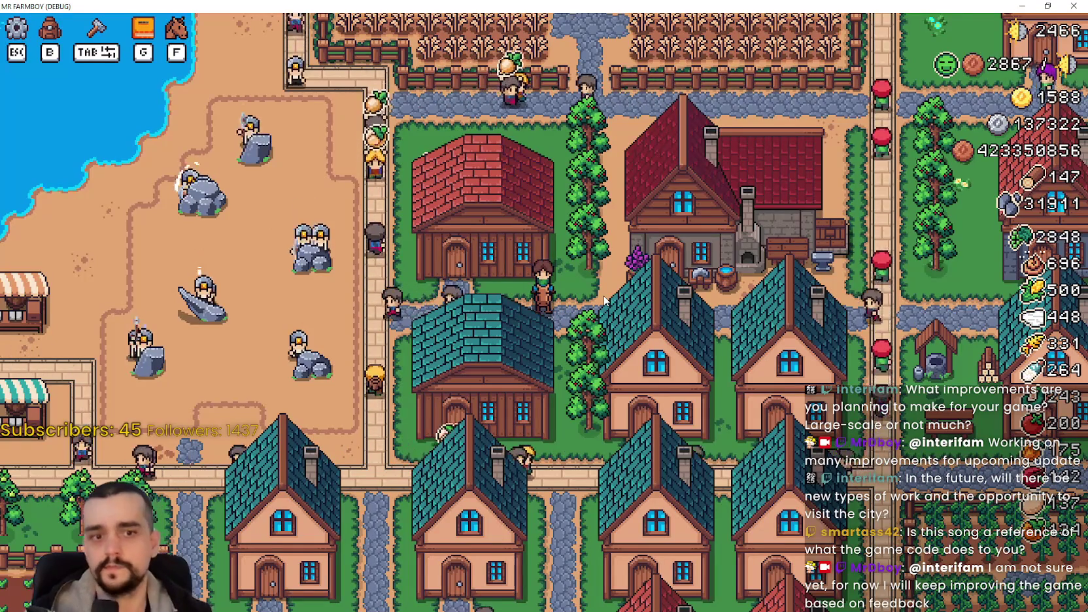
pyautogui.press('a')
pyautogui.press('s')
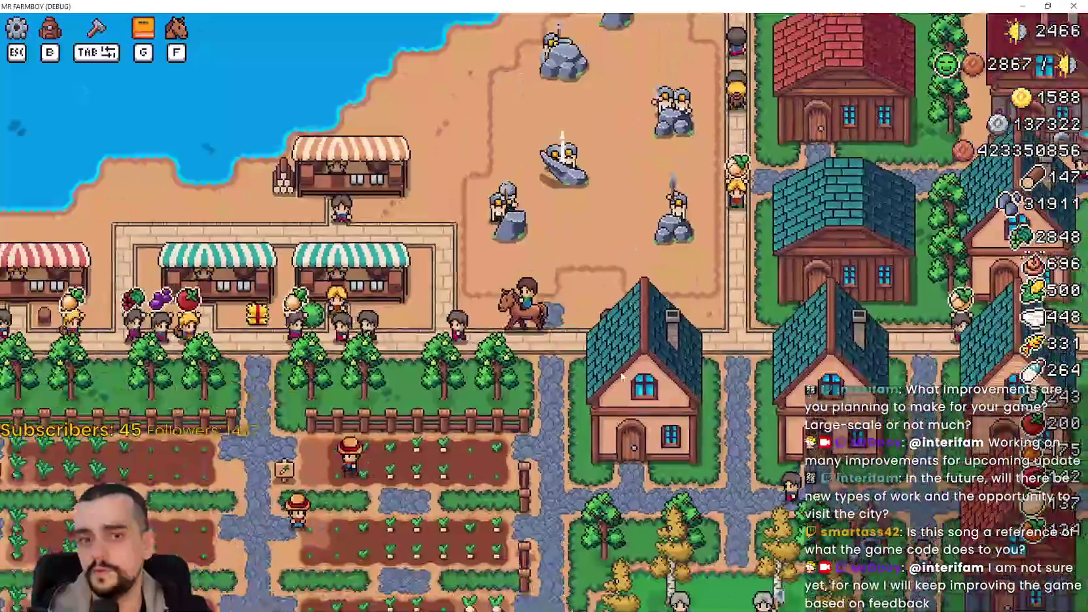
pyautogui.press('a')
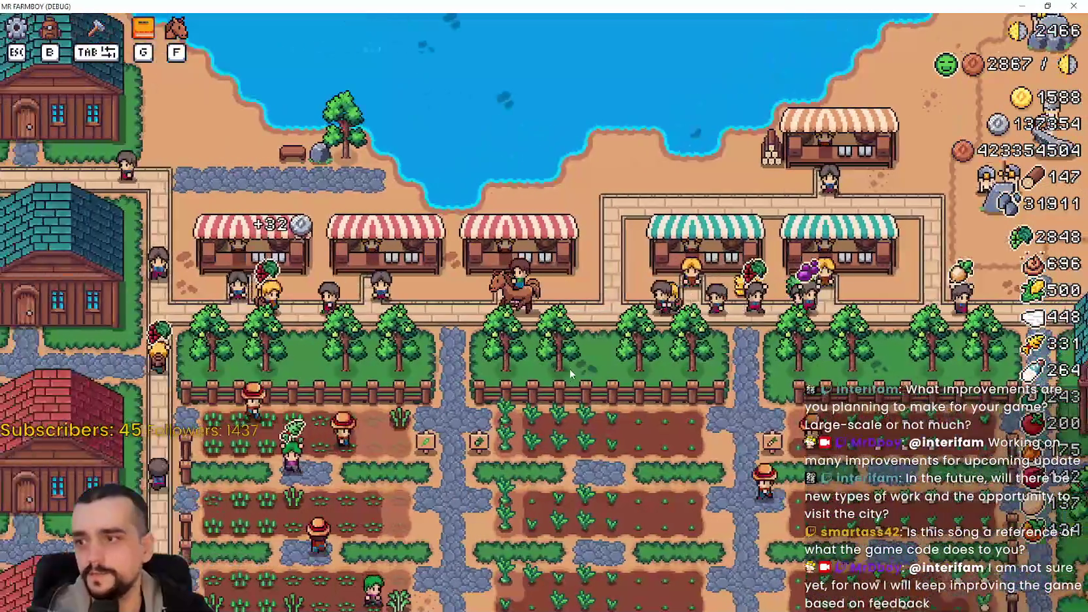
pyautogui.press('a')
pyautogui.press('s')
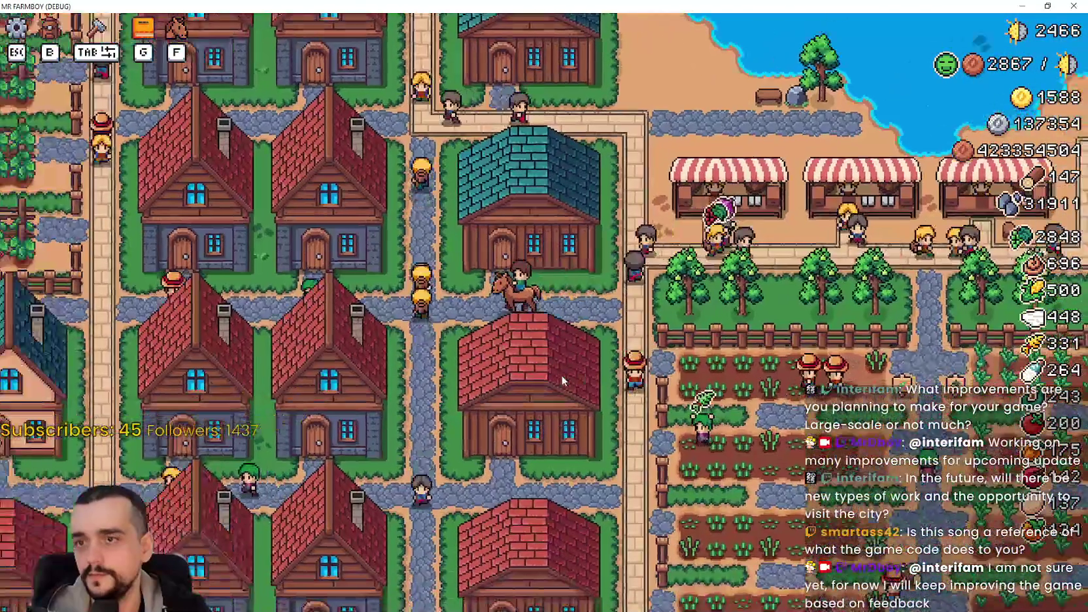
pyautogui.press('a')
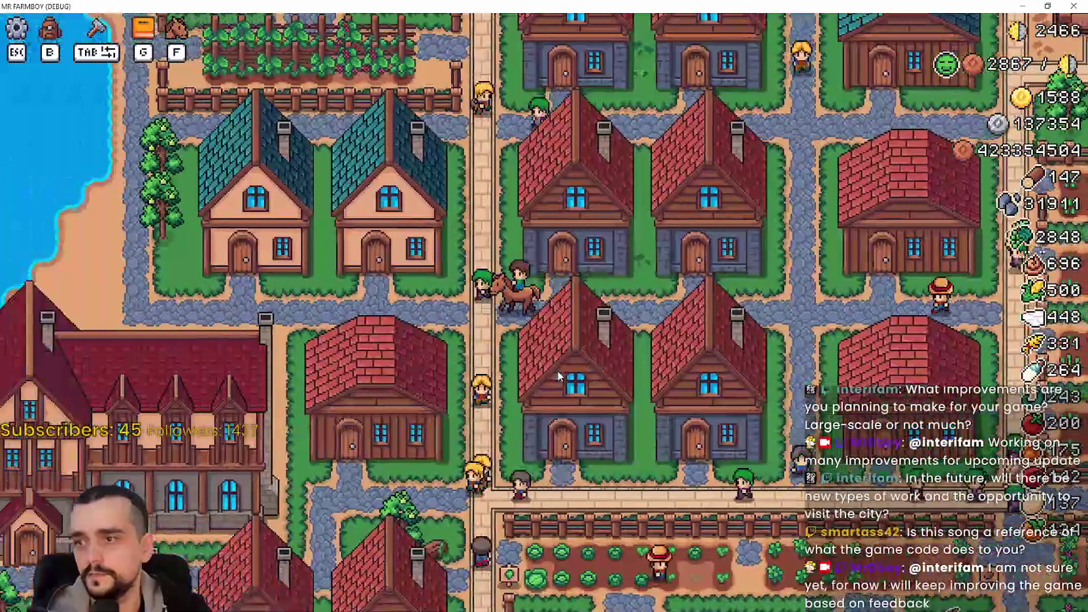
pyautogui.press('a')
pyautogui.press('s')
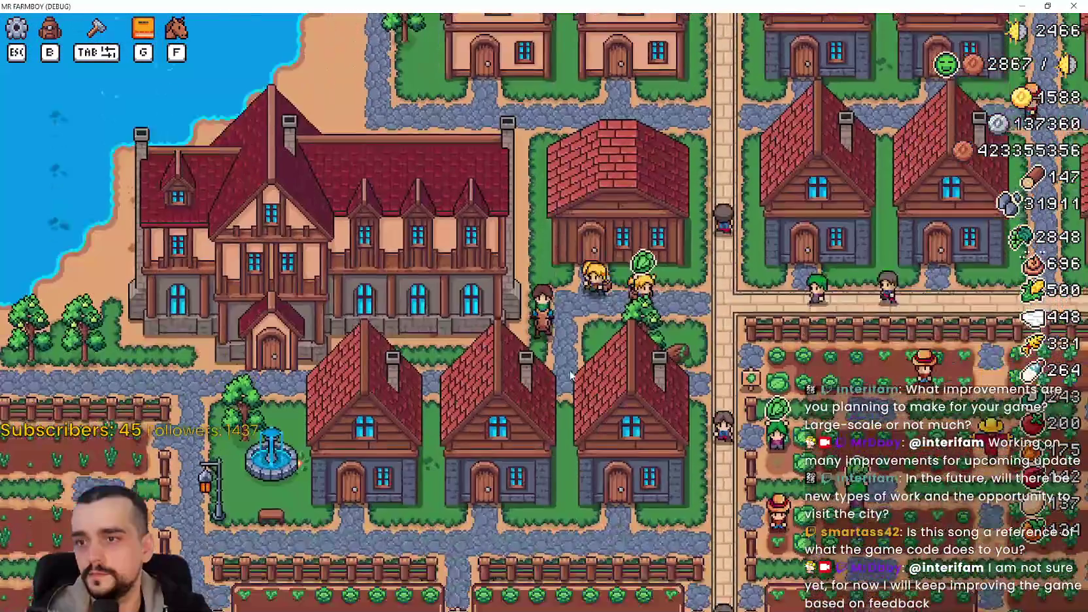
pyautogui.press('a')
# Reach the Inn and read the cards of its Crops, Animals, Resources and Villagers dishes
pyautogui.press('s')
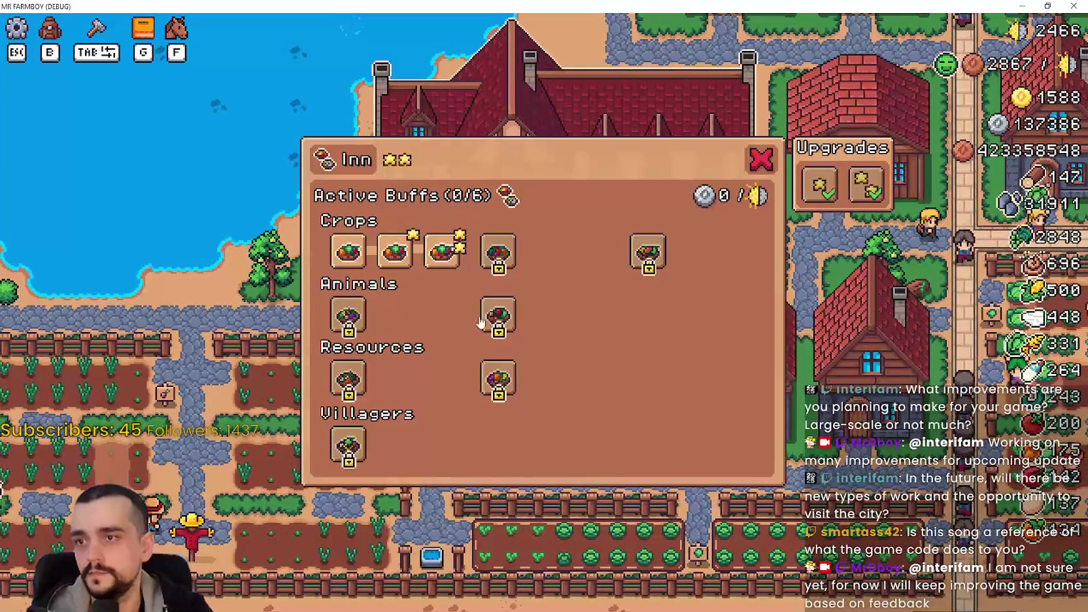
pyautogui.moveTo(452, 255)
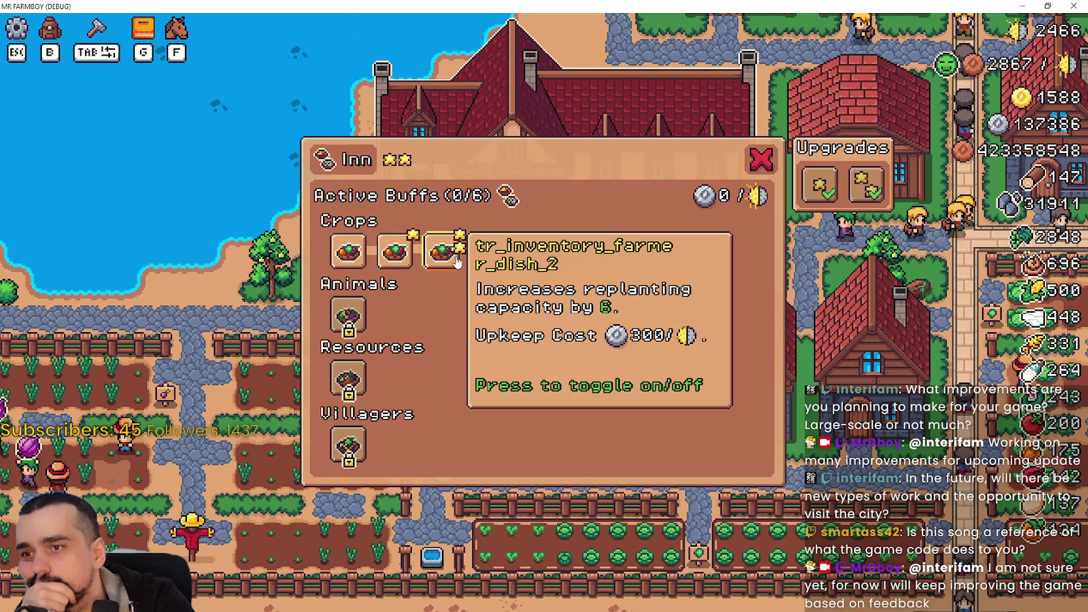
pyautogui.moveTo(495, 255)
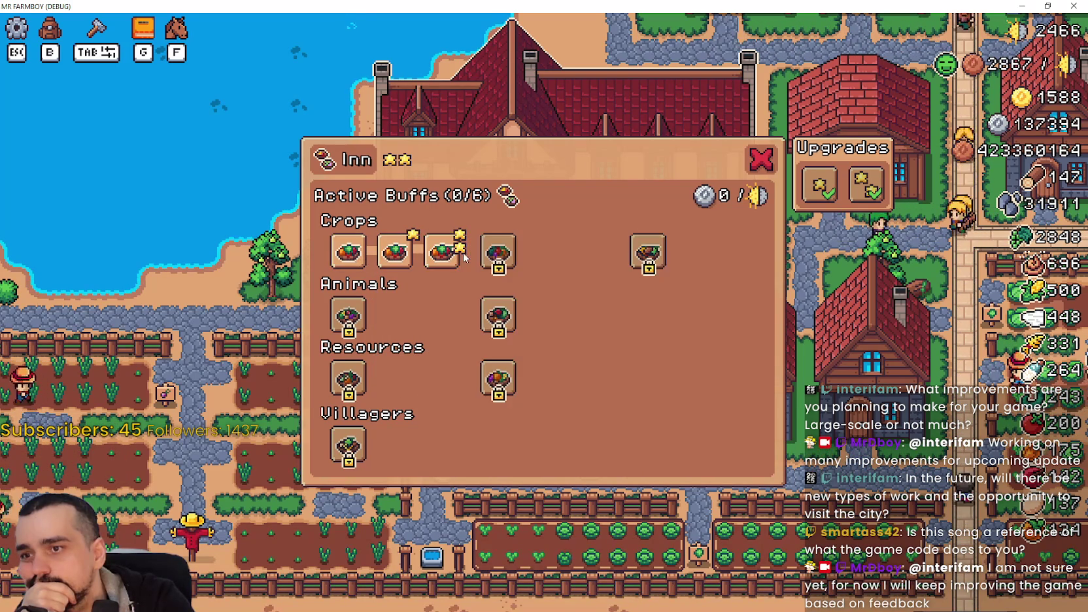
pyautogui.moveTo(347, 323)
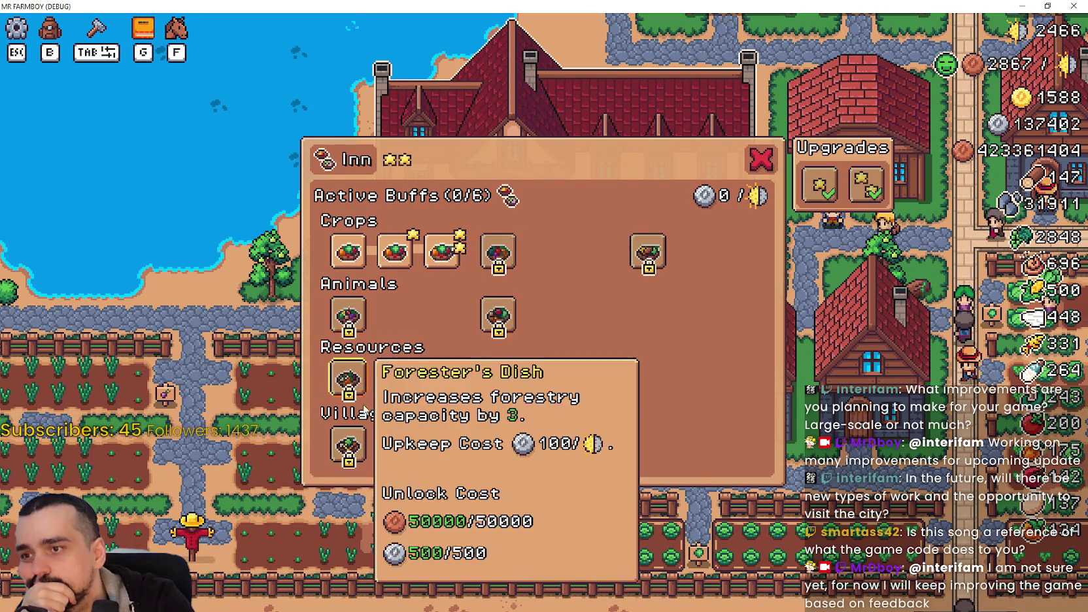
pyautogui.moveTo(338, 388)
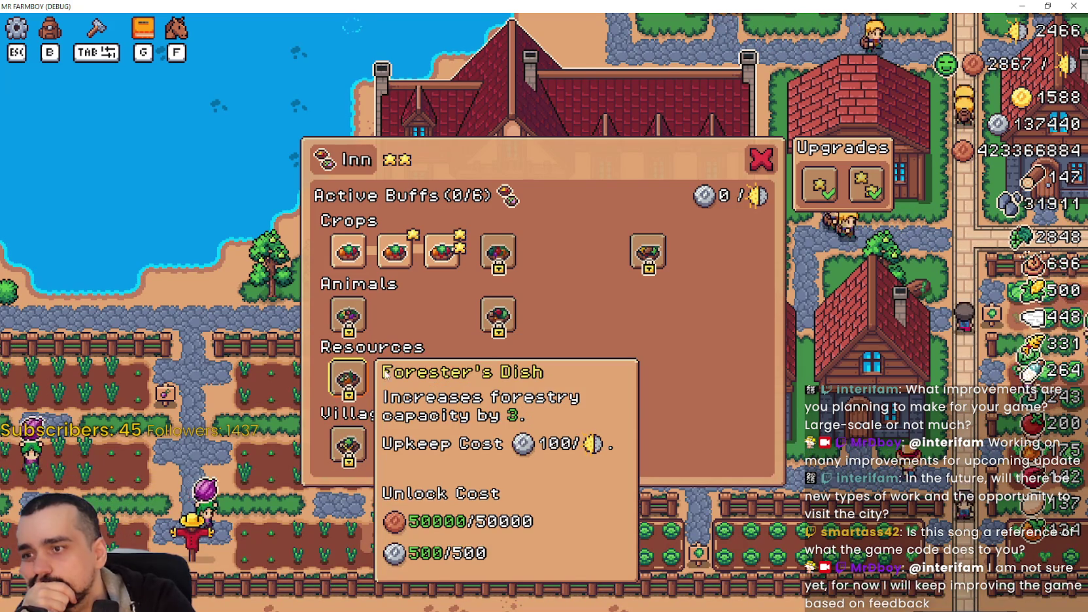
pyautogui.moveTo(492, 373)
pyautogui.moveTo(491, 307)
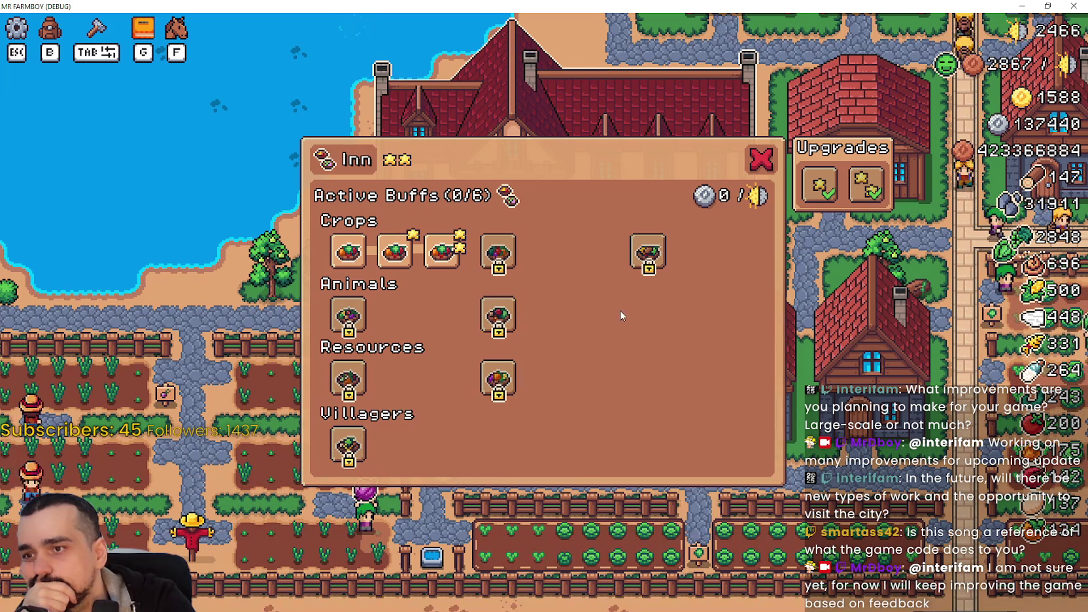
pyautogui.moveTo(352, 445)
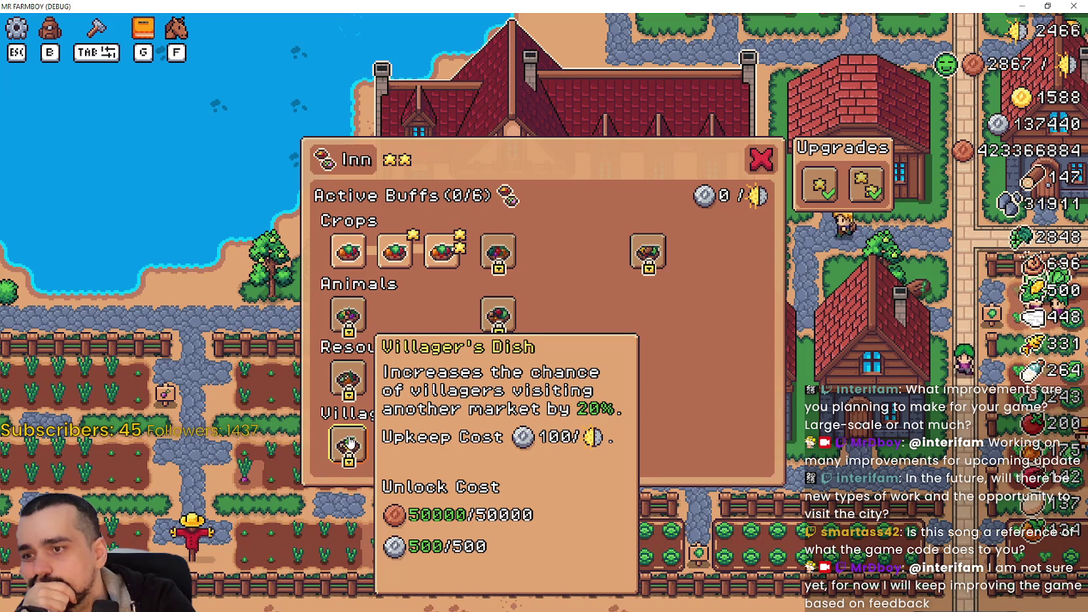
# Unlock Villager's Dish and its next tier
pyautogui.click(348, 443)
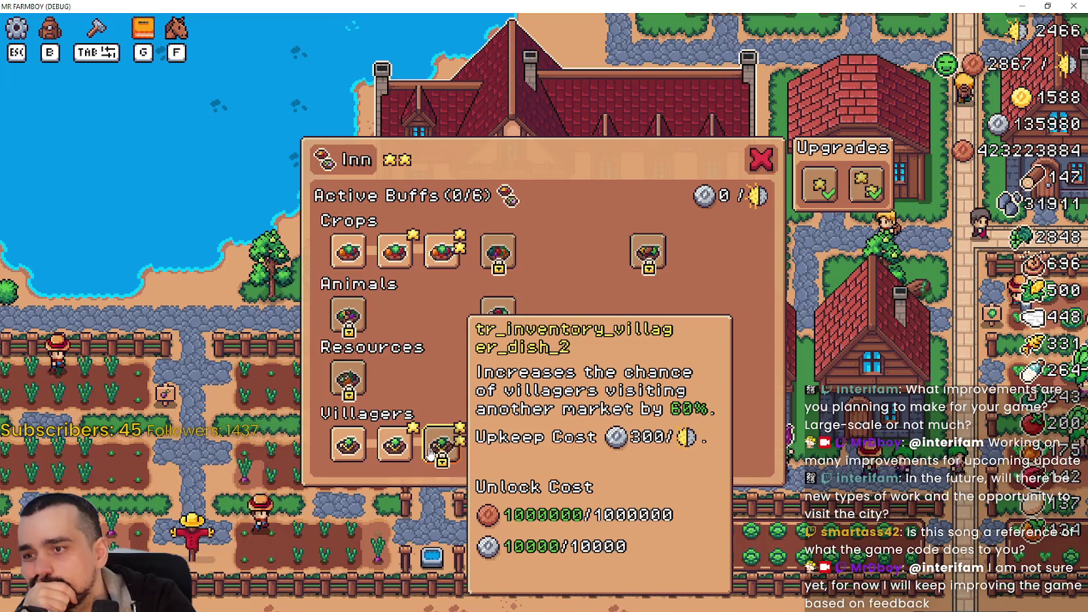
pyautogui.click(395, 445)
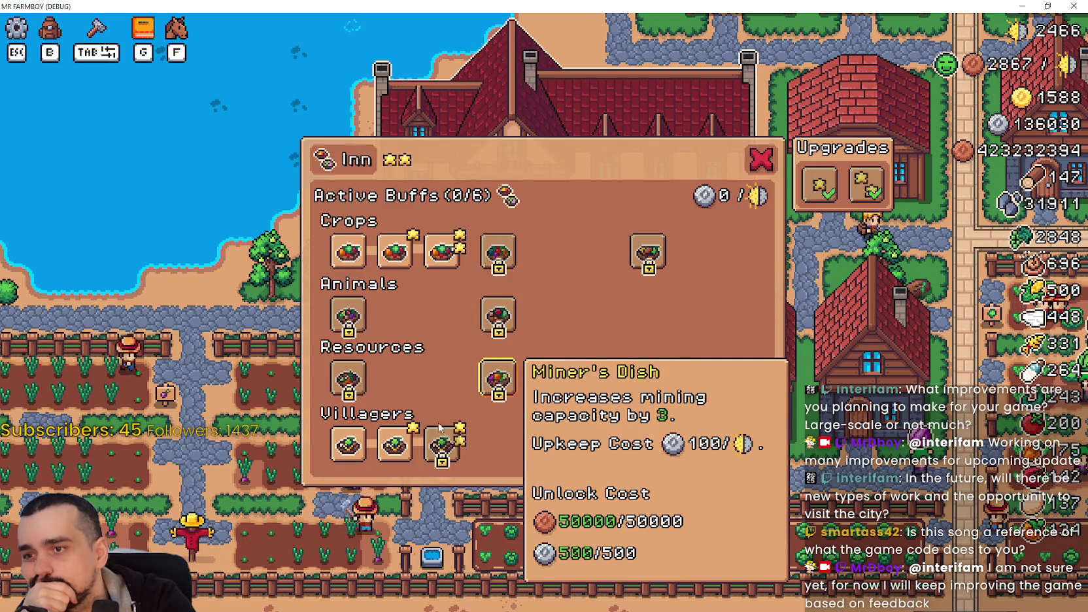
pyautogui.moveTo(385, 442)
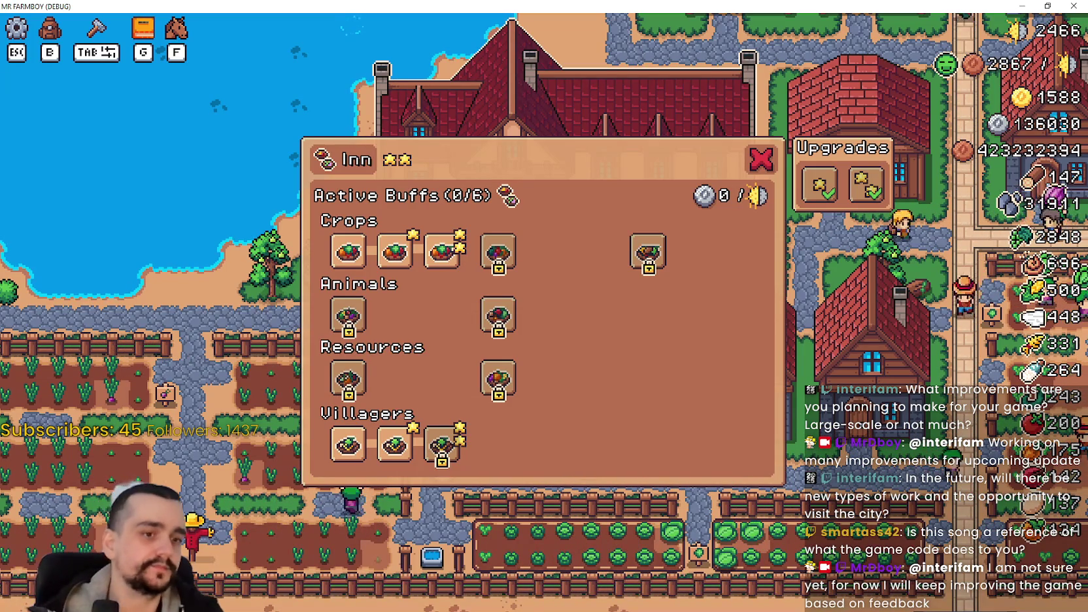
# In the editor, check the upkeep cost line 753 and description line 744 of the tooltip script
pyautogui.hotkey('alt', 'Tab')
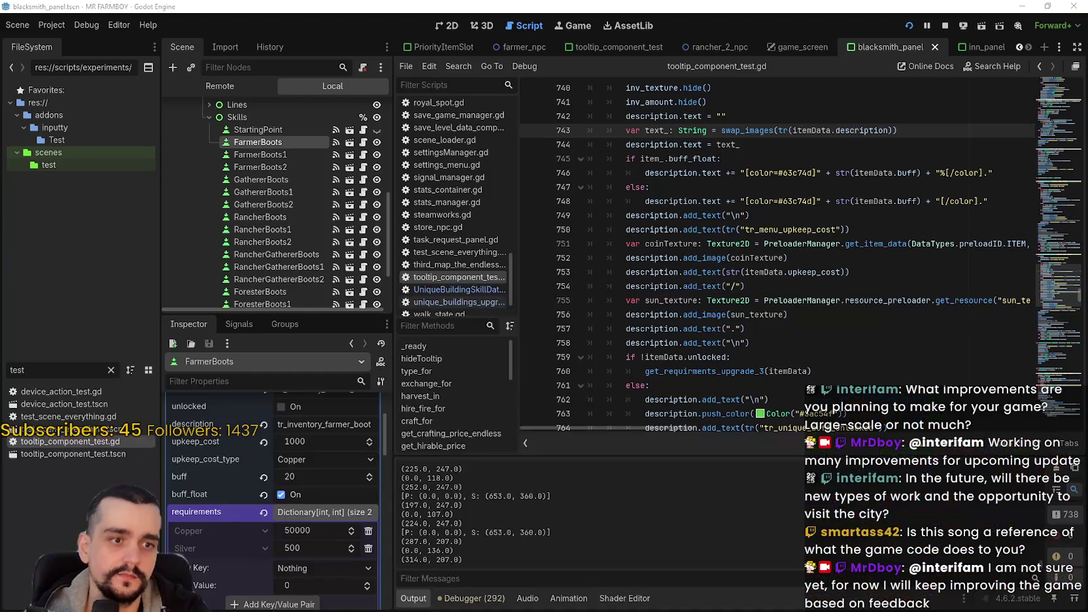
pyautogui.click(728, 272)
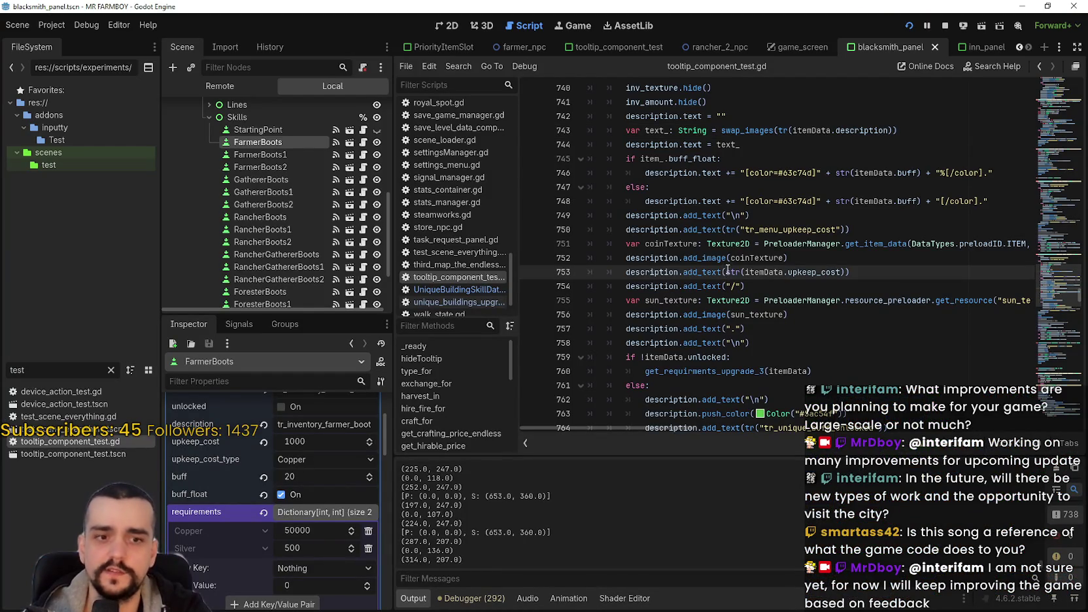
pyautogui.click(768, 174)
pyautogui.click(748, 147)
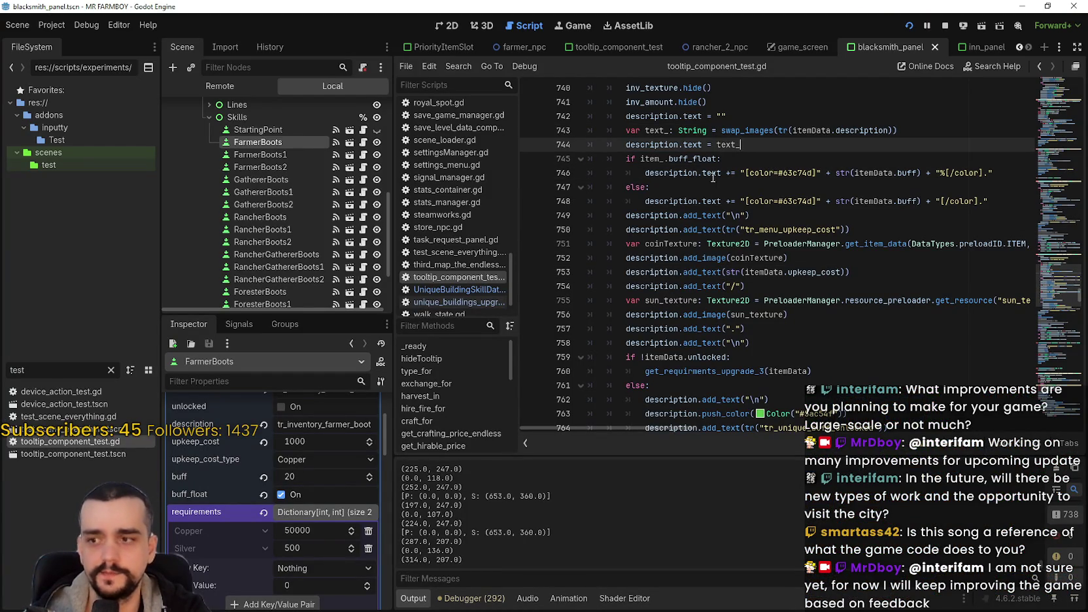
# Back in the game, unlock the remaining Inn crop buffs and some animal buffs
pyautogui.hotkey('alt', 'Tab')
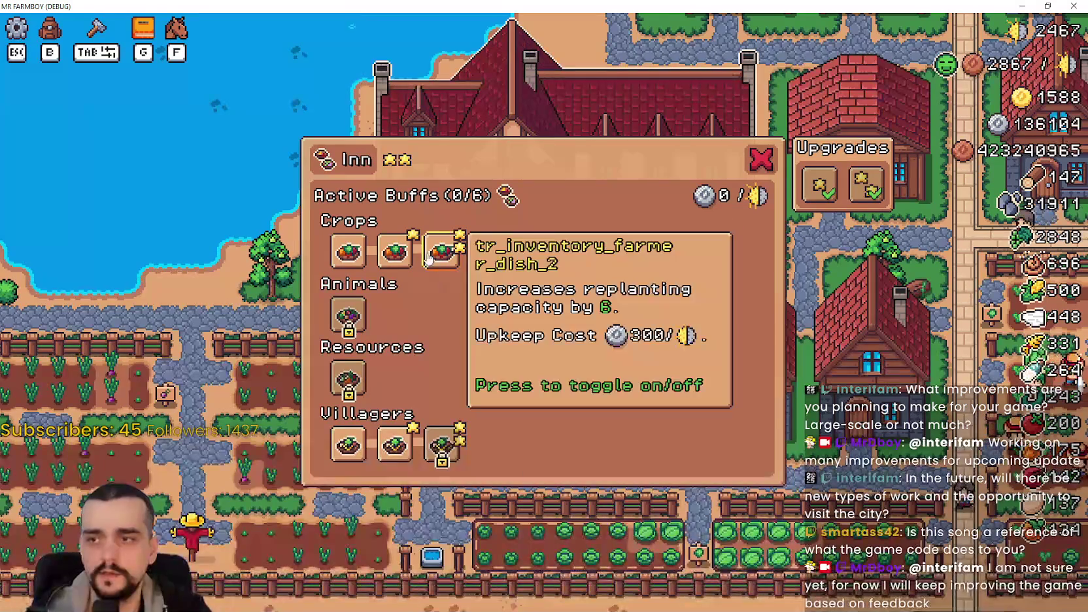
pyautogui.click(552, 255)
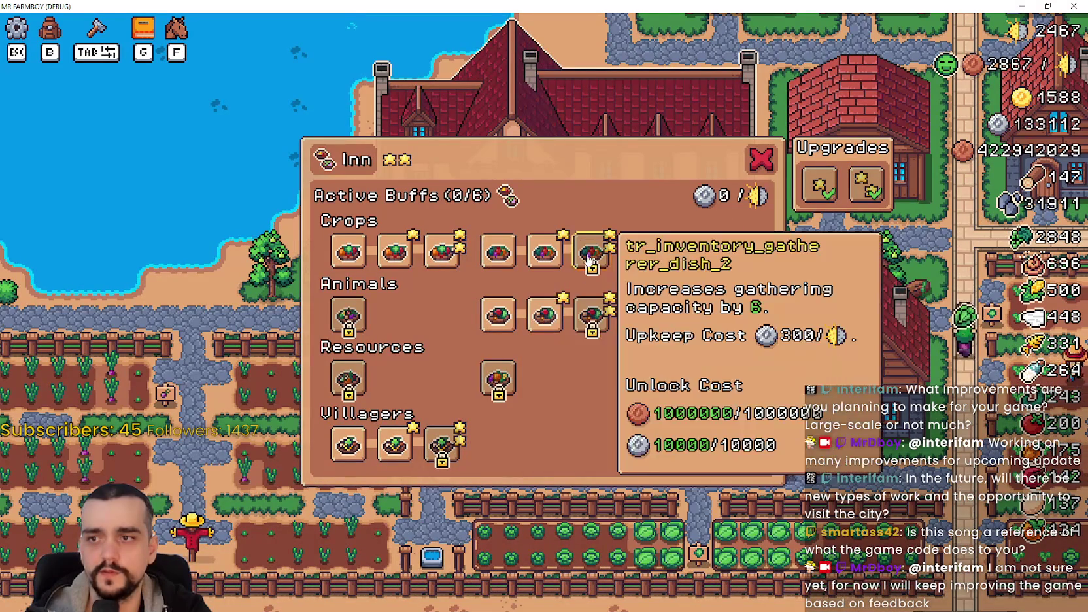
pyautogui.click(592, 251)
pyautogui.click(545, 314)
pyautogui.click(593, 314)
pyautogui.click(648, 252)
pyautogui.click(695, 252)
pyautogui.click(743, 252)
# Unlock all remaining animal, resource and villager dishes, then return to the editor
pyautogui.click(348, 314)
pyautogui.click(356, 381)
pyautogui.click(394, 314)
pyautogui.click(394, 378)
pyautogui.click(394, 445)
pyautogui.click(442, 314)
pyautogui.click(443, 378)
pyautogui.click(497, 378)
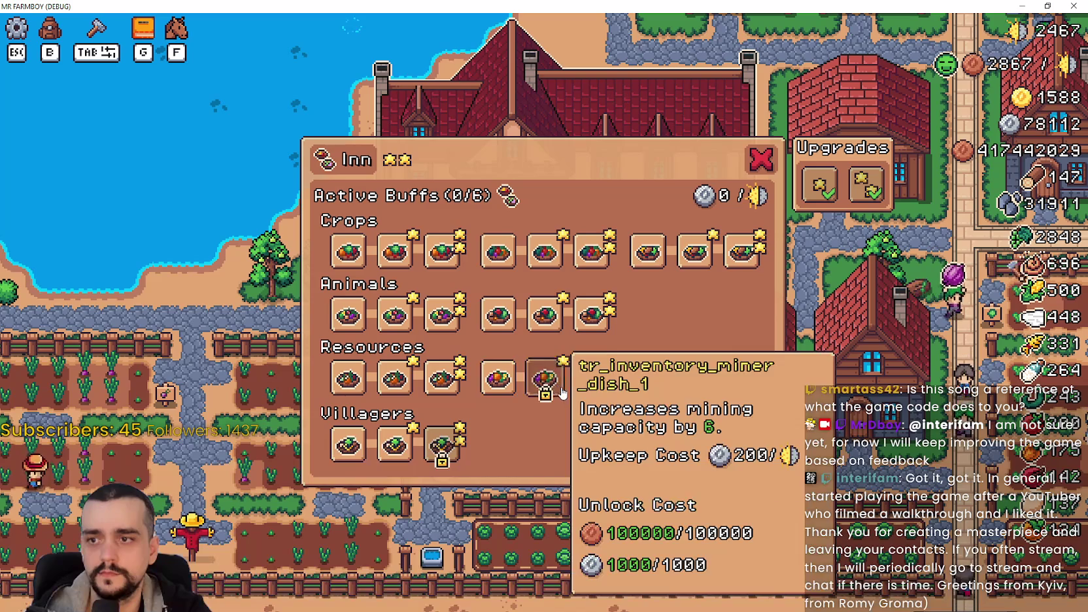
pyautogui.click(545, 378)
pyautogui.click(593, 378)
pyautogui.click(442, 444)
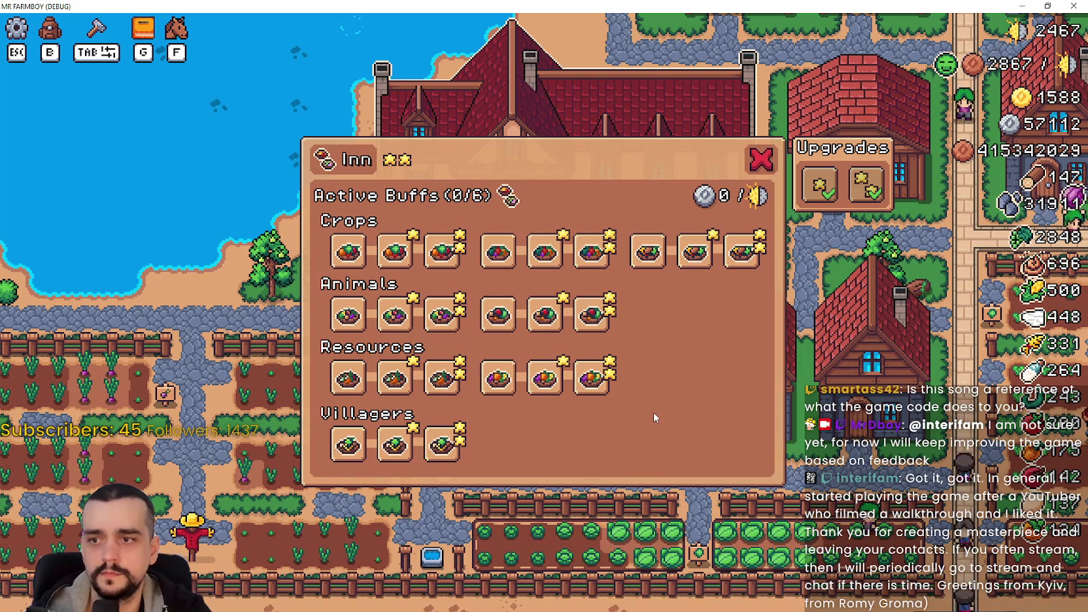
pyautogui.hotkey('alt', 'Tab')
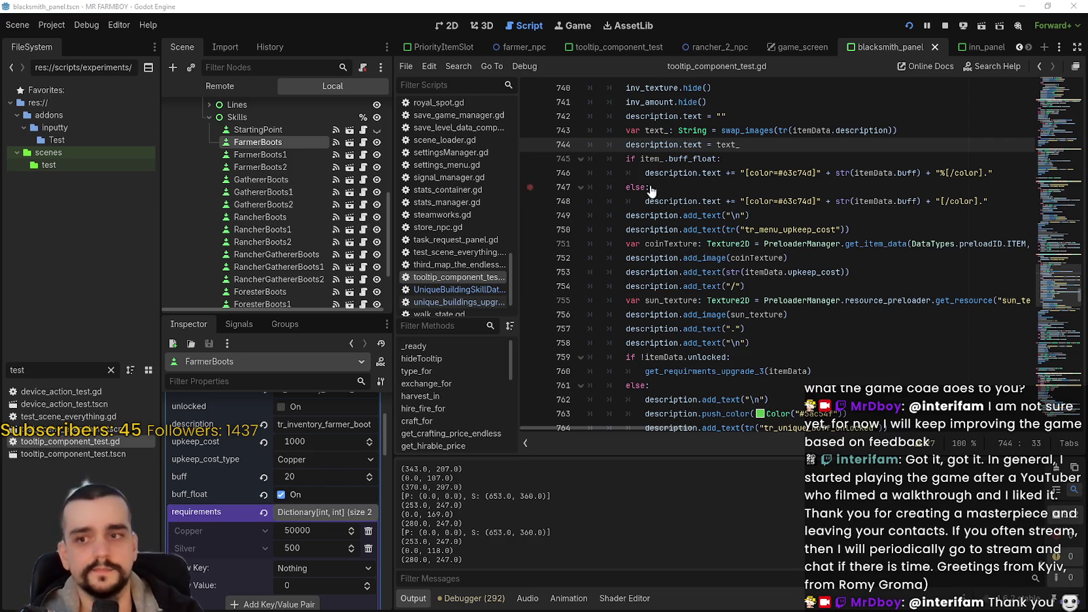
# Review line 747's else branch, activate Inn buffs to 6/6 (1300 silver upkeep), and minimize the game
pyautogui.click(719, 192)
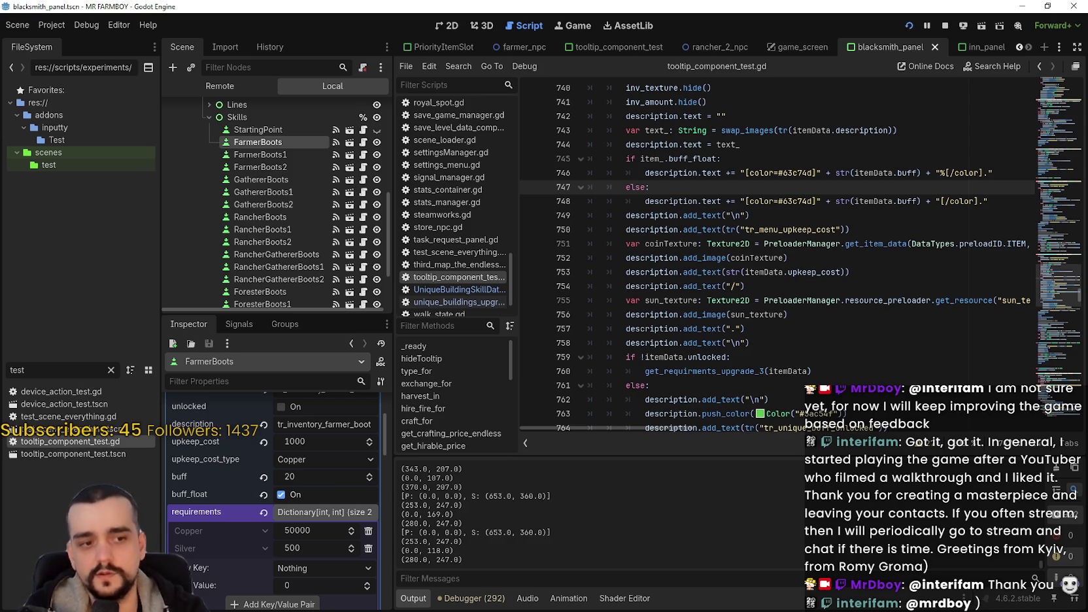
pyautogui.hotkey('alt', 'Tab')
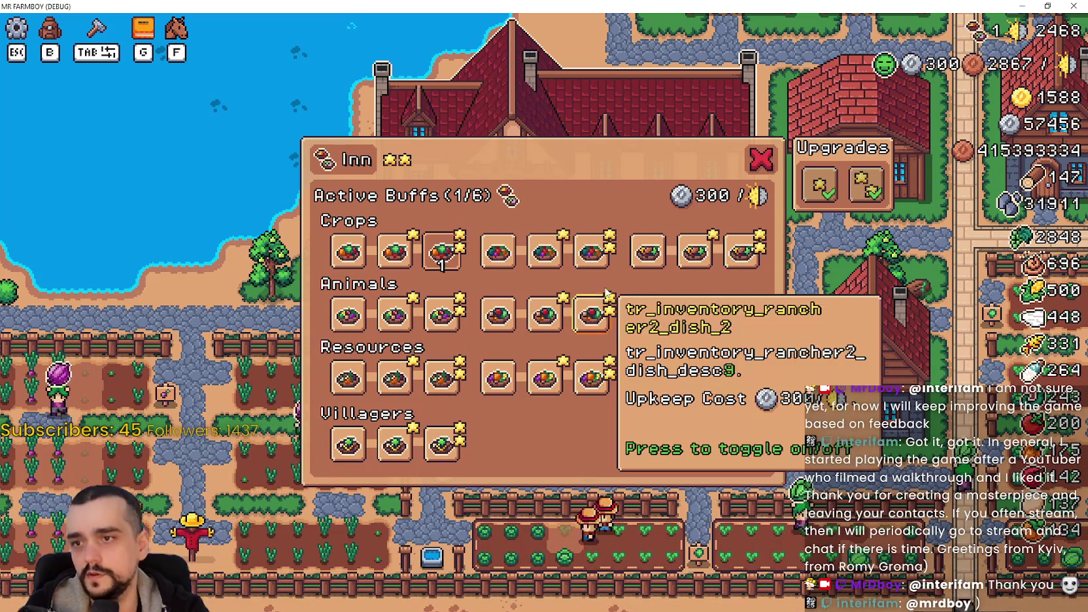
pyautogui.click(592, 251)
pyautogui.click(741, 250)
pyautogui.click(498, 314)
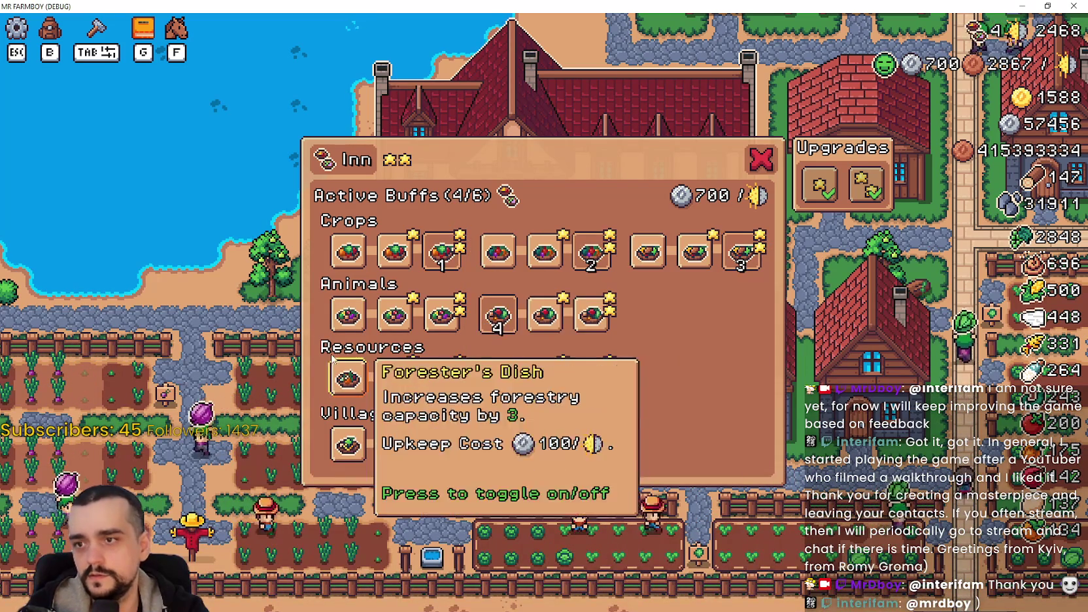
pyautogui.click(592, 378)
pyautogui.click(442, 377)
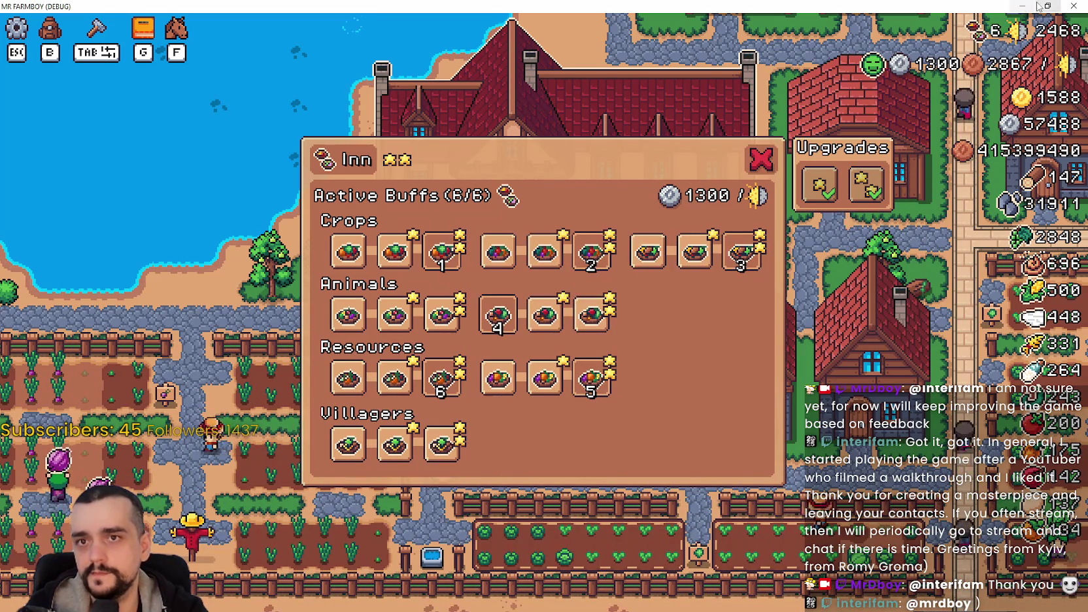
pyautogui.click(1012, 12)
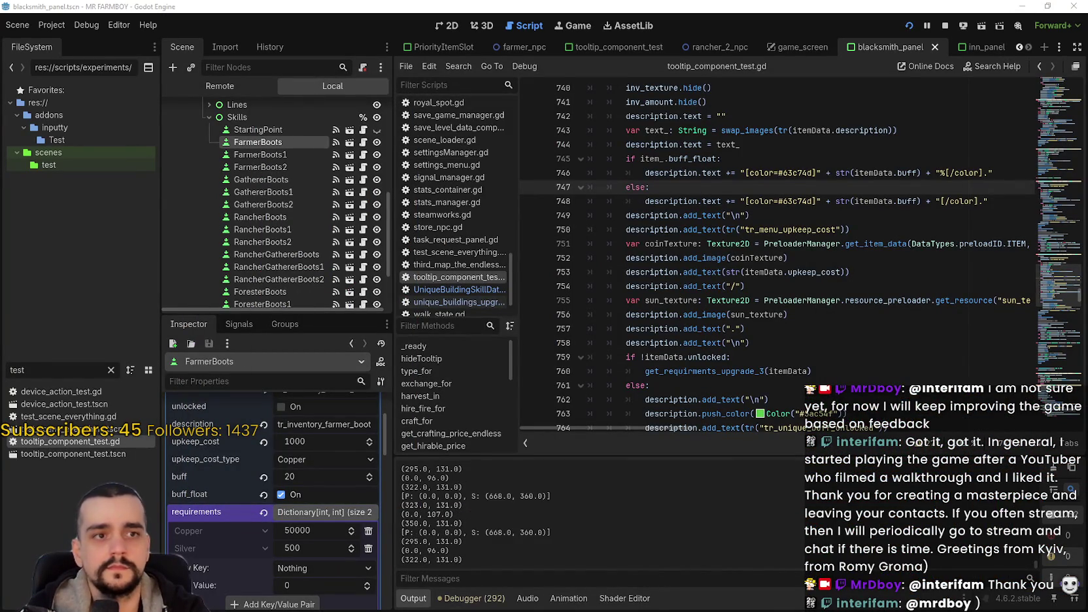
# Inspect the remote GameManager filtered by 'inn', with the game window beside the Inspector
pyautogui.click(249, 83)
pyautogui.click(246, 286)
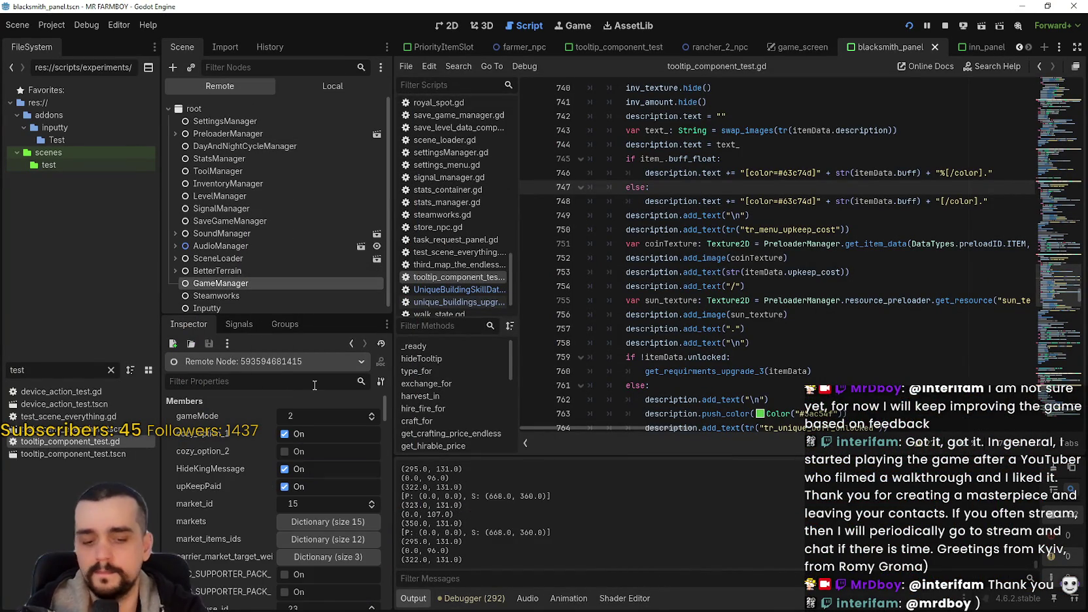
pyautogui.write('inn')
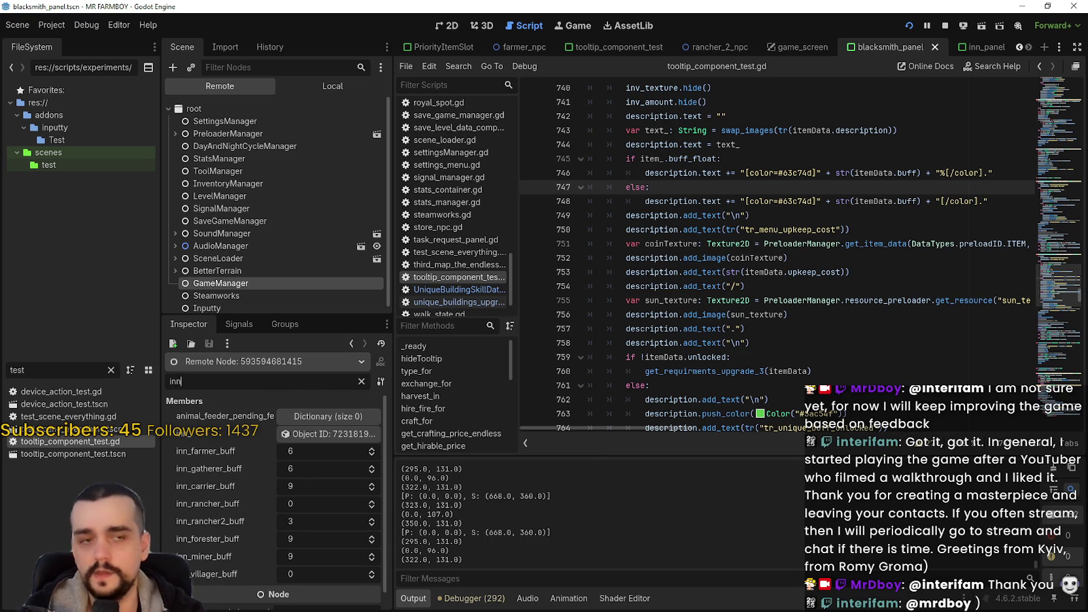
pyautogui.moveTo(859, 126)
pyautogui.mouseDown()
pyautogui.moveTo(627, 41)
pyautogui.moveTo(650, 36)
pyautogui.mouseUp()
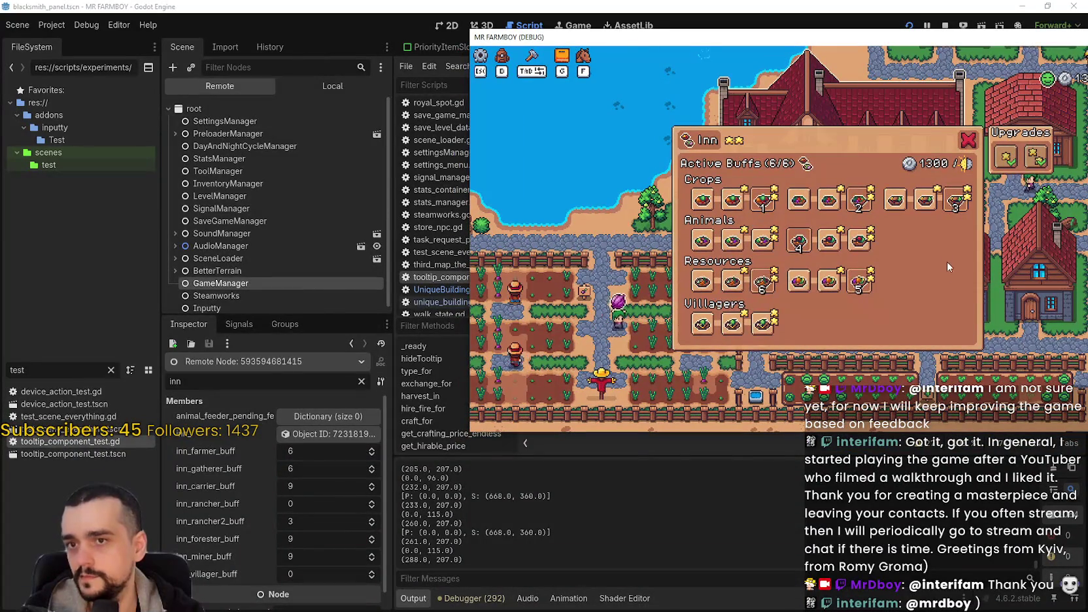
# Toggle rancher2, turn off the villager and second miner dishes, enable the first miner dish
pyautogui.click(856, 252)
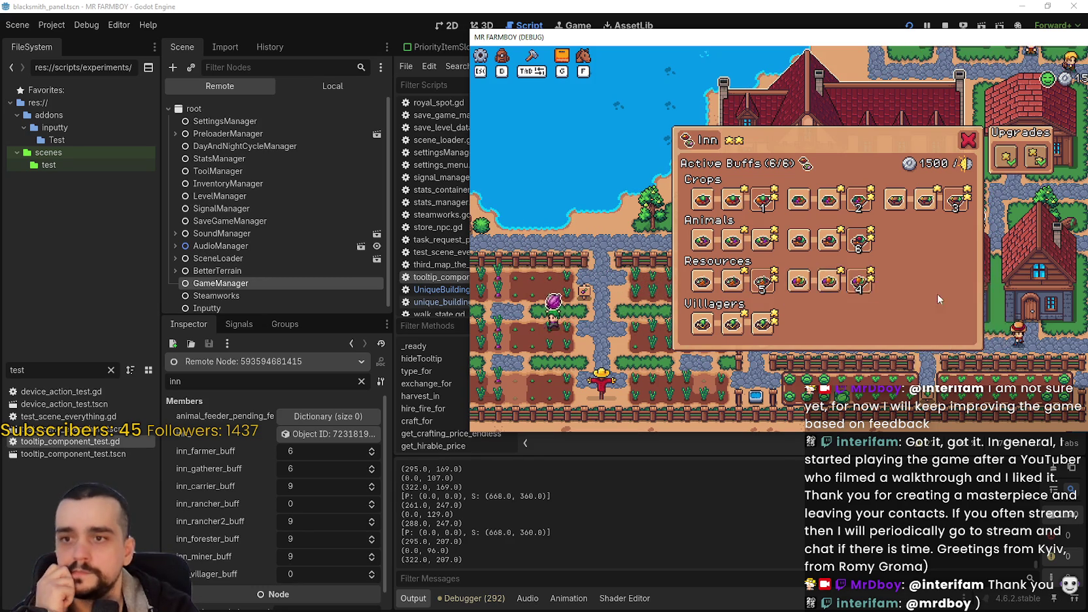
pyautogui.moveTo(767, 330)
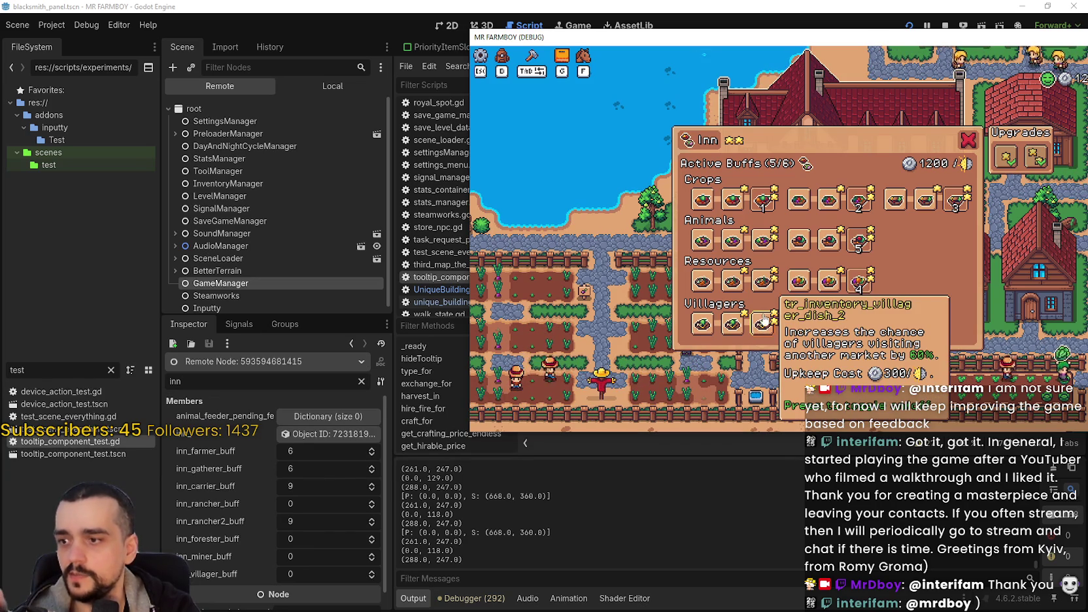
pyautogui.click(759, 322)
pyautogui.moveTo(863, 294)
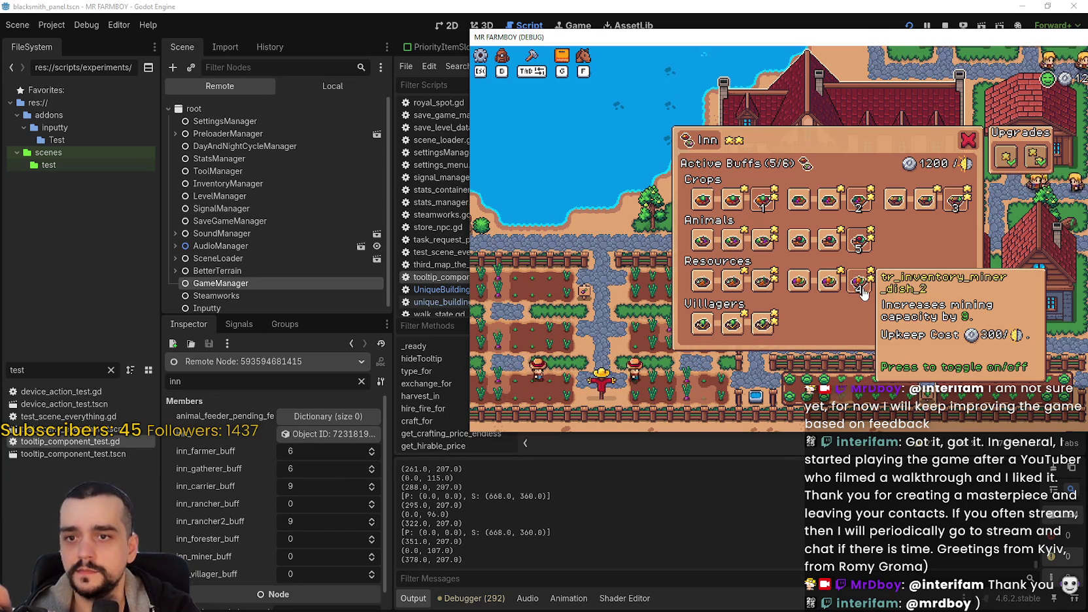
pyautogui.click(830, 288)
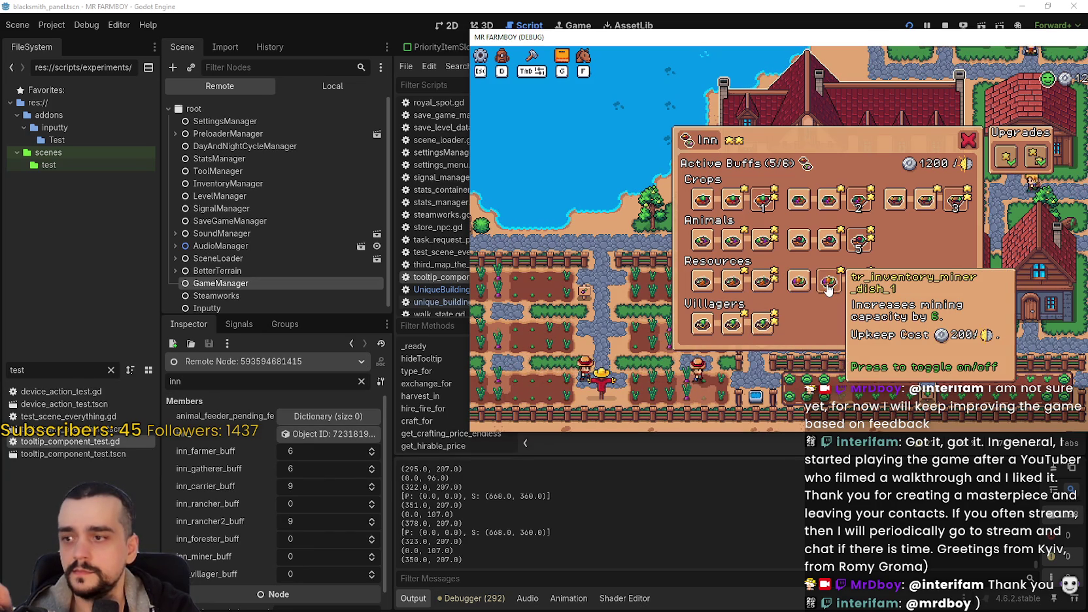
pyautogui.click(870, 286)
pyautogui.hotkey('alt', 'Tab')
pyautogui.click(673, 244)
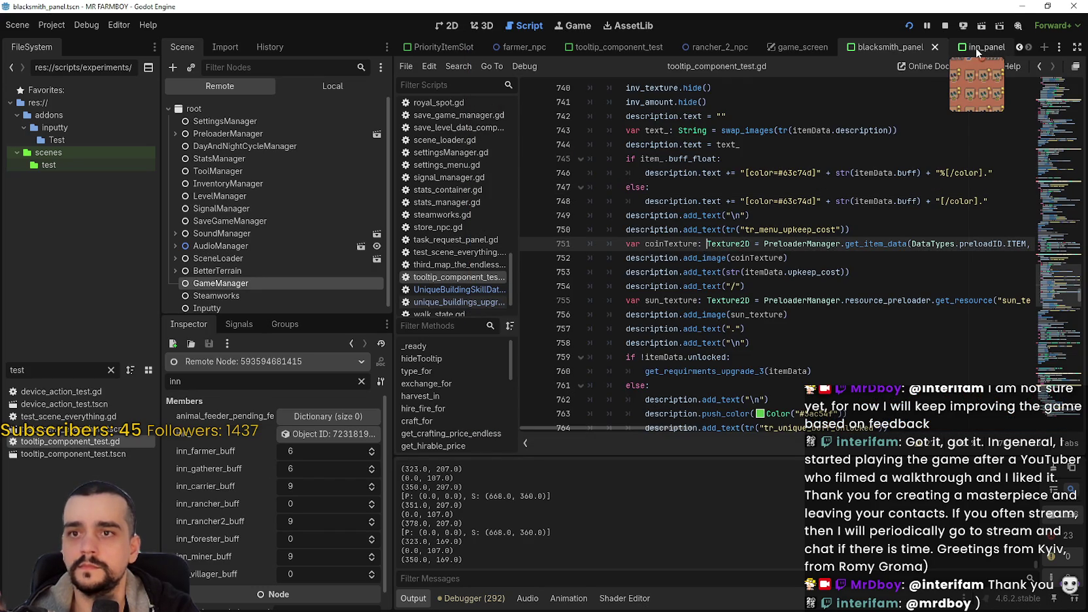
# Switch to the Inn scene and open its inn.gd script
pyautogui.click(1019, 47)
pyautogui.click(1018, 47)
pyautogui.click(1018, 47)
pyautogui.click(1018, 47)
pyautogui.click(1018, 47)
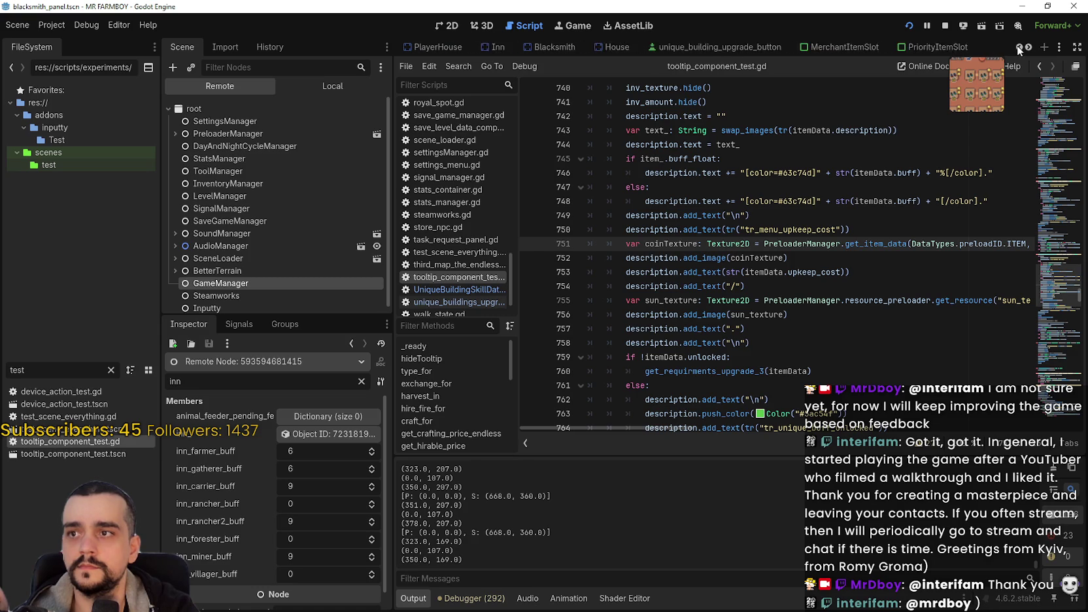
pyautogui.click(1018, 47)
pyautogui.click(680, 47)
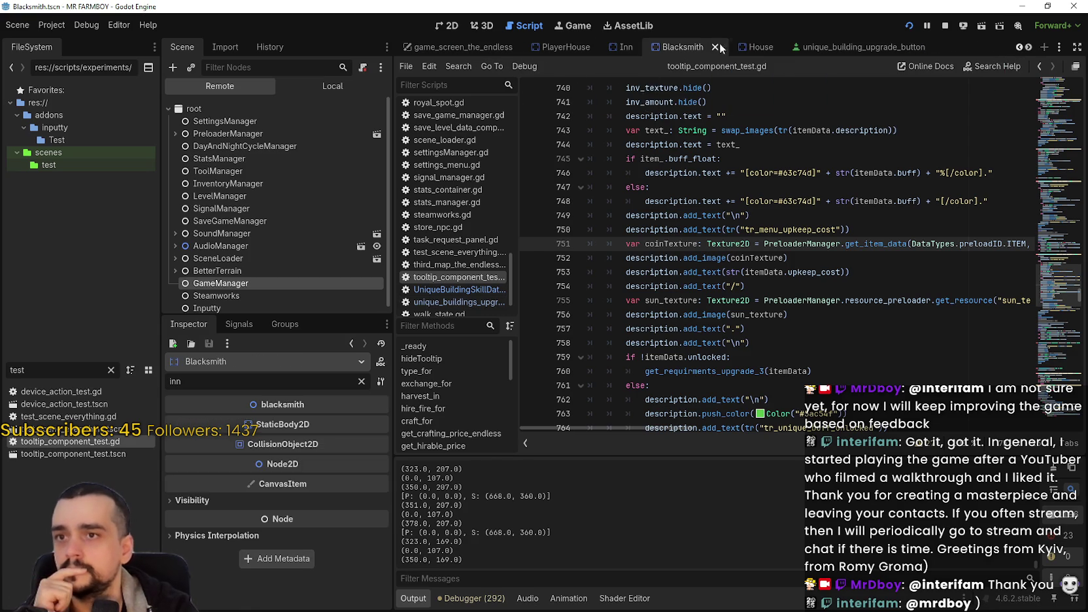
pyautogui.click(624, 47)
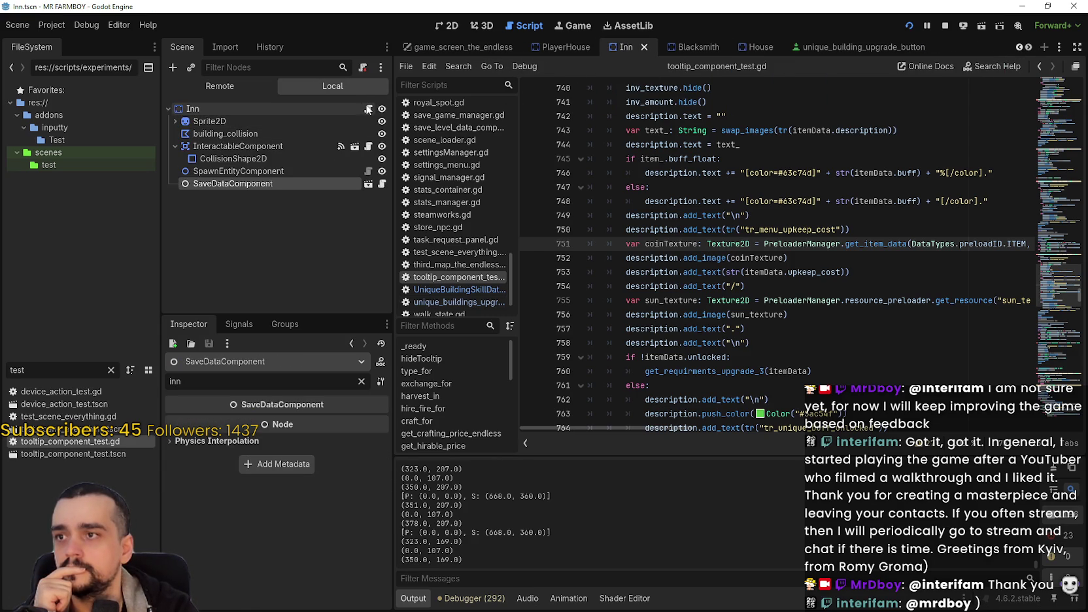
pyautogui.click(369, 109)
# In the VILLAGER_DISH branch on line 96, replace inn_miner_buff with inn_villager_buff
pyautogui.scroll(-5, 842, 381)
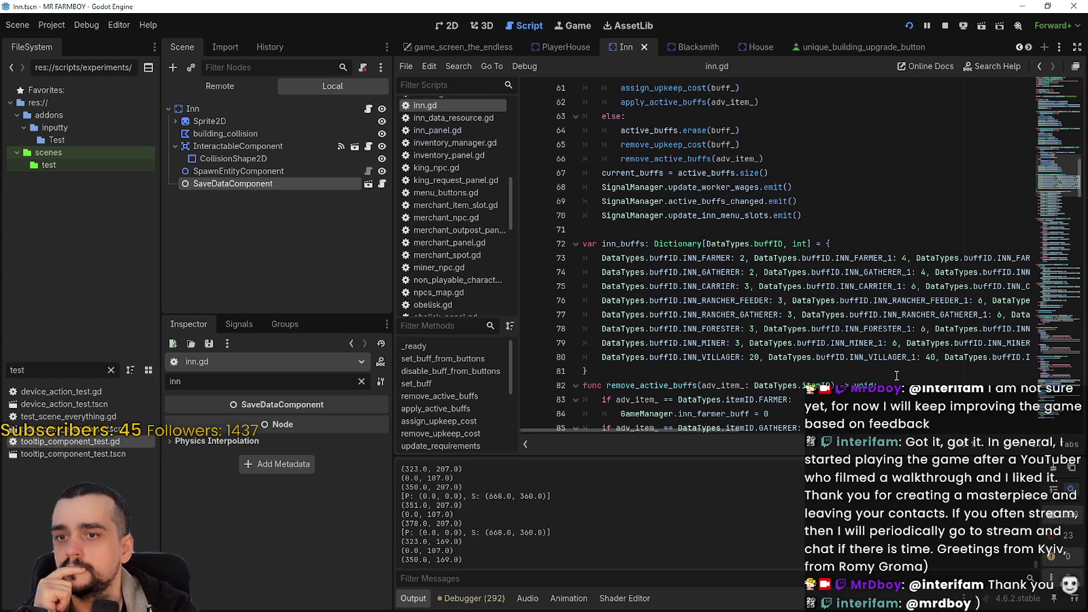
pyautogui.moveTo(742, 429)
pyautogui.mouseDown()
pyautogui.moveTo(793, 425)
pyautogui.moveTo(688, 427)
pyautogui.moveTo(540, 365)
pyautogui.mouseUp()
pyautogui.scroll(-6, 706, 347)
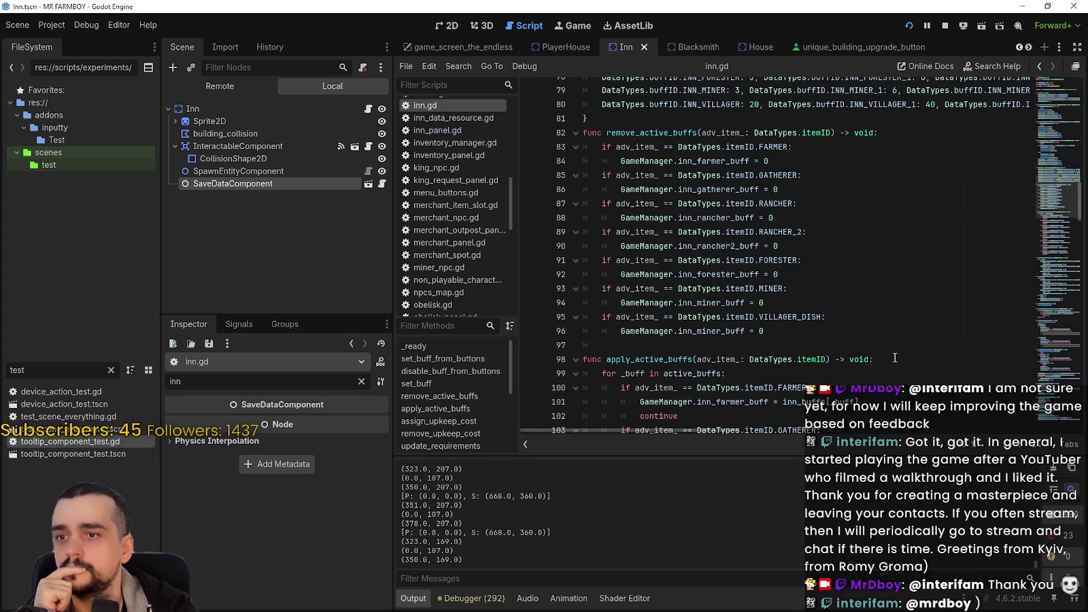
pyautogui.doubleClick(795, 317)
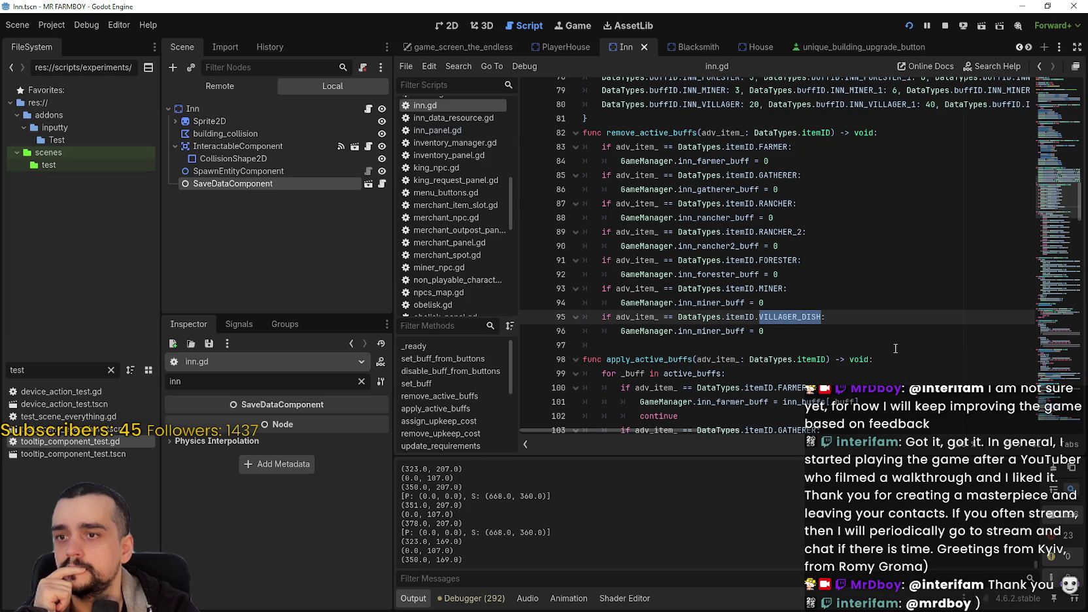
pyautogui.doubleClick(717, 332)
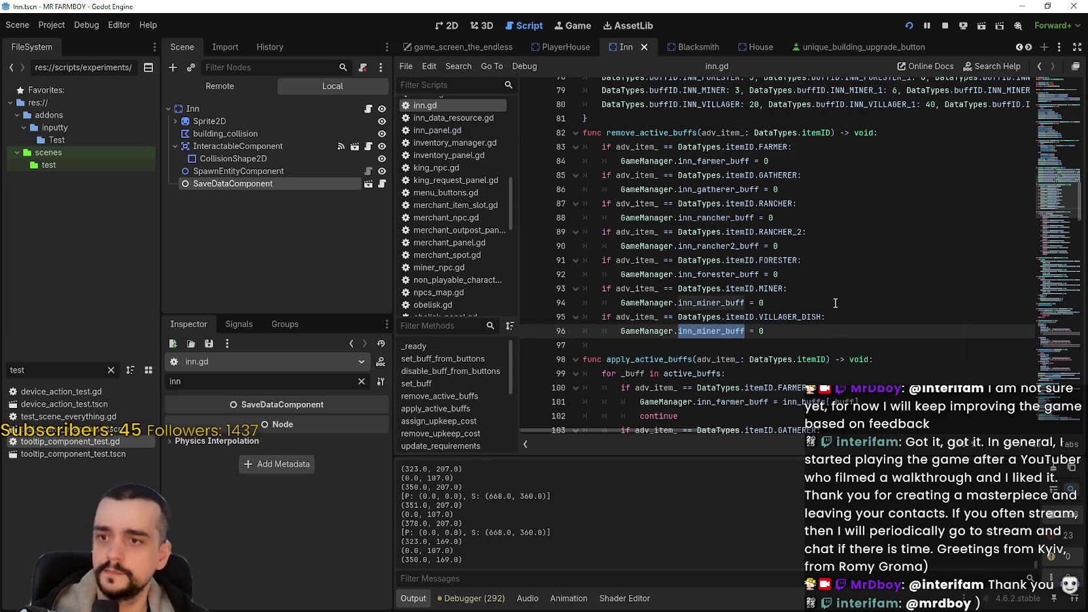
pyautogui.write('inn_vi')
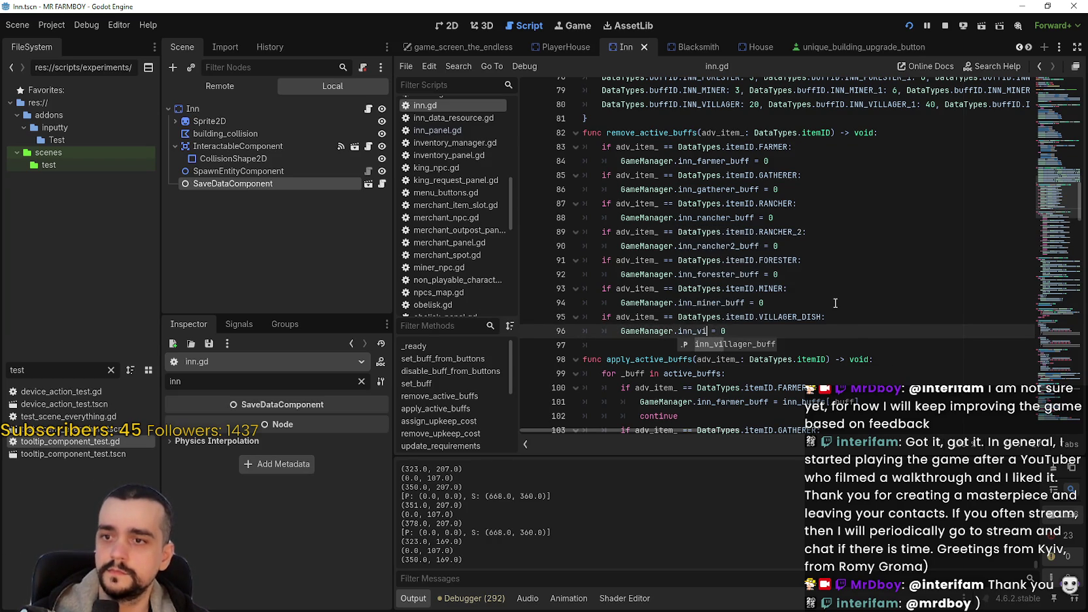
pyautogui.press('Return')
# Replace inn_miner_buff with inn_villager_buff on line 122 and save inn.gd
pyautogui.scroll(-8, 835, 303)
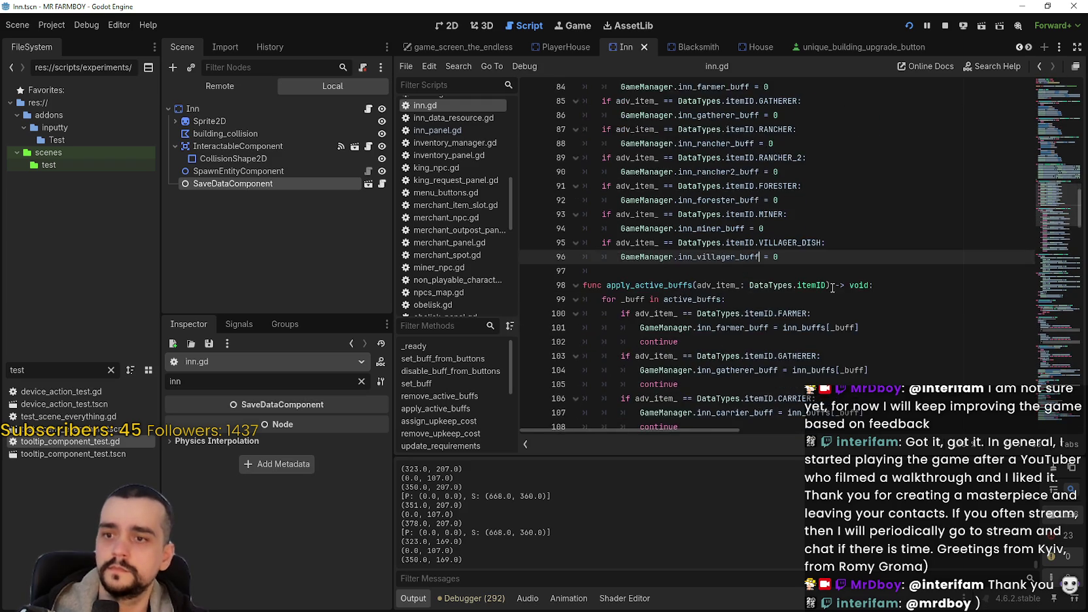
pyautogui.scroll(-1, 824, 294)
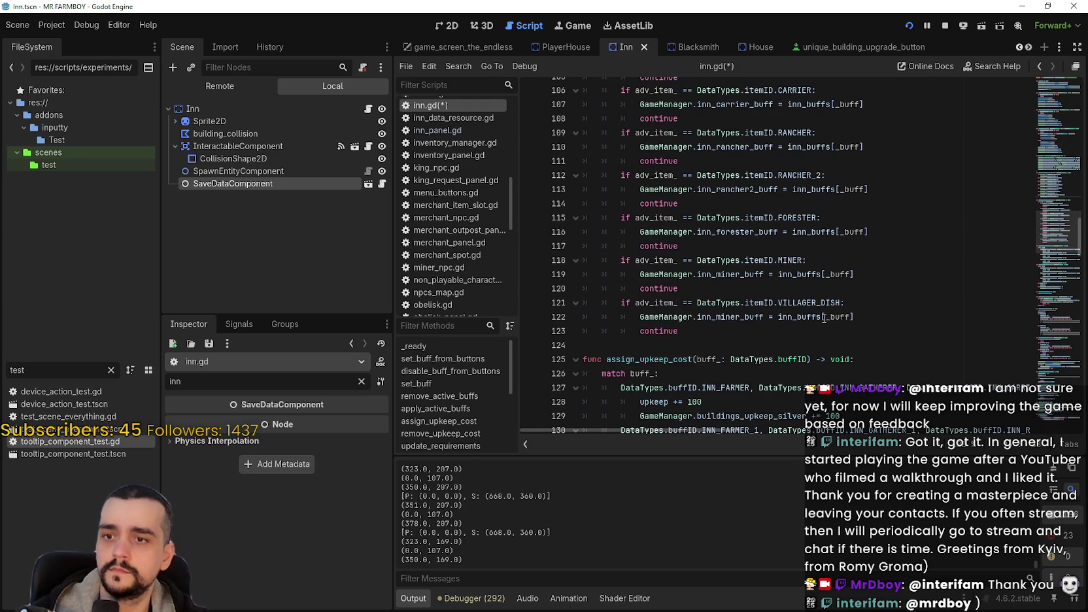
pyautogui.doubleClick(797, 319)
pyautogui.doubleClick(721, 317)
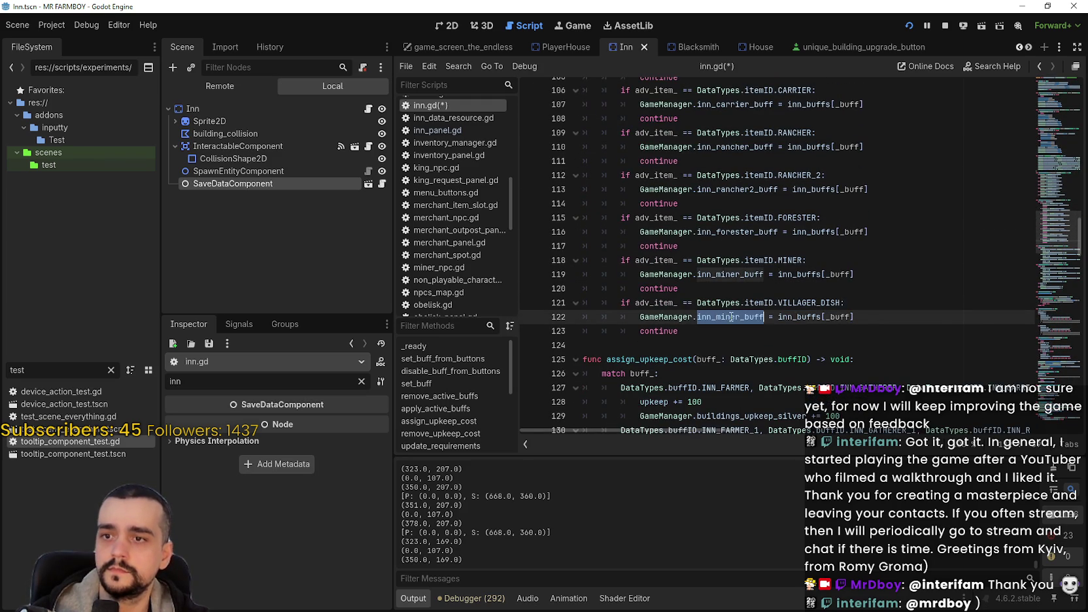
pyautogui.write('inn')
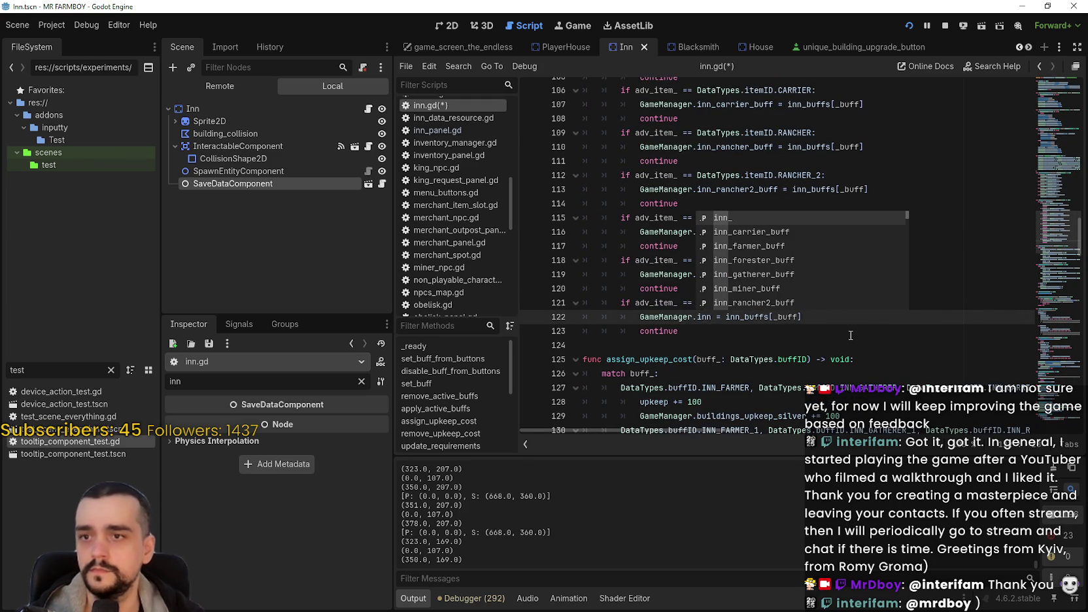
pyautogui.write('_vil')
pyautogui.press('Return')
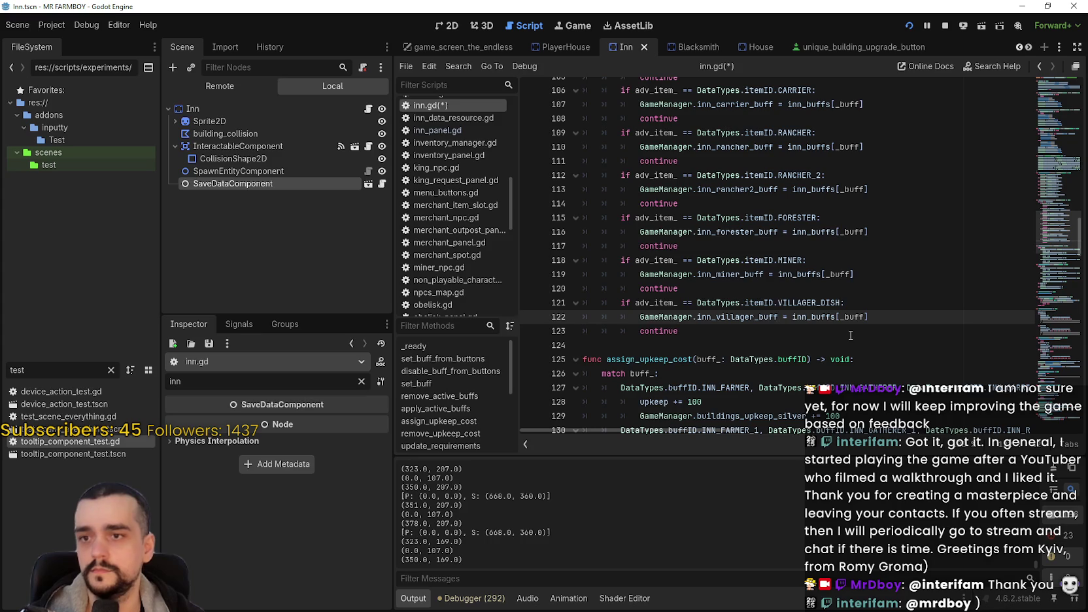
pyautogui.scroll(-8, 820, 307)
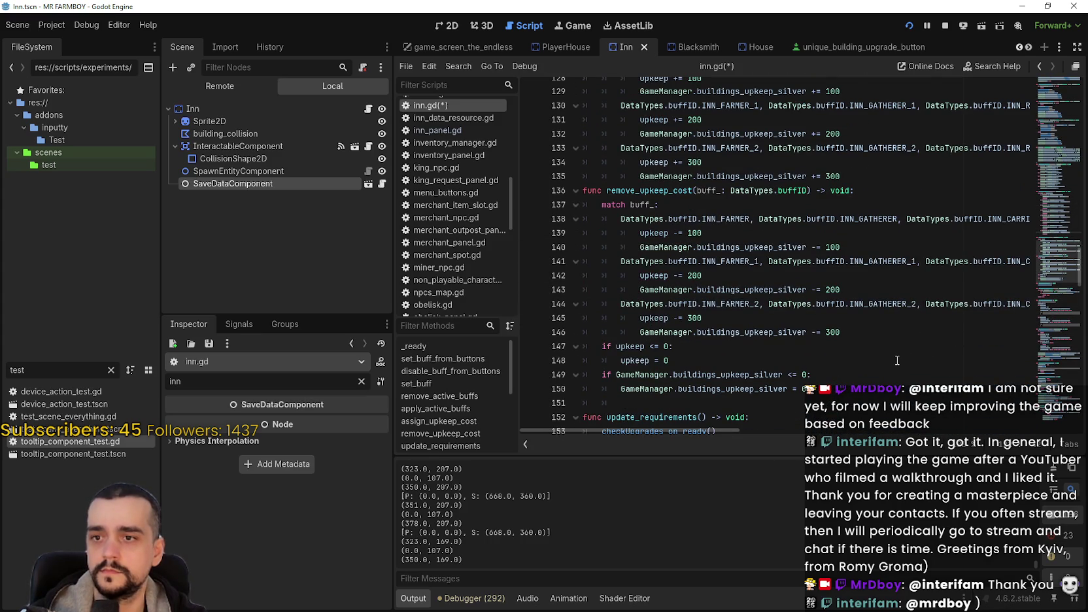
pyautogui.scroll(-4, 734, 255)
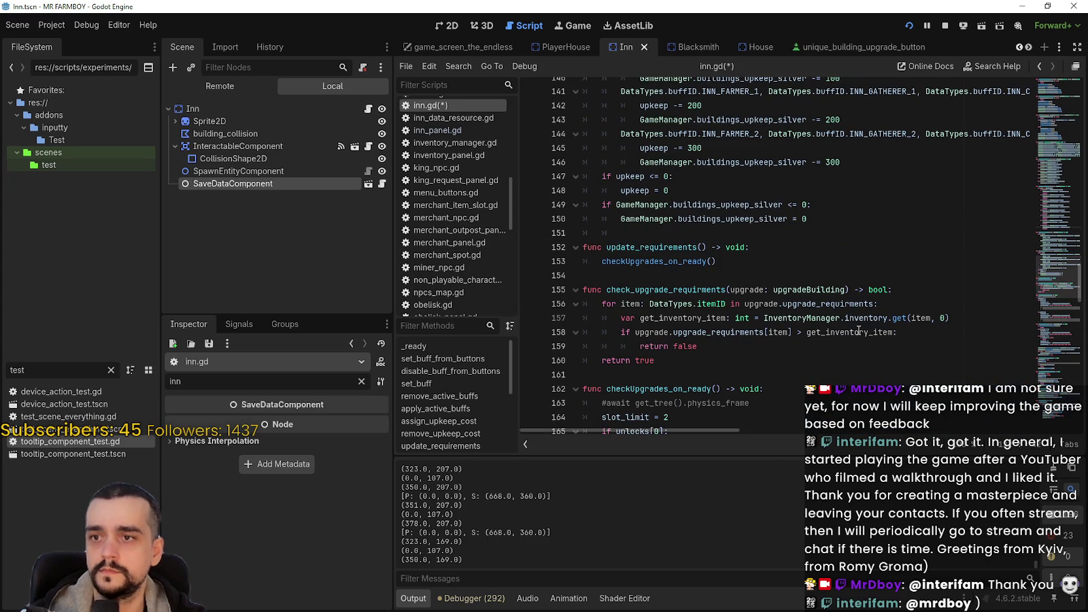
pyautogui.click(774, 262)
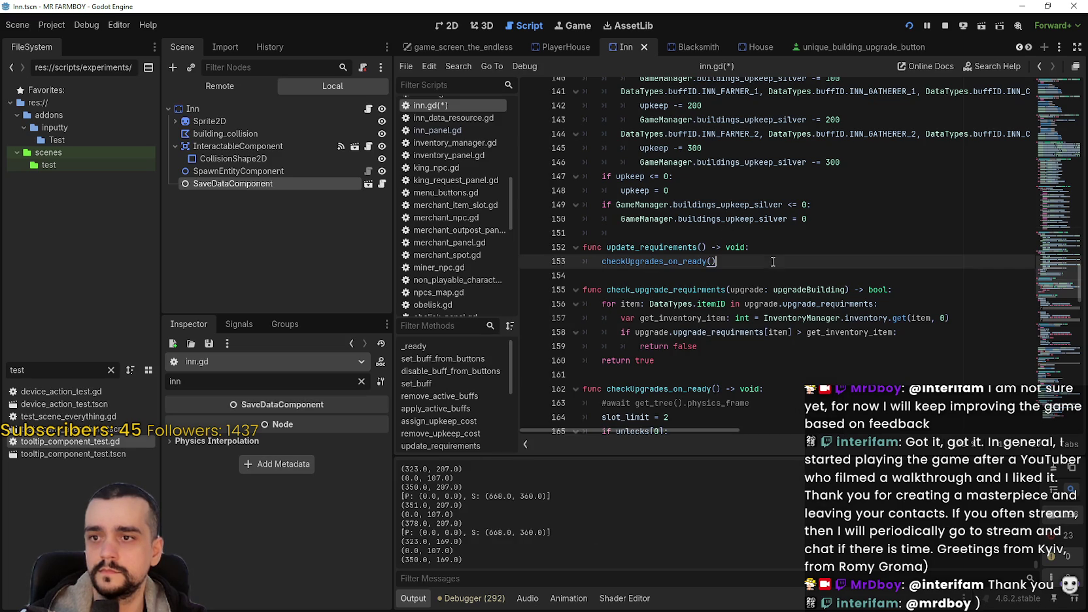
pyautogui.scroll(-1, 874, 300)
pyautogui.click(873, 300)
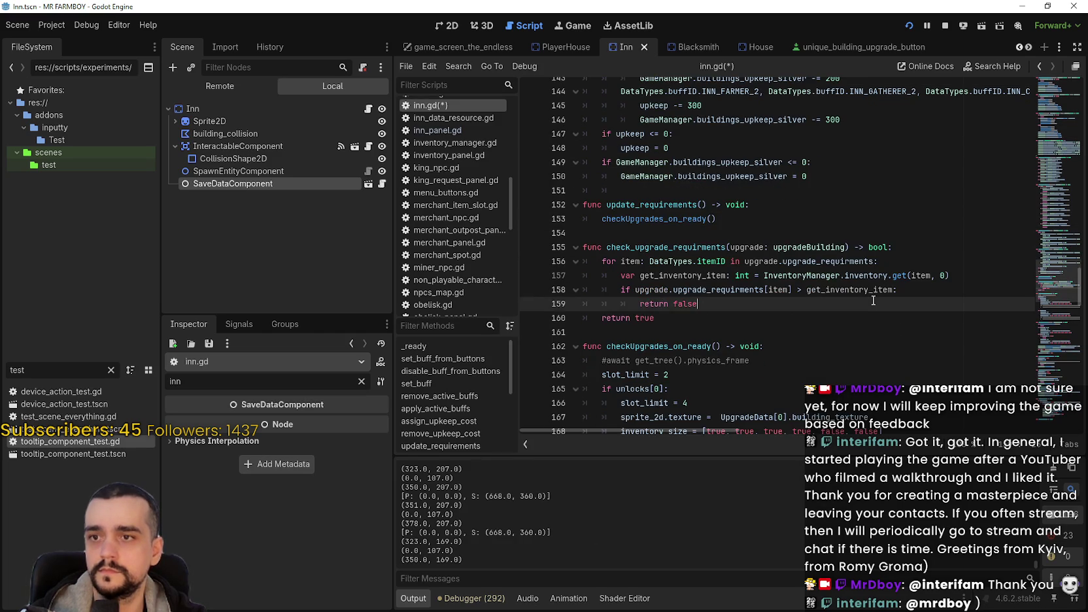
pyautogui.hotkey('ctrl', 's')
# Search the whole project for buildings_upkeep_silver
pyautogui.scroll(2, 875, 299)
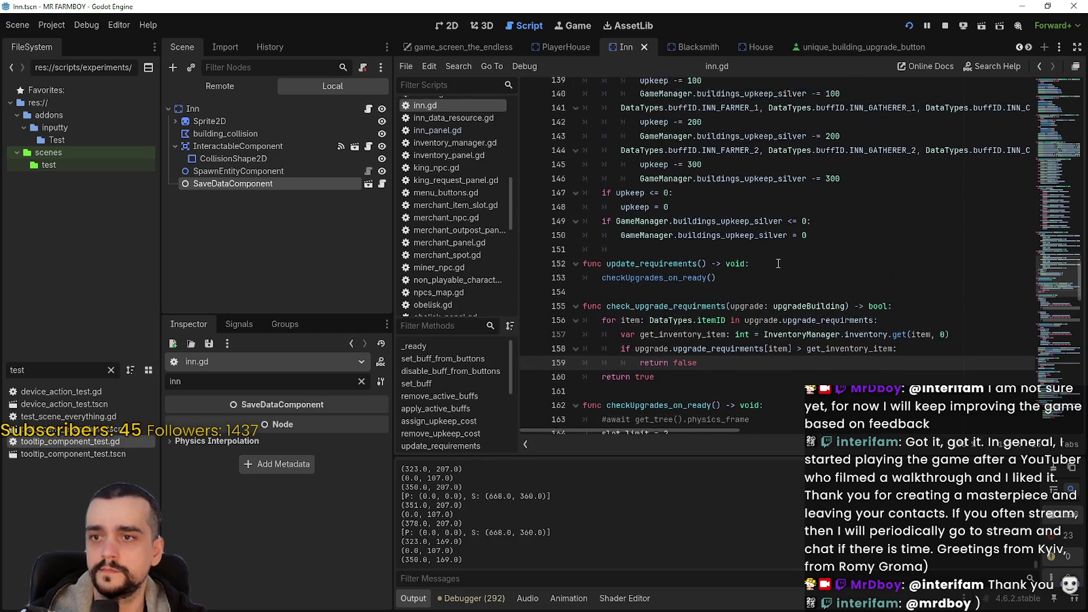
pyautogui.click(739, 246)
pyautogui.doubleClick(741, 246)
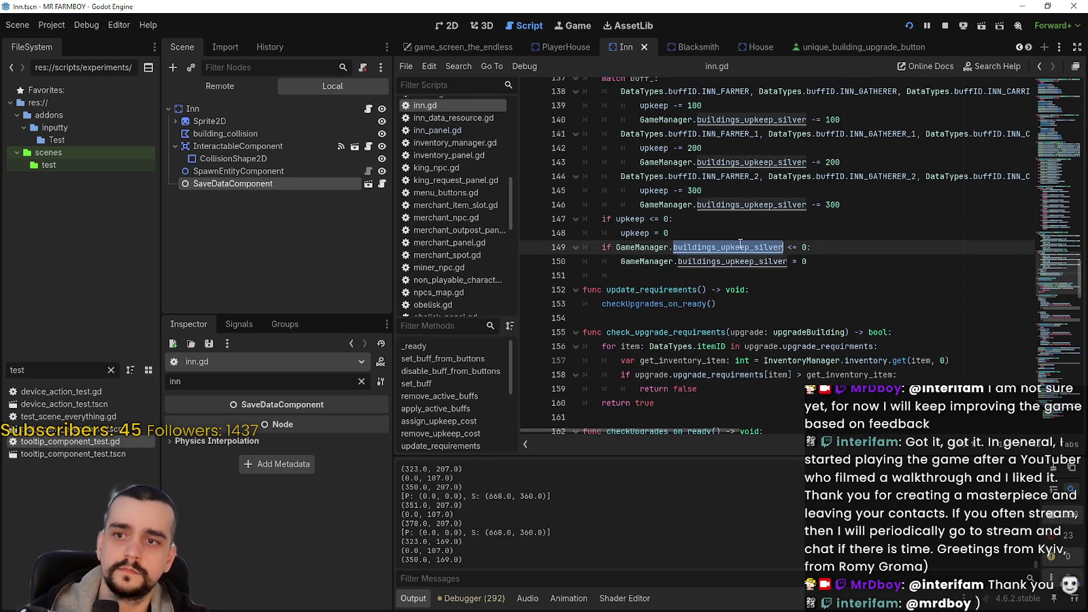
pyautogui.hotkey('ctrl', 'shift', 'f')
pyautogui.click(549, 361)
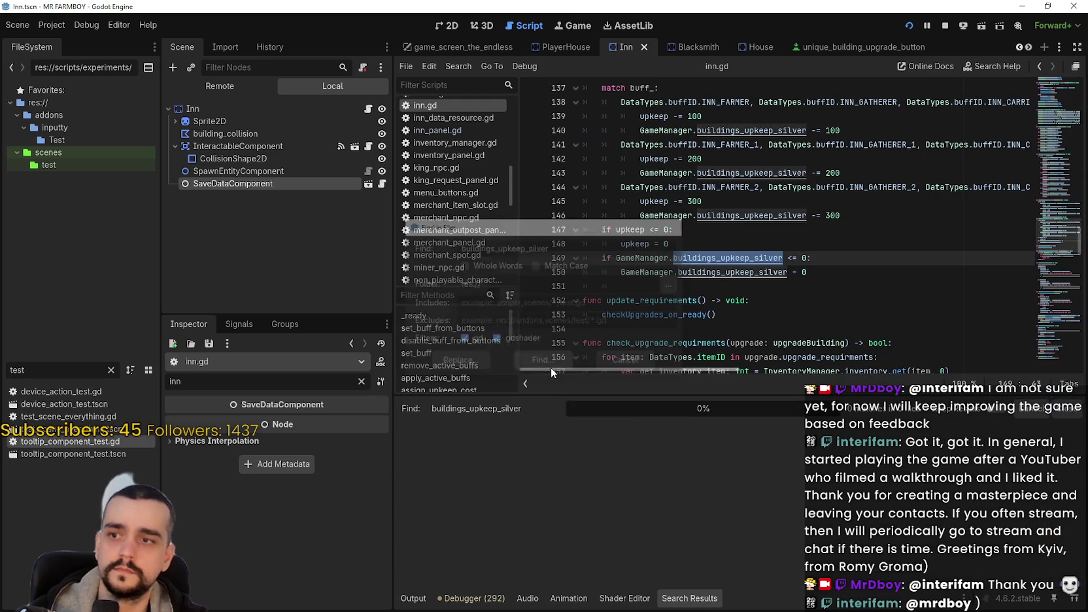
# Open the npcs_map.gd match at line 70 and copy the blacksmith_remove_one_buff emit statement
pyautogui.scroll(-3, 693, 514)
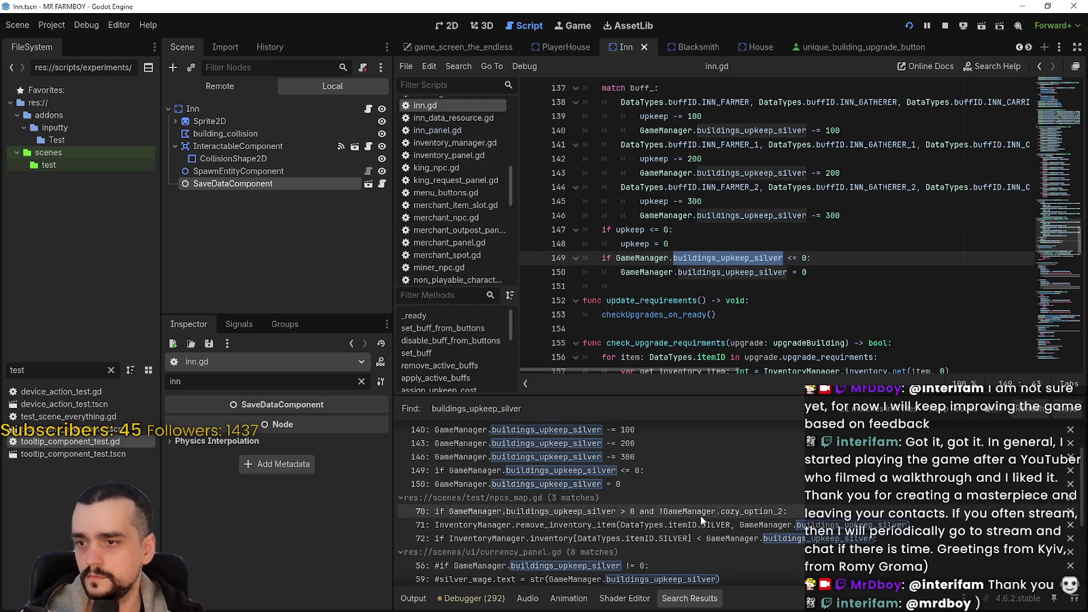
pyautogui.click(699, 438)
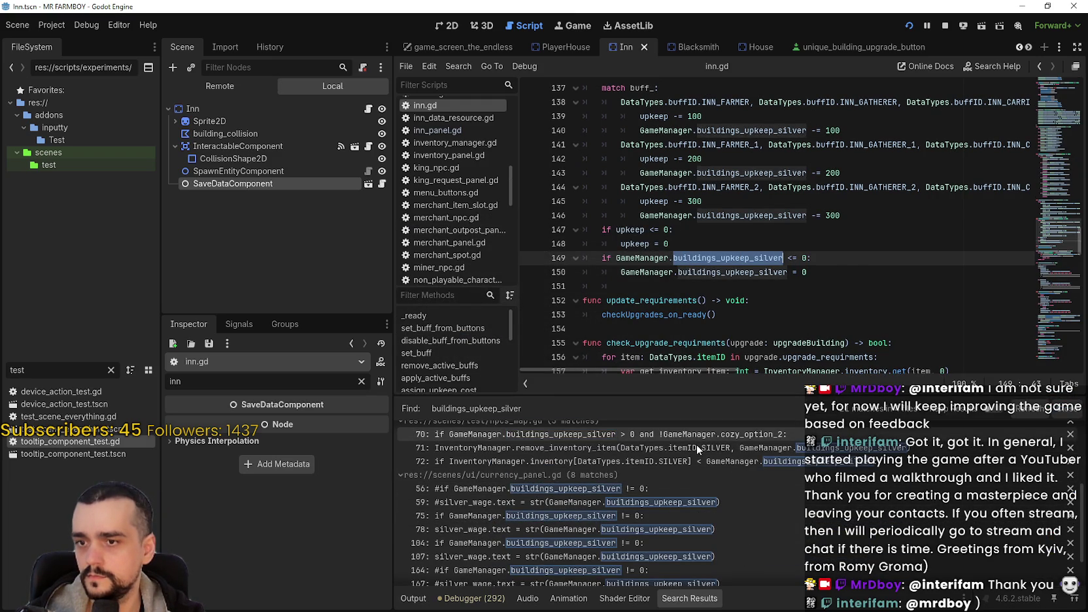
pyautogui.scroll(2, 744, 195)
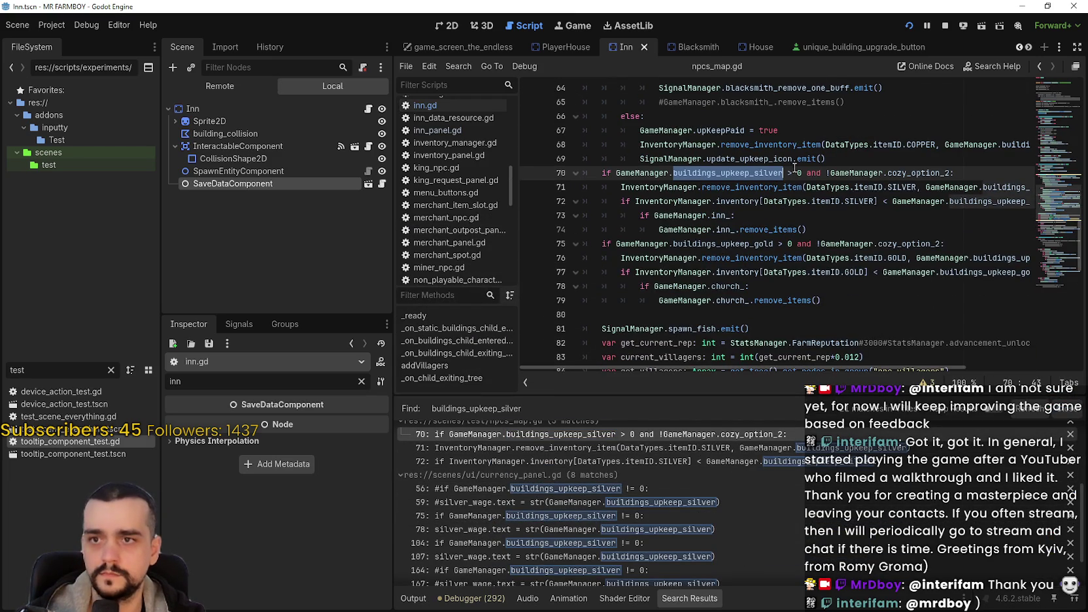
pyautogui.scroll(2, 853, 181)
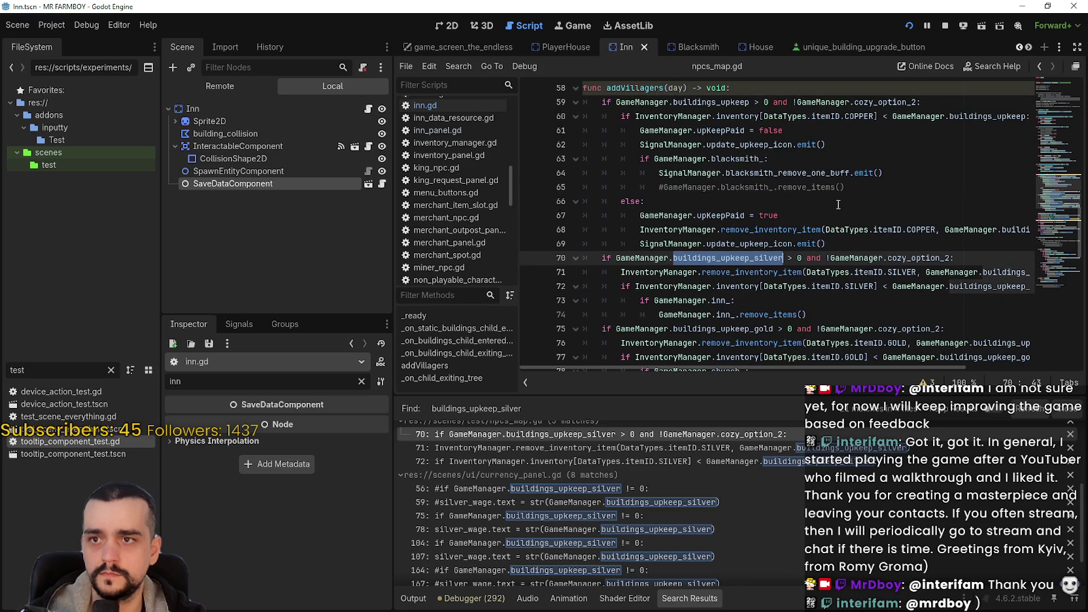
pyautogui.doubleClick(824, 173)
pyautogui.moveTo(895, 178); pyautogui.dragTo(655, 170)
pyautogui.hotkey('ctrl', 'c')
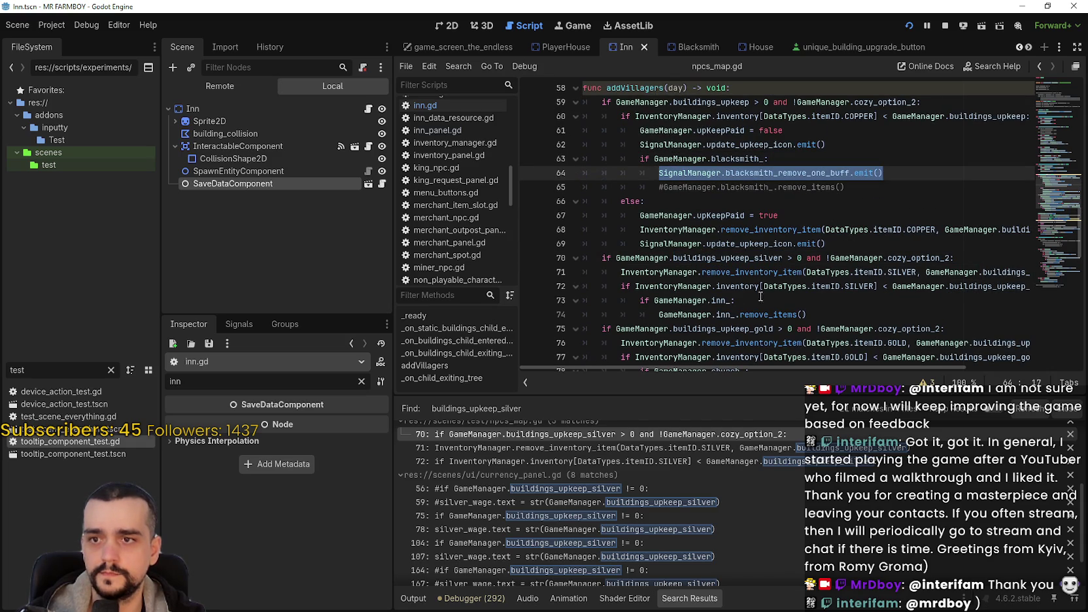
# Comment out the inn's remove_items call and emit SignalManager.inn_remove_one_buff below it
pyautogui.scroll(-1, 780, 282)
pyautogui.click(658, 272)
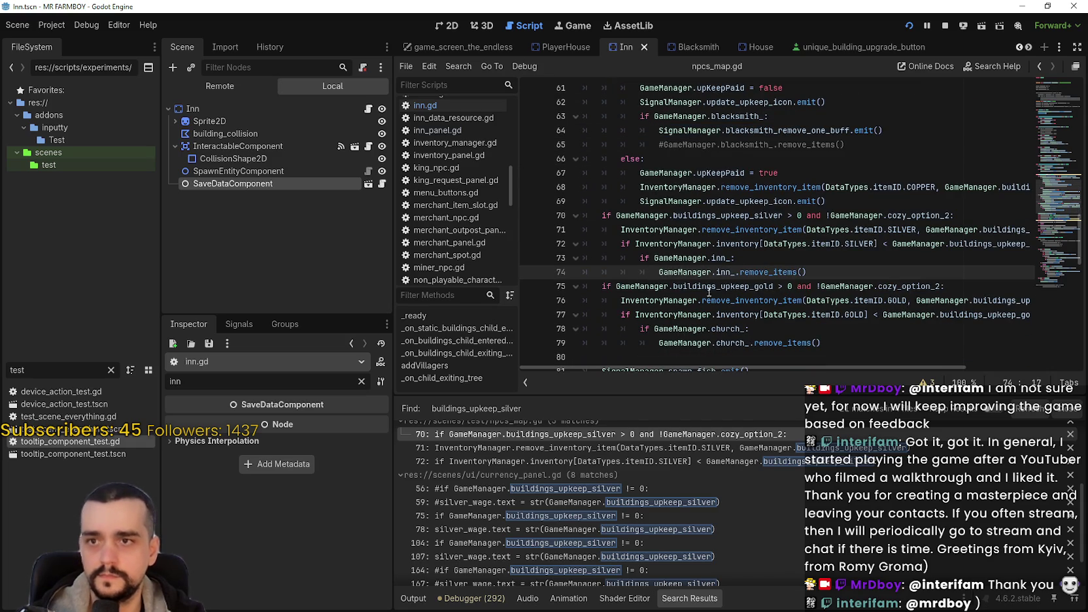
pyautogui.write('#')
pyautogui.press('Return')
pyautogui.hotkey('ctrl', 'v')
pyautogui.doubleClick(770, 286)
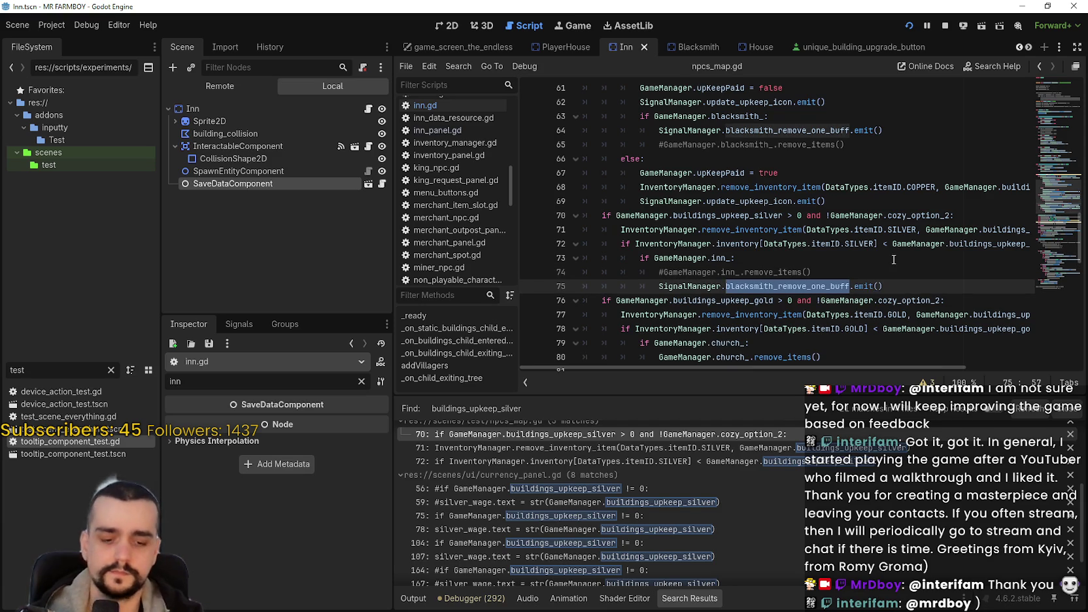
pyautogui.write('inn')
pyautogui.press('Return')
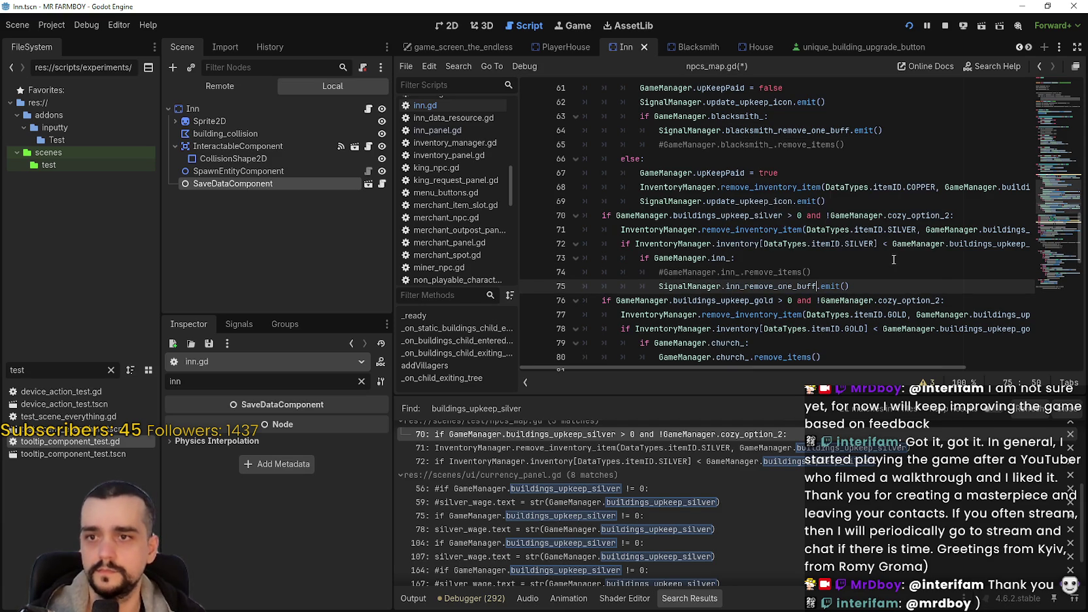
pyautogui.moveTo(706, 284); pyautogui.dragTo(656, 289)
pyautogui.hotkey('ctrl', 'c')
# Comment out the church's remove_items call and add a still-unfinished signal emit below it
pyautogui.scroll(-2, 872, 287)
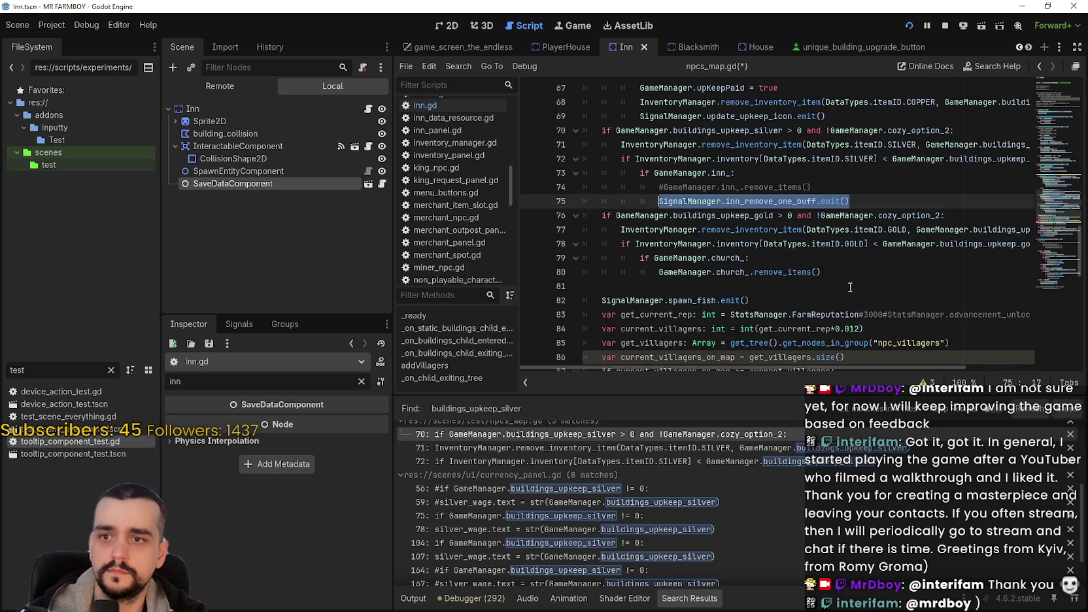
pyautogui.click(850, 277)
pyautogui.click(660, 271)
pyautogui.write('#')
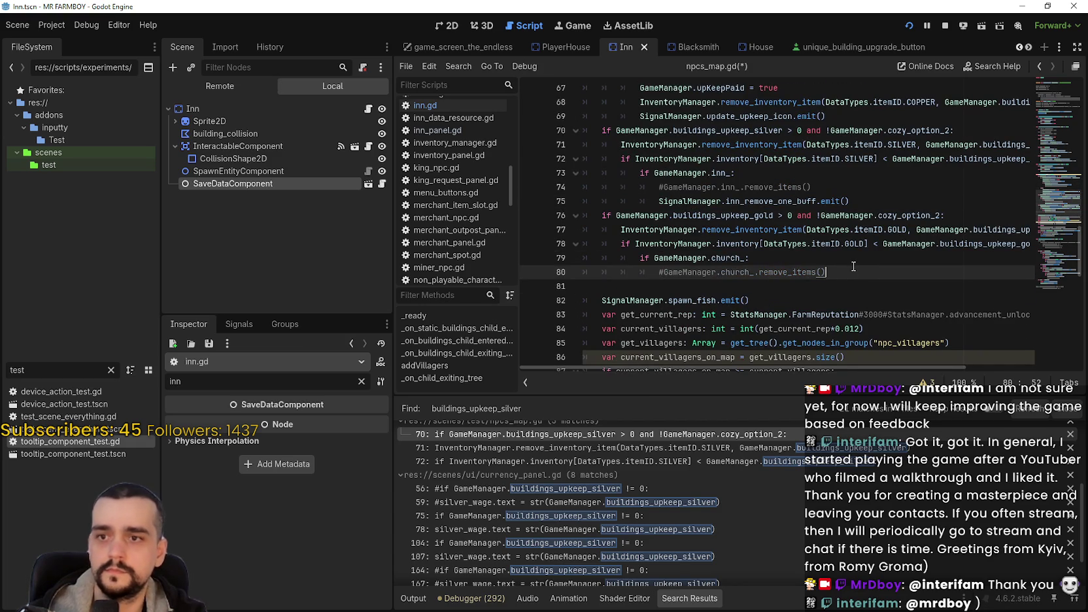
pyautogui.press('Return')
pyautogui.hotkey('ctrl', 'v')
pyautogui.doubleClick(769, 287)
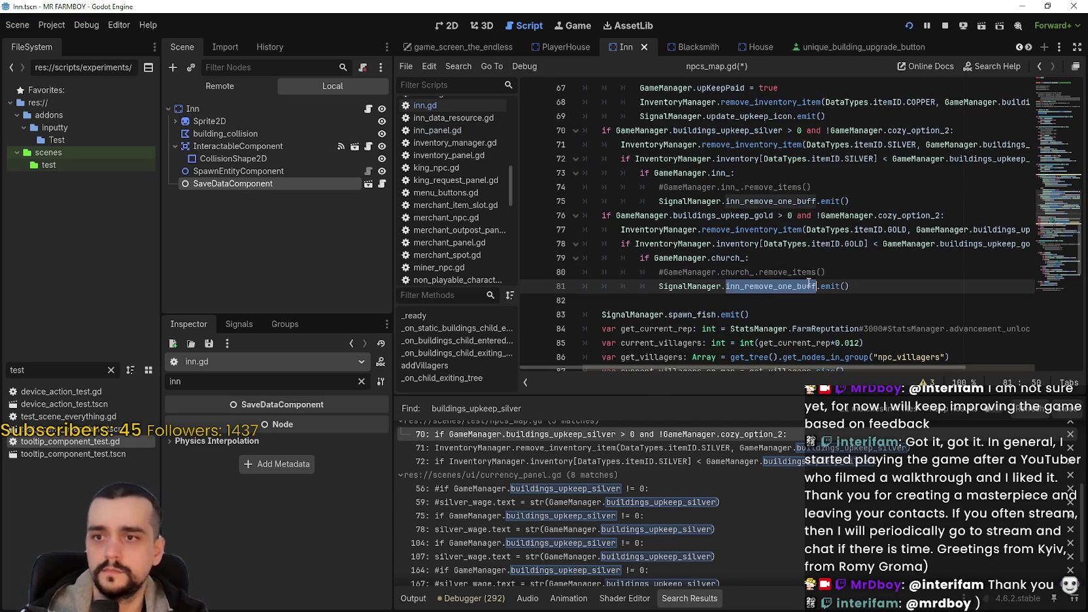
pyautogui.write('temp')
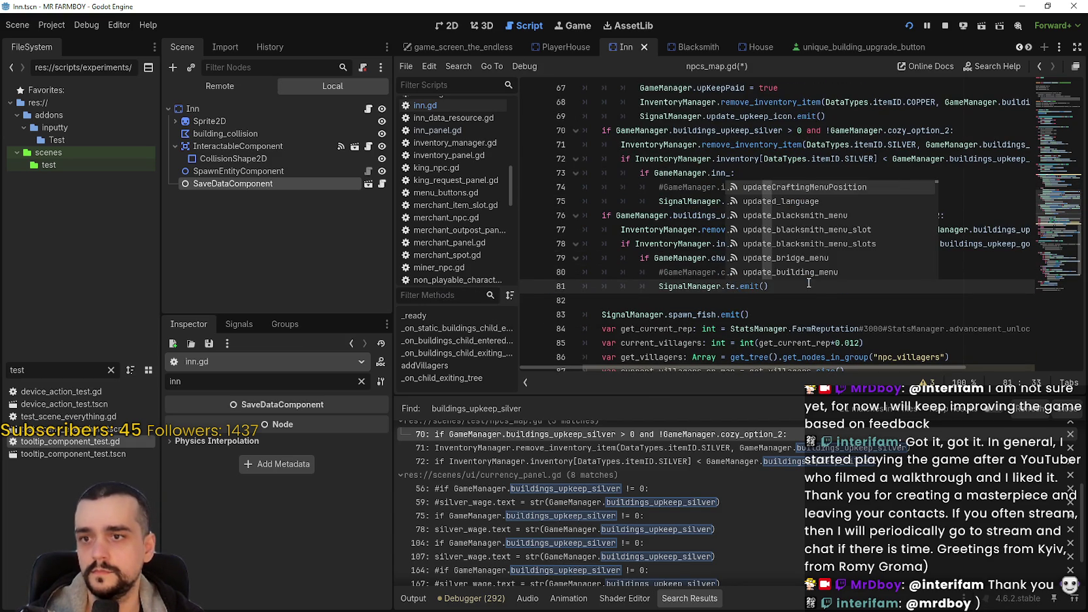
pyautogui.write('l')
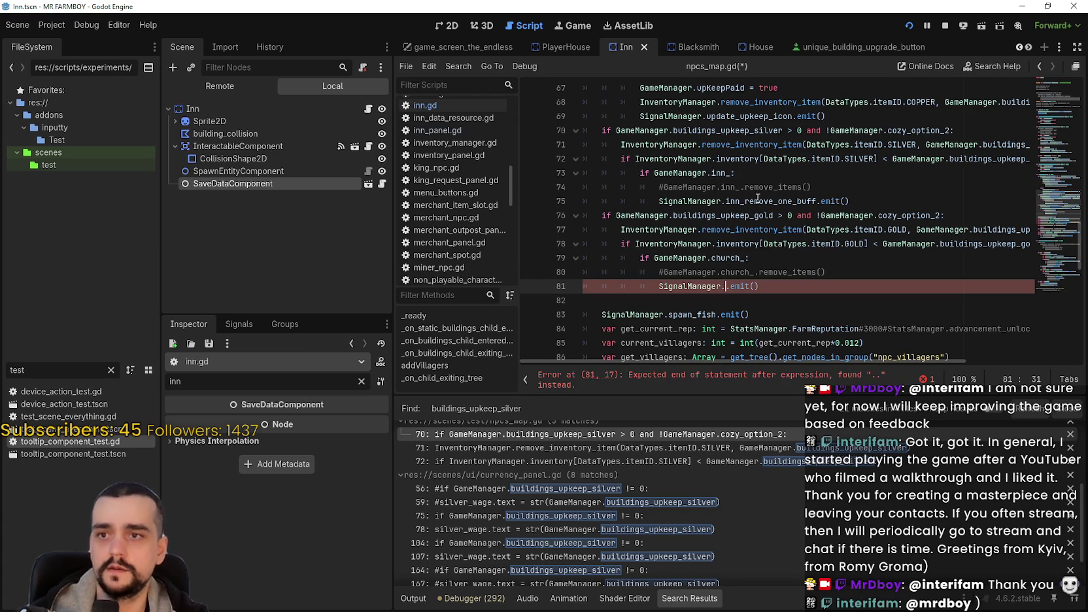
pyautogui.rightClick(758, 198)
# In signal_manager.gd, duplicate the inn slots and buff signal declarations under the church signals and save
pyautogui.click(794, 378)
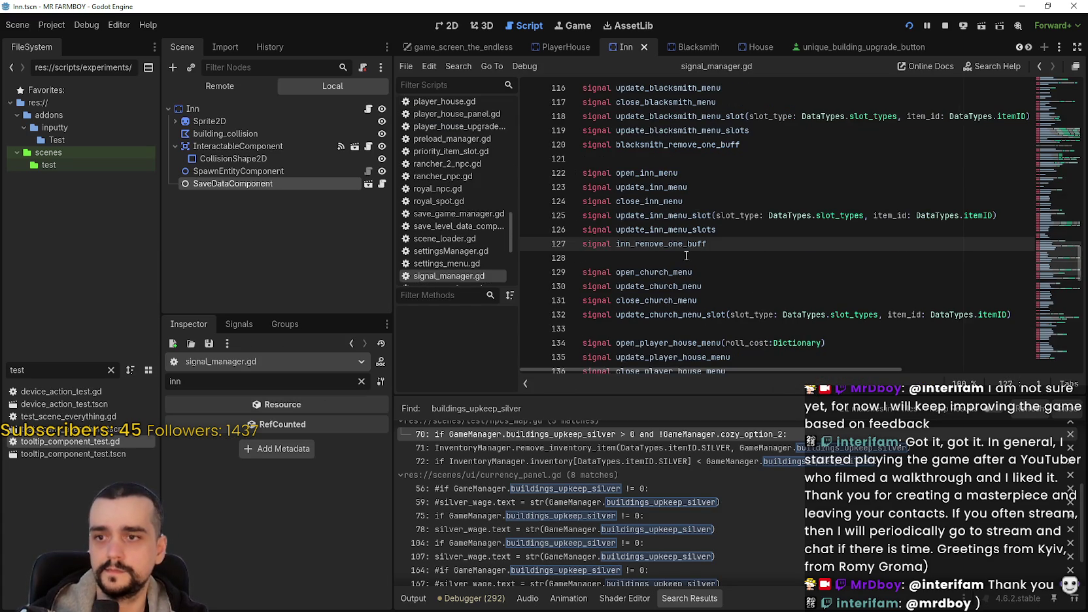
pyautogui.hotkey('shift', 'Up')
pyautogui.hotkey('shift', 'Home')
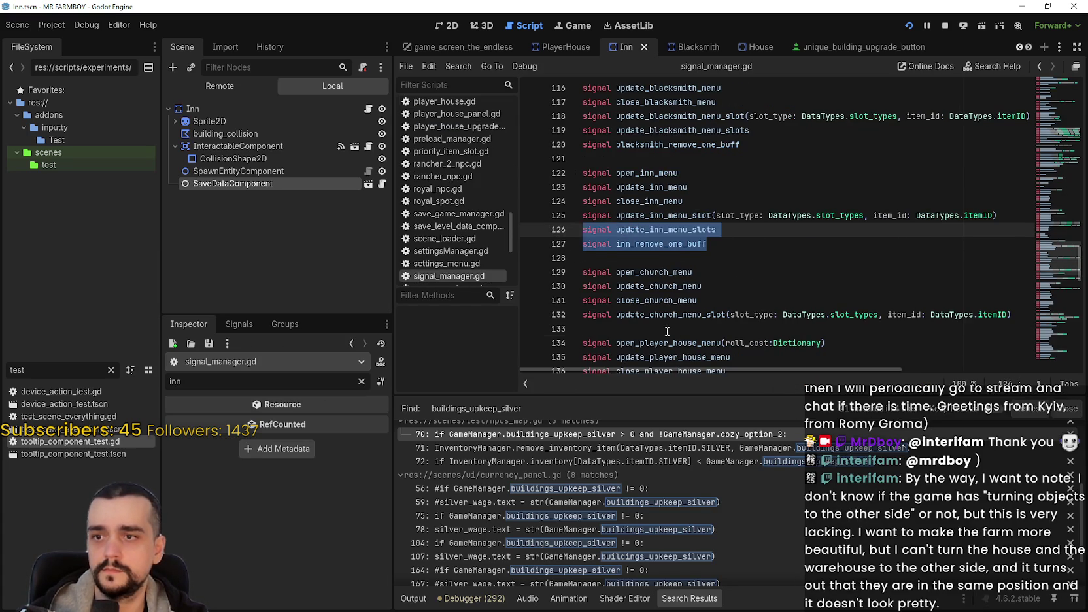
pyautogui.click(668, 331)
pyautogui.write('signal update_inn_menu_slots signal inn_remove_one_buff')
pyautogui.press('Return')
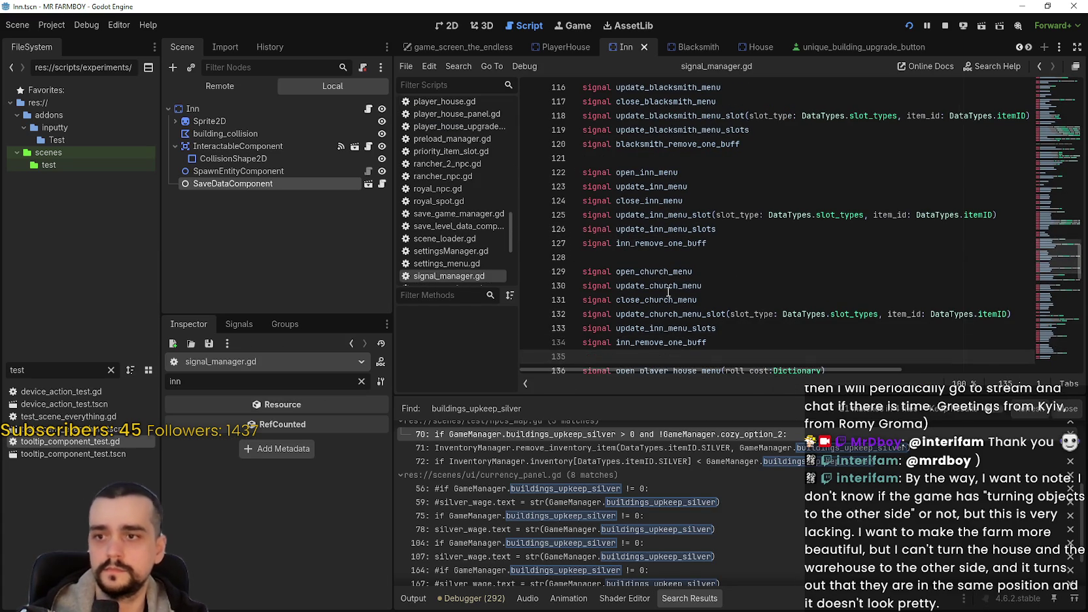
pyautogui.doubleClick(656, 300)
pyautogui.click(660, 329)
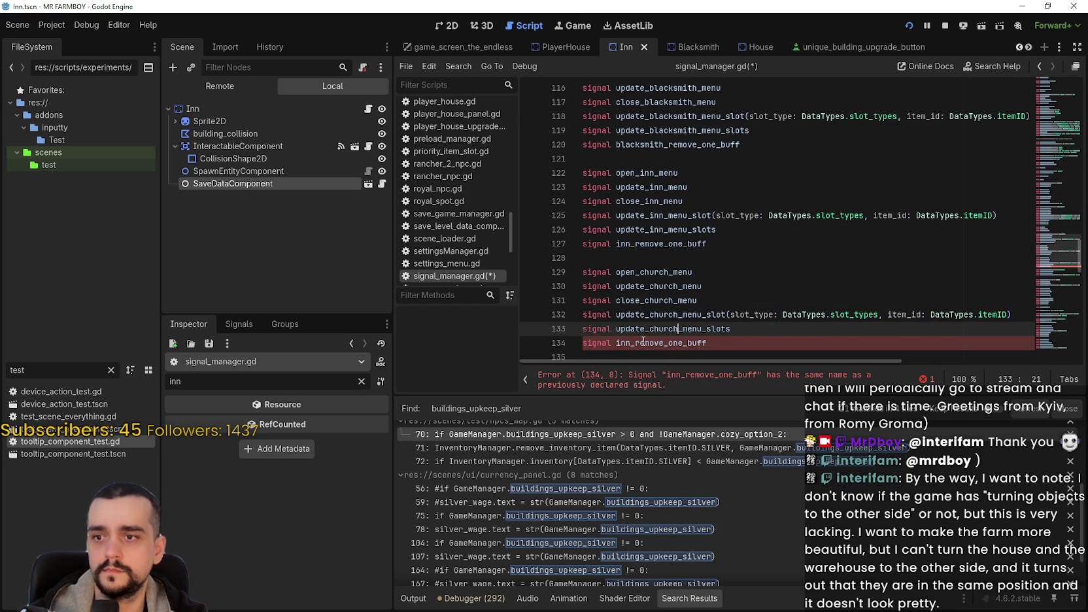
pyautogui.click(632, 343)
pyautogui.write('church')
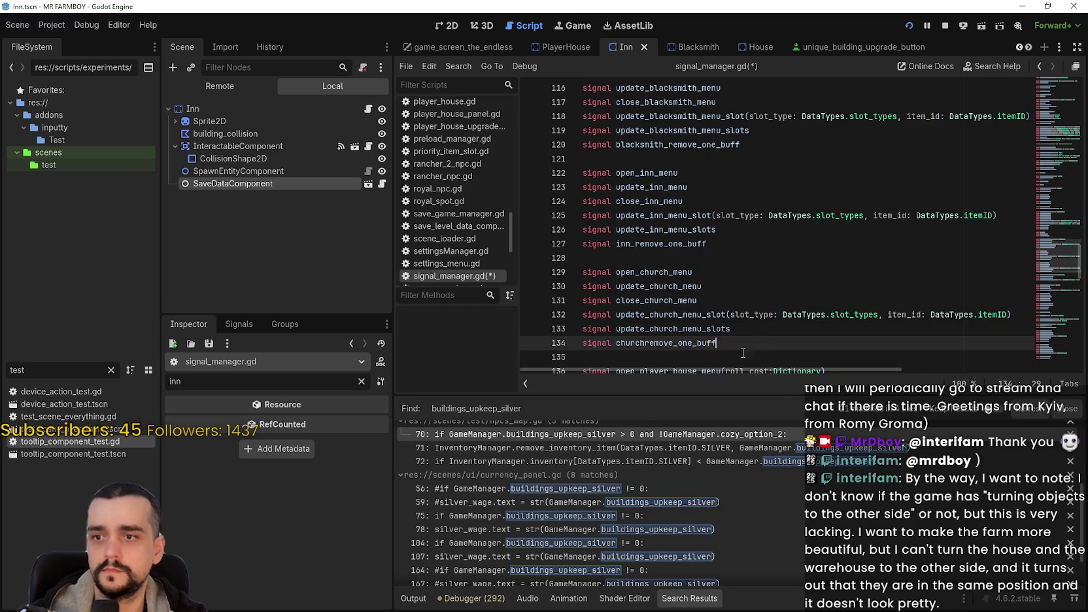
pyautogui.click(741, 273)
pyautogui.hotkey('ctrl', 's')
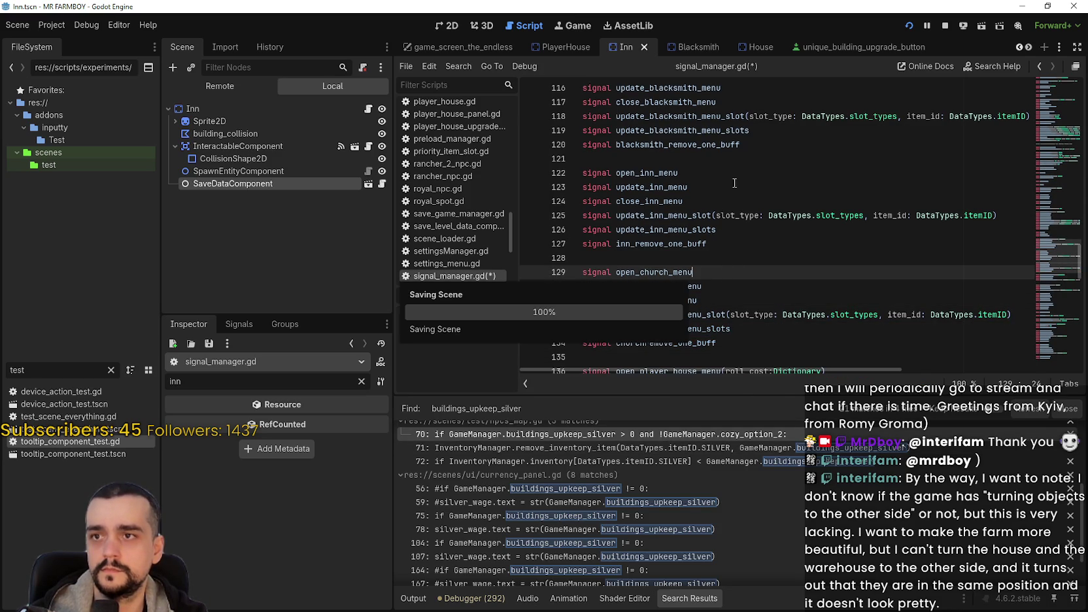
# Start entering the church signal name in the emit line on line 81 of npcs_map.gd
pyautogui.click(611, 434)
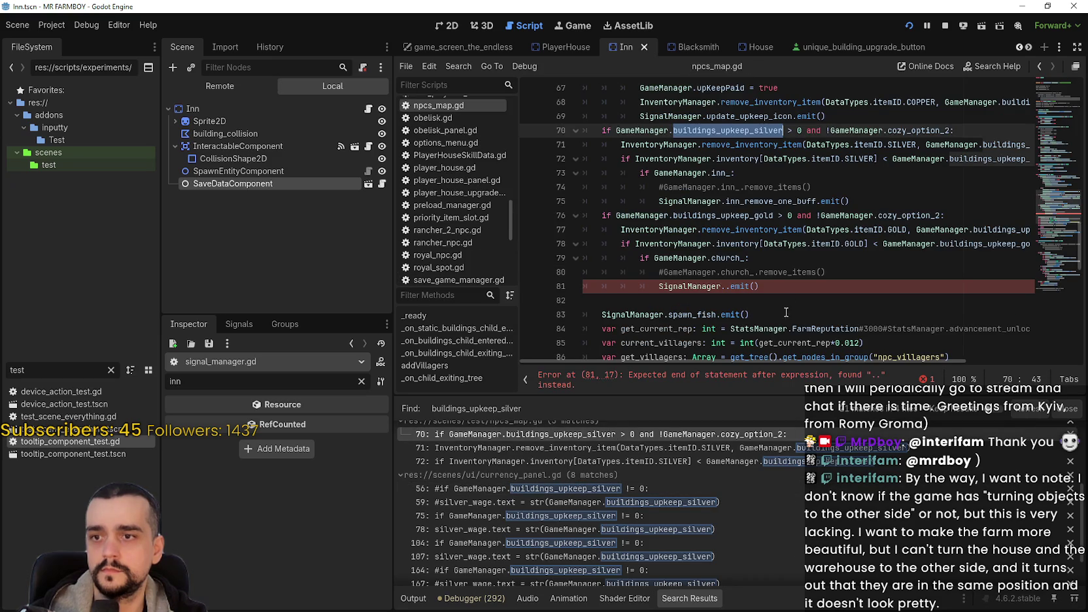
pyautogui.click(727, 285)
pyautogui.write('chur')
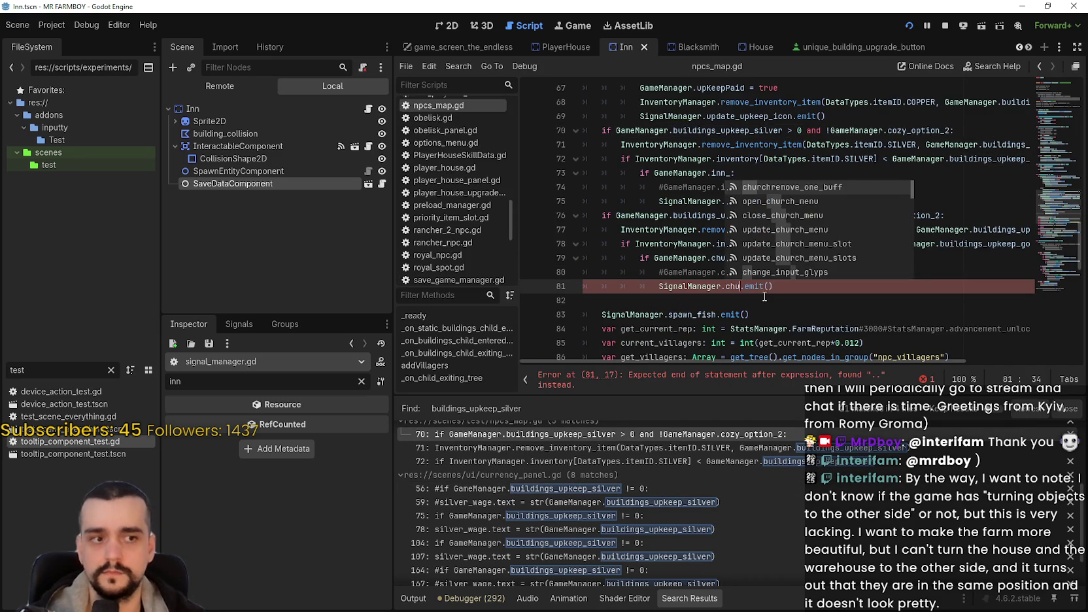
pyautogui.write('ch')
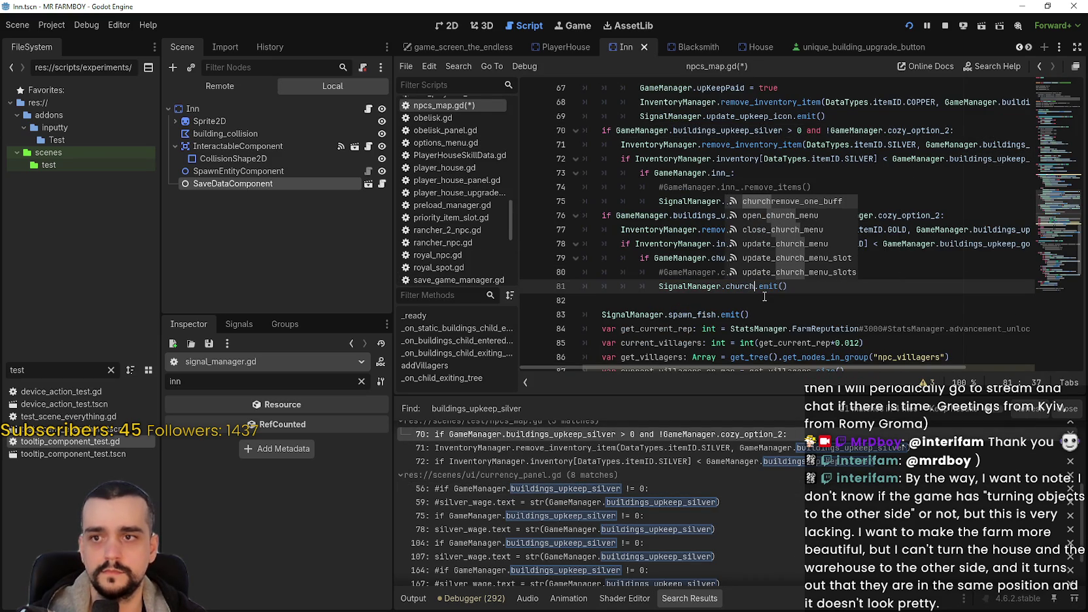
pyautogui.press('Down')
pyautogui.press('Down')
pyautogui.press('Down')
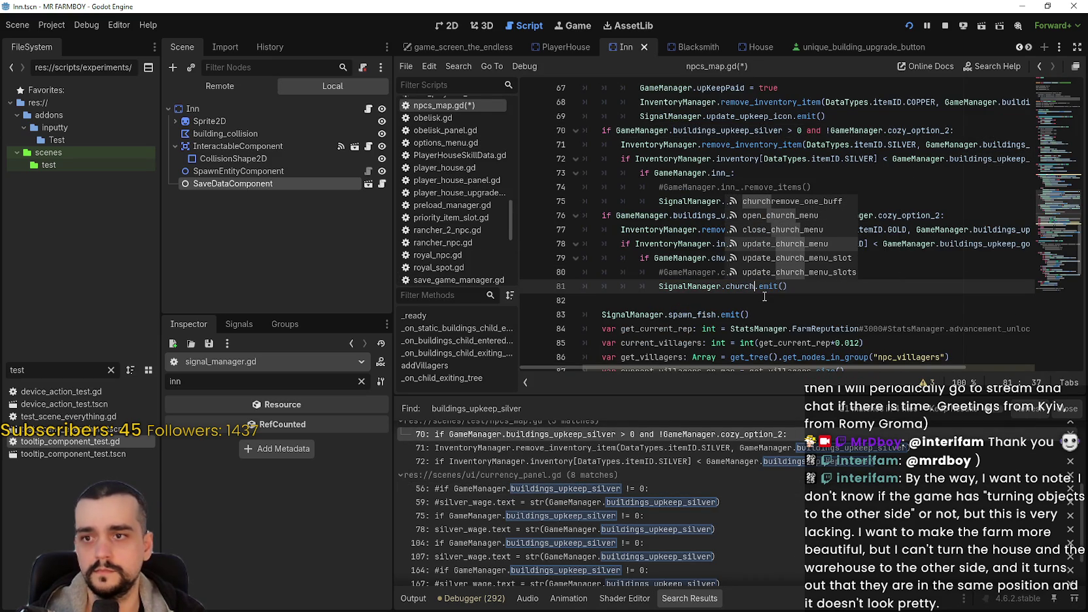
pyautogui.press('Up')
pyautogui.press('Up')
pyautogui.press('Down')
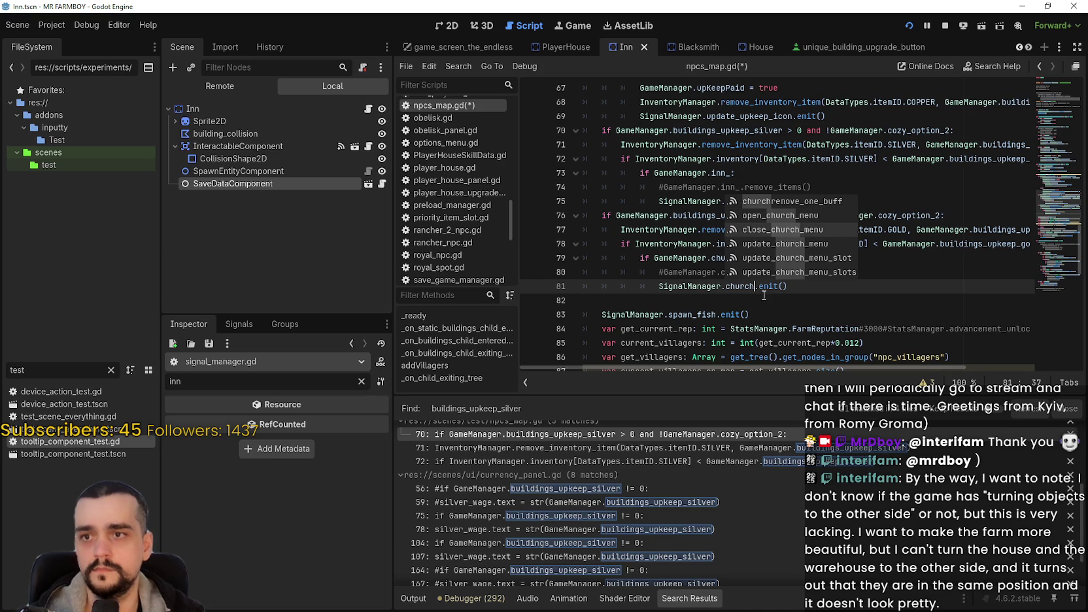
pyautogui.click(764, 296)
pyautogui.doubleClick(733, 286)
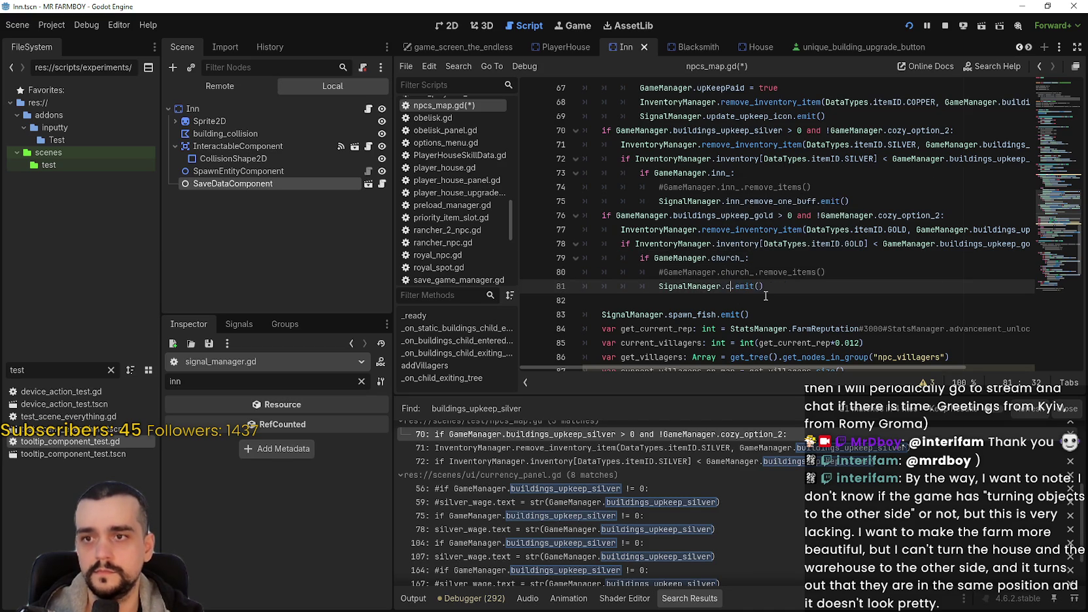
pyautogui.write('hurch_re')
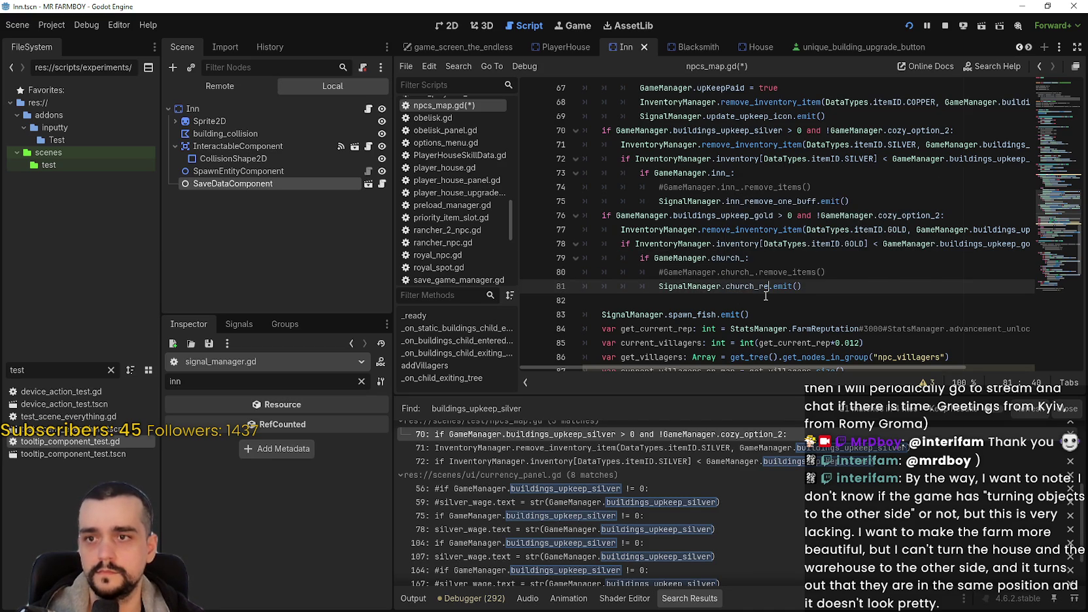
pyautogui.write('re')
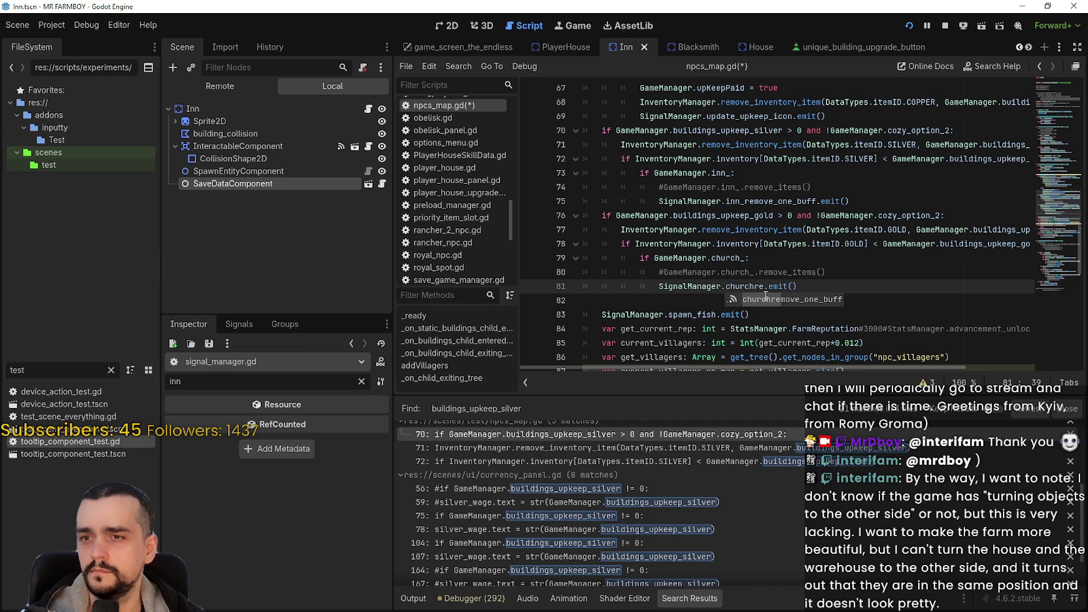
pyautogui.write('move_one_buff')
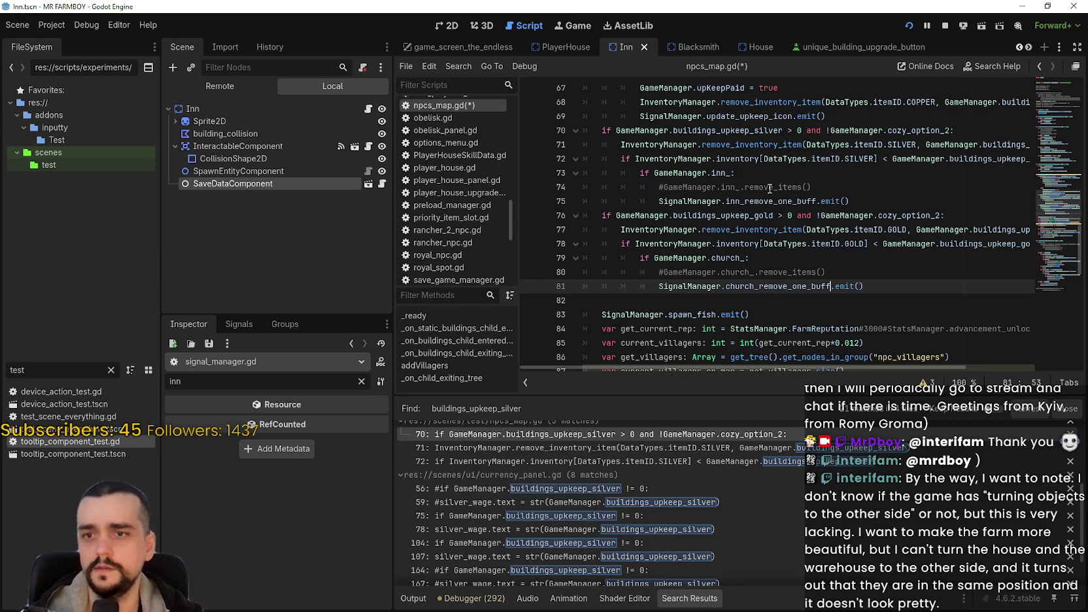
# Rename the churchremove_one_buff signal declaration to church_remove_one_buff and save
pyautogui.click(776, 202)
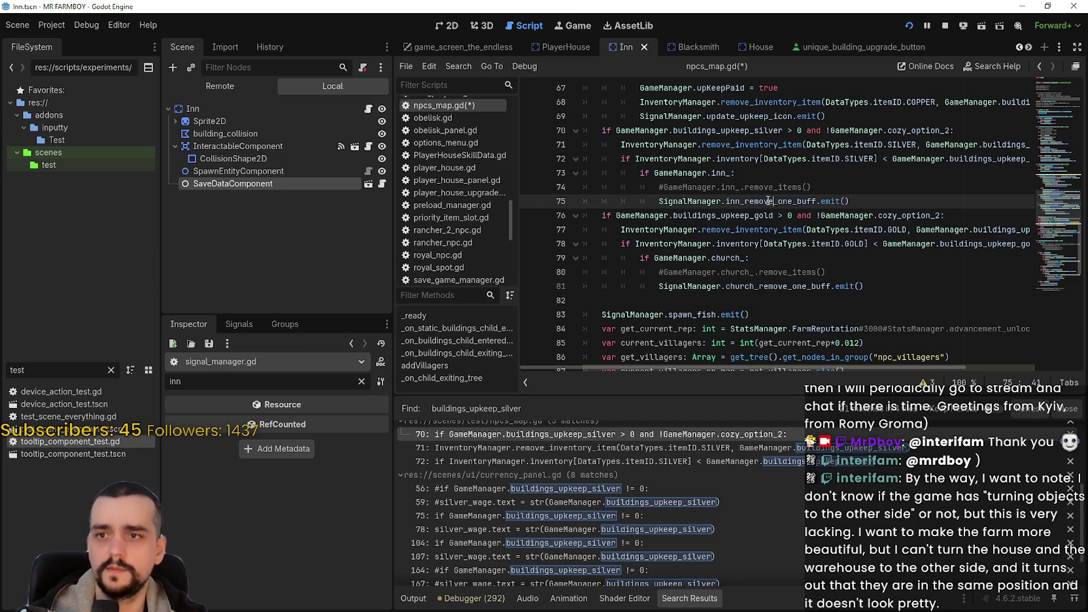
pyautogui.doubleClick(743, 201)
pyautogui.rightClick(757, 204)
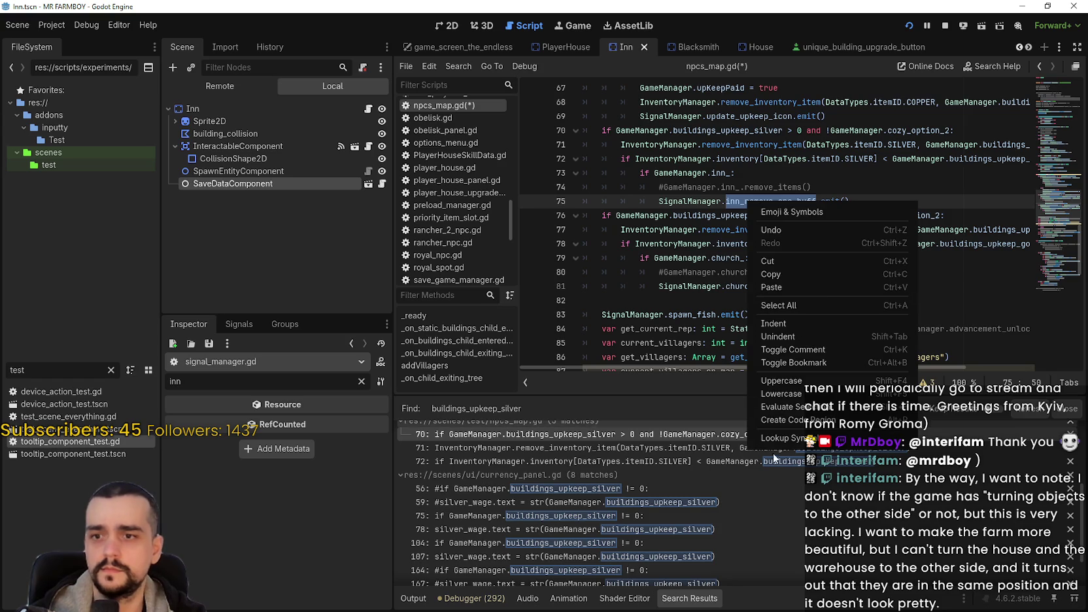
pyautogui.click(851, 268)
pyautogui.doubleClick(674, 216)
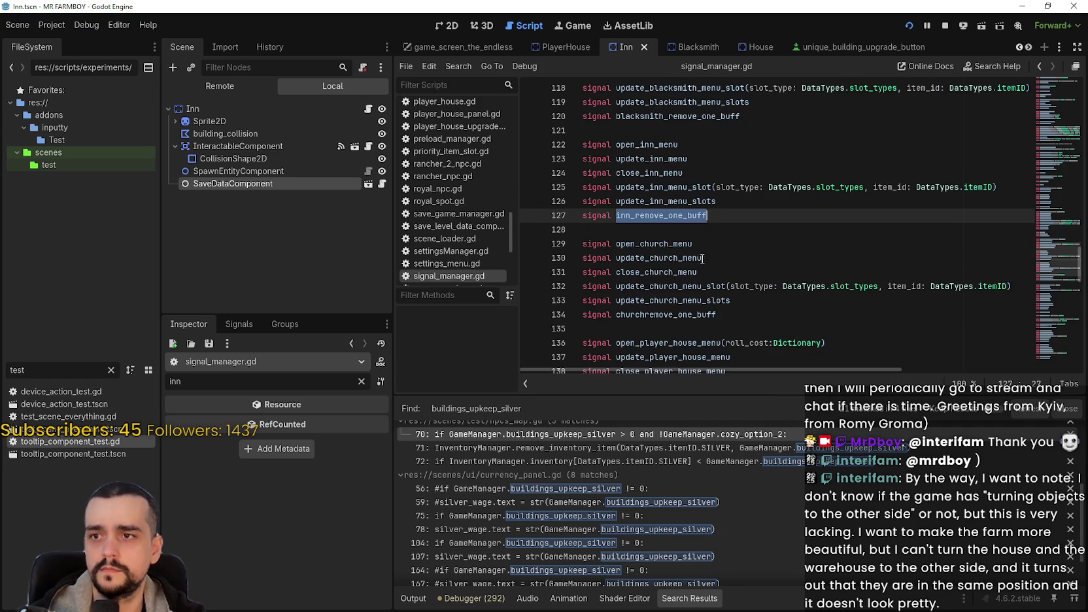
pyautogui.click(637, 315)
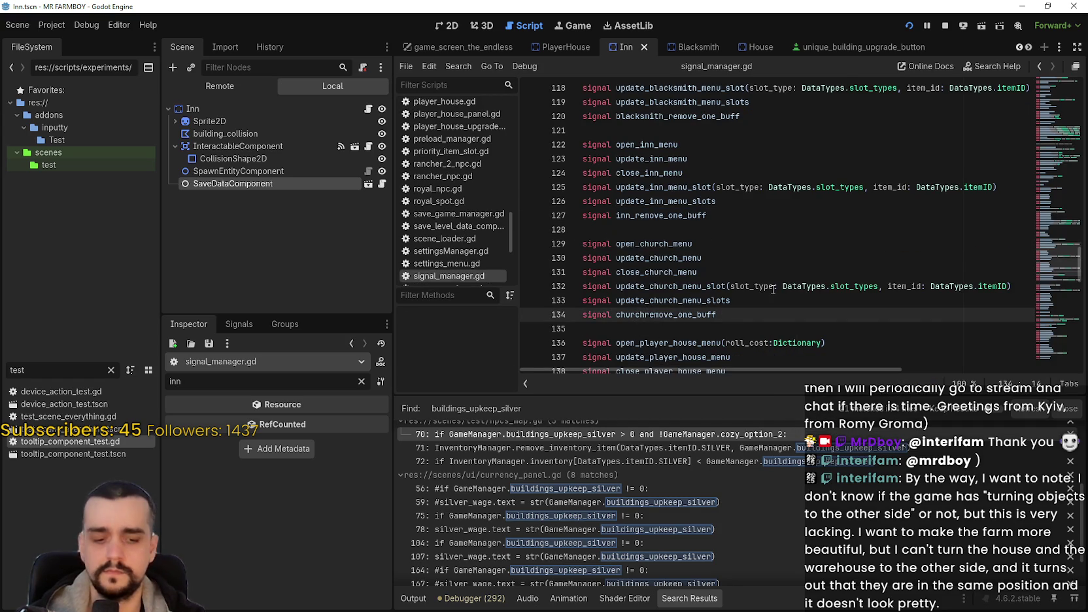
pyautogui.write('_')
pyautogui.hotkey('ctrl', 's')
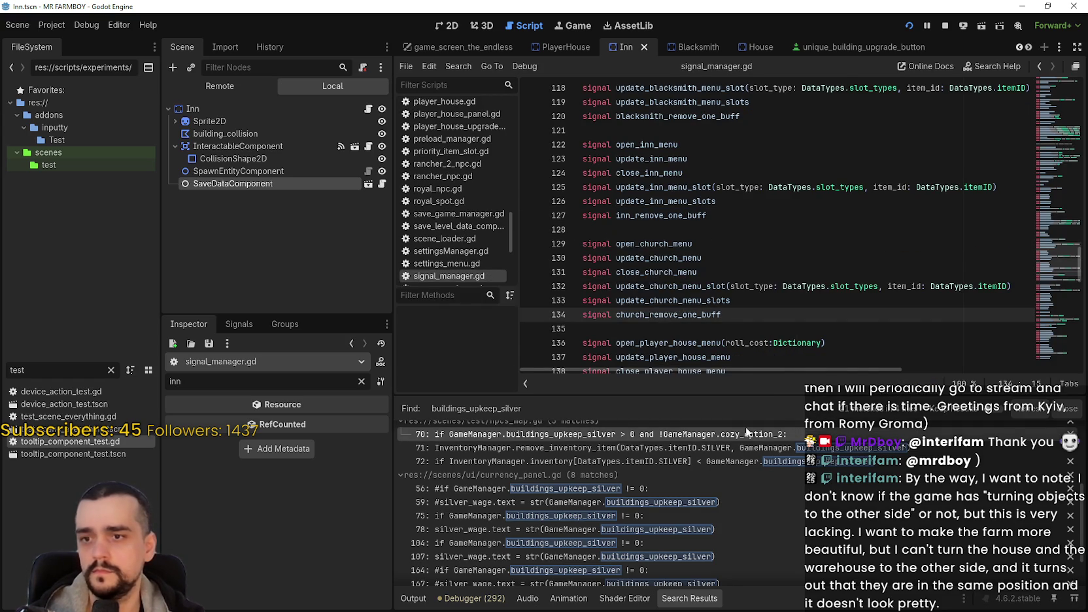
# Make line 81 of npcs_map.gd emit church_remove_one_buff and save the script
pyautogui.click(767, 434)
pyautogui.click(769, 286)
pyautogui.doubleClick(796, 289)
pyautogui.write('churc')
pyautogui.press('Return')
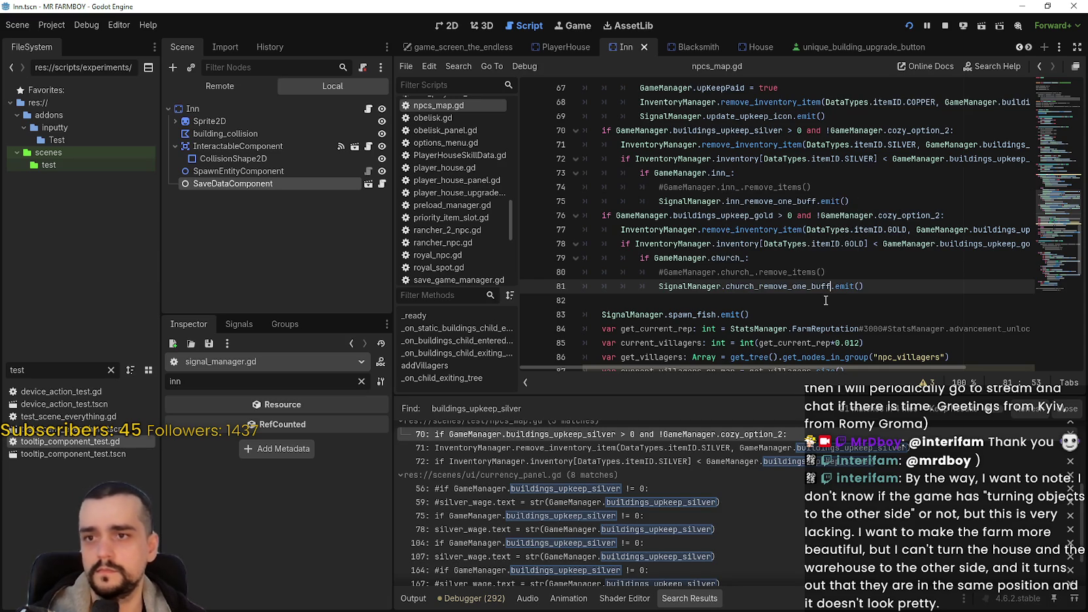
pyautogui.hotkey('ctrl', 's')
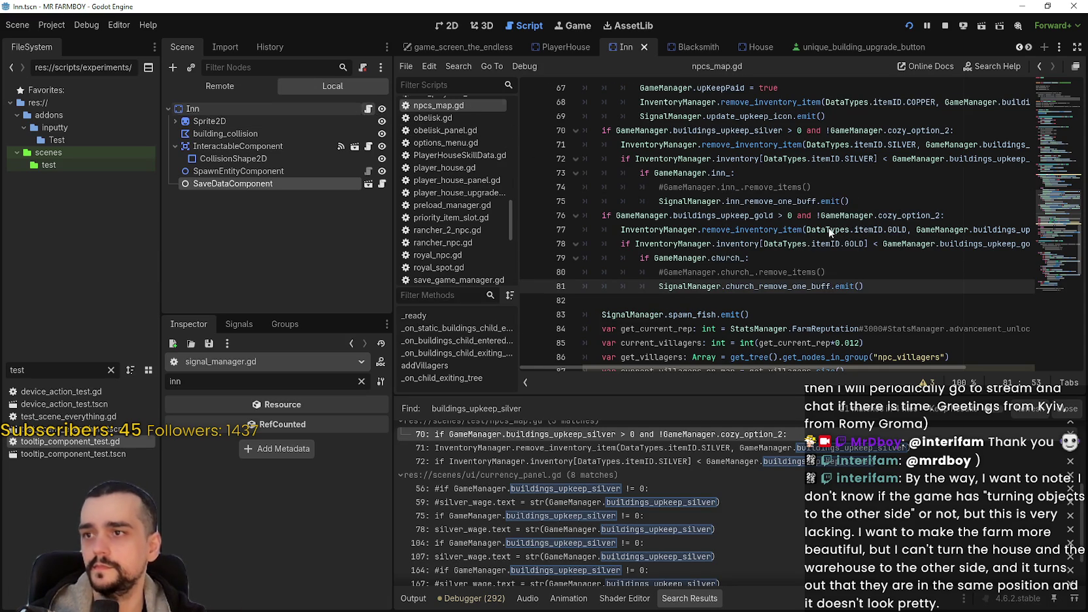
# Open the inn.gd script
pyautogui.hotkey('alt', 'Left')
pyautogui.click(1043, 139)
pyautogui.moveTo(1064, 185); pyautogui.dragTo(1056, 96)
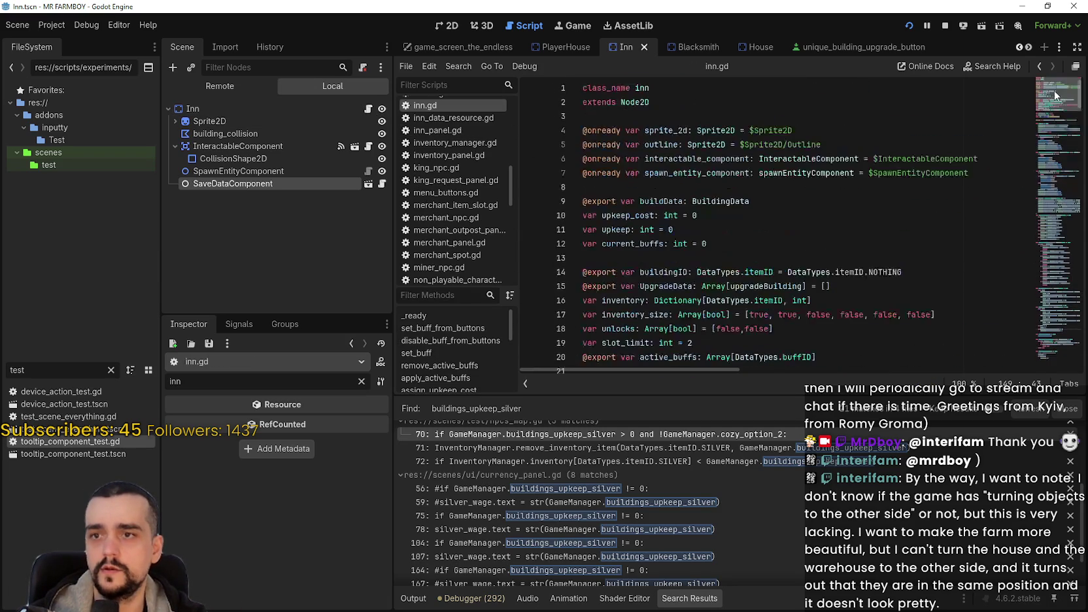
# Open the inn_panel scene and its inn_panel.gd script
pyautogui.click(1029, 47)
pyautogui.click(1029, 49)
pyautogui.click(1029, 47)
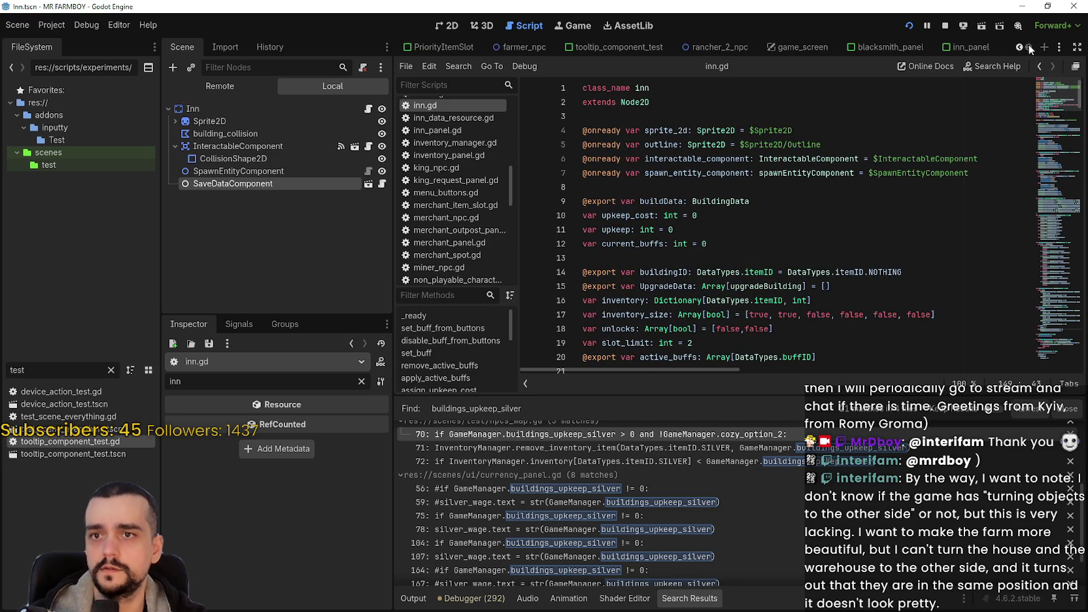
pyautogui.click(970, 49)
pyautogui.scroll(10, 387, 257)
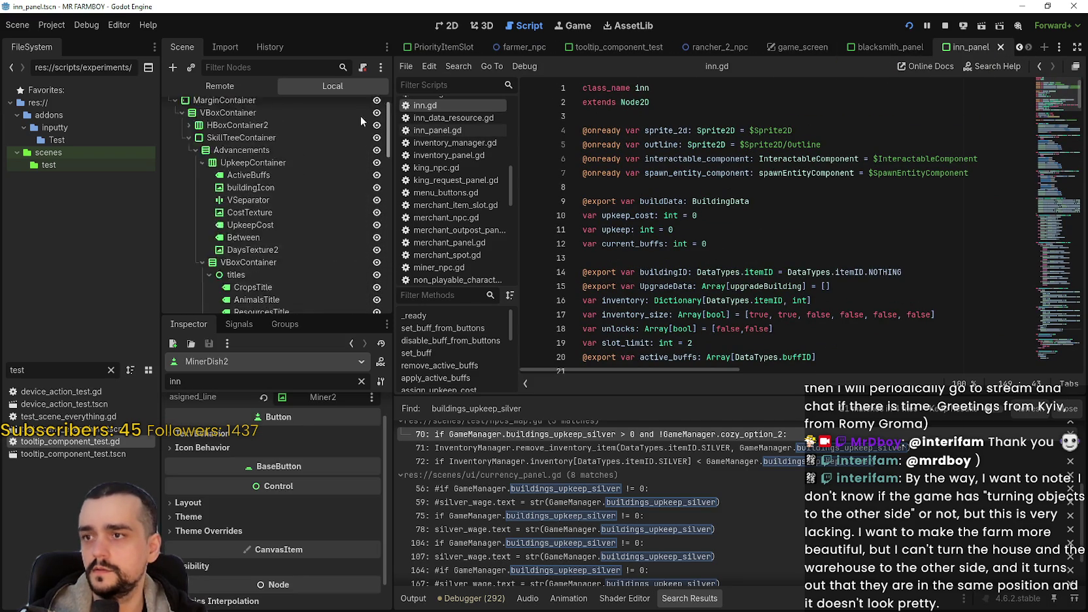
pyautogui.click(363, 109)
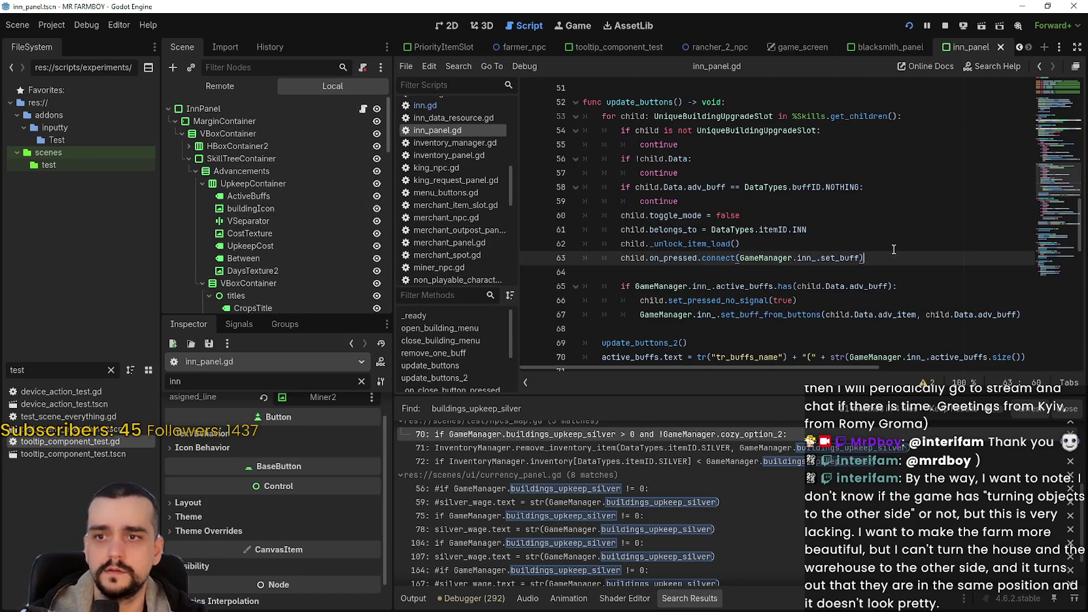
# Follow the inn_remove_one_buff connection on line 18 to the remove_one_buff handler
pyautogui.scroll(12, 757, 270)
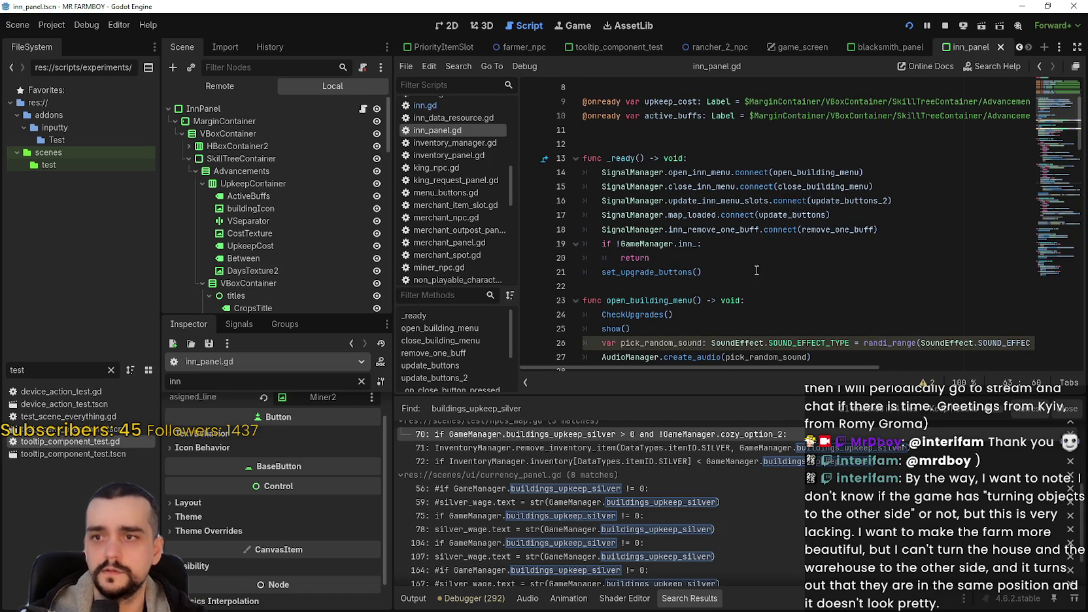
pyautogui.doubleClick(741, 230)
pyautogui.click(818, 230)
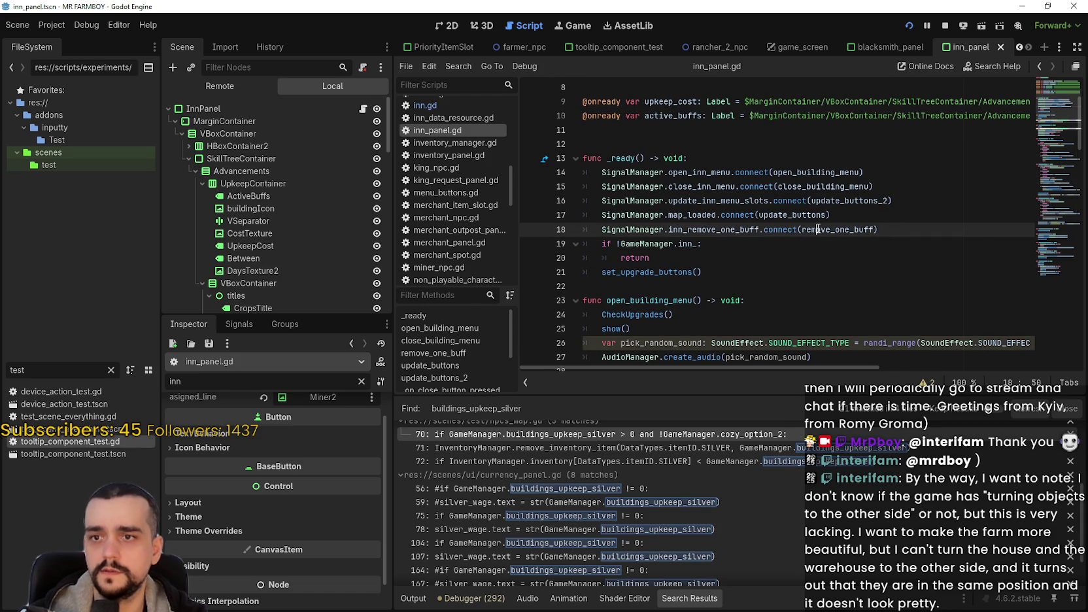
pyautogui.rightClick(821, 231)
pyautogui.click(762, 334)
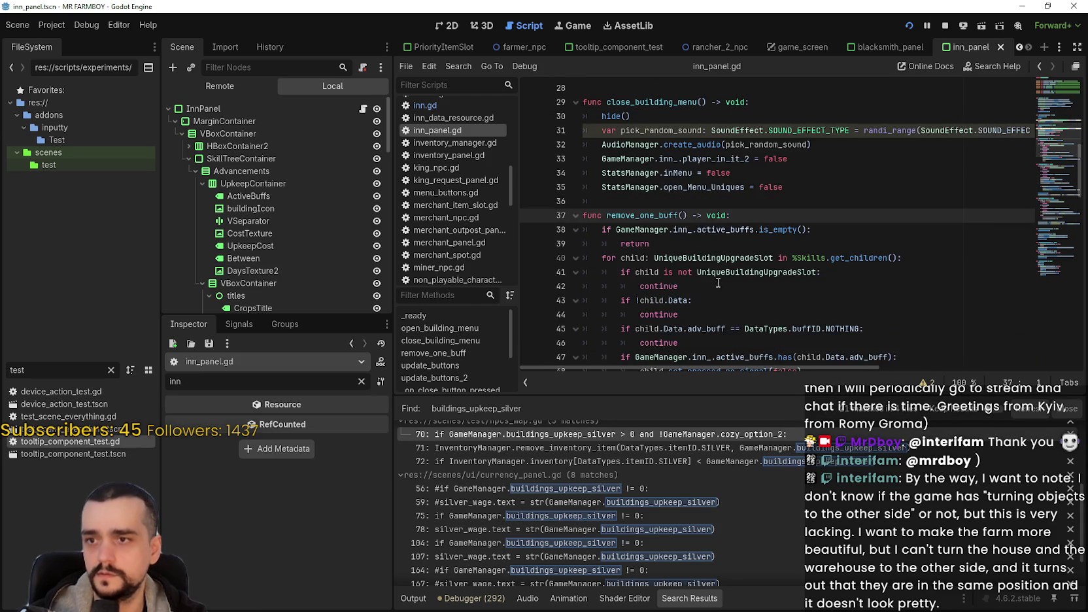
pyautogui.scroll(-1, 712, 265)
pyautogui.doubleClick(686, 186)
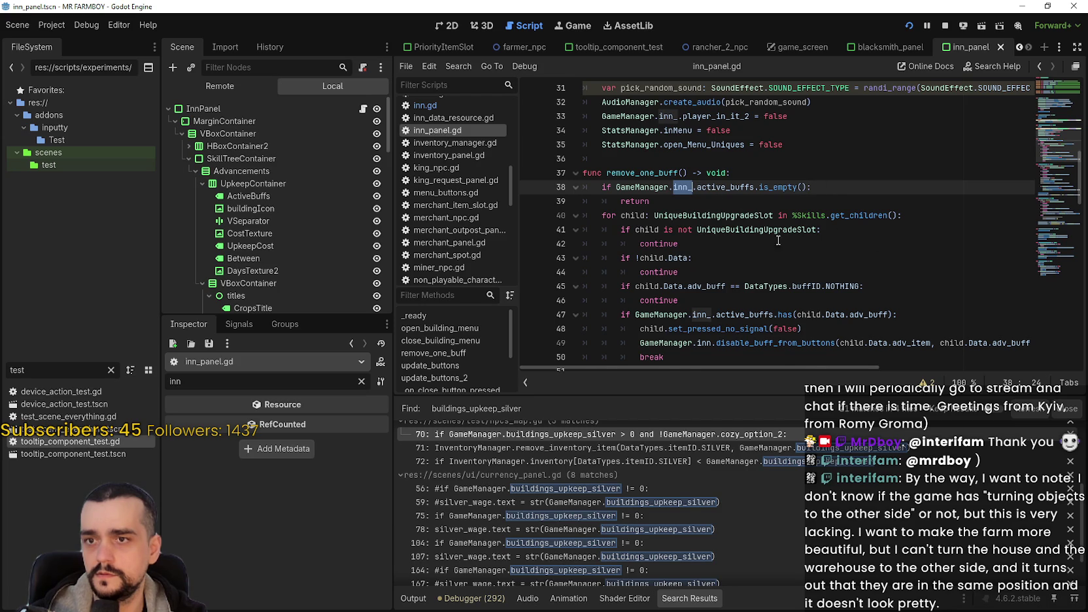
pyautogui.scroll(-1, 854, 297)
pyautogui.scroll(-1, 799, 307)
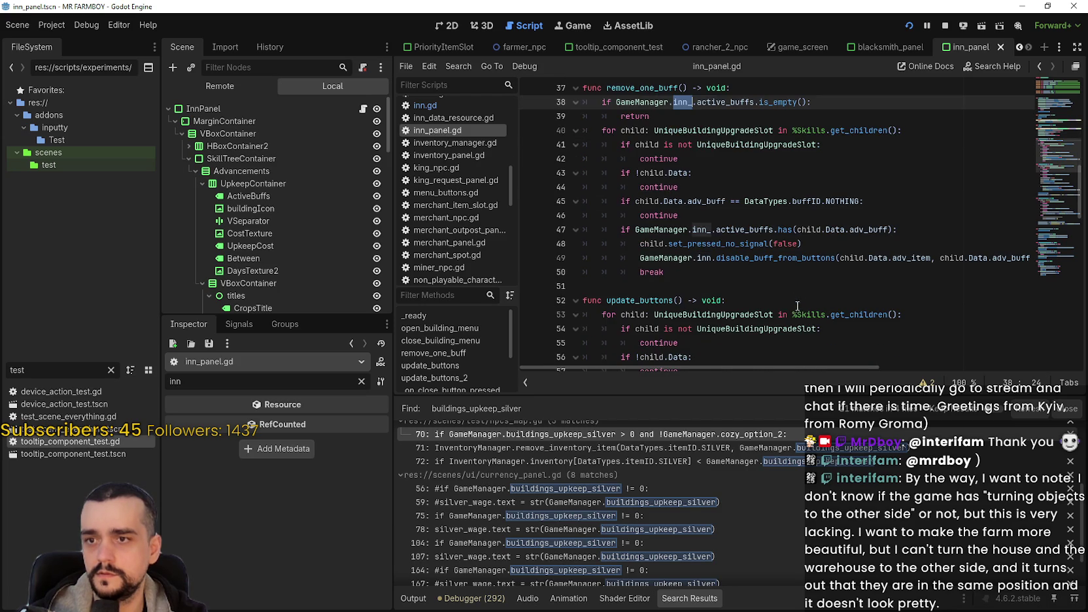
# Review the set_pressed_no_signal call on line 48 and save inn_panel.gd
pyautogui.doubleClick(709, 244)
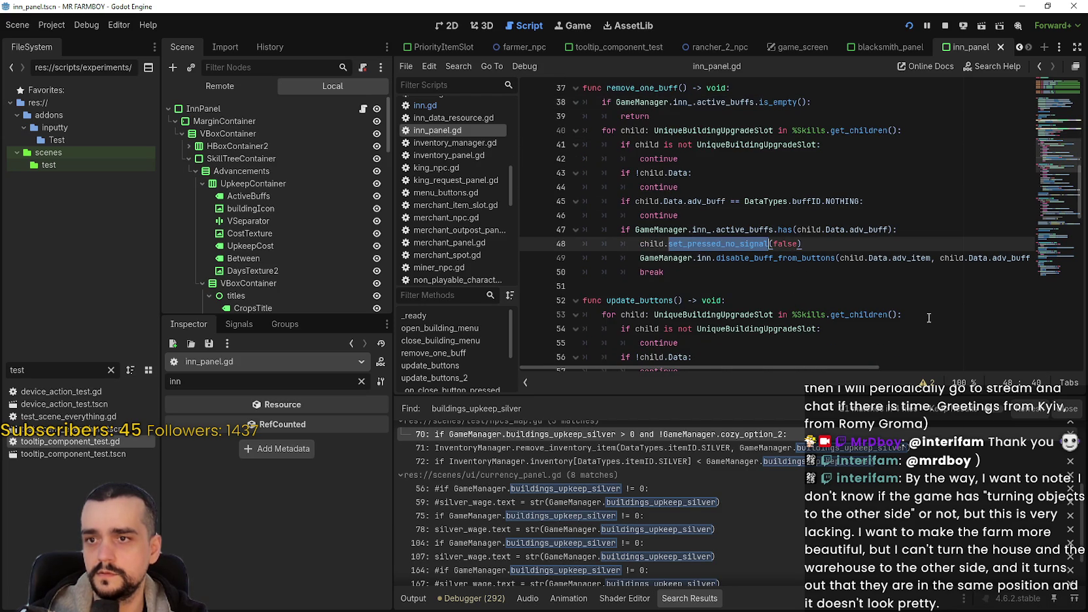
pyautogui.moveTo(853, 368); pyautogui.dragTo(876, 367)
pyautogui.hscroll(-3, 877, 368)
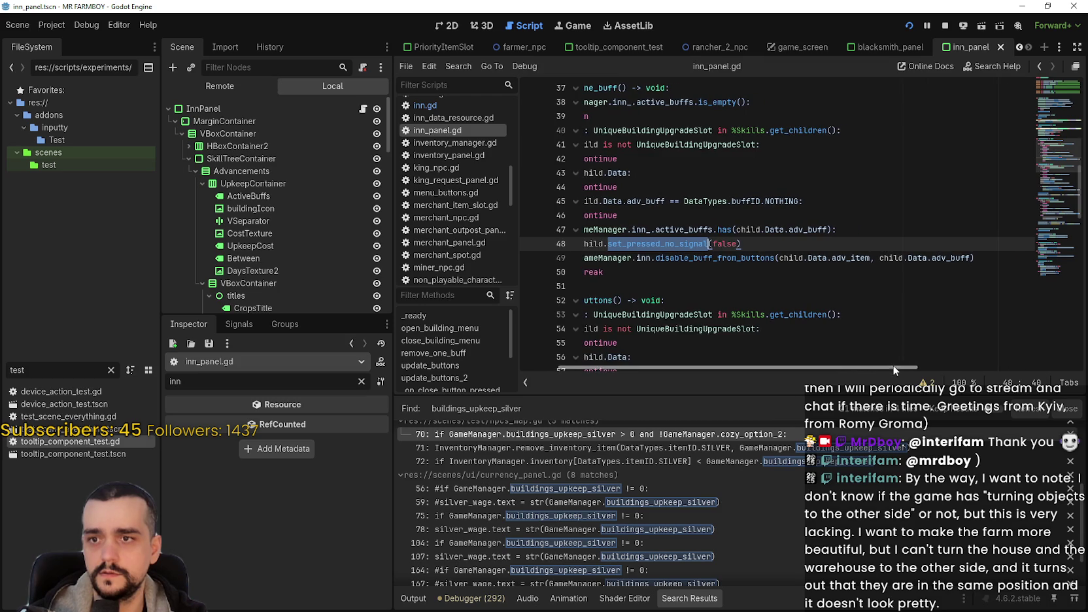
pyautogui.hscroll(-3, 812, 355)
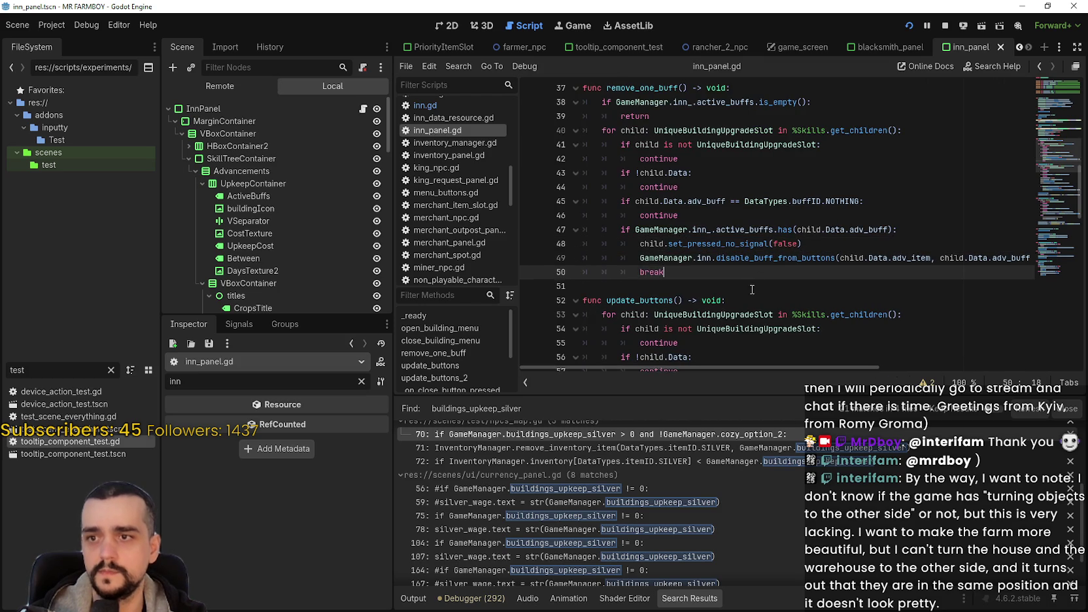
pyautogui.scroll(-1, 756, 274)
pyautogui.hotkey('ctrl', 'a')
pyautogui.hotkey('ctrl', 's')
pyautogui.click(745, 241)
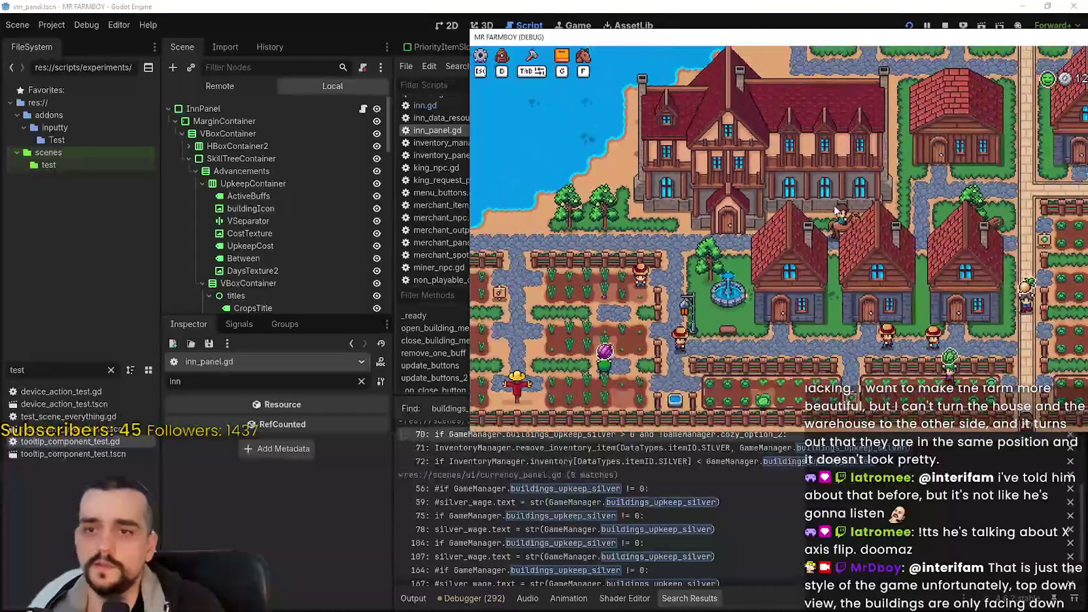
# Ride the horse north and east through the rows of town houses
pyautogui.press('w')
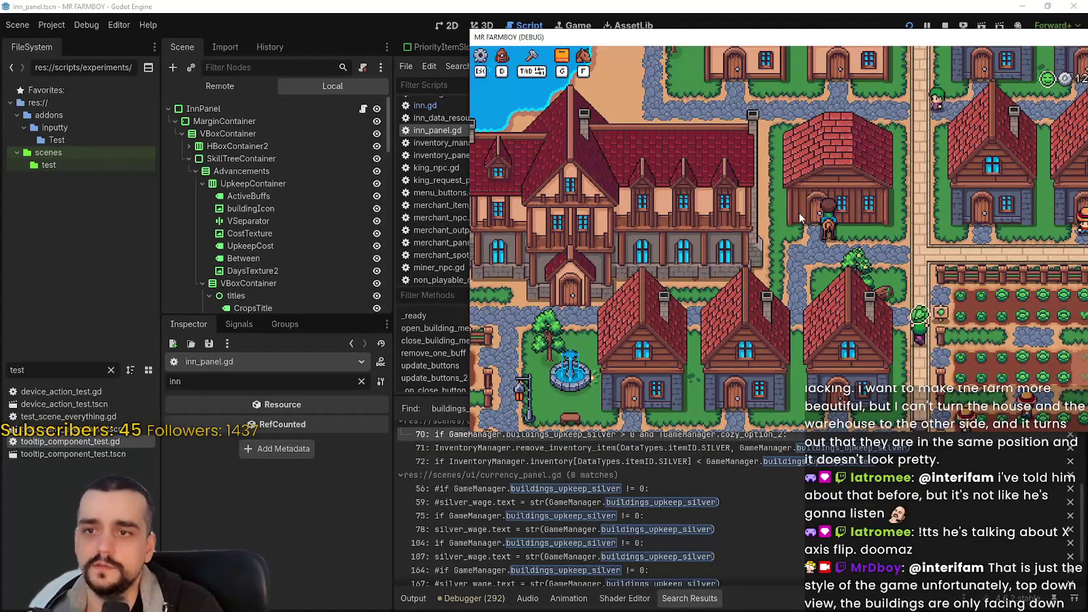
pyautogui.press('w')
pyautogui.press('a')
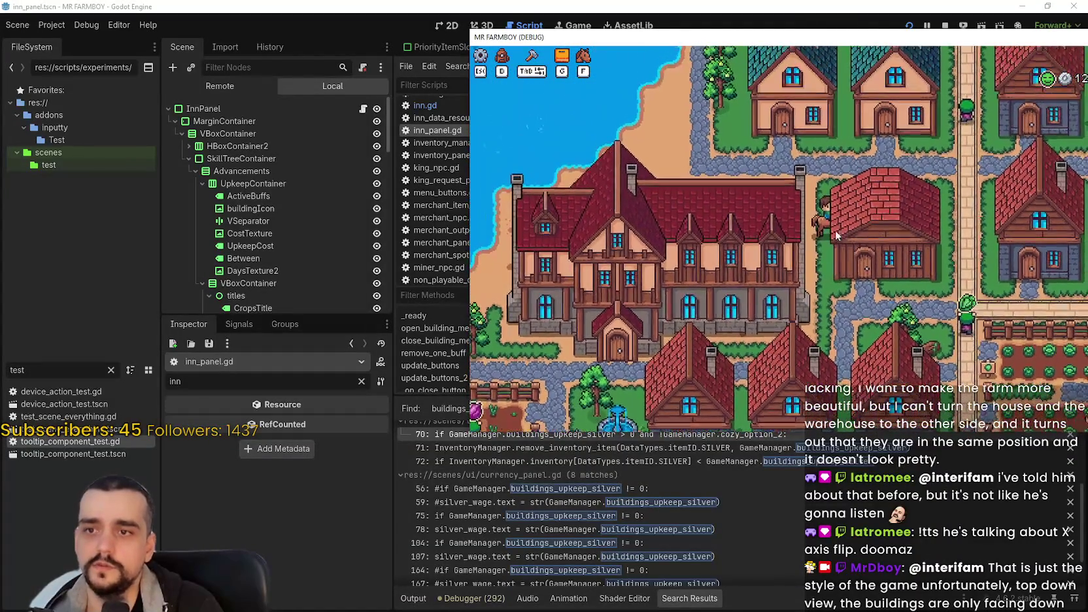
pyautogui.press('d')
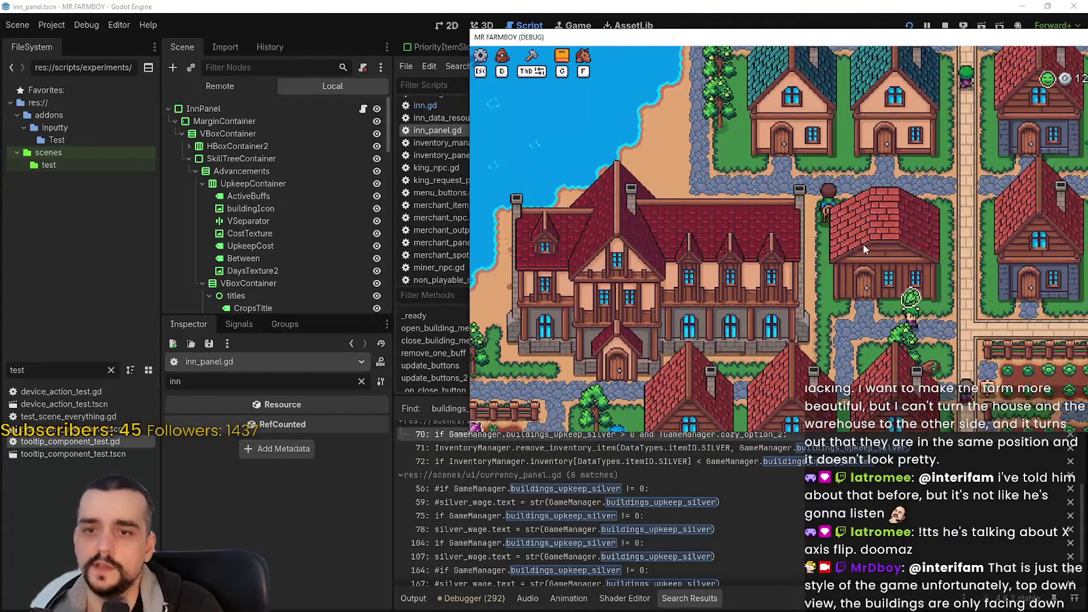
pyautogui.press('w')
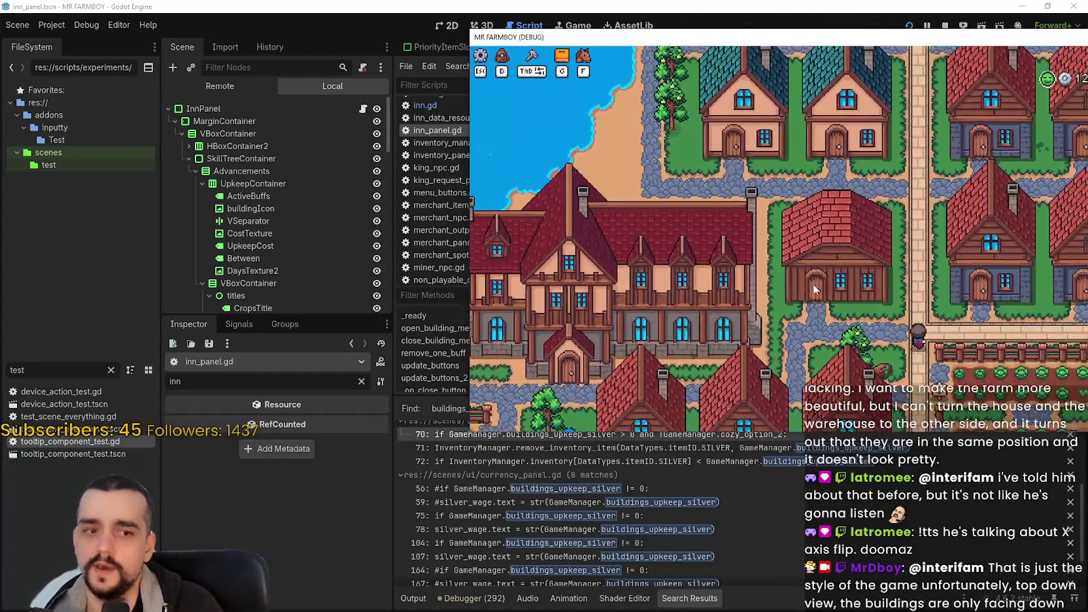
pyautogui.press('d')
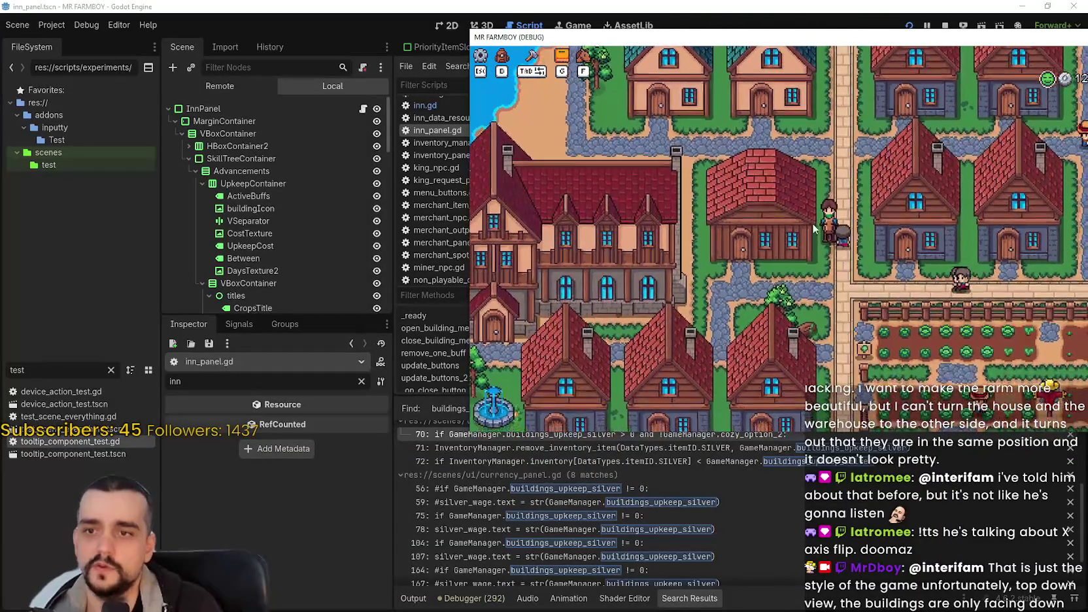
pyautogui.press('d')
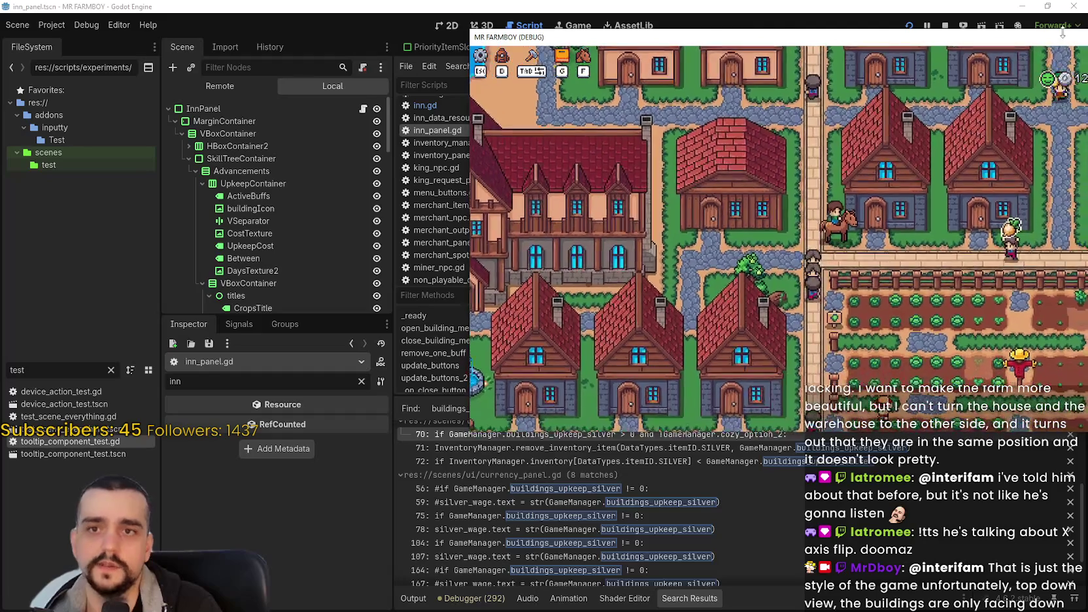
# Maximise the game window, ride east and south to the seaside market stalls, and zoom in
pyautogui.moveTo(655, 36); pyautogui.dragTo(495, 44)
pyautogui.click(981, 44)
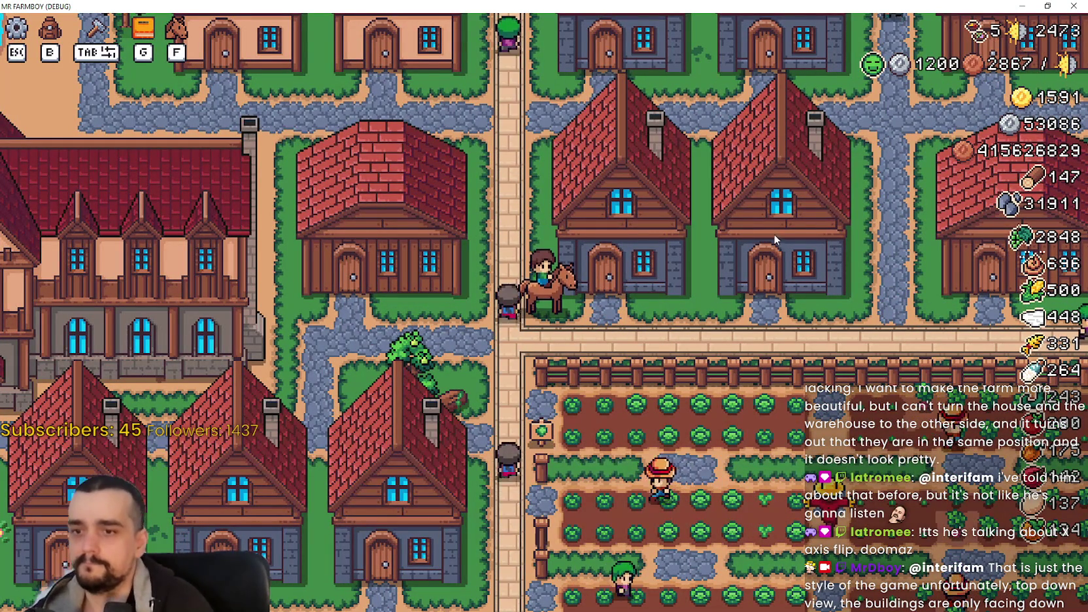
pyautogui.press('d')
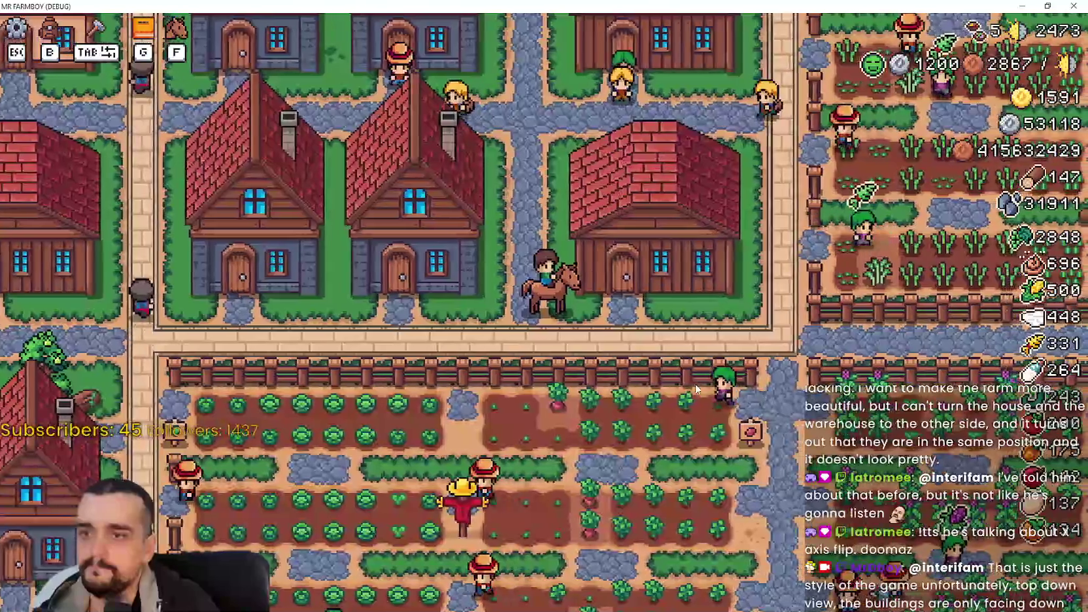
pyautogui.press('w')
pyautogui.press('w')
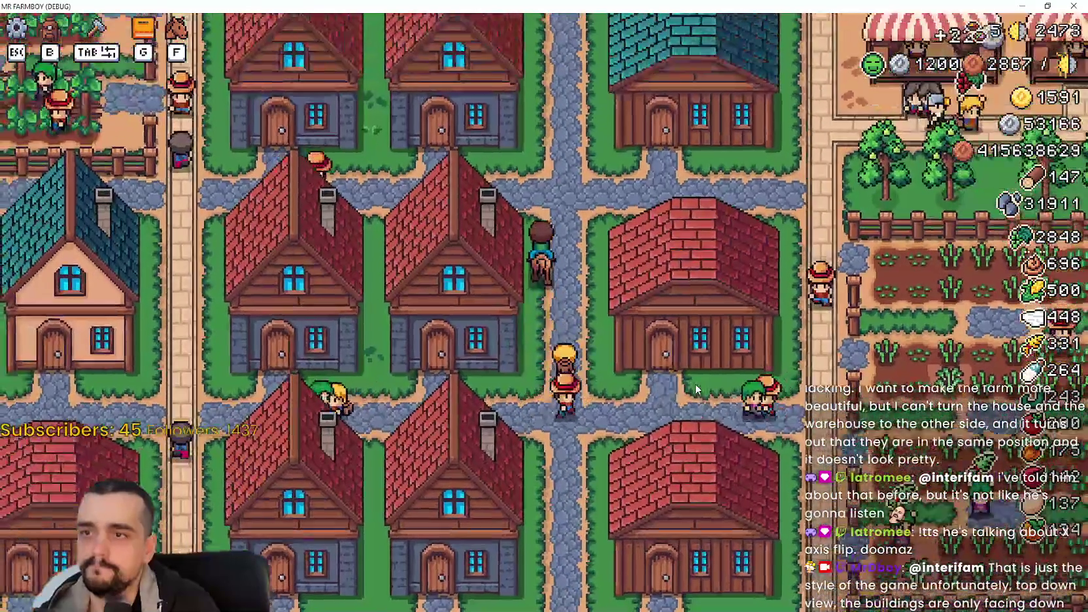
pyautogui.press('d')
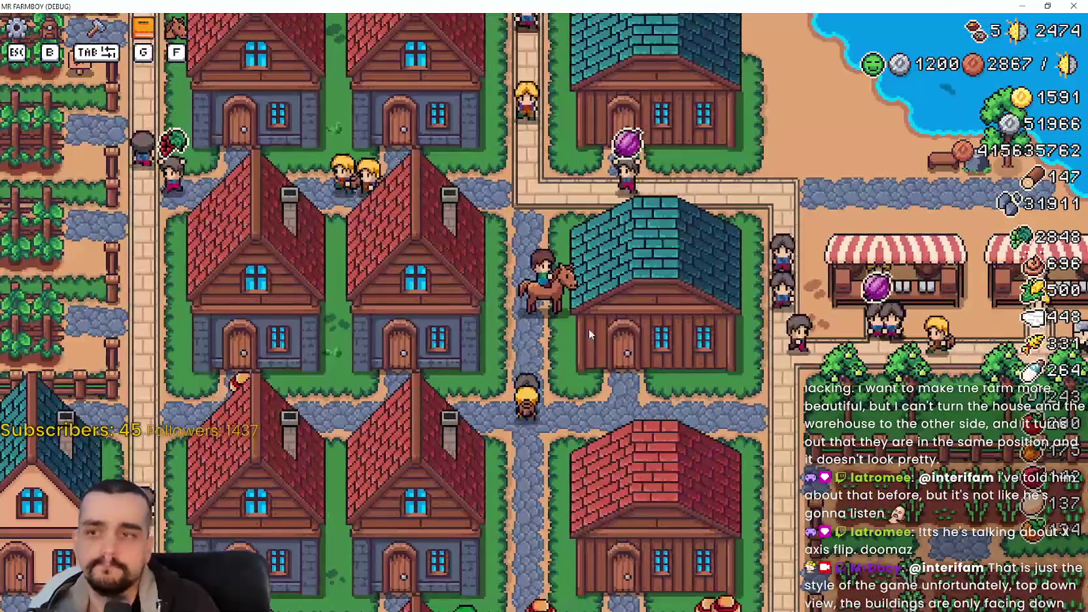
pyautogui.press('w')
pyautogui.press('d')
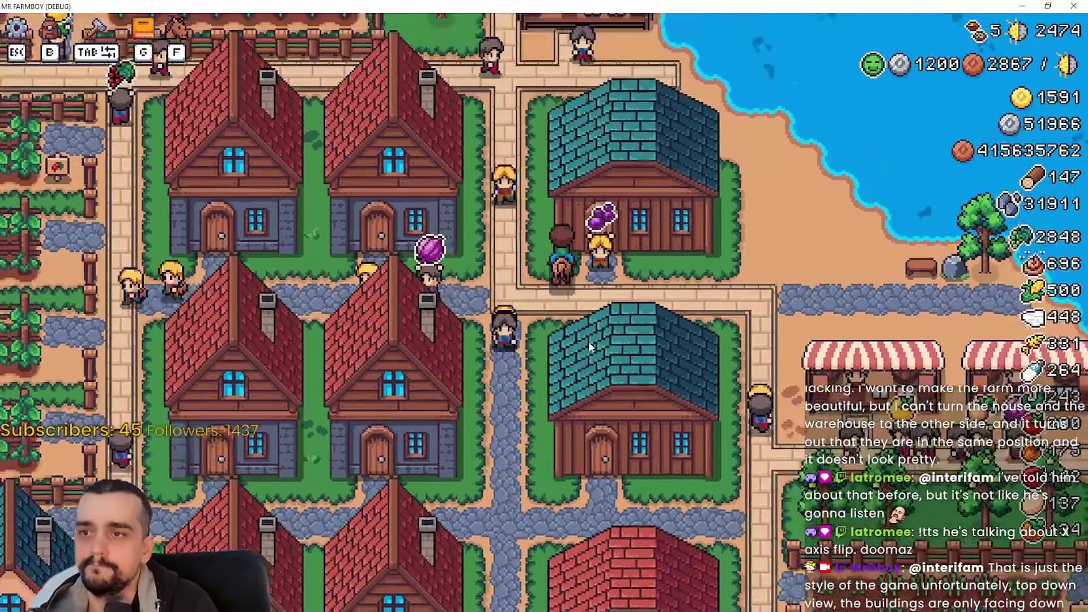
pyautogui.press('d')
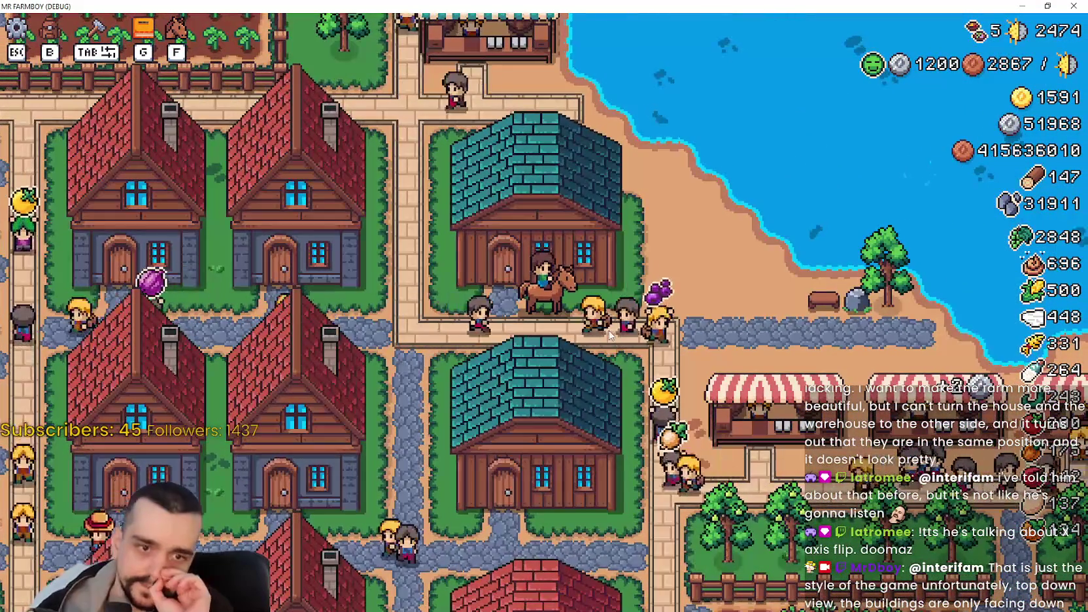
pyautogui.press('s')
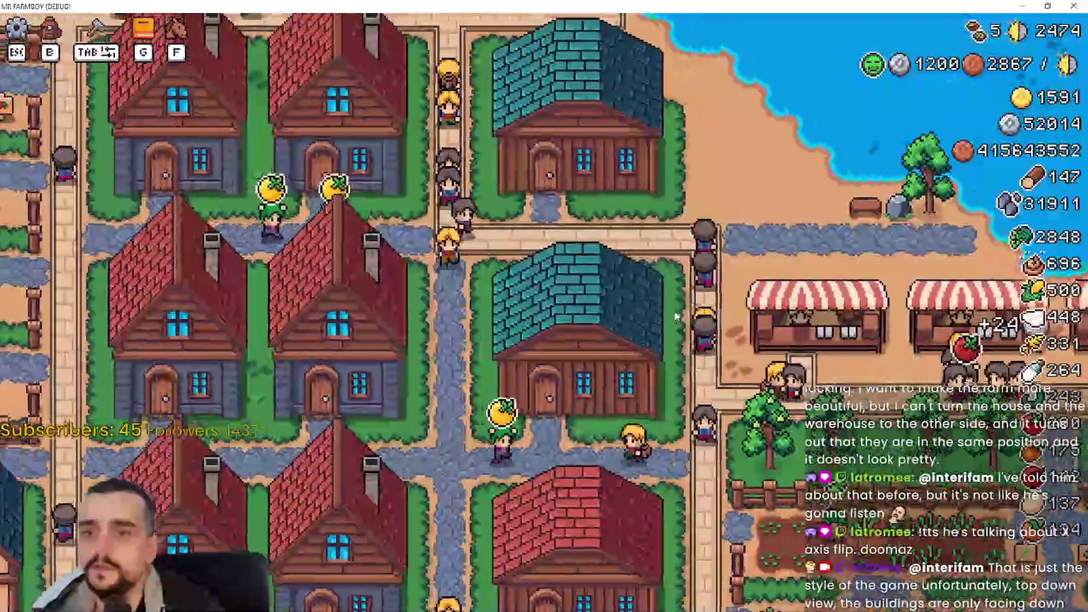
pyautogui.scroll(3, 654, 314)
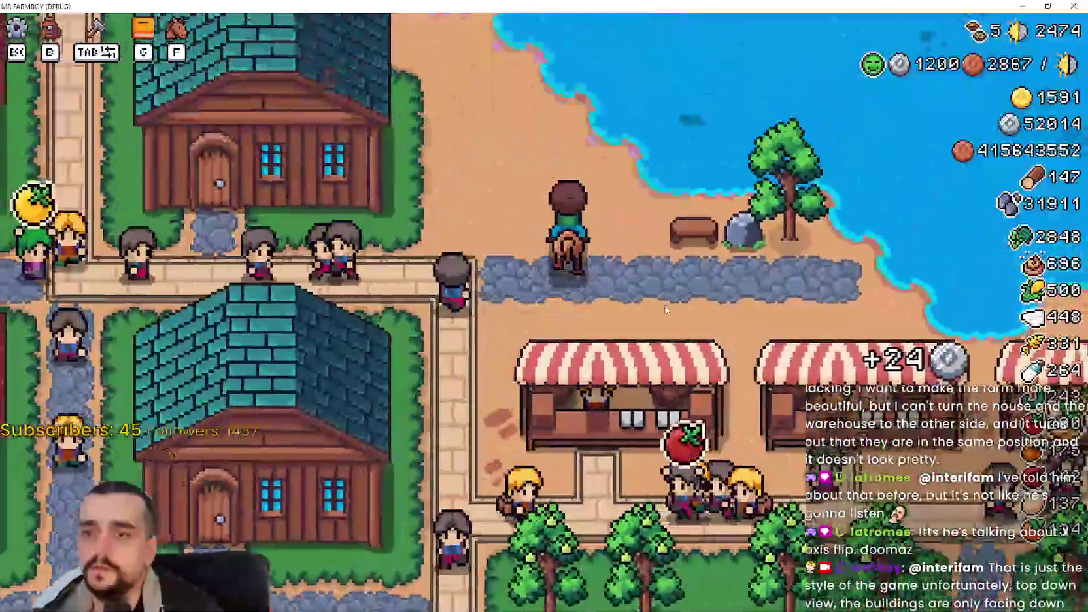
# Dismount by the shore and move the beach bench to just left of the horse
pyautogui.press('d')
pyautogui.press('f')
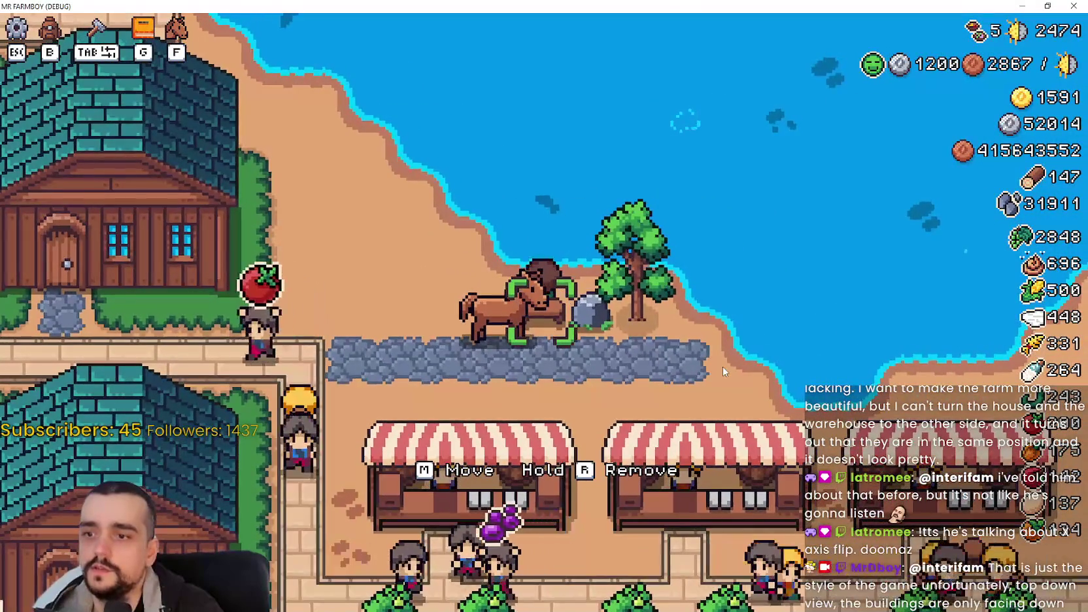
pyautogui.press('f')
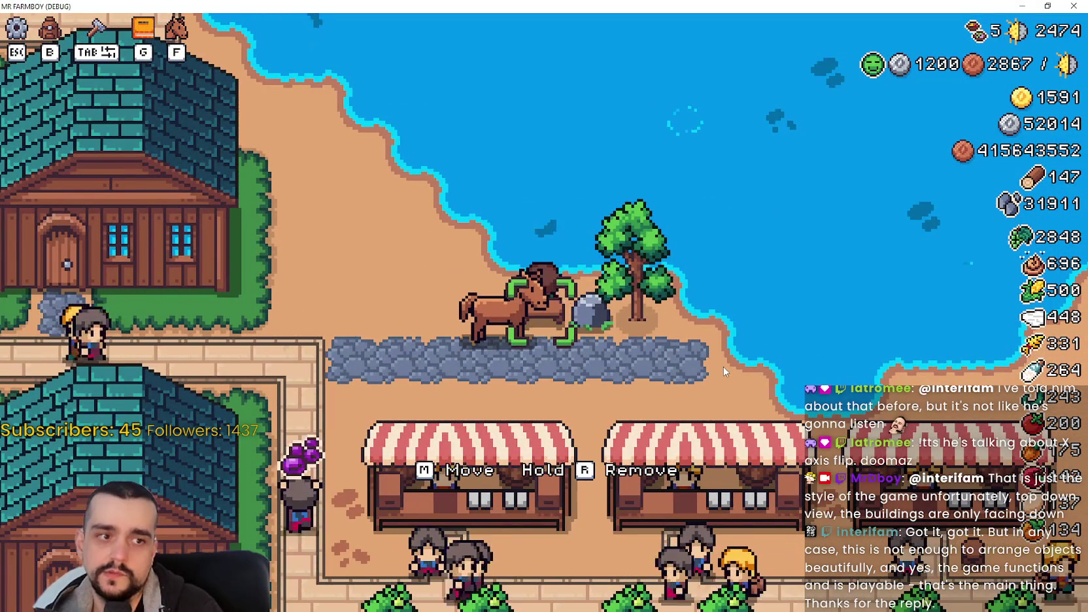
pyautogui.press('a')
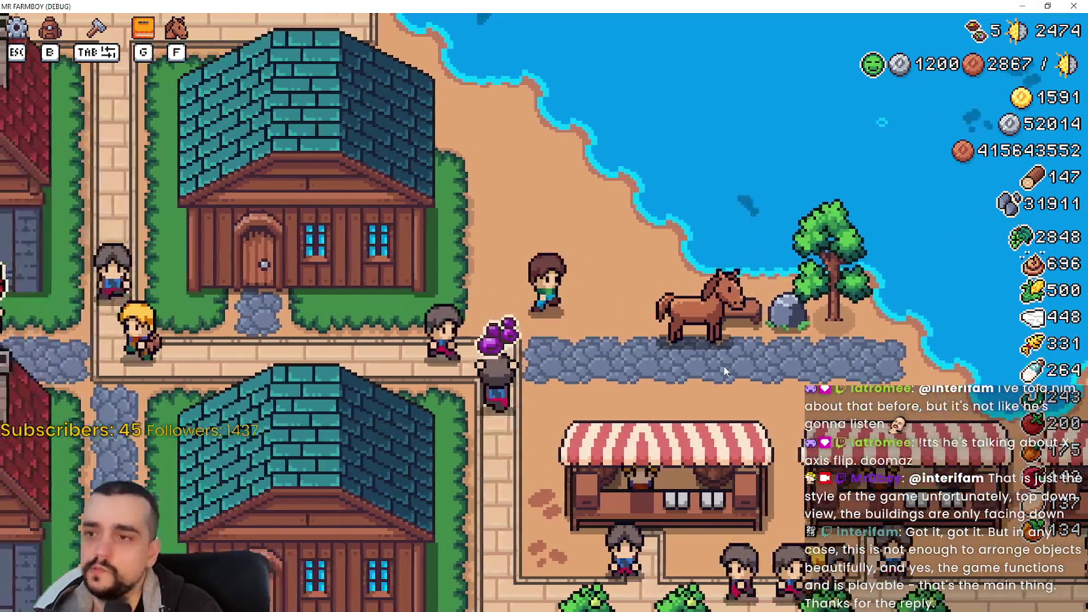
pyautogui.press('d')
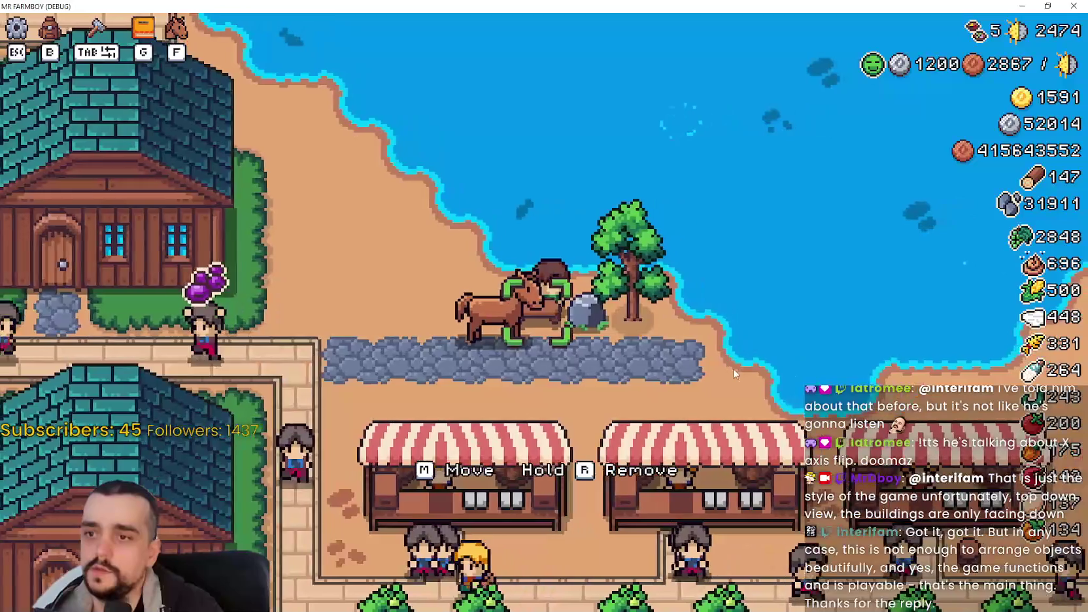
pyautogui.press('m')
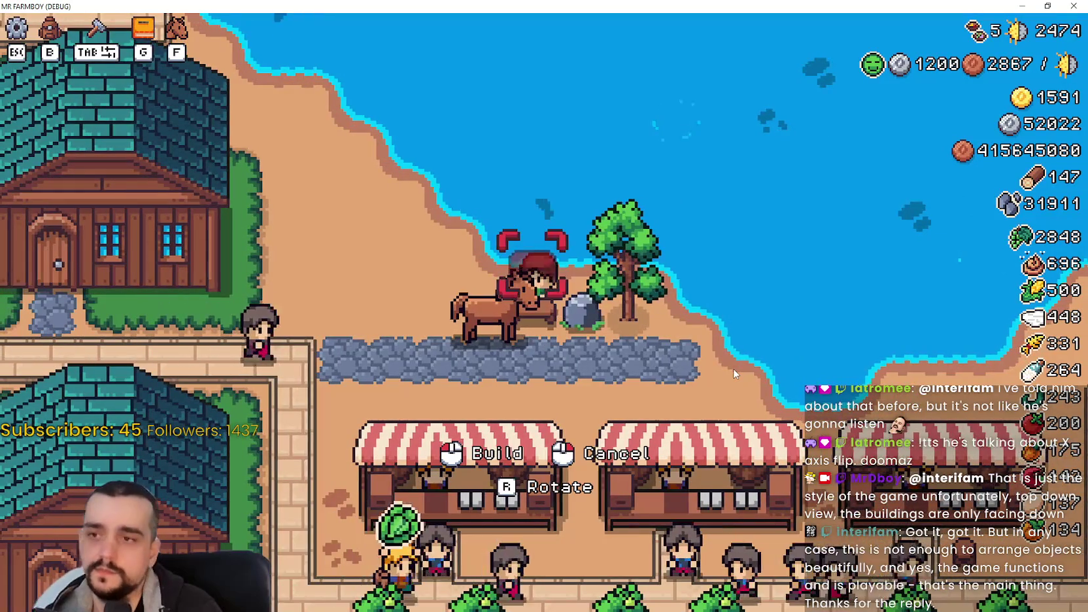
pyautogui.press('a')
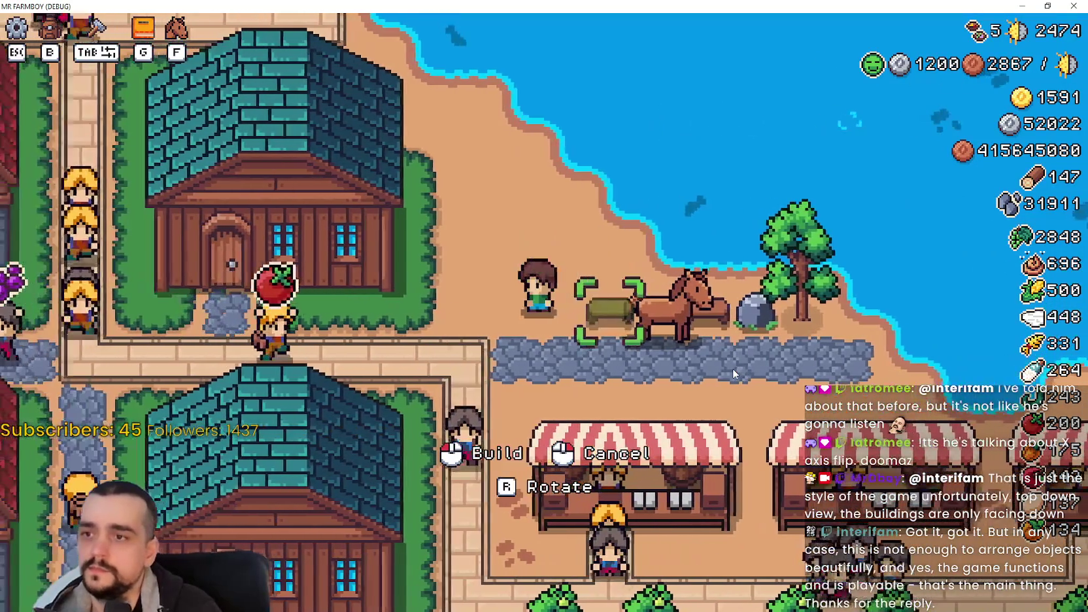
pyautogui.press('a')
pyautogui.press('s')
pyautogui.press('d')
pyautogui.press('w')
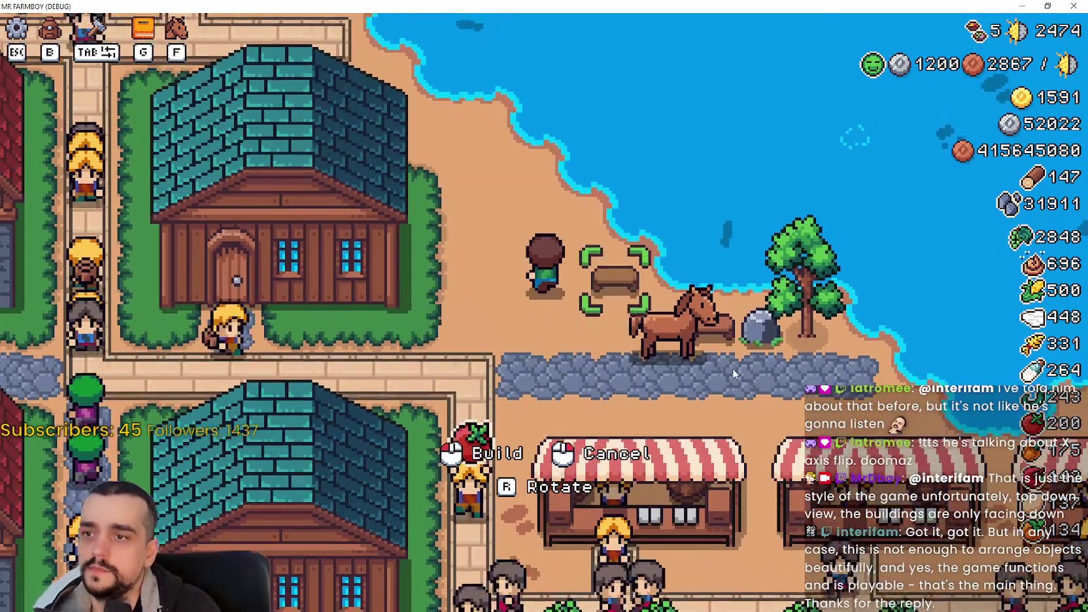
pyautogui.press('s')
pyautogui.press('d')
pyautogui.press('a')
pyautogui.press('s')
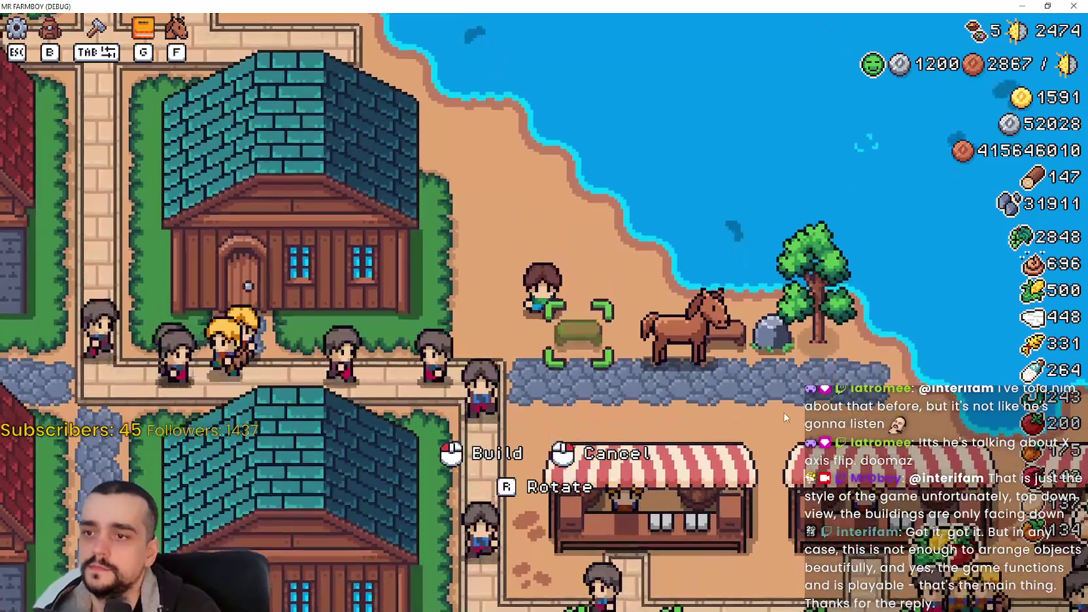
pyautogui.click(470, 265)
# Walk from the beach past the horse and houses back up into town
pyautogui.press('a')
pyautogui.press('w')
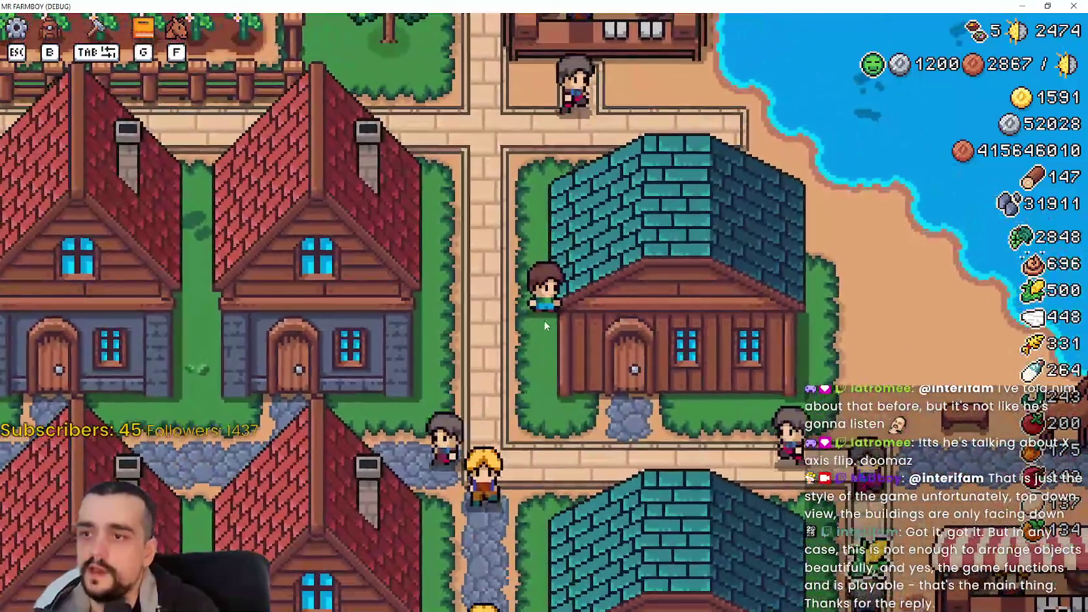
pyautogui.press('w')
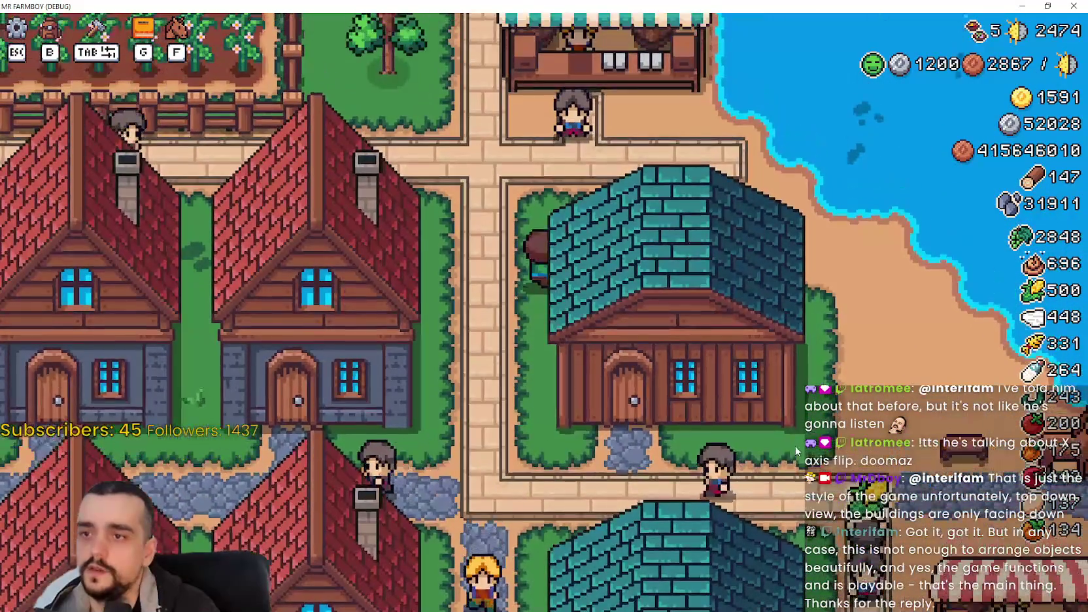
pyautogui.press('d')
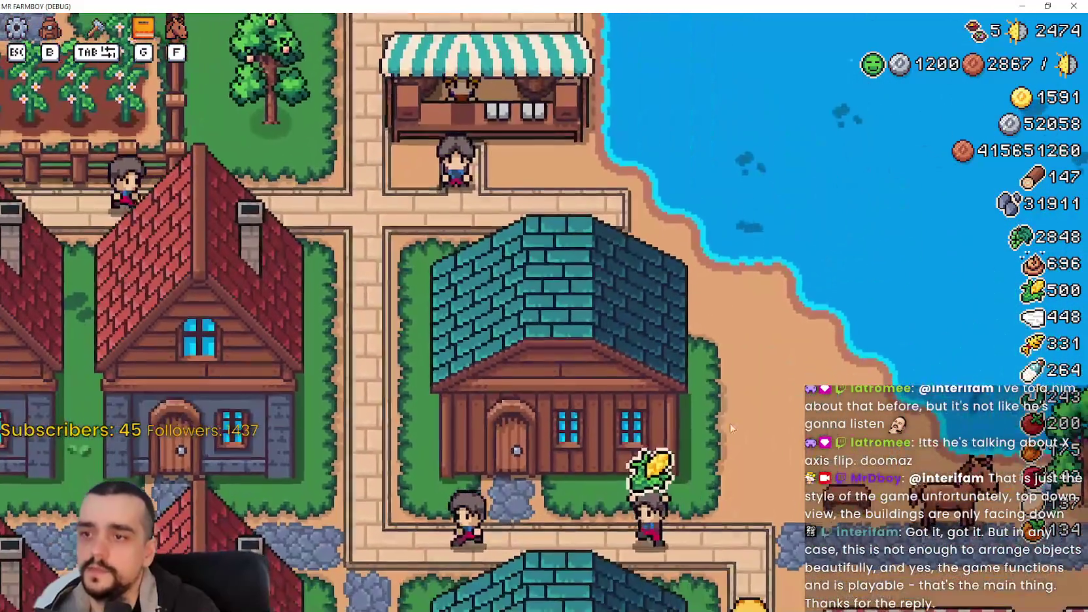
pyautogui.press('s')
pyautogui.press('d')
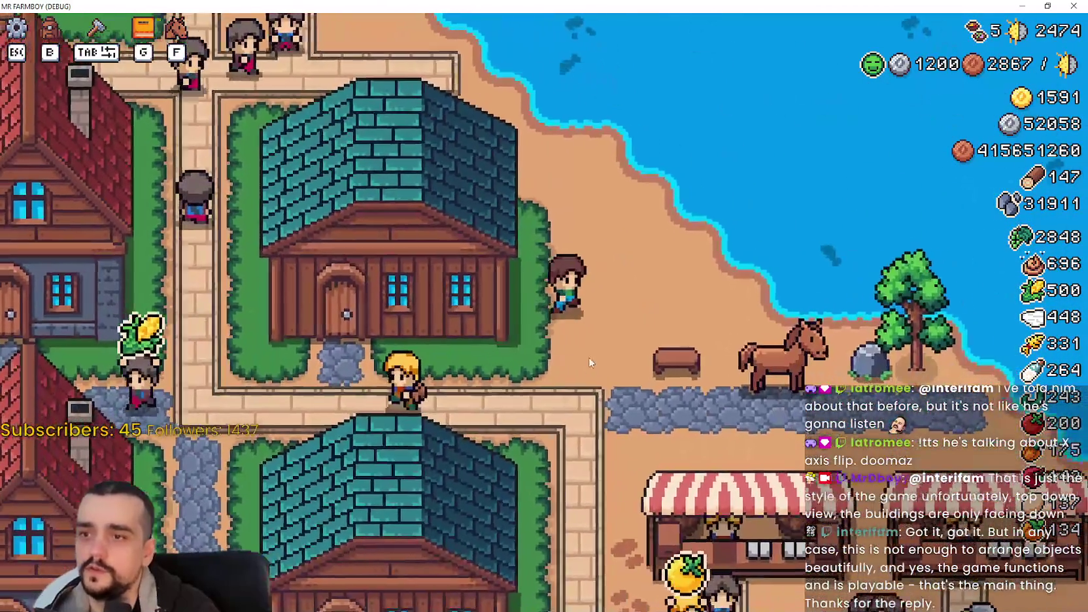
pyautogui.press('a')
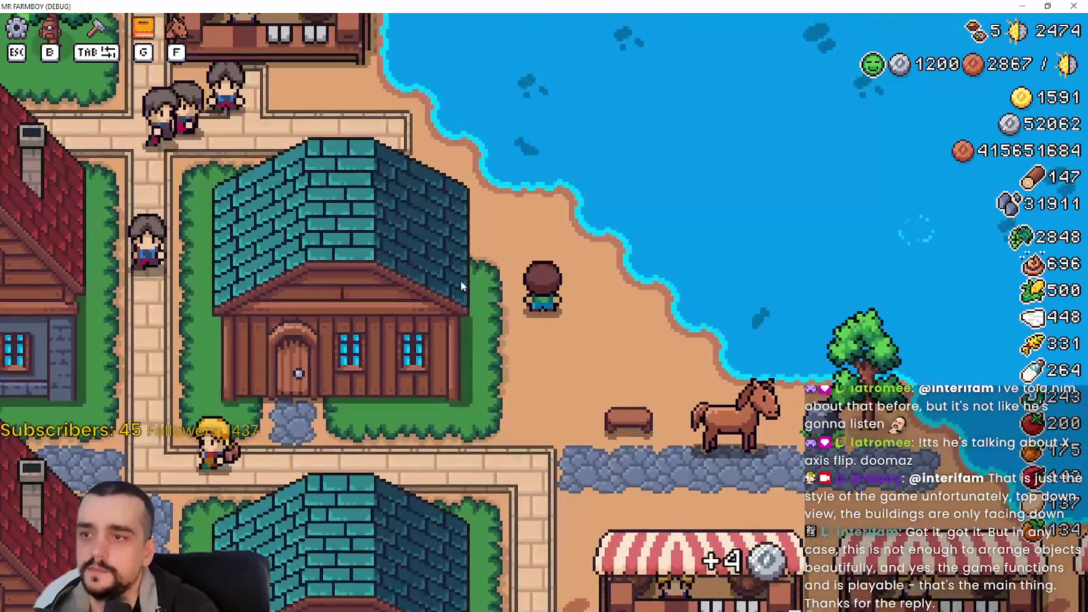
pyautogui.press('w')
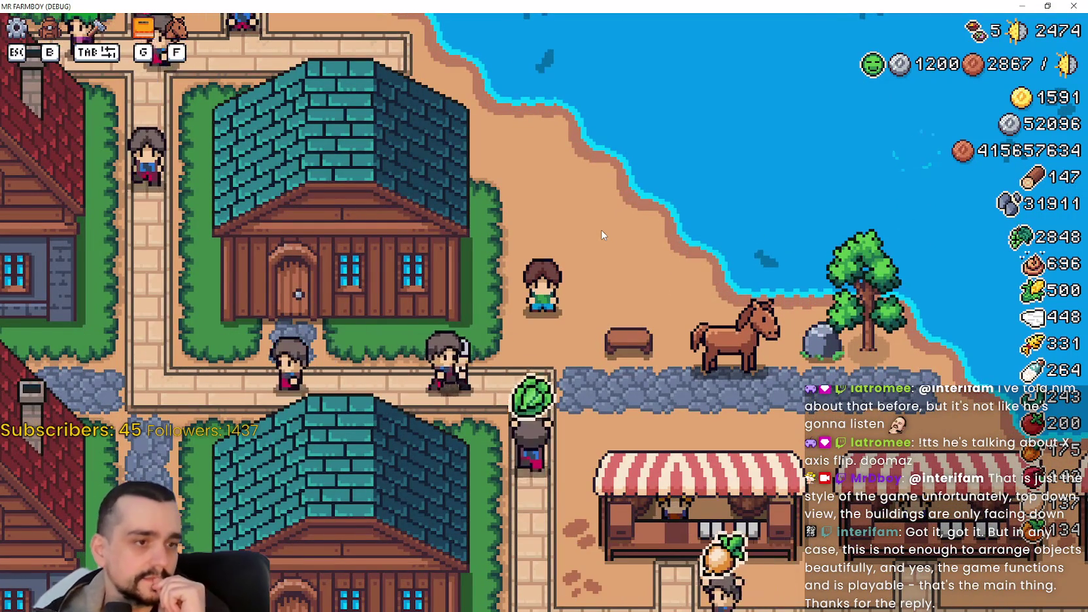
pyautogui.press('s')
pyautogui.press('d')
pyautogui.press('a')
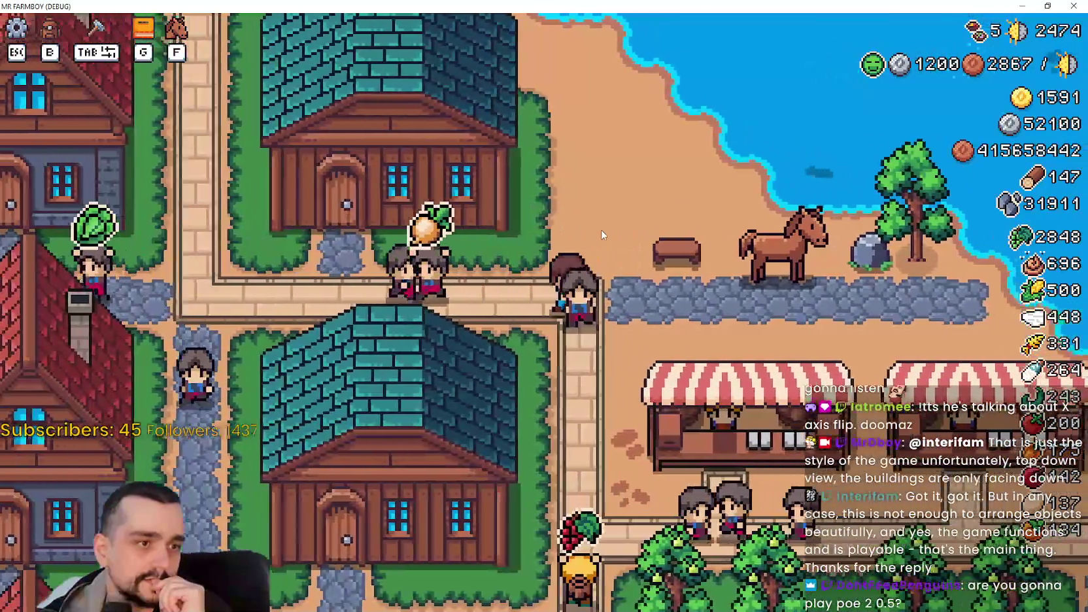
pyautogui.press('d')
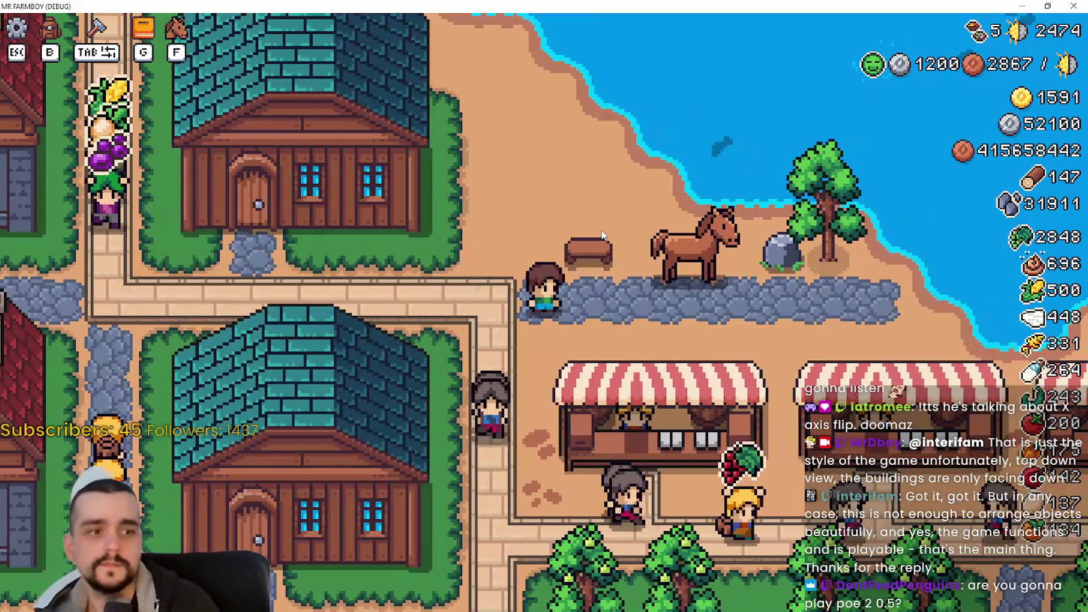
pyautogui.press('d')
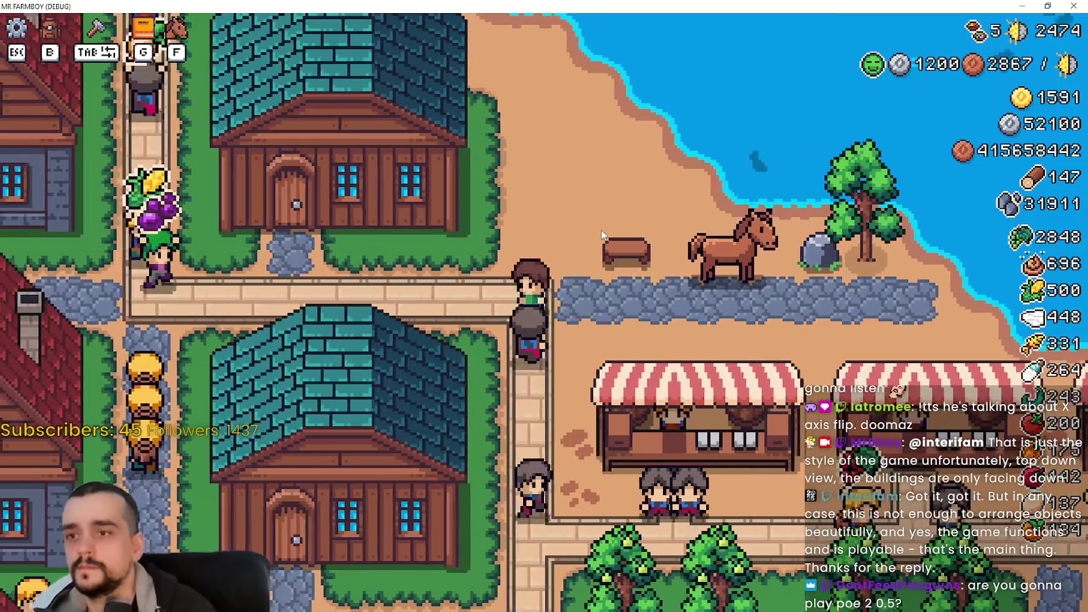
pyautogui.press('d')
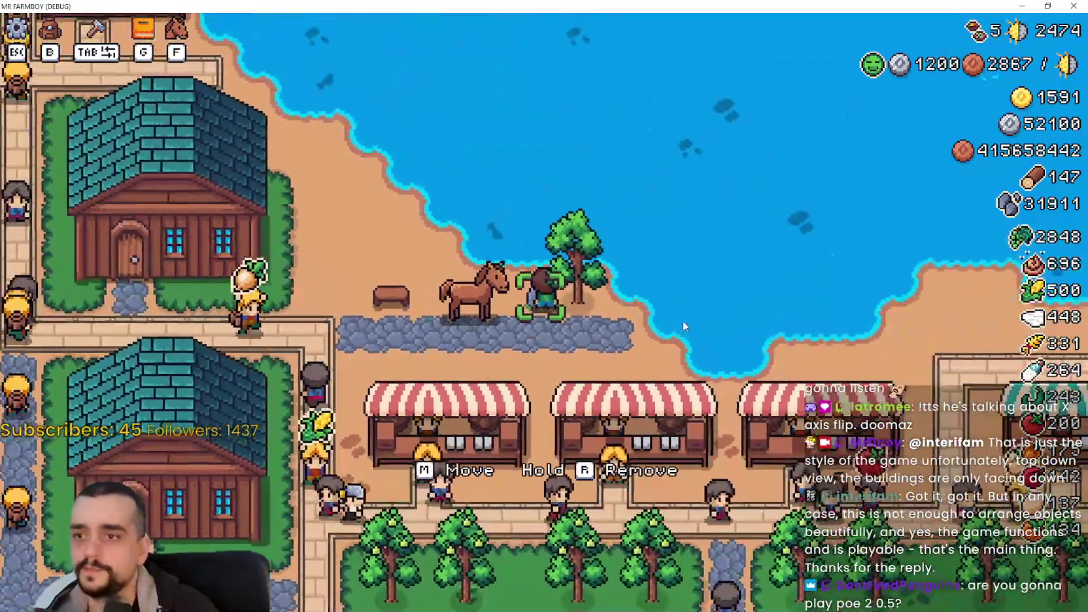
pyautogui.press('a')
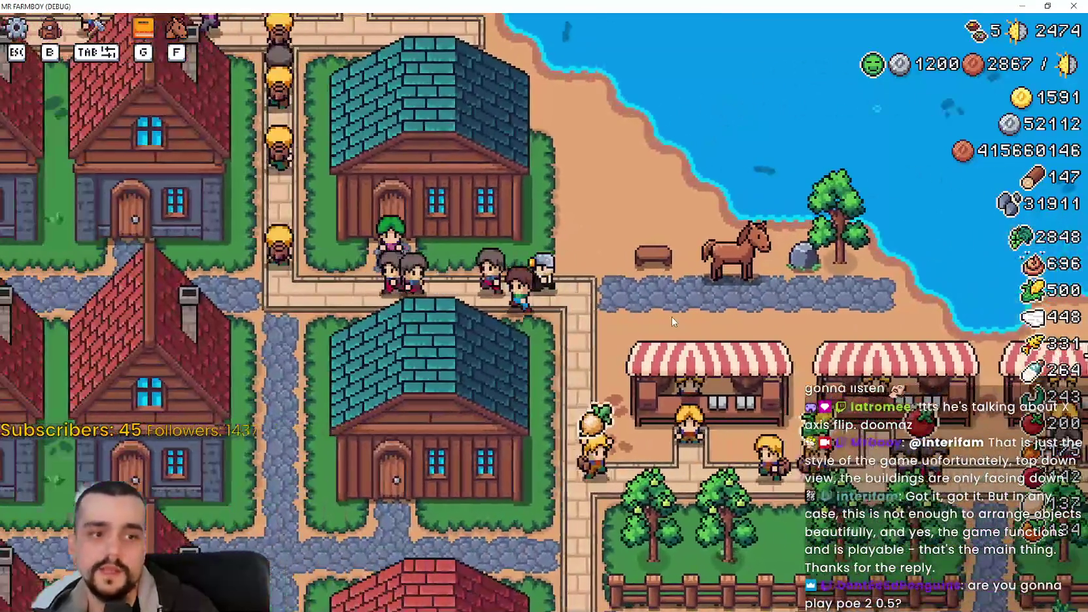
pyautogui.press('a')
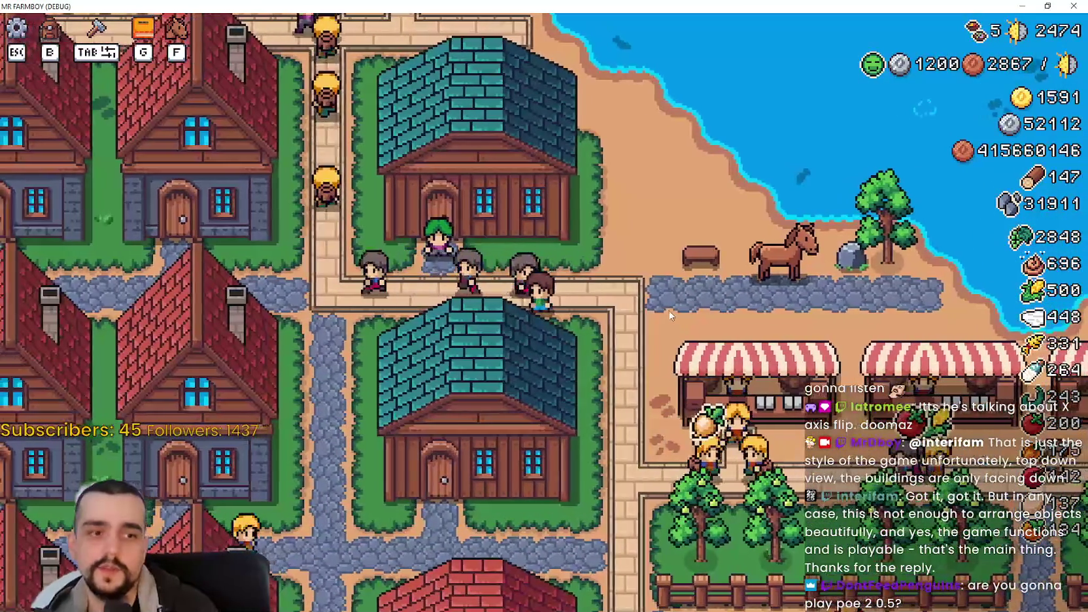
pyautogui.press('s')
pyautogui.press('a')
pyautogui.press('w')
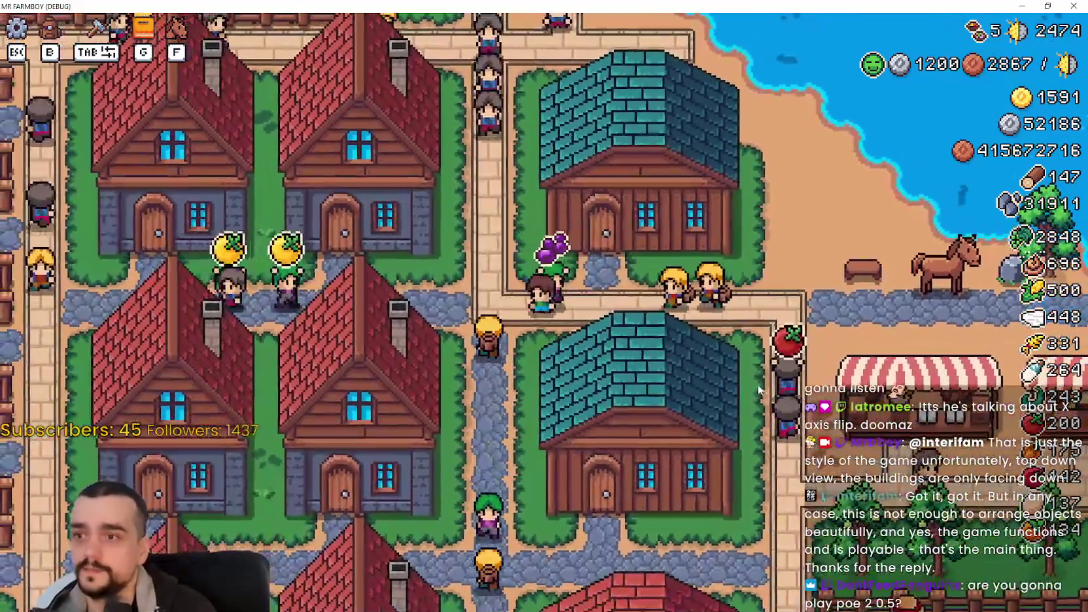
pyautogui.press('a')
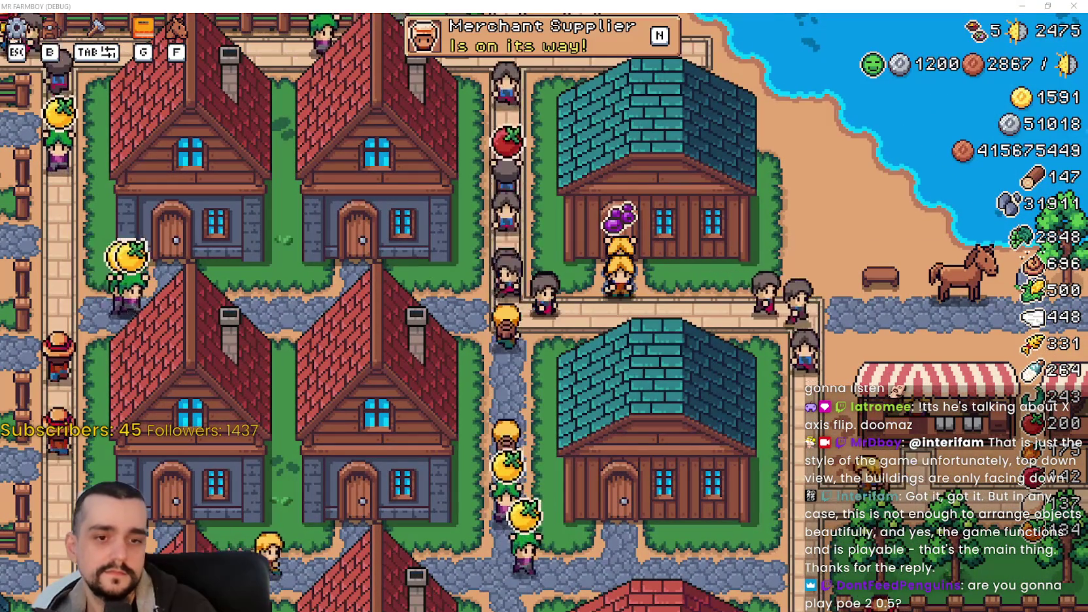
# Snip the teal-roofed house and circle its door and left and right sides in red pen
pyautogui.click(690, 180)
pyautogui.moveTo(497, 40); pyautogui.dragTo(855, 318)
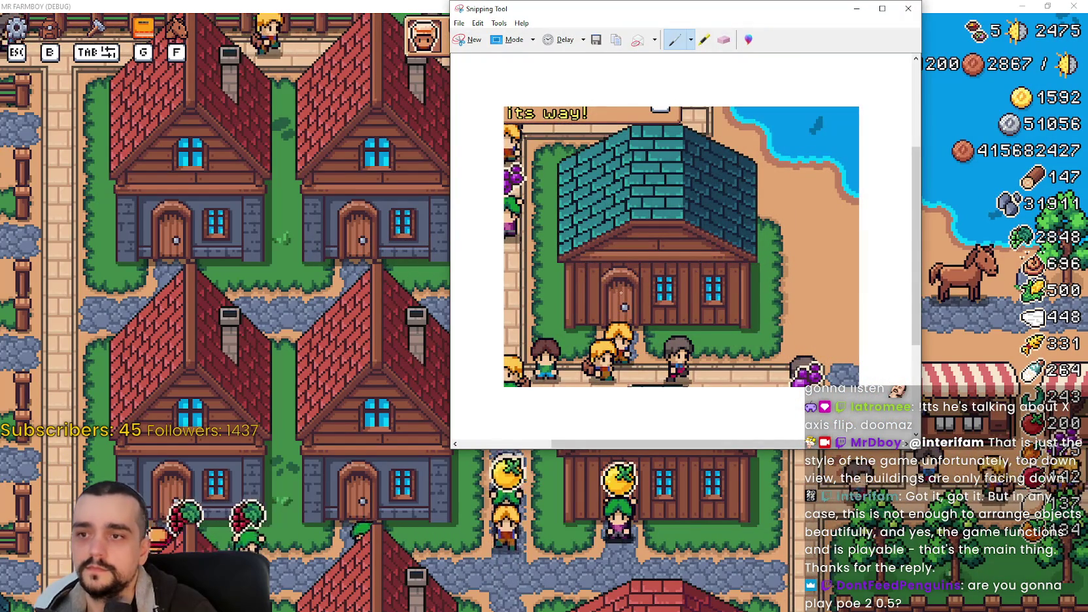
pyautogui.moveTo(643, 272)
pyautogui.mouseDown()
pyautogui.moveTo(589, 278)
pyautogui.moveTo(581, 330)
pyautogui.moveTo(644, 337)
pyautogui.moveTo(647, 275)
pyautogui.mouseUp()
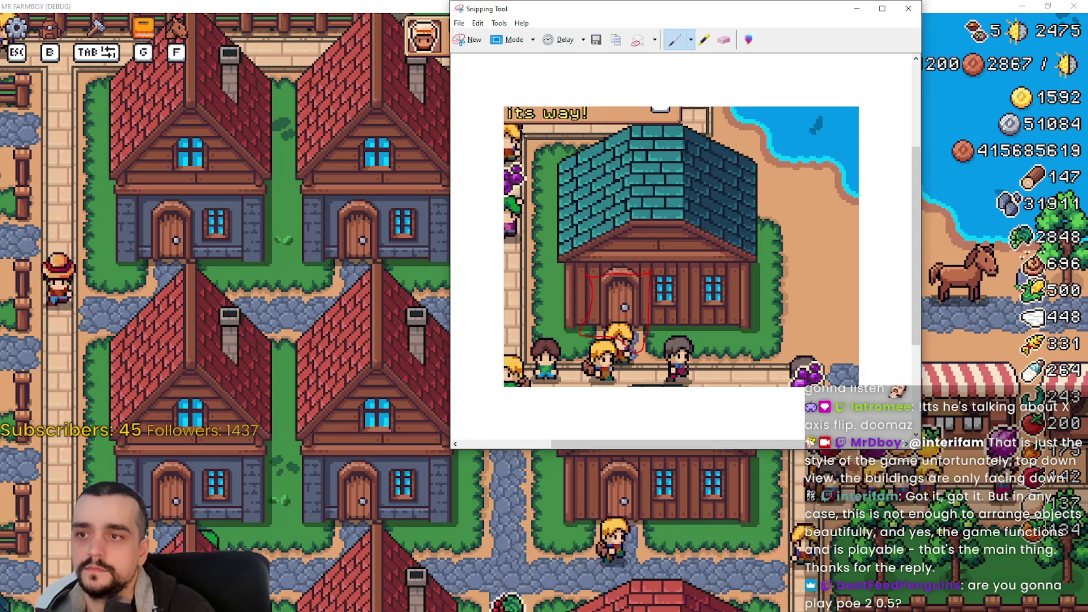
pyautogui.moveTo(564, 261); pyautogui.dragTo(531, 204)
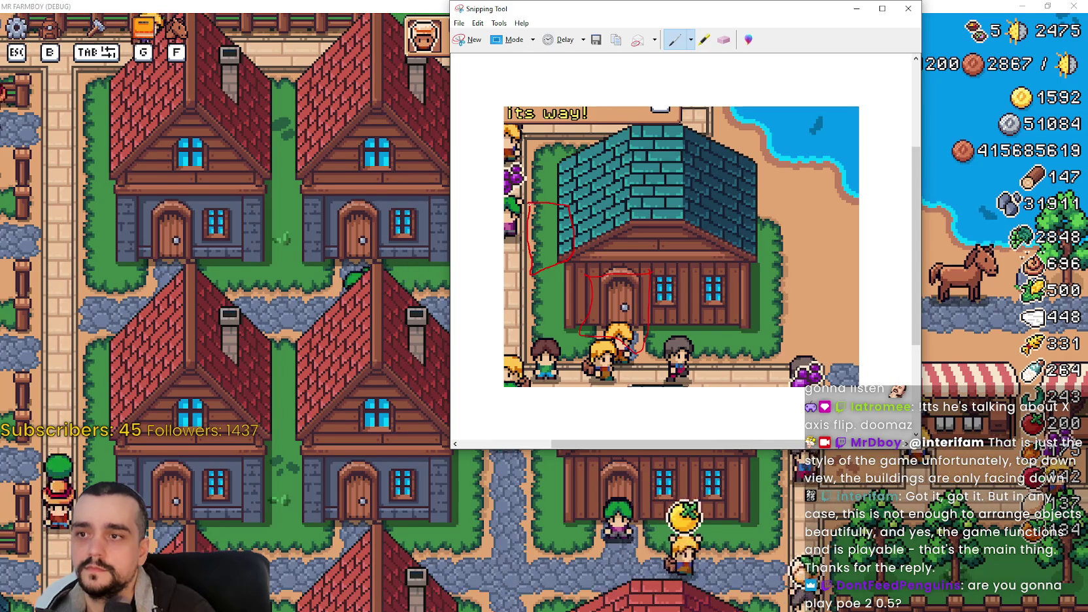
pyautogui.moveTo(744, 208)
pyautogui.mouseDown()
pyautogui.moveTo(779, 216)
pyautogui.moveTo(783, 273)
pyautogui.moveTo(739, 265)
pyautogui.moveTo(745, 212)
pyautogui.mouseUp()
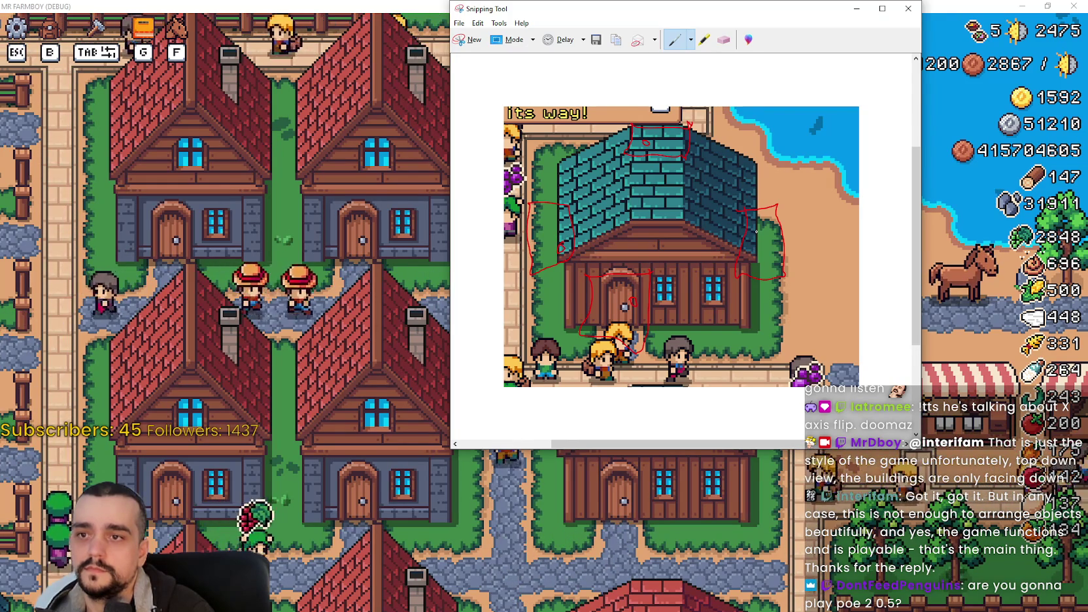
pyautogui.click(479, 23)
pyautogui.click(170, 516)
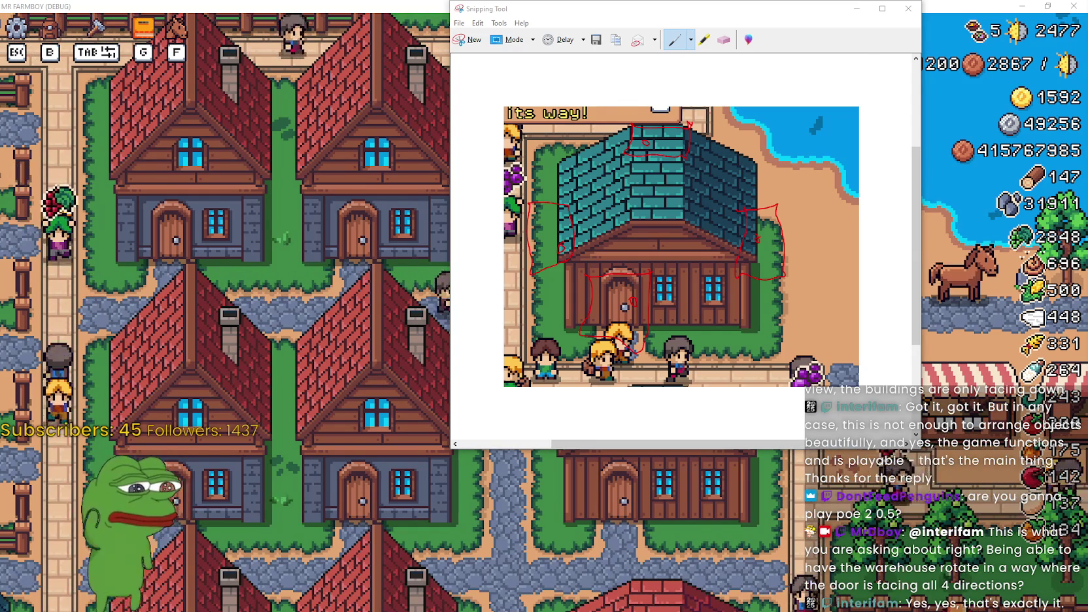
# Move the annotated house snip window to the left side of the screen
pyautogui.moveTo(556, 9)
pyautogui.mouseDown()
pyautogui.moveTo(445, 35)
pyautogui.moveTo(266, 36)
pyautogui.mouseUp()
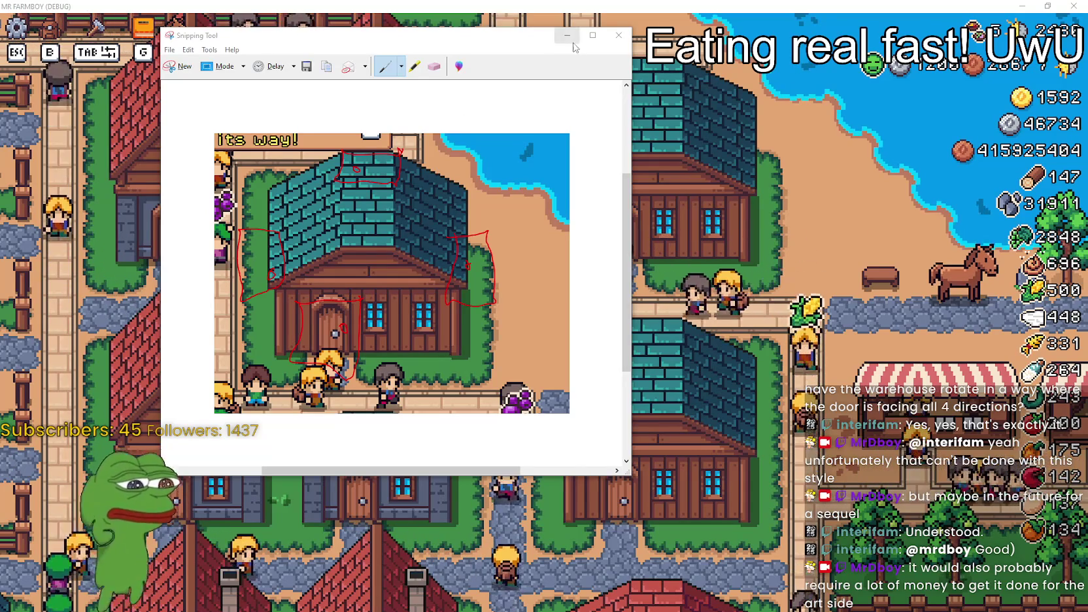
# Bring MR FARMBOY back in front and zoom in on the teal-roofed warehouses
pyautogui.click(66, 5)
pyautogui.scroll(-3, 573, 297)
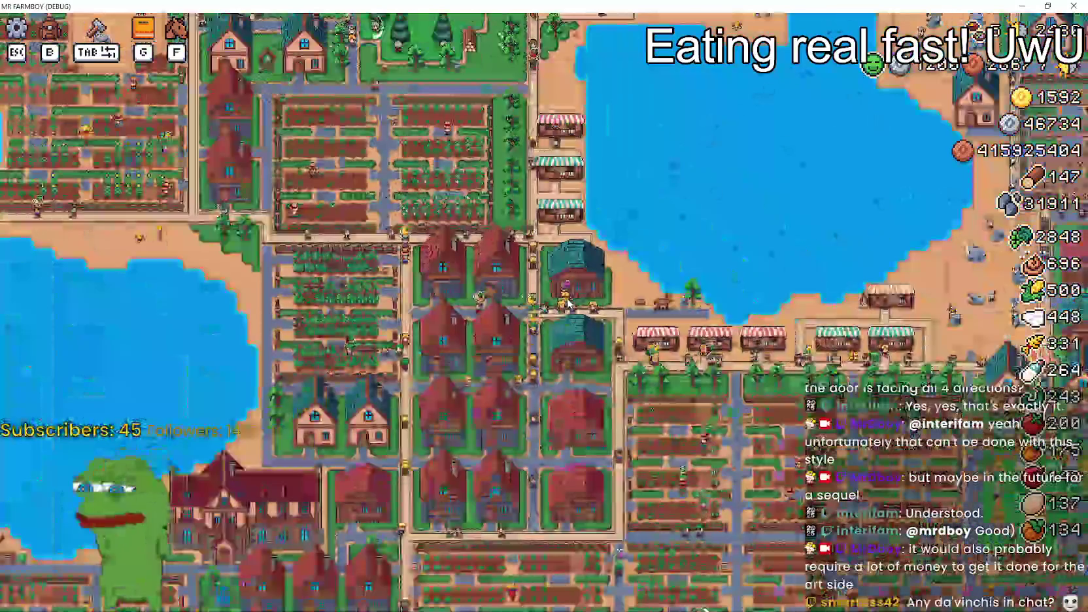
pyautogui.scroll(4, 569, 301)
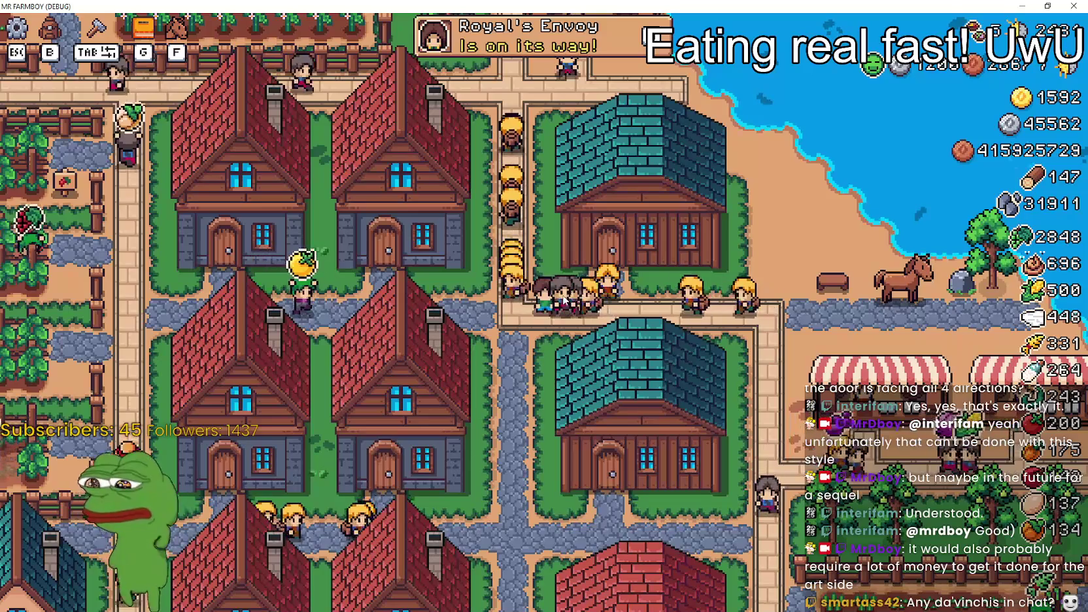
pyautogui.scroll(-1, 565, 299)
pyautogui.scroll(2, 565, 299)
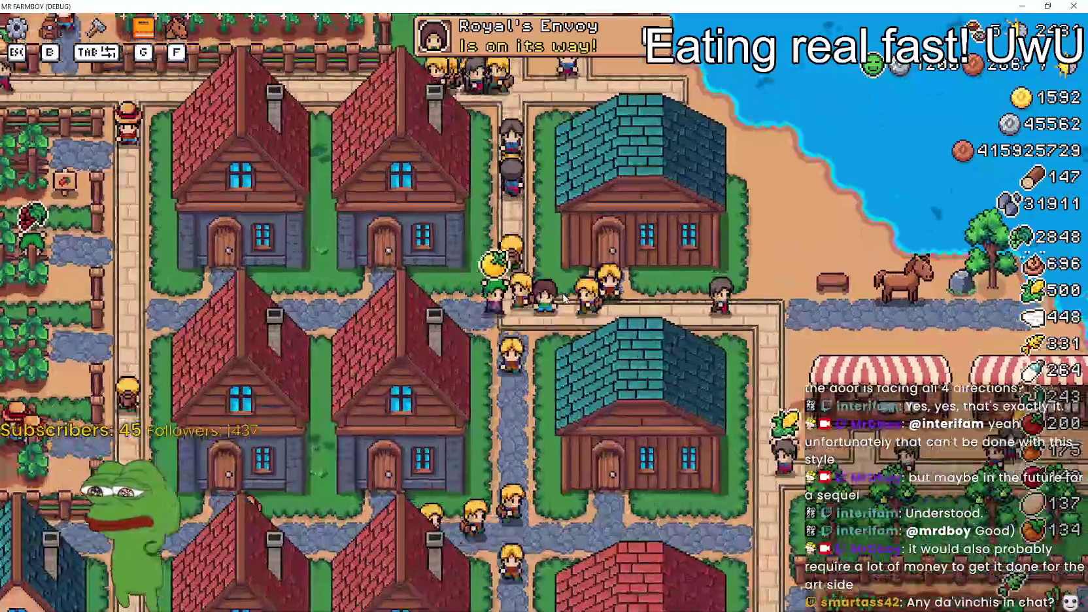